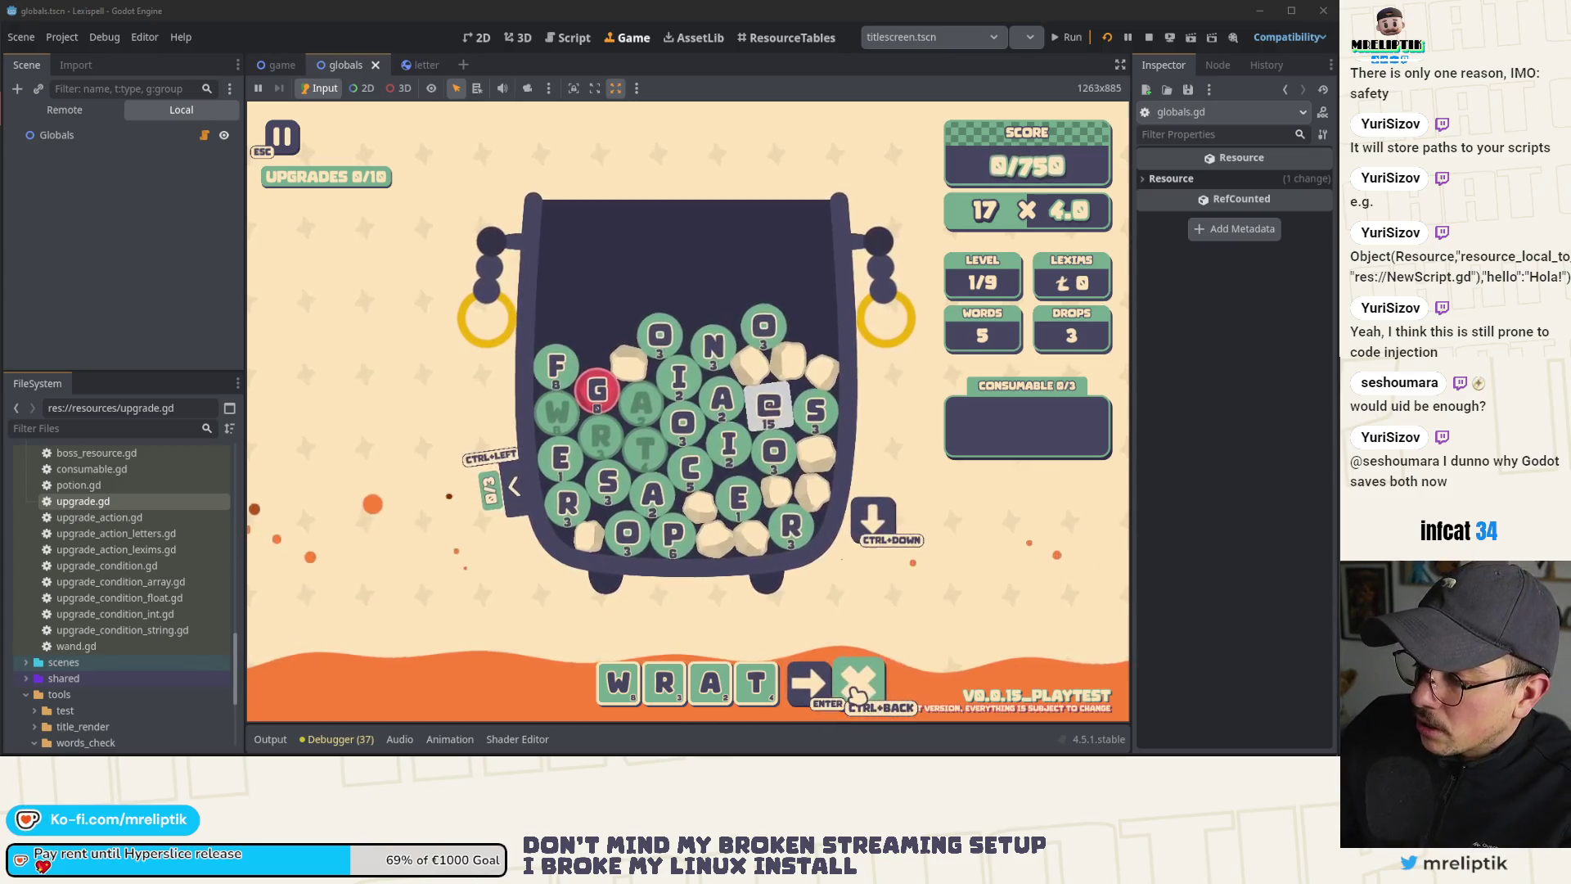
Step: Add the ANADROME upgrade through the dev console, then pause and go home to trigger save_run
{"action": "key", "text": "ctrl+BackSpace"}
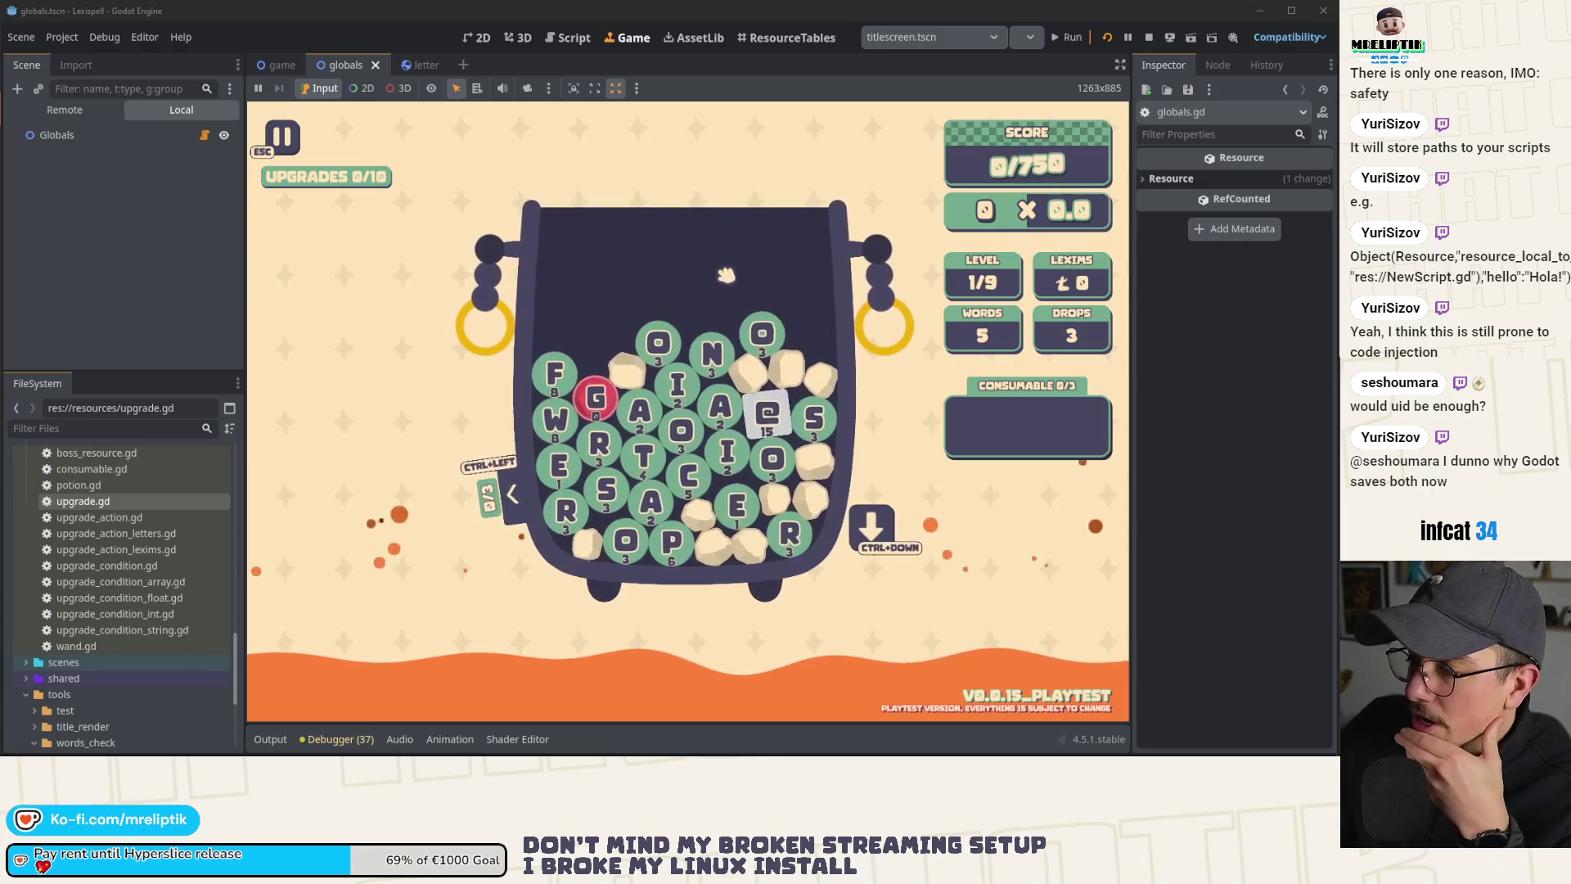
{"action": "key", "text": "grave"}
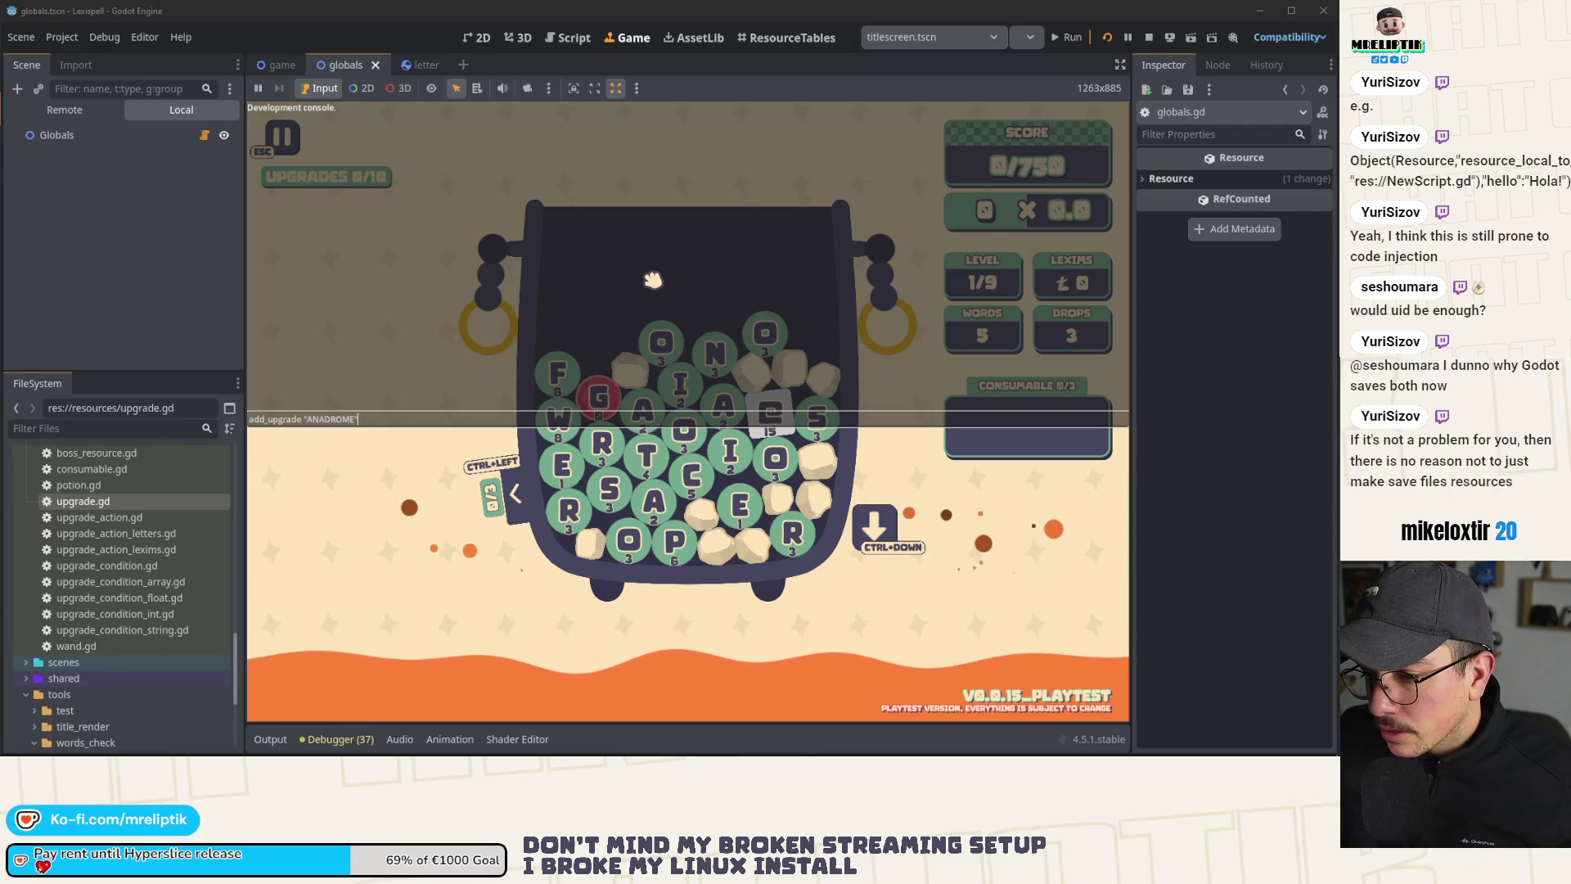
{"action": "key", "text": "Return"}
{"action": "key", "text": "Escape"}
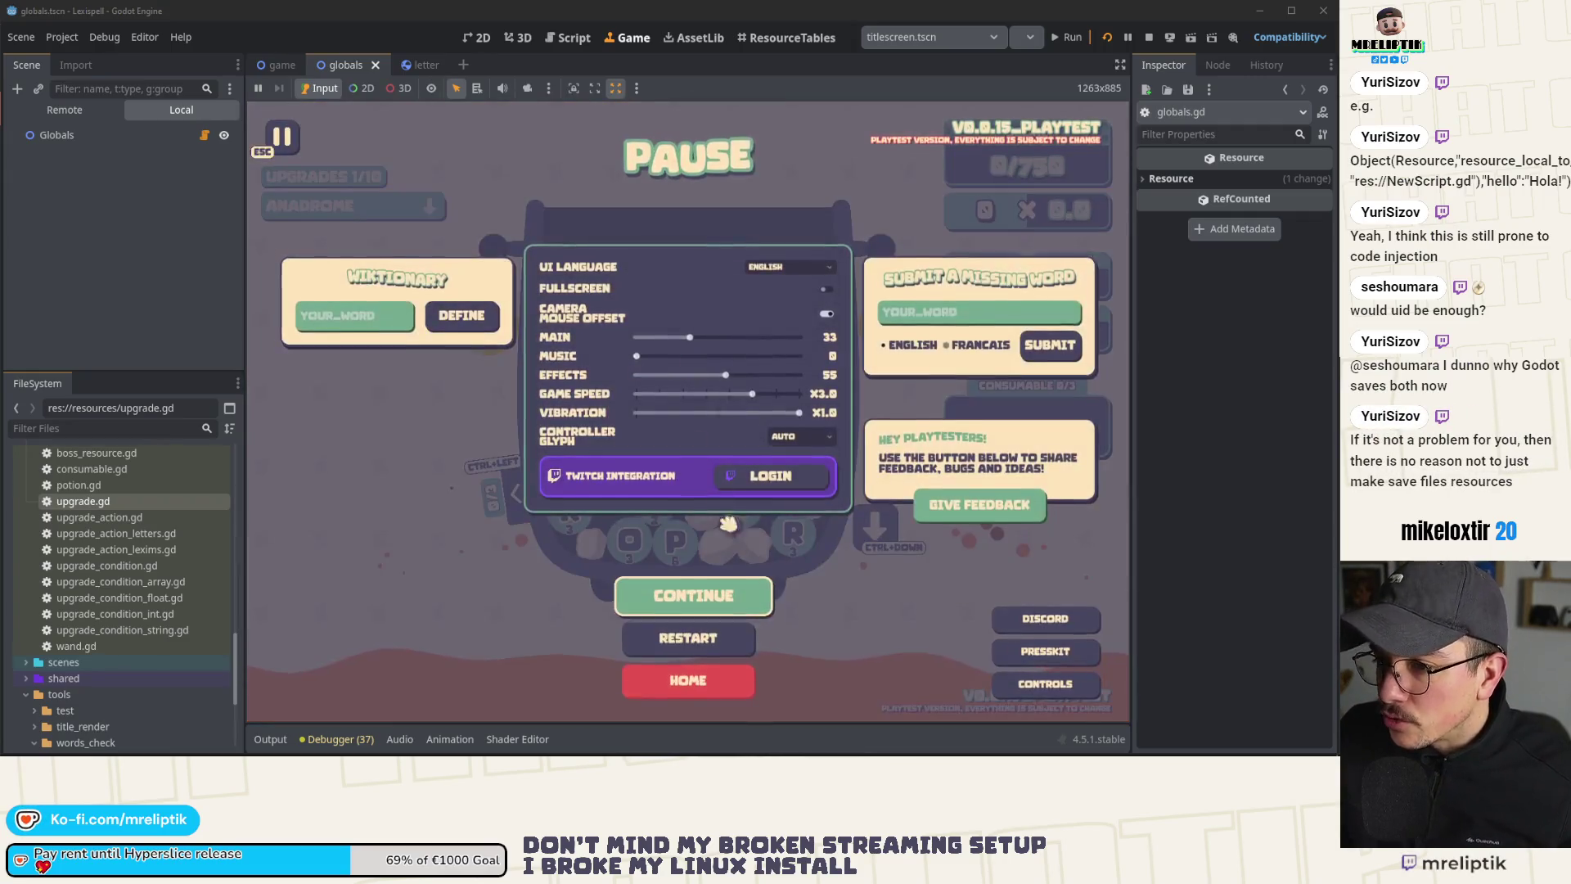
{"action": "left_click", "coordinate": [719, 678]}
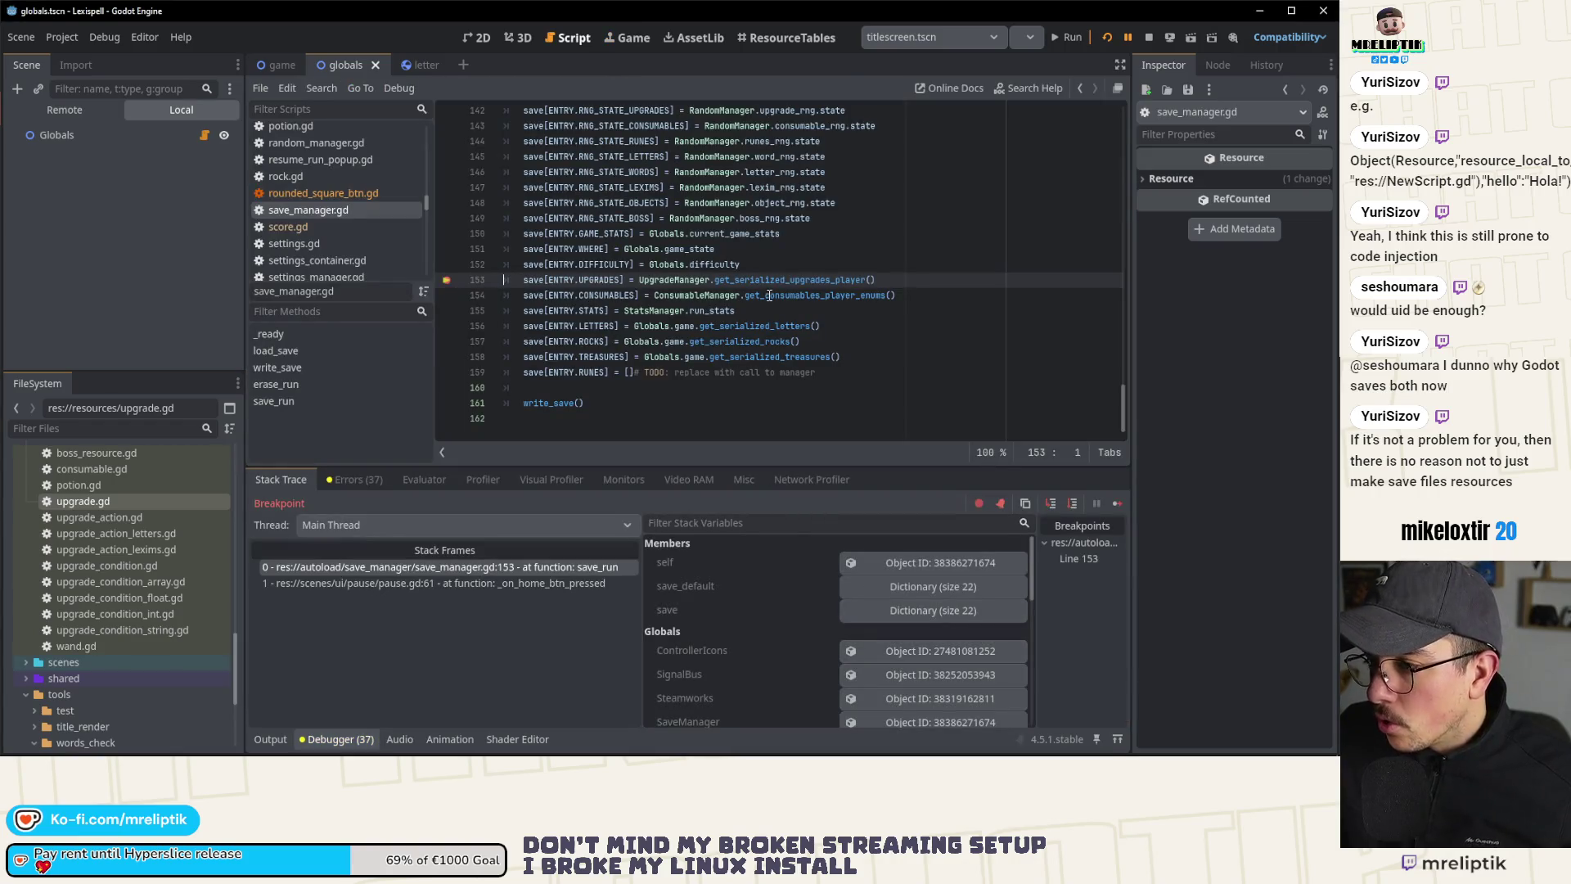
Step: Step through get_serialized_upgrades_player's append loop, then resume and confirm going home
{"action": "left_click", "coordinate": [1052, 508]}
{"action": "left_click", "coordinate": [1053, 508]}
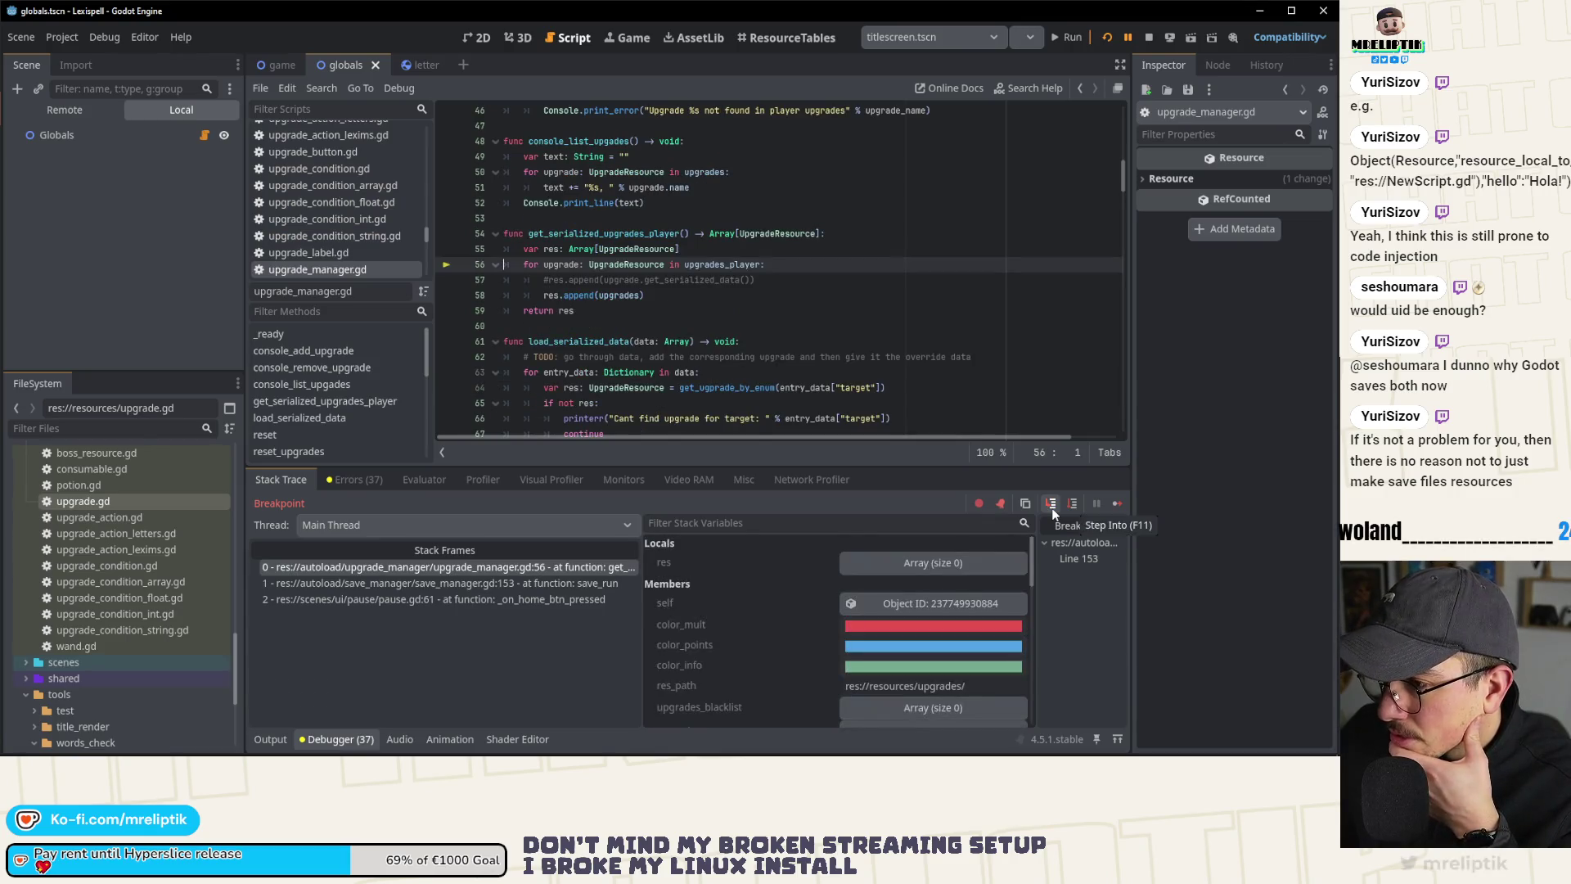
{"action": "left_click", "coordinate": [1052, 508]}
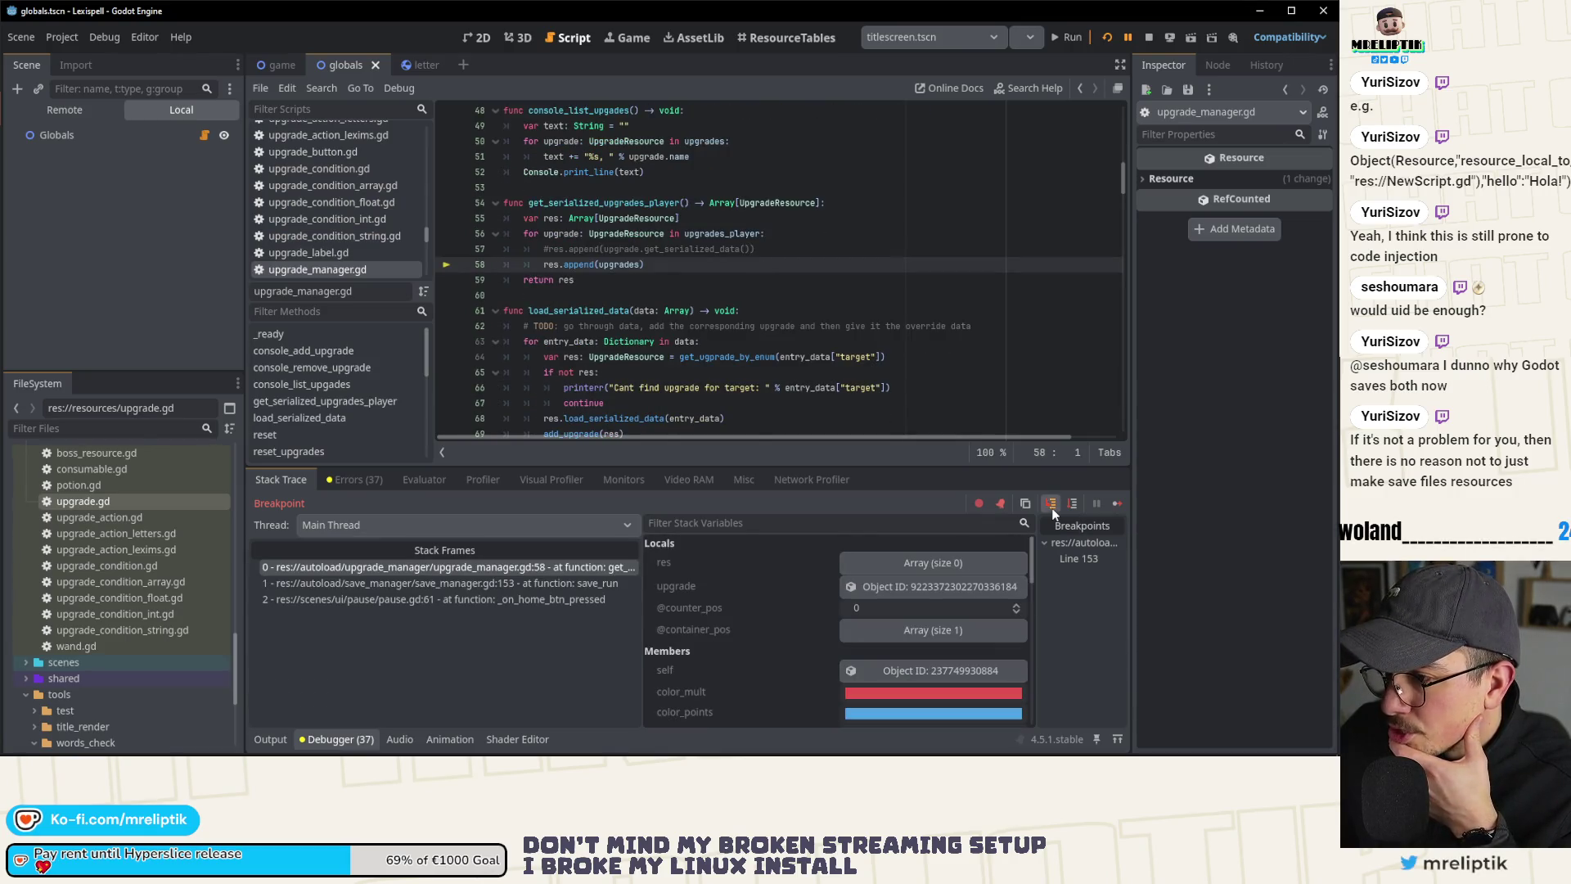
{"action": "left_click", "coordinate": [1052, 508]}
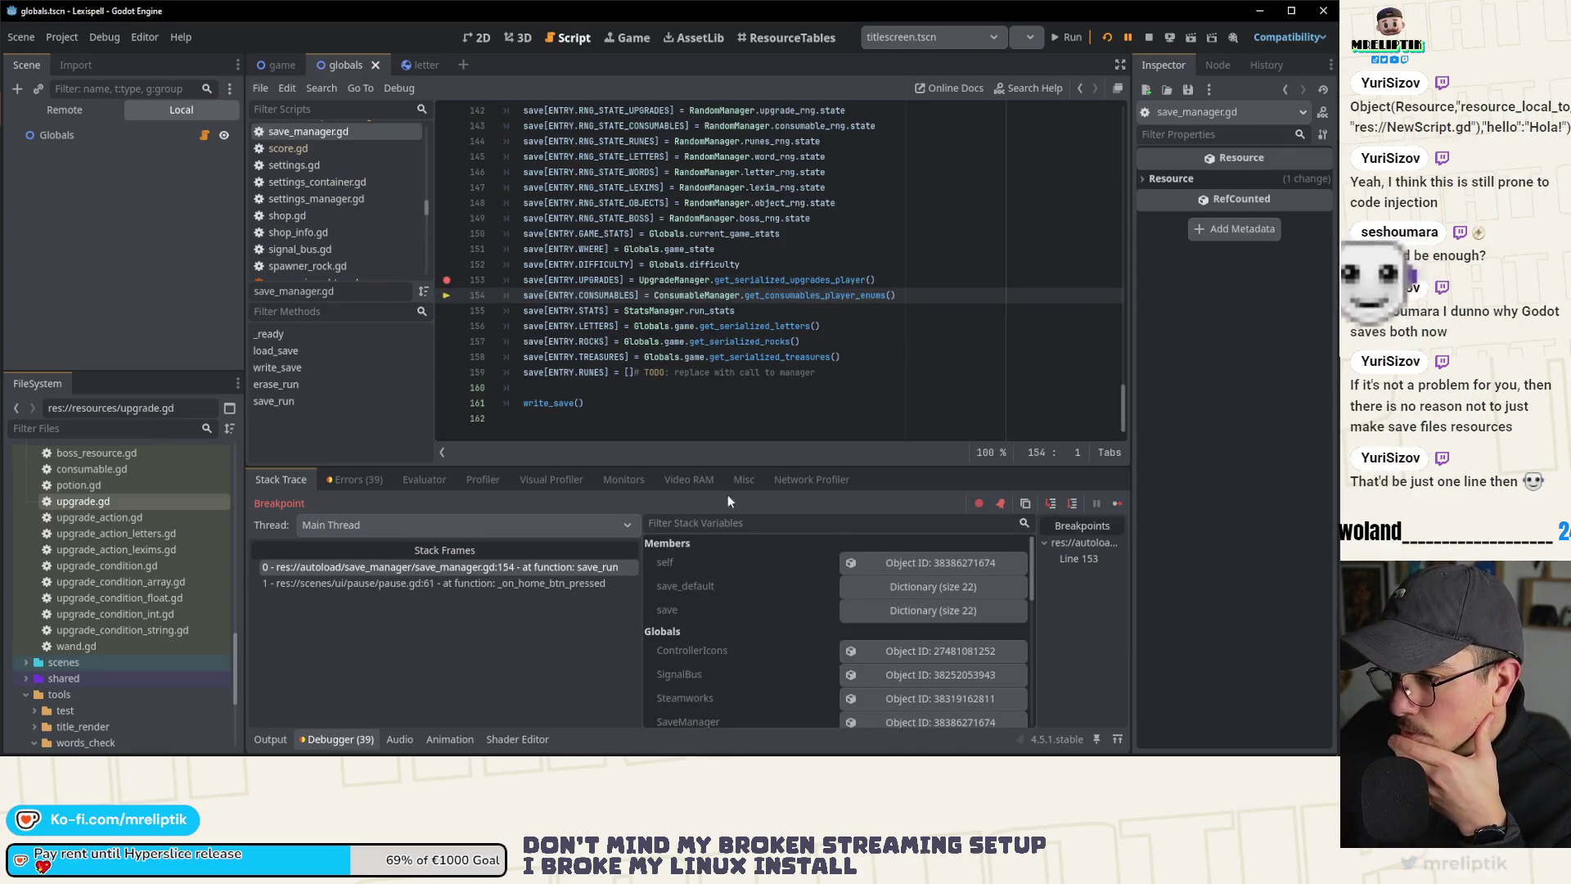
{"action": "left_click", "coordinate": [1117, 505]}
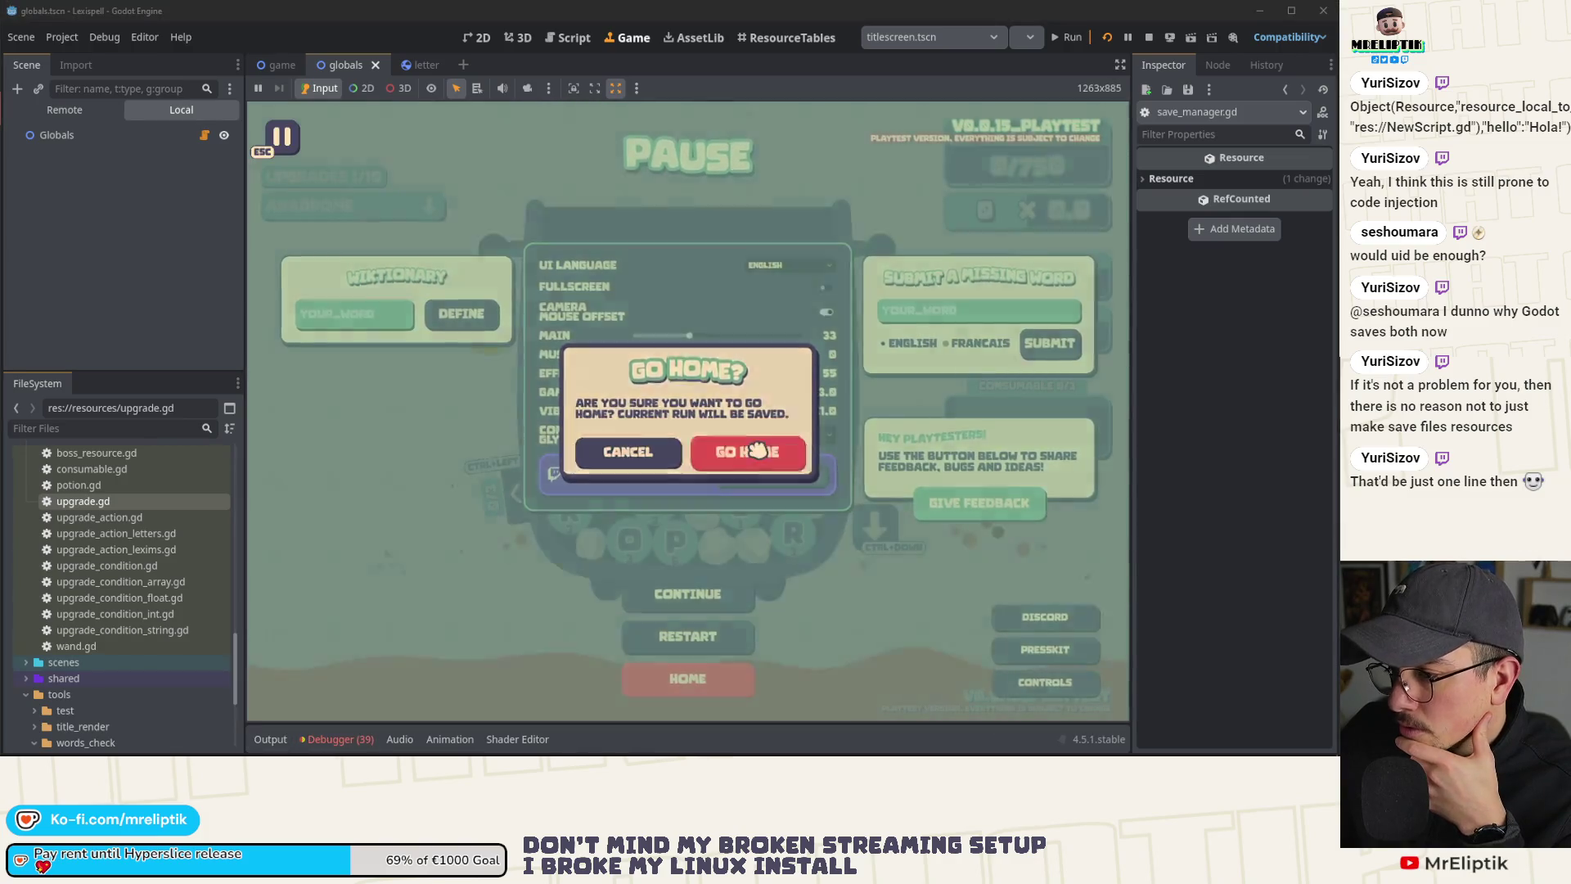
{"action": "left_click", "coordinate": [756, 450]}
Step: Fix line 58 to append upgrade instead of upgrades, save, and stop the game
{"action": "scroll", "coordinate": [442, 658], "scroll_direction": "down", "scroll_amount": 5}
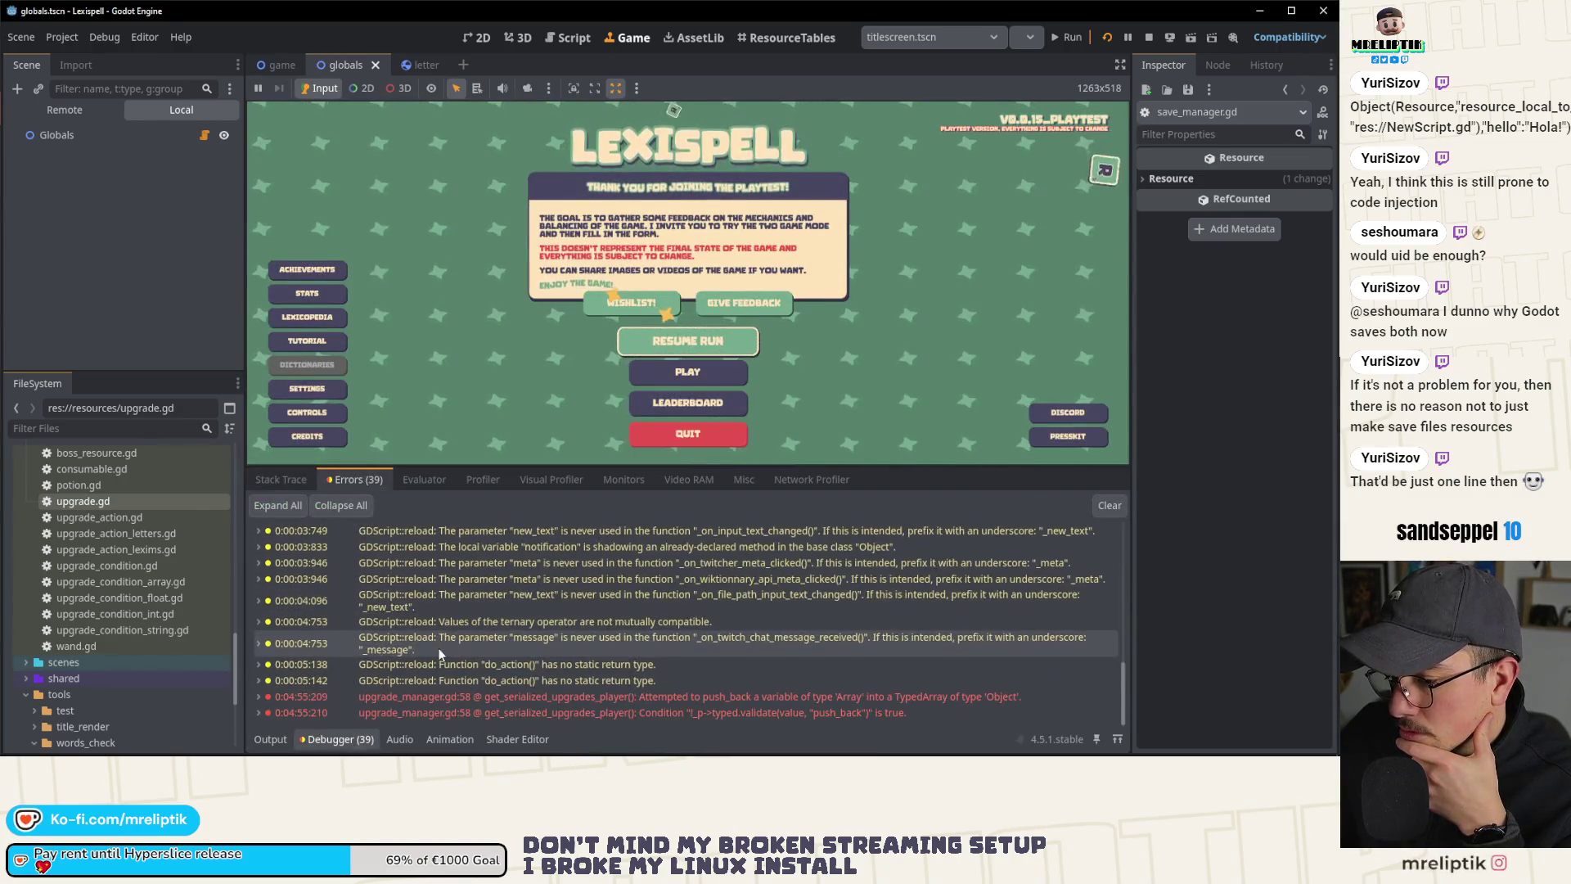
{"action": "double_click", "coordinate": [632, 696]}
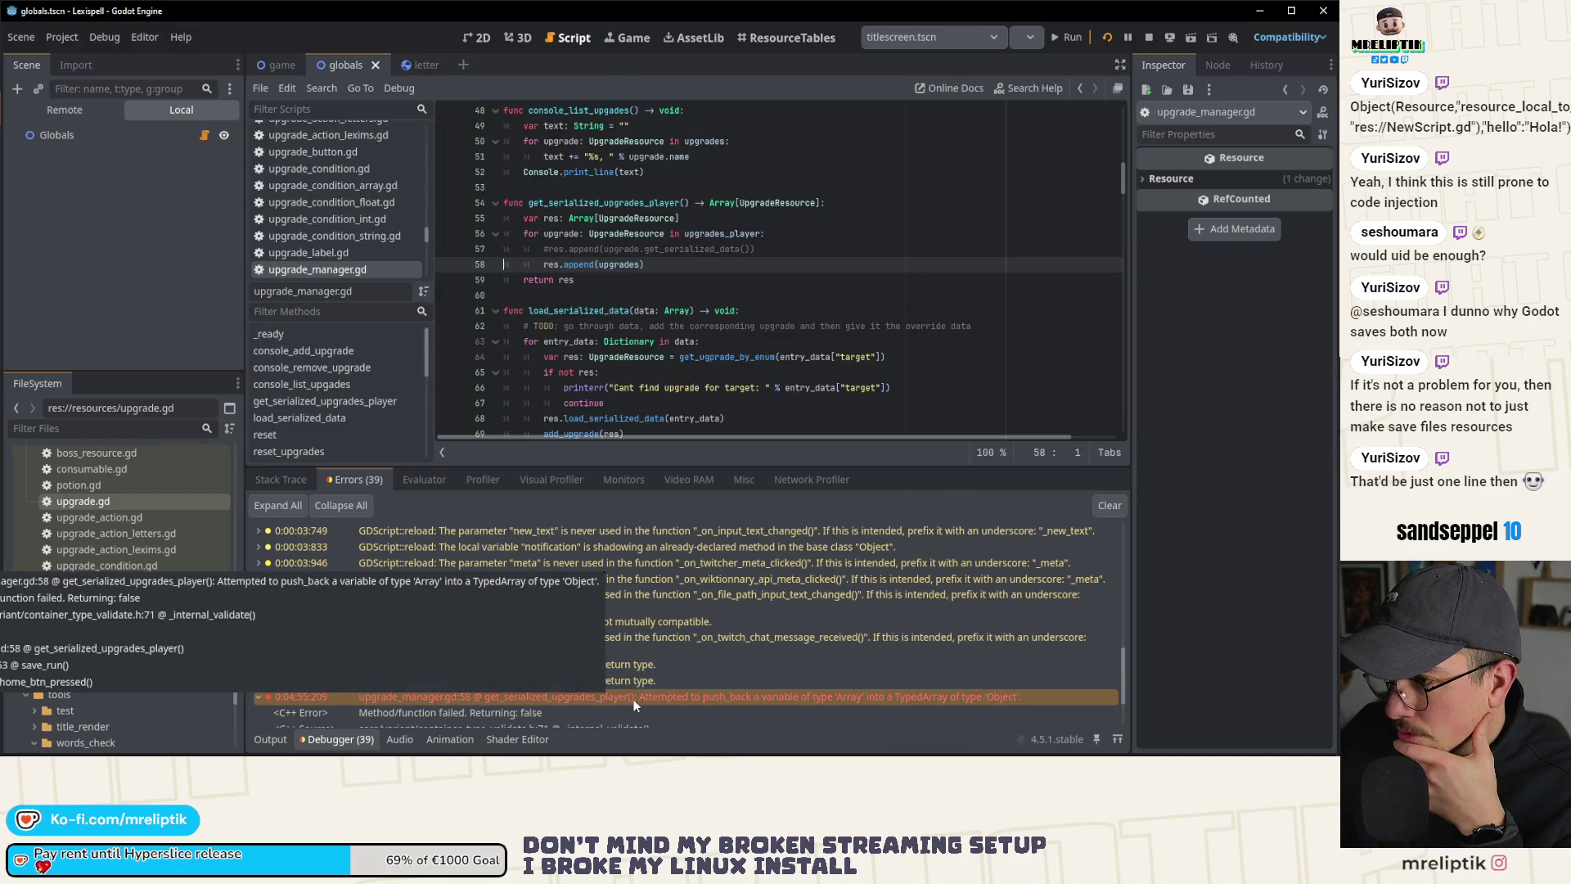
{"action": "double_click", "coordinate": [619, 264]}
{"action": "key", "text": "Right"}
{"action": "key", "text": "BackSpace"}
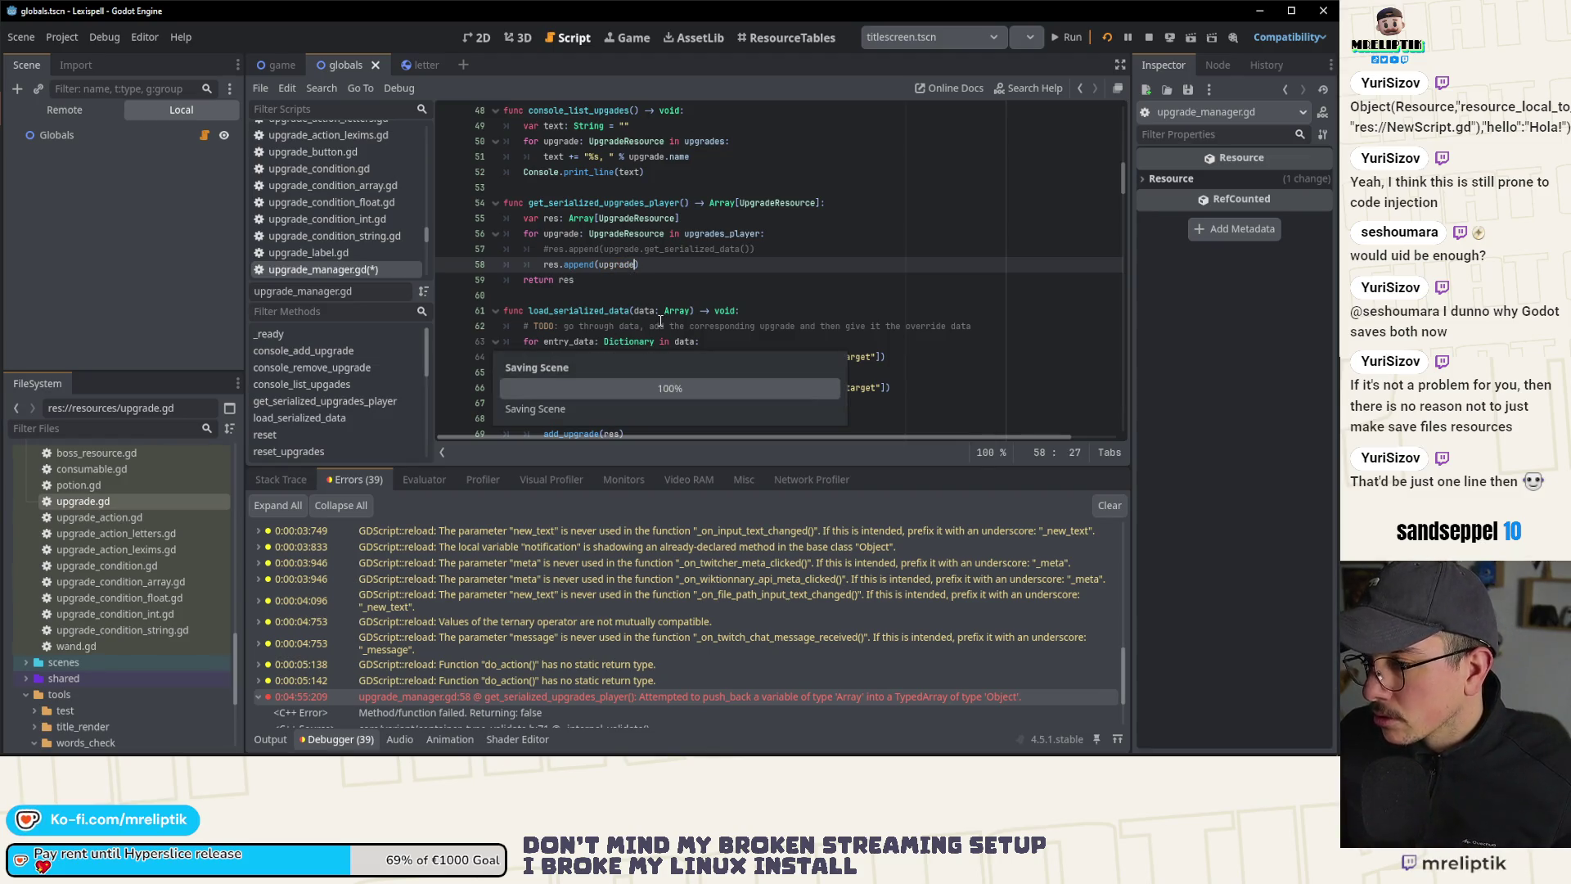
{"action": "left_click", "coordinate": [1148, 38]}
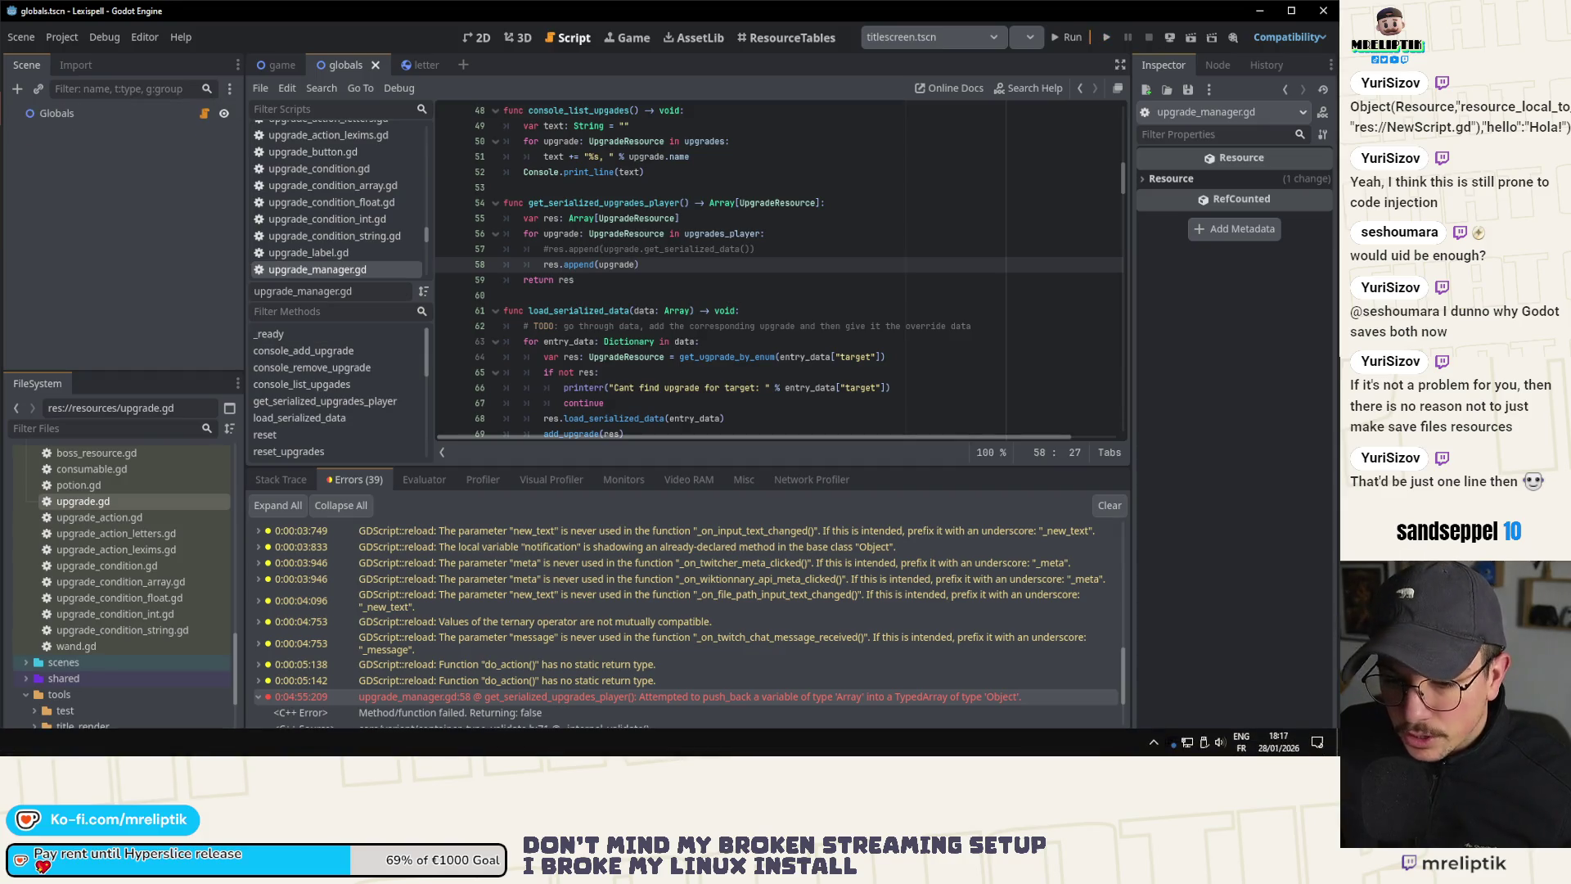
{"action": "key", "text": "alt+Tab"}
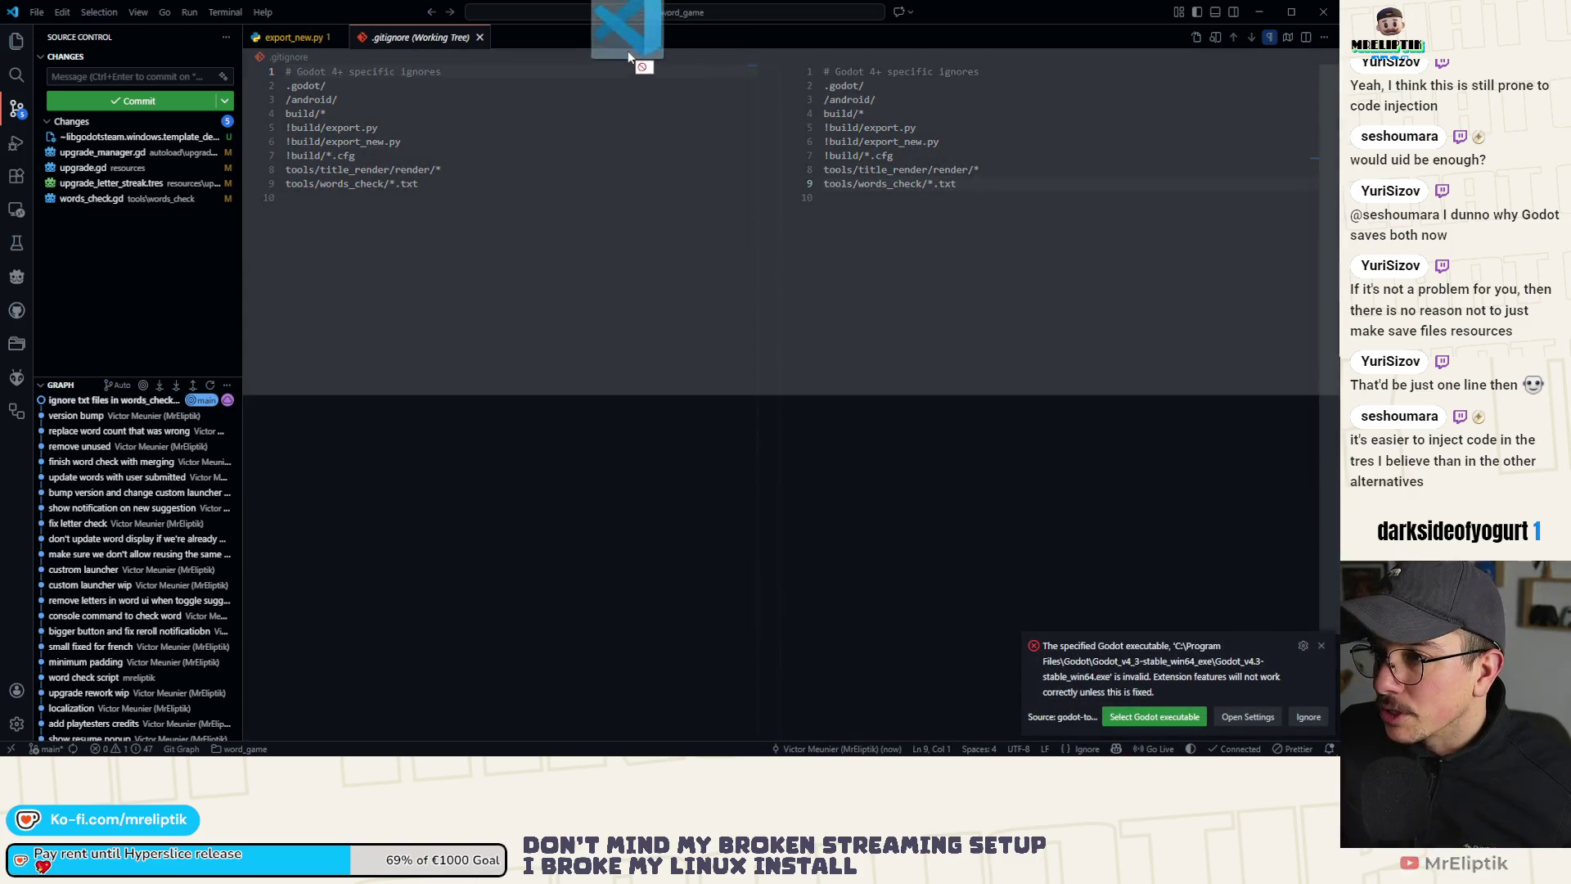
{"action": "left_click_drag", "start_coordinate": [627, 51], "coordinate": [622, 39]}
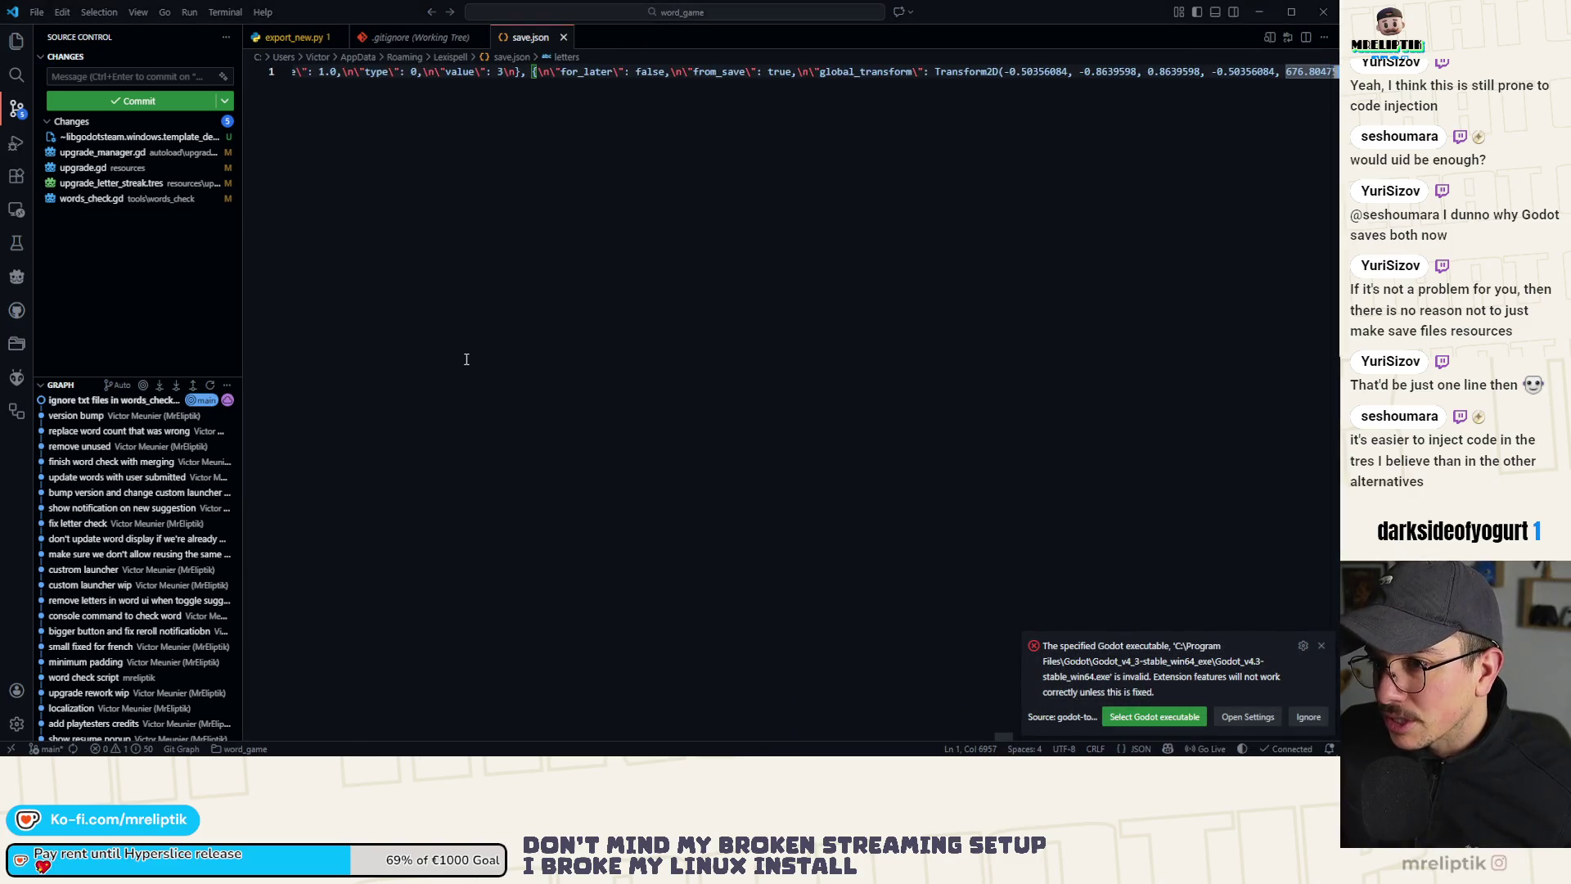
{"action": "right_click", "coordinate": [528, 68]}
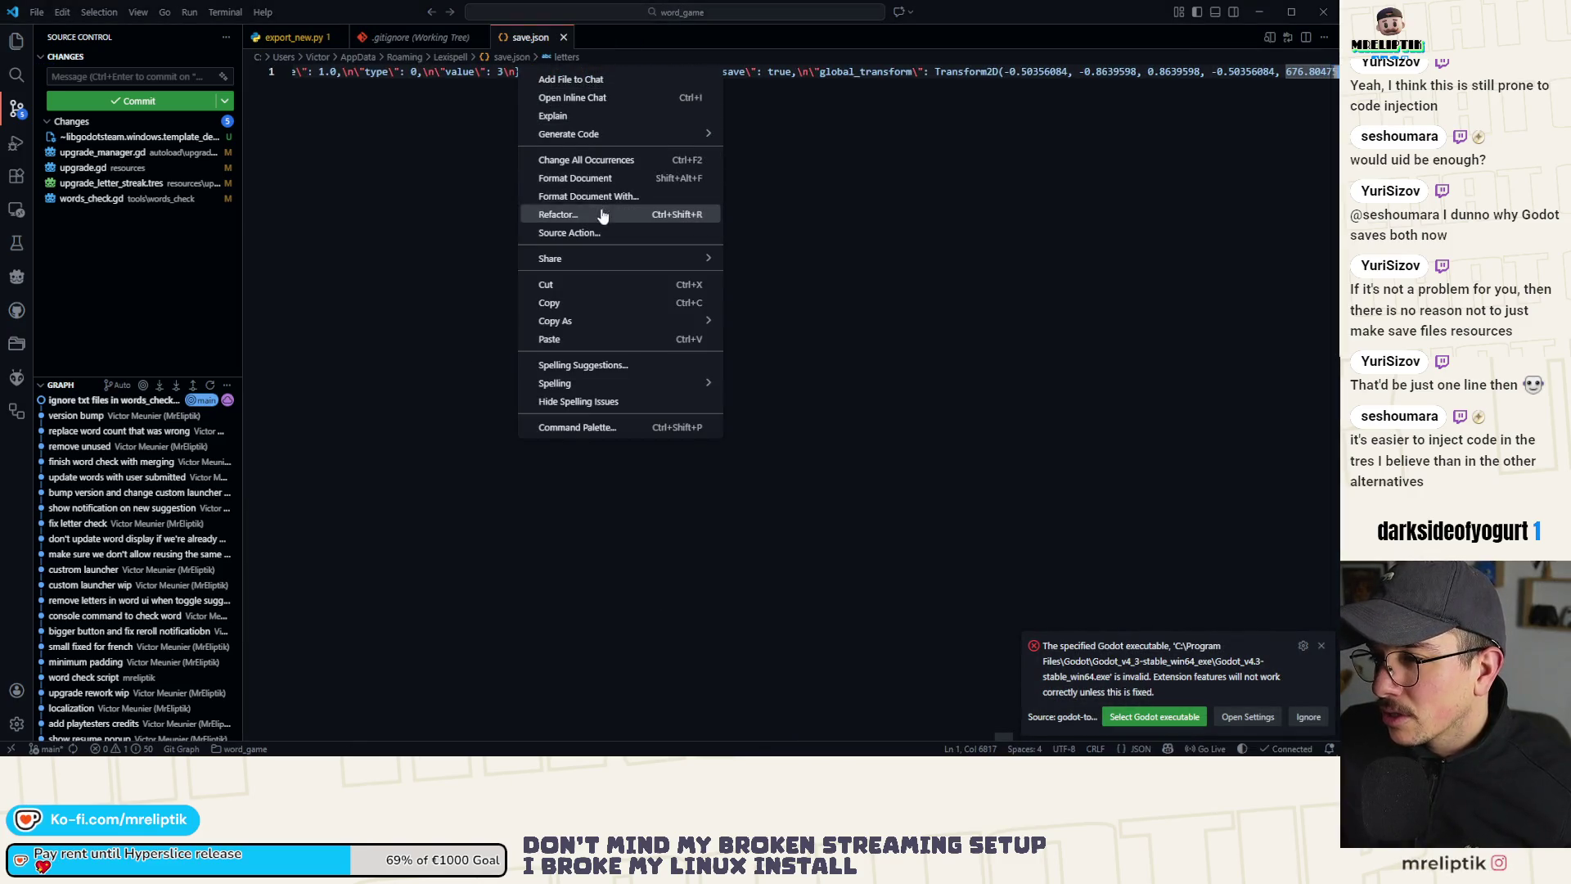
{"action": "left_click", "coordinate": [553, 178]}
{"action": "scroll", "coordinate": [491, 245], "scroll_direction": "right", "scroll_amount": 10}
{"action": "scroll", "coordinate": [575, 643], "scroll_direction": "right", "scroll_amount": 15}
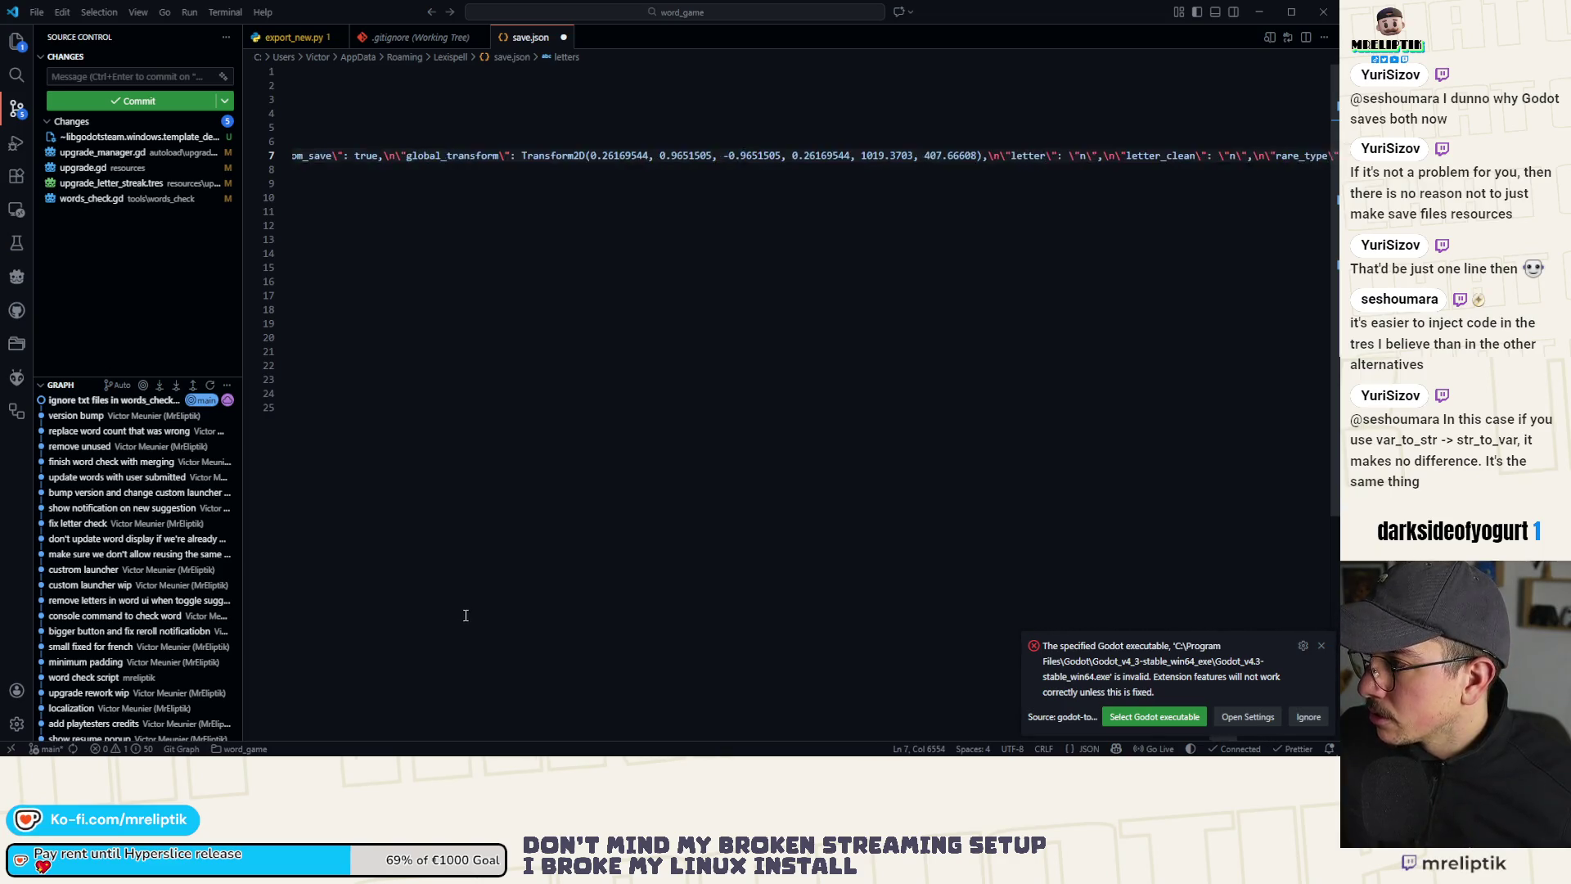
{"action": "scroll", "coordinate": [465, 615], "scroll_direction": "right", "scroll_amount": 15}
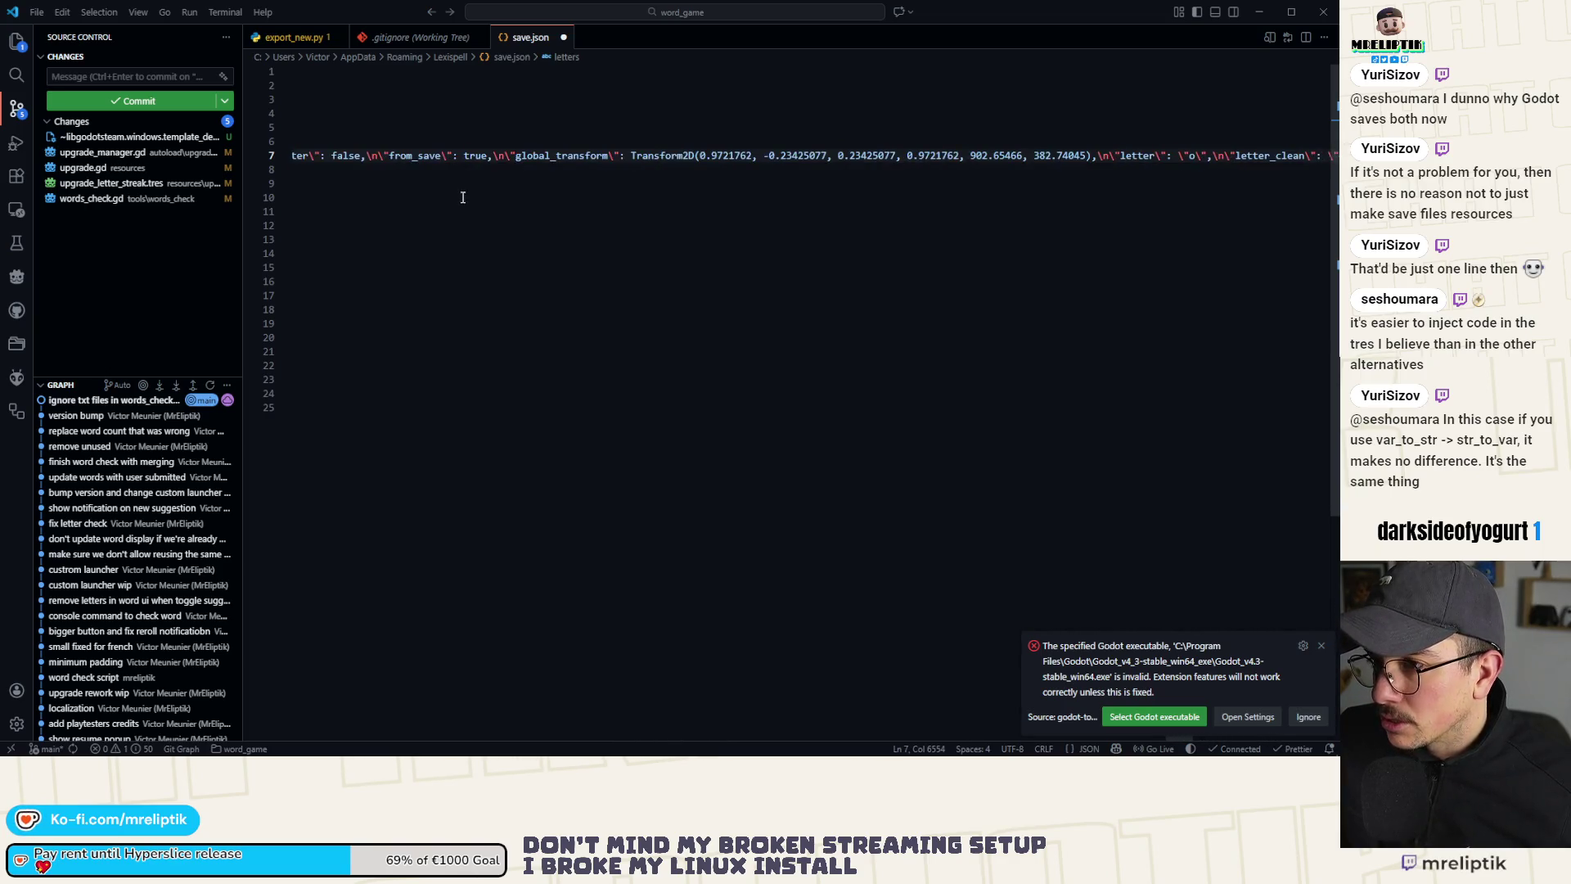
{"action": "left_click_drag", "start_coordinate": [463, 197], "coordinate": [210, 207]}
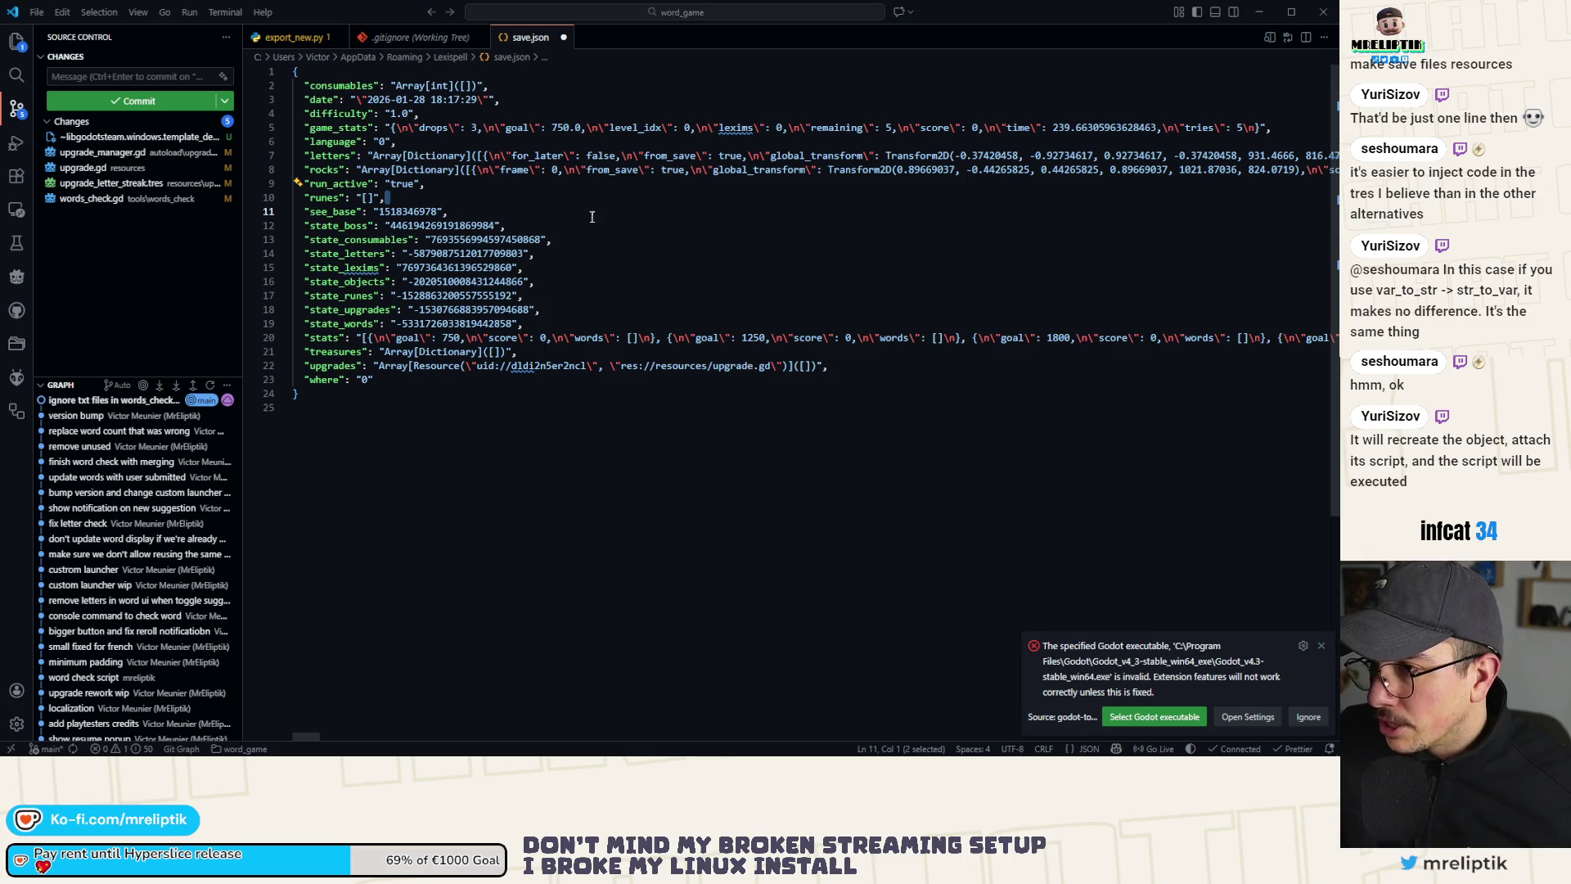
{"action": "key", "text": "ctrl+w"}
{"action": "key", "text": "n"}
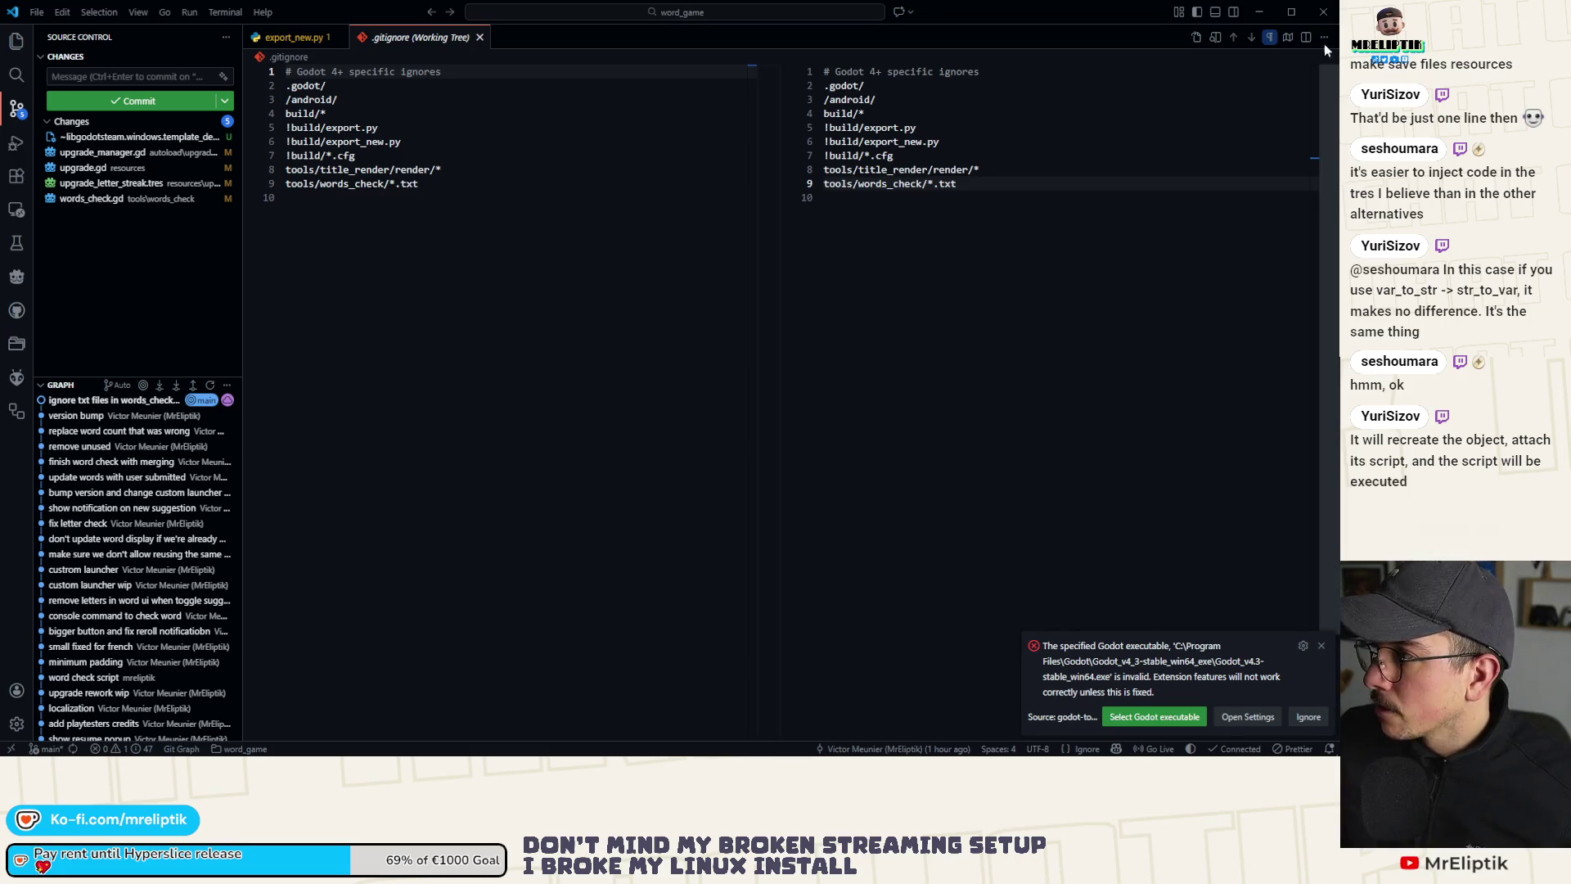
{"action": "left_click", "coordinate": [1264, 13]}
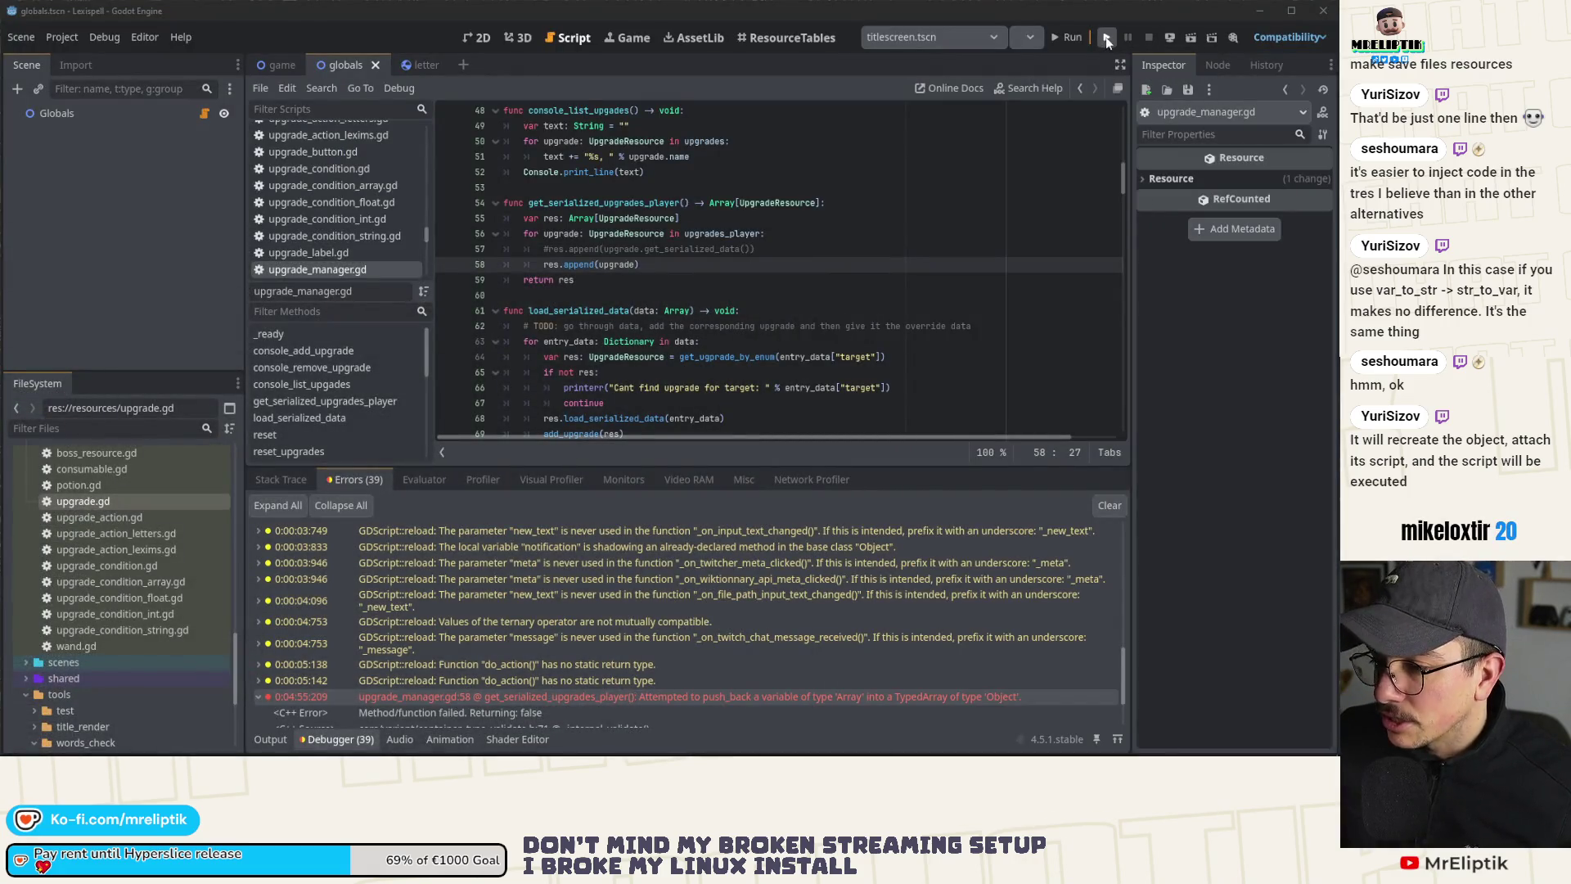
Step: Rerun the project and start a Classic Craft game in English from the main menu
{"action": "left_click", "coordinate": [1107, 37]}
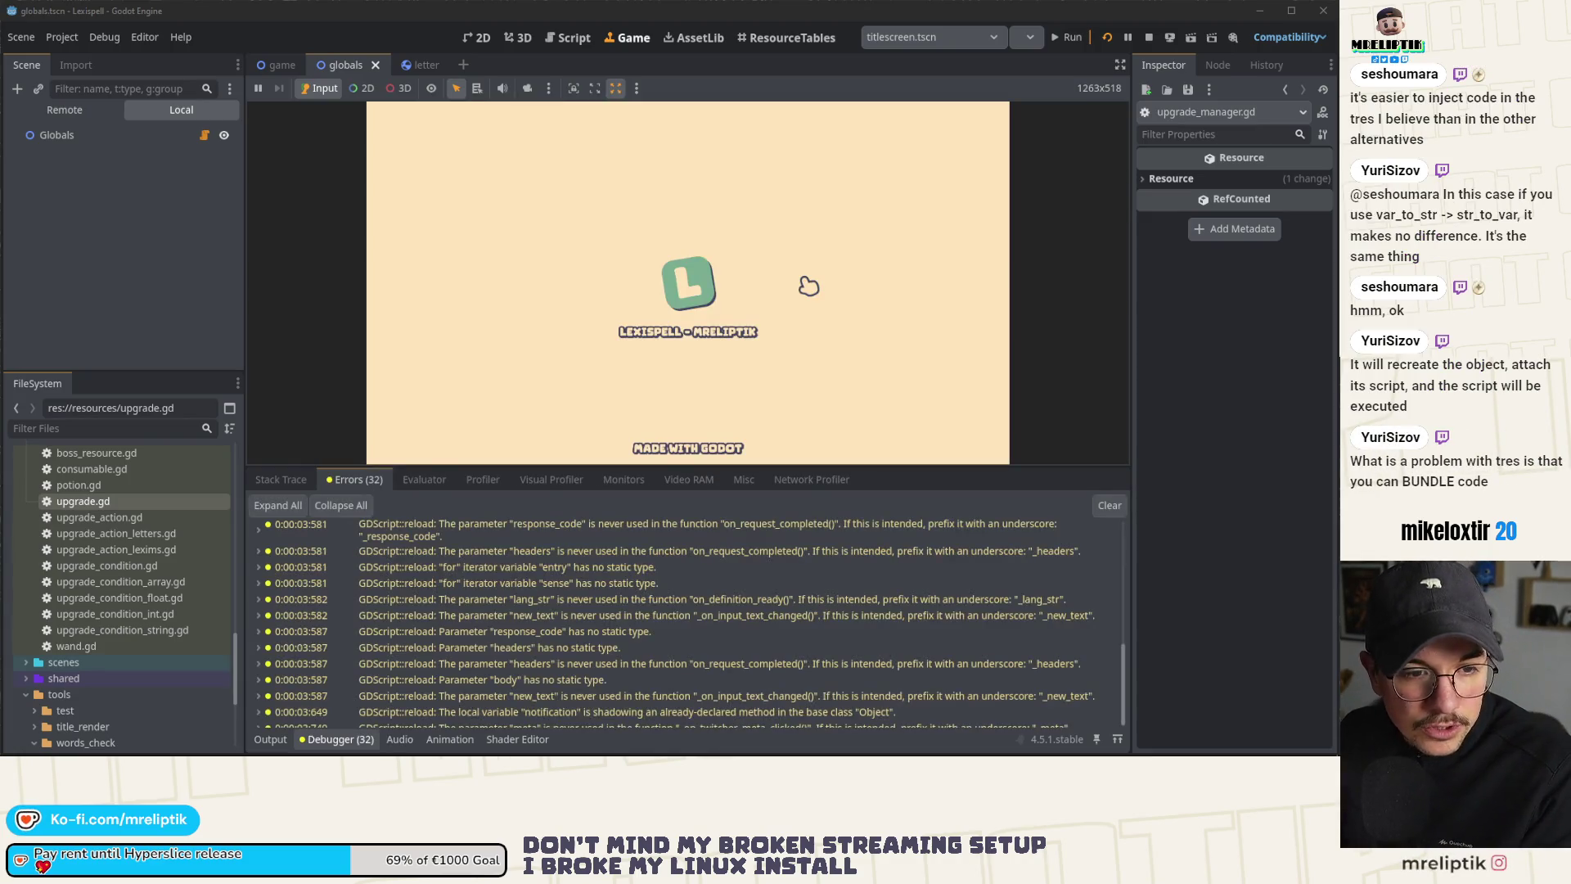
{"action": "left_click", "coordinate": [810, 287]}
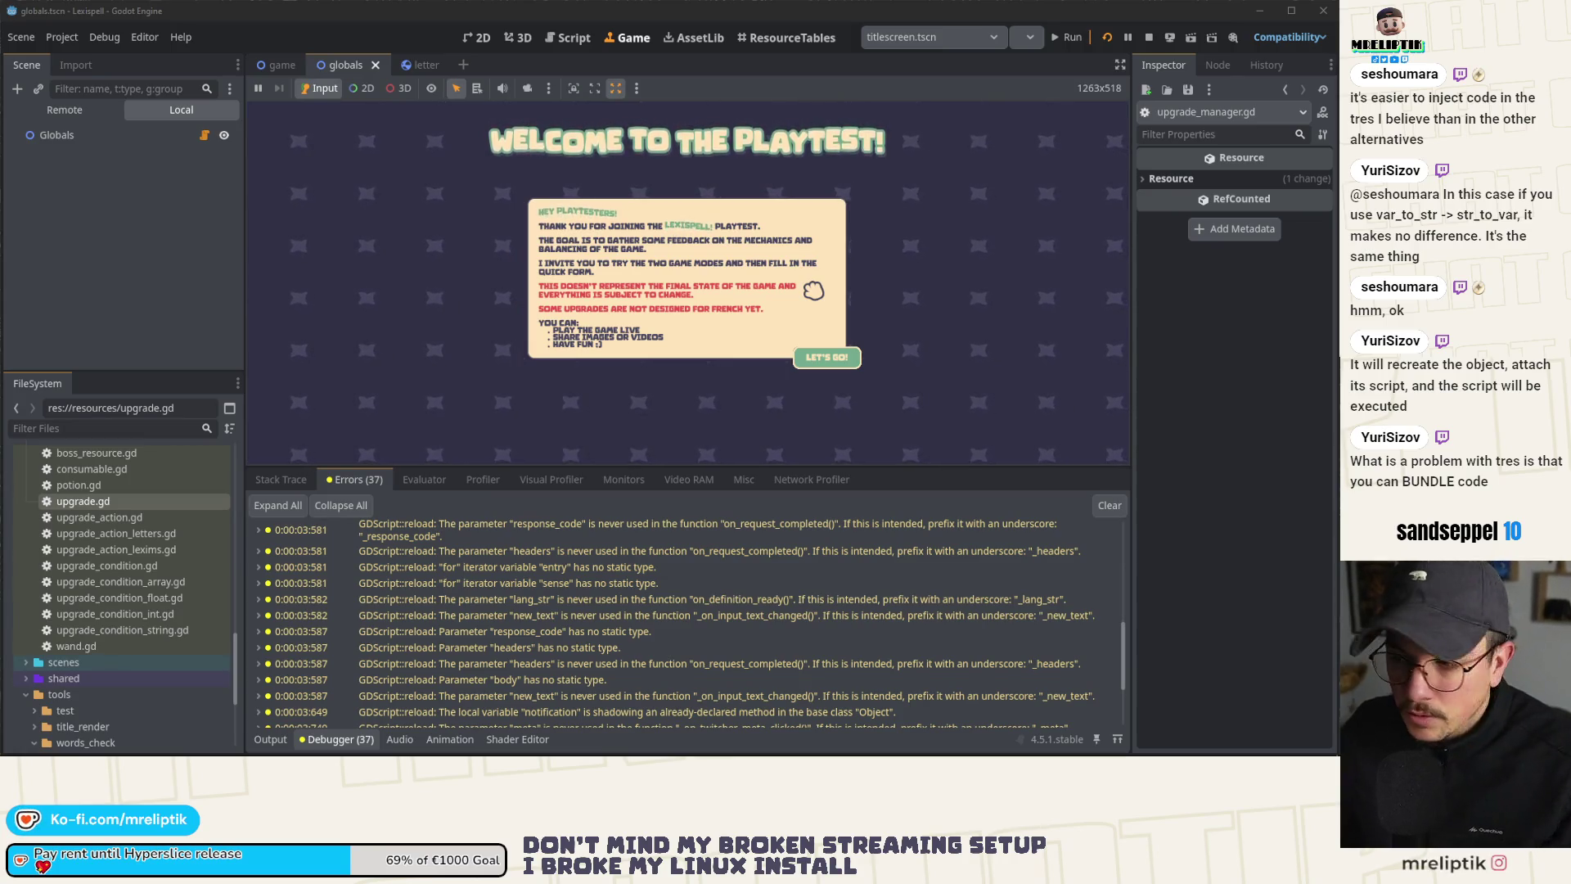
{"action": "left_click", "coordinate": [840, 358]}
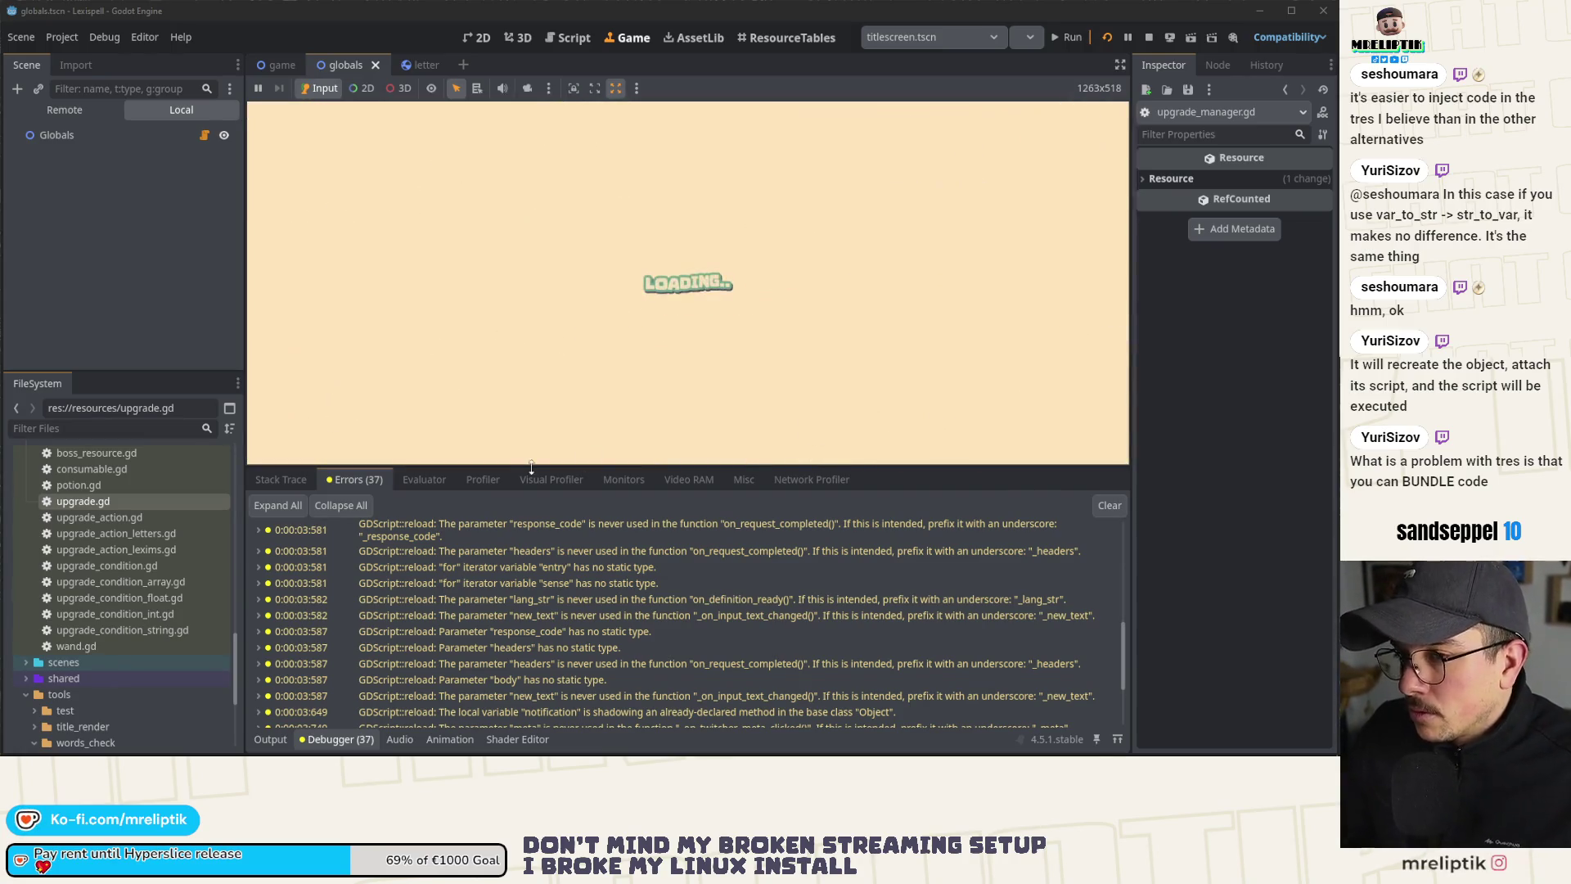
{"action": "left_click", "coordinate": [276, 740]}
{"action": "left_click", "coordinate": [279, 742]}
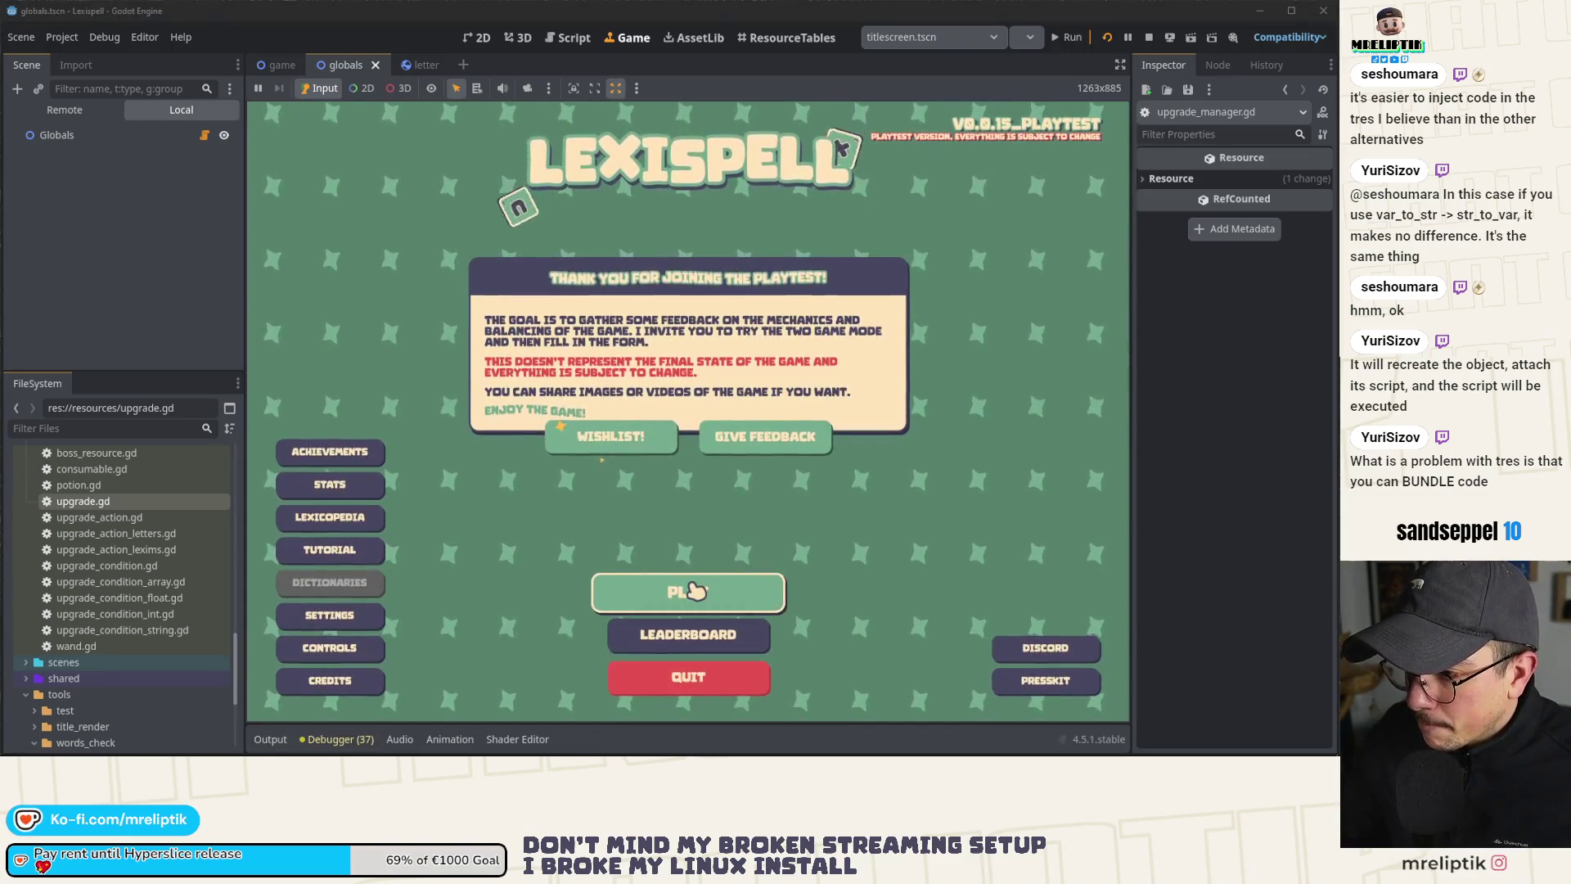
{"action": "left_click", "coordinate": [702, 598]}
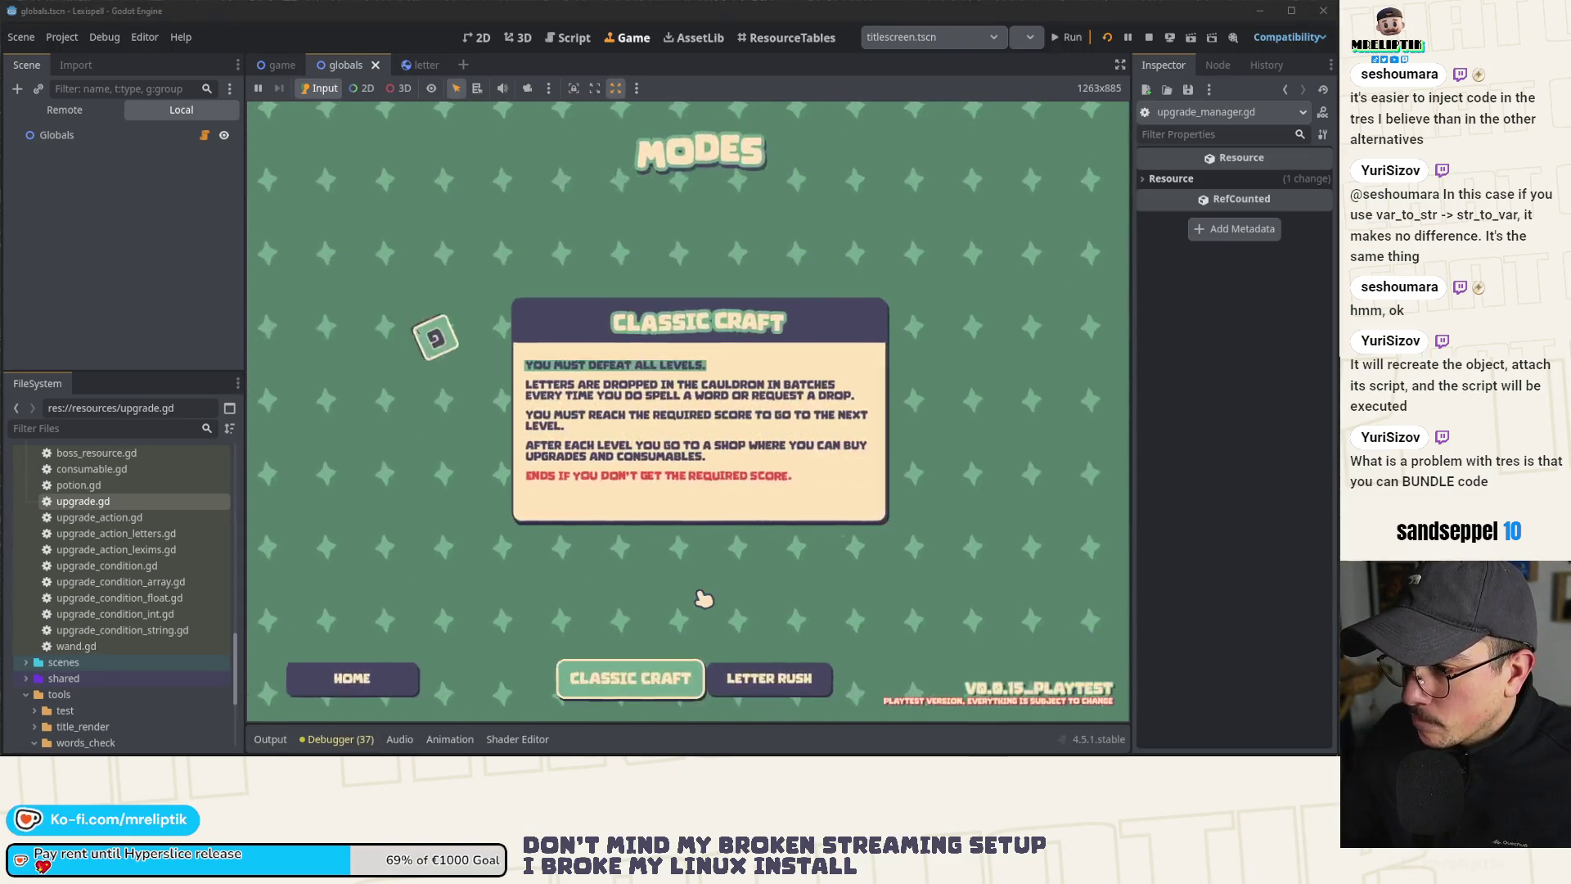
{"action": "left_click", "coordinate": [649, 684]}
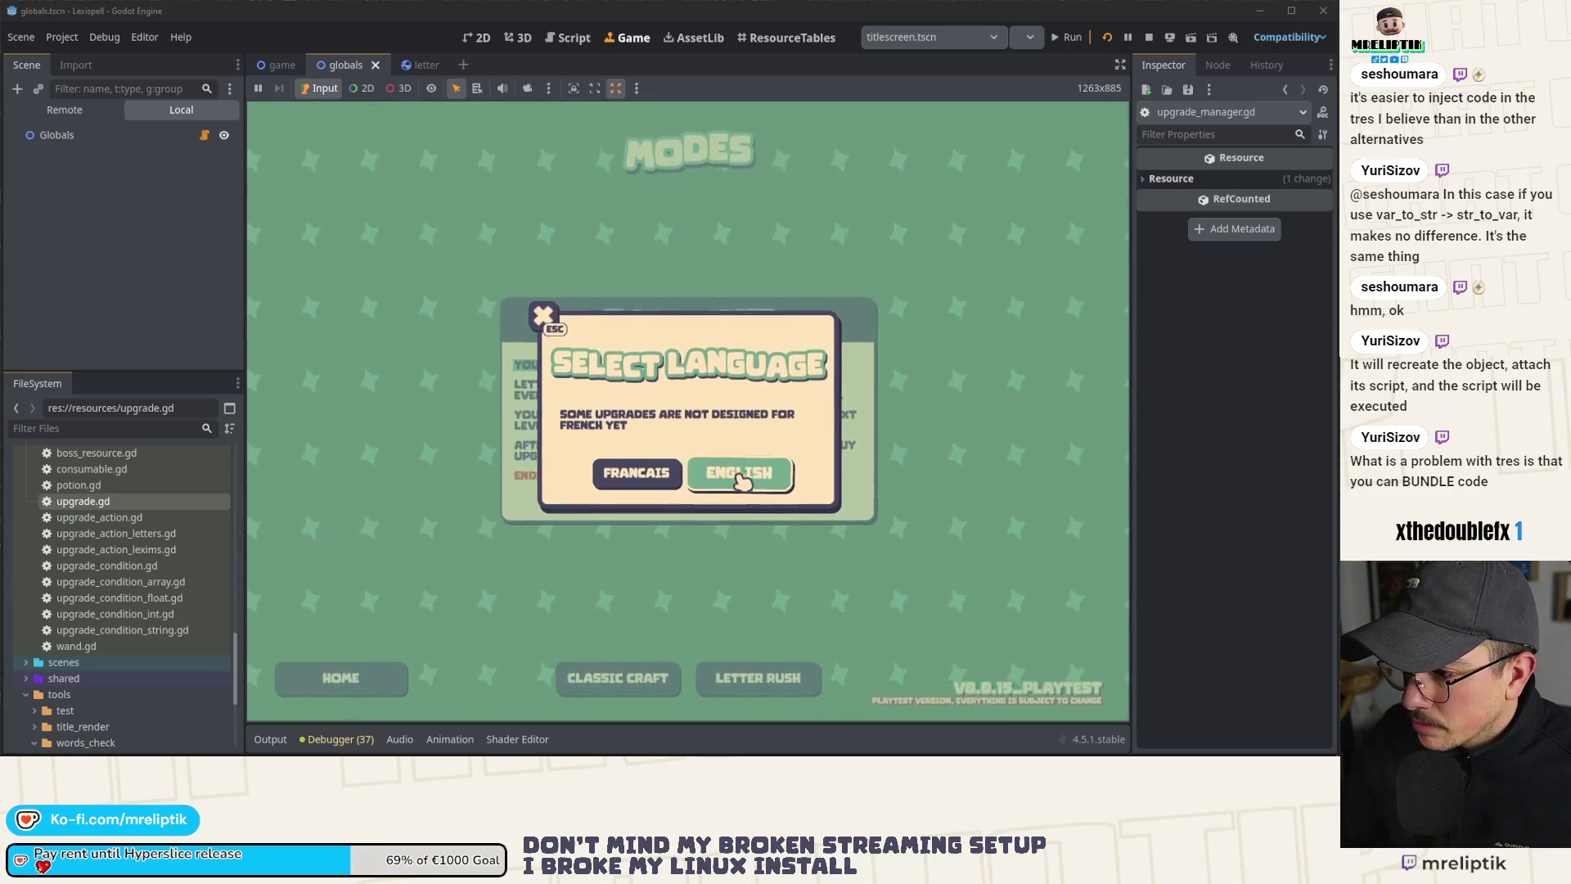
{"action": "left_click", "coordinate": [736, 475]}
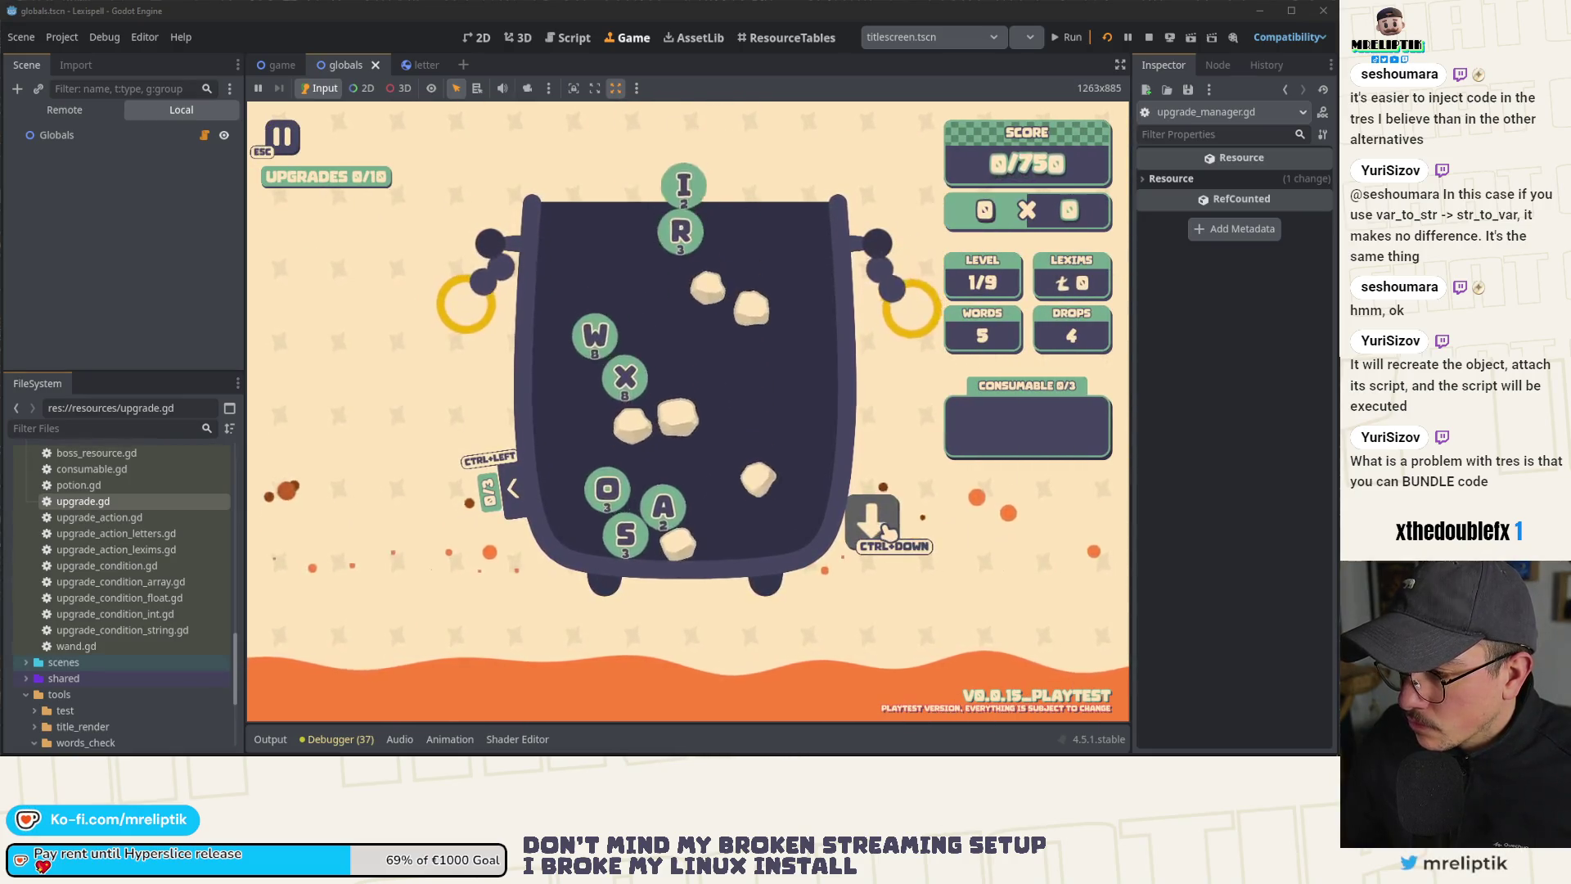
Step: Add the ANADROME upgrade via the console, then pause and go home to hit the breakpoint
{"action": "key", "text": "grave"}
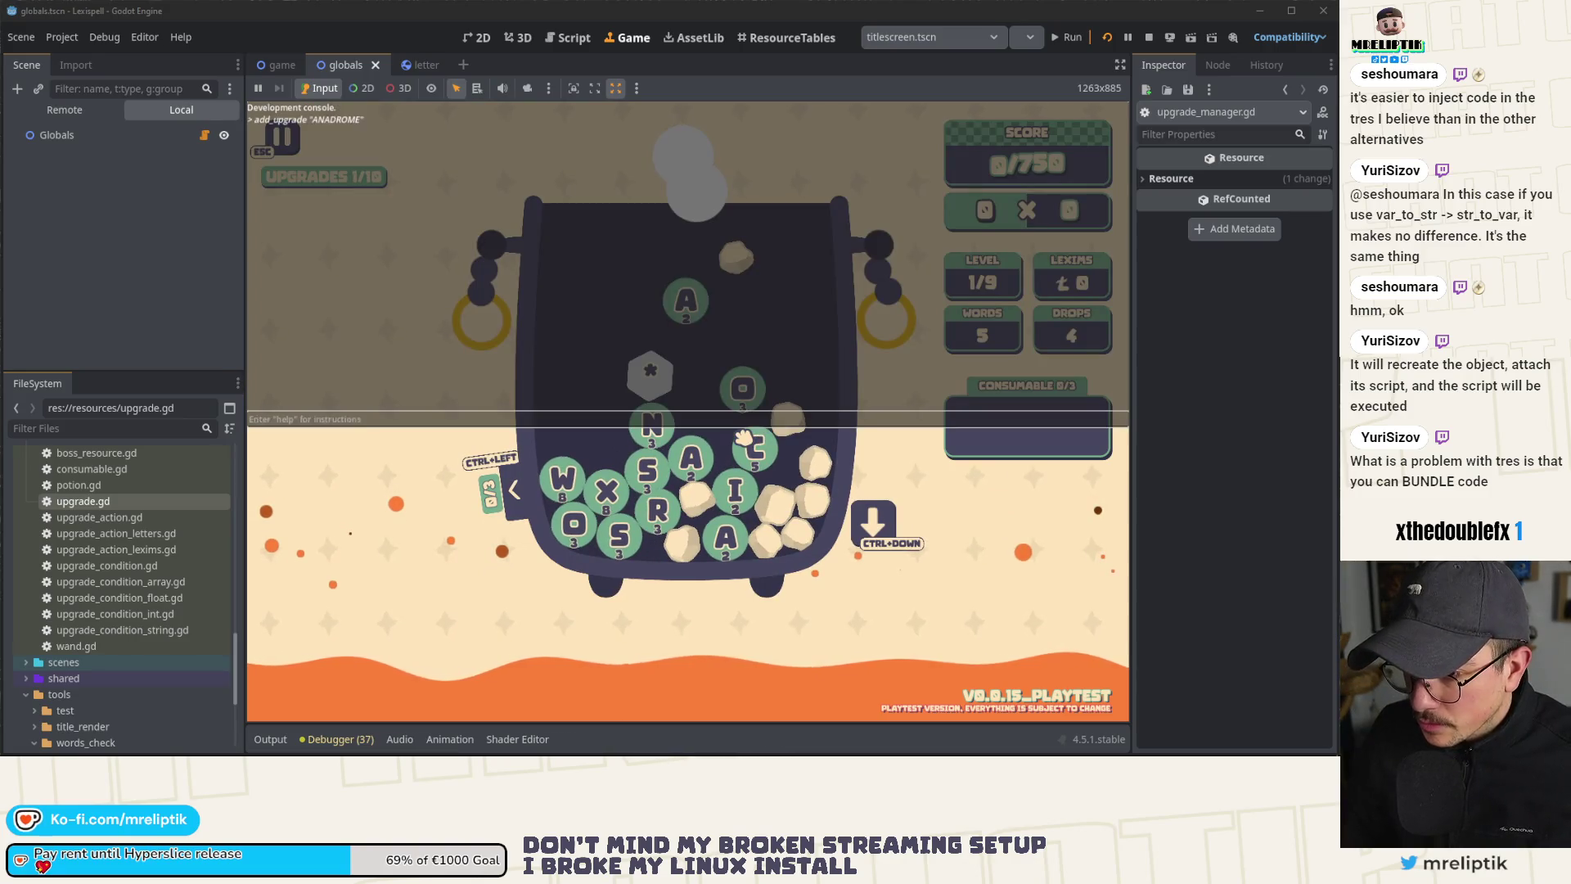
{"action": "key", "text": "grave"}
{"action": "key", "text": "Escape"}
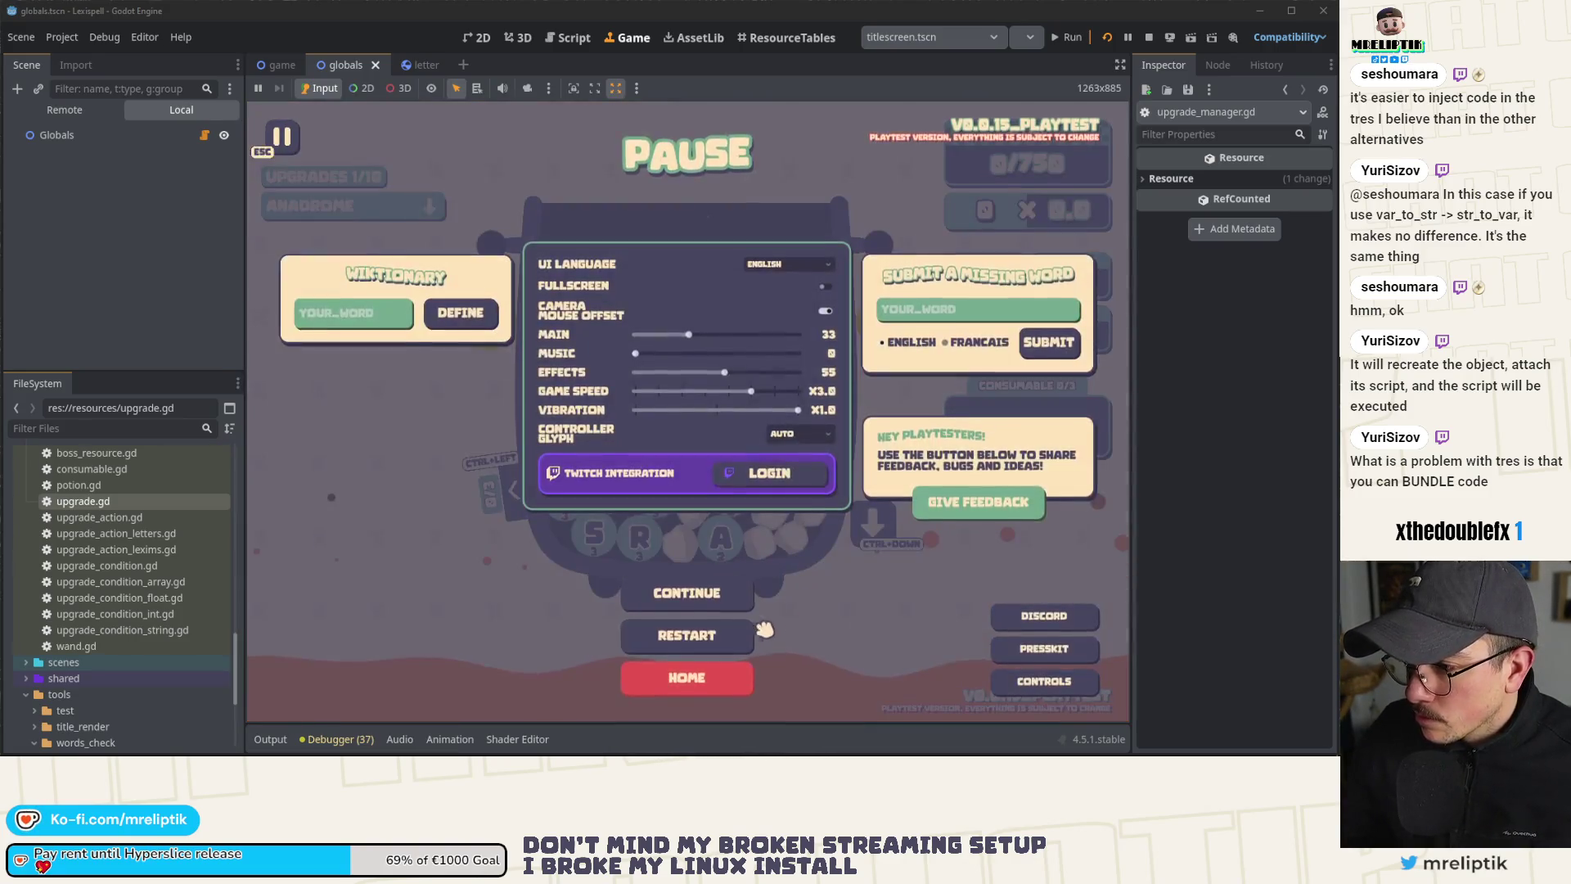
{"action": "left_click", "coordinate": [690, 673]}
Step: Remove the line 153 breakpoint, continue the game, and collapse the bottom panel
{"action": "left_click", "coordinate": [448, 280]}
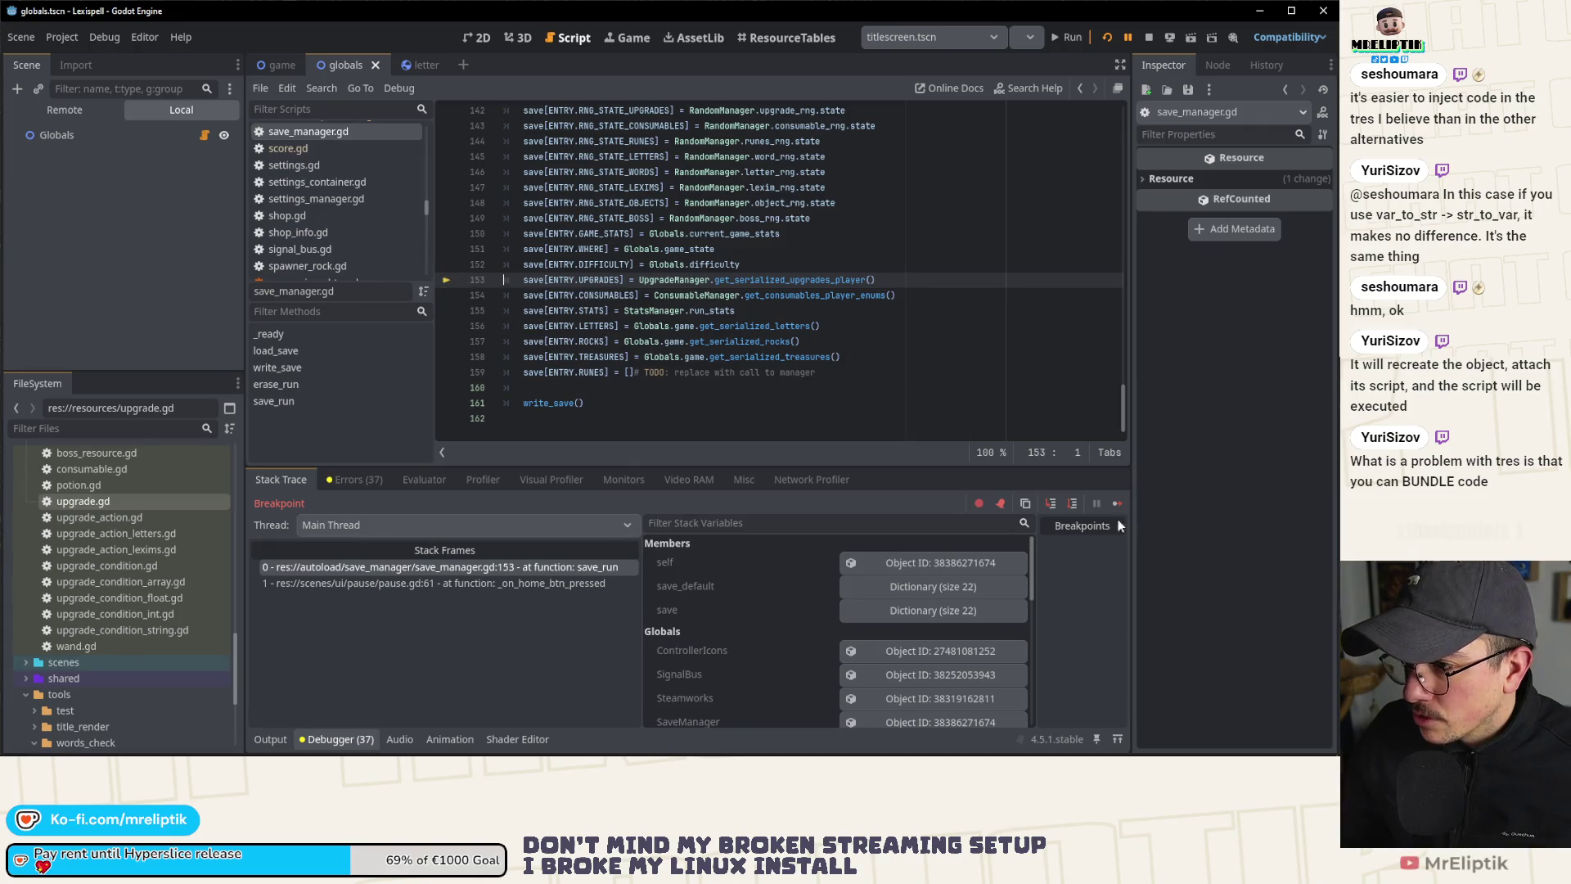
{"action": "left_click", "coordinate": [1117, 503]}
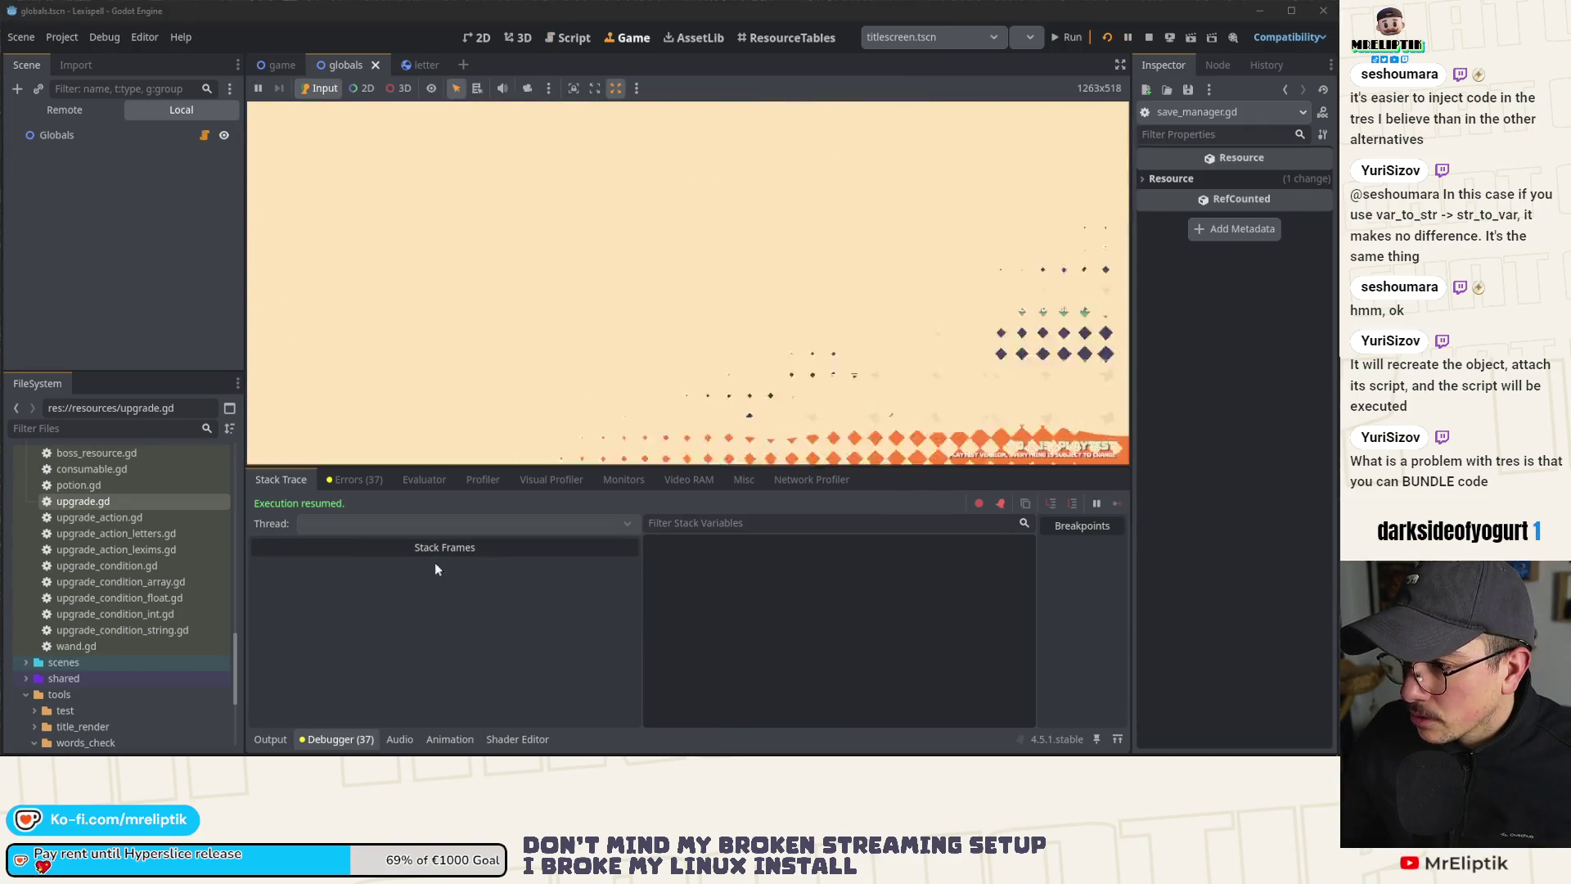
{"action": "left_click", "coordinate": [264, 738]}
{"action": "left_click", "coordinate": [264, 738]}
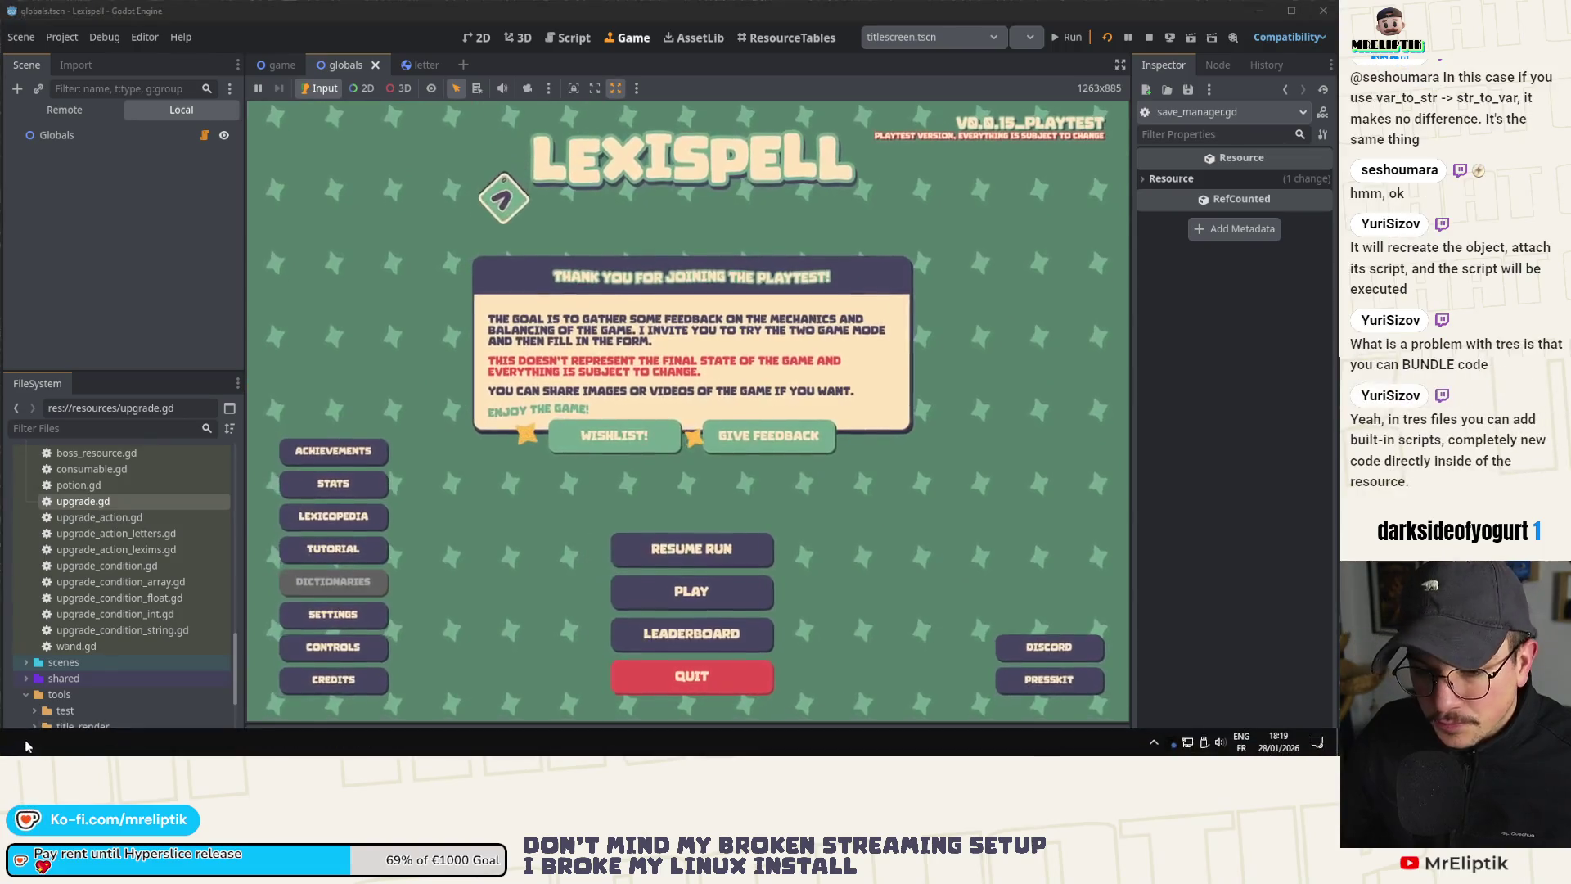
{"action": "key", "text": "alt+Tab"}
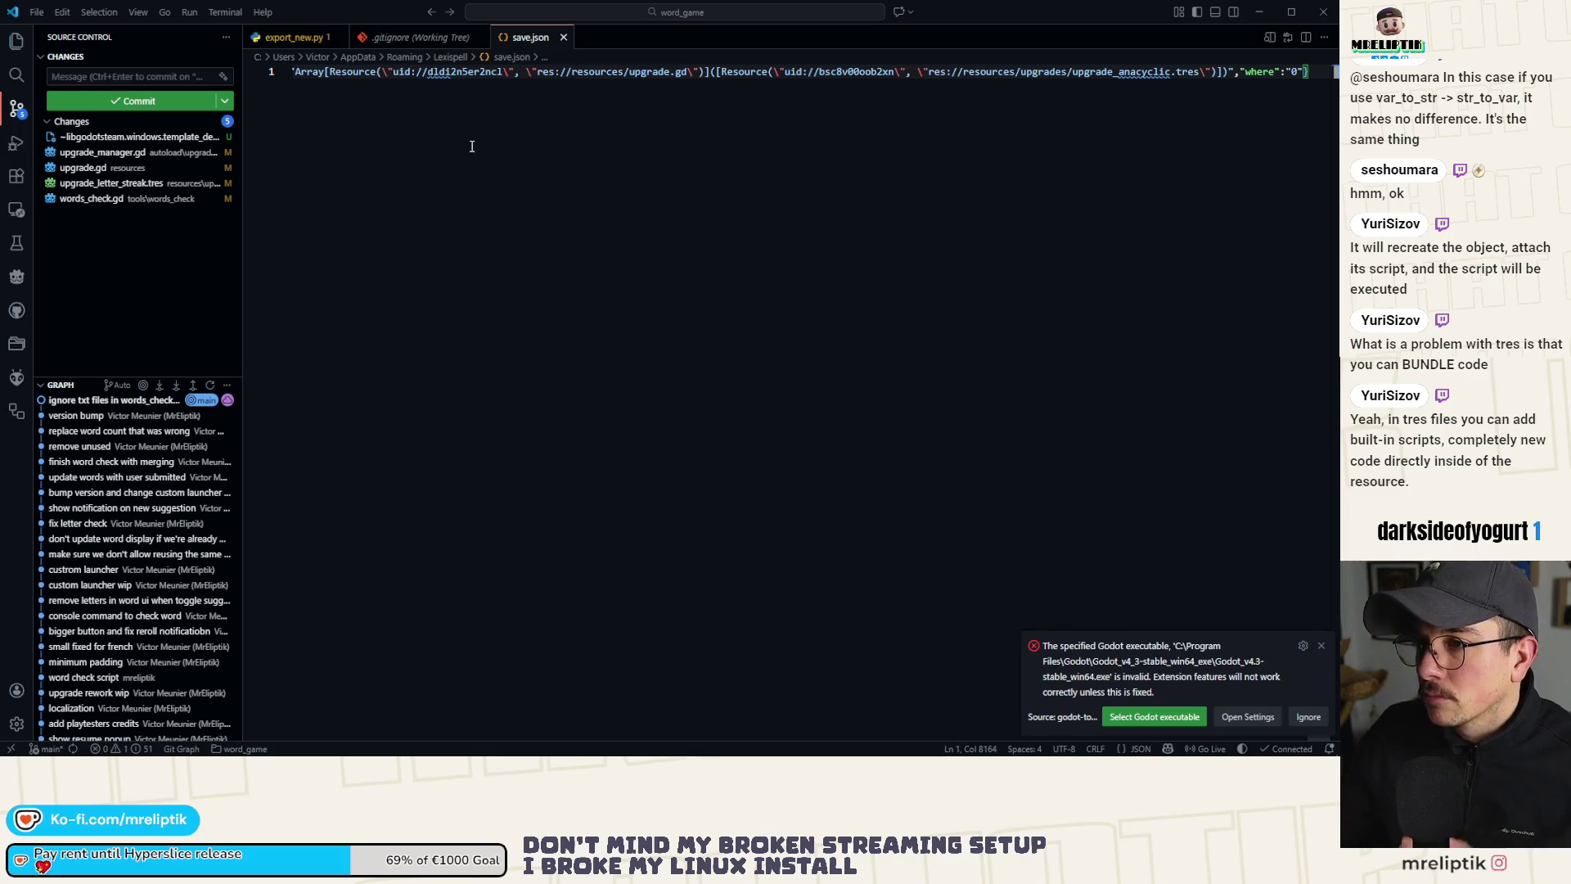
Step: Run Format Document on save.json and inspect the uid in its upgrades entry
{"action": "right_click", "coordinate": [470, 145]}
{"action": "left_click", "coordinate": [543, 258]}
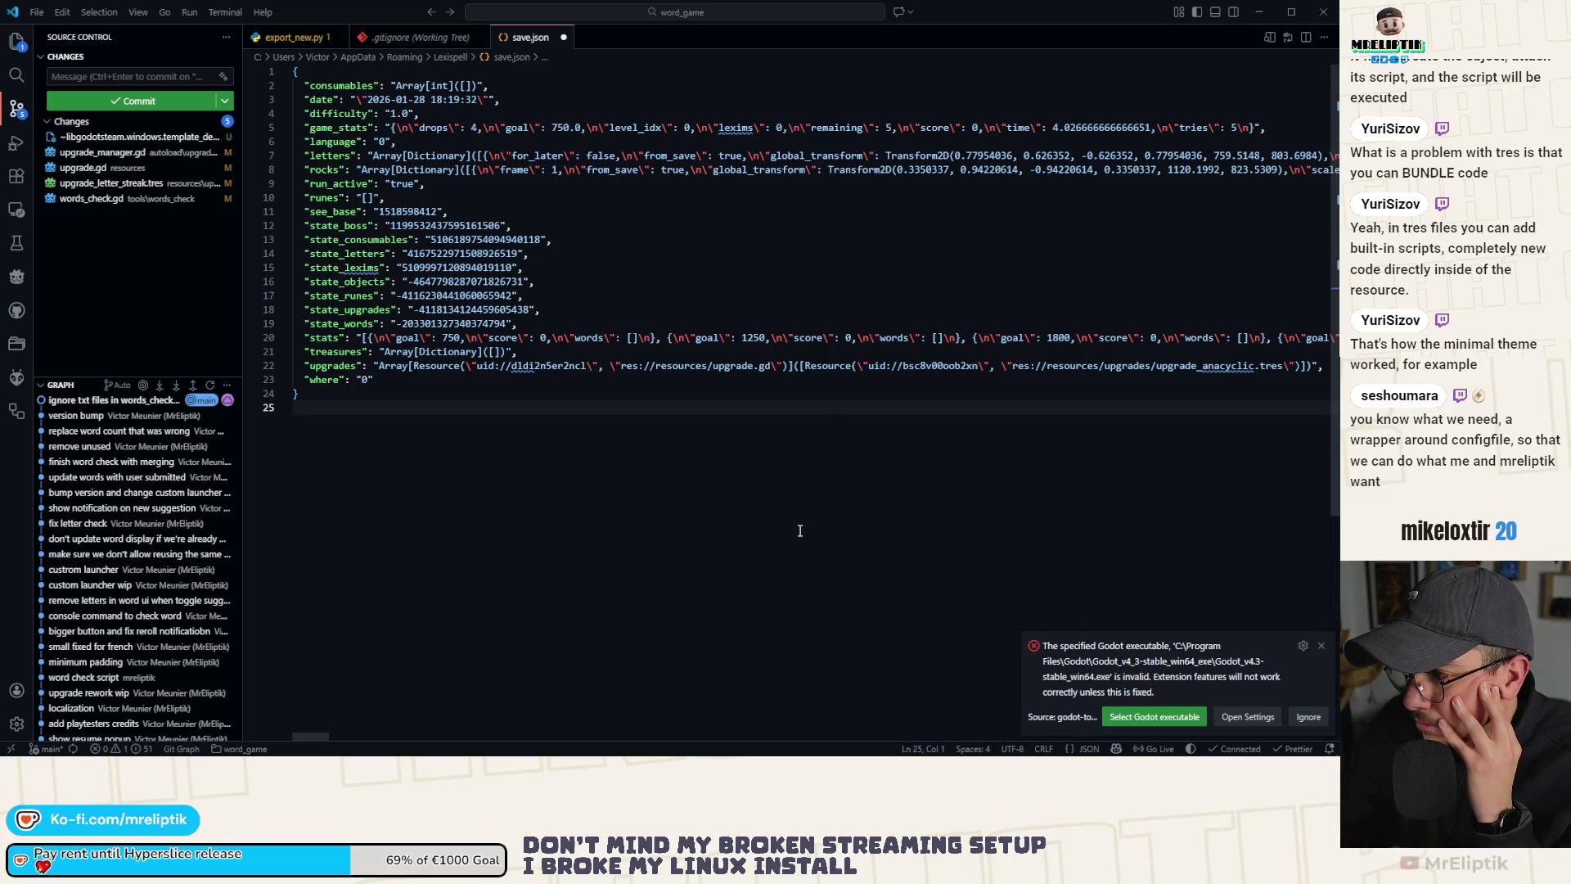
{"action": "left_click", "coordinate": [866, 366]}
{"action": "scroll", "coordinate": [747, 409], "scroll_direction": "right", "scroll_amount": 2}
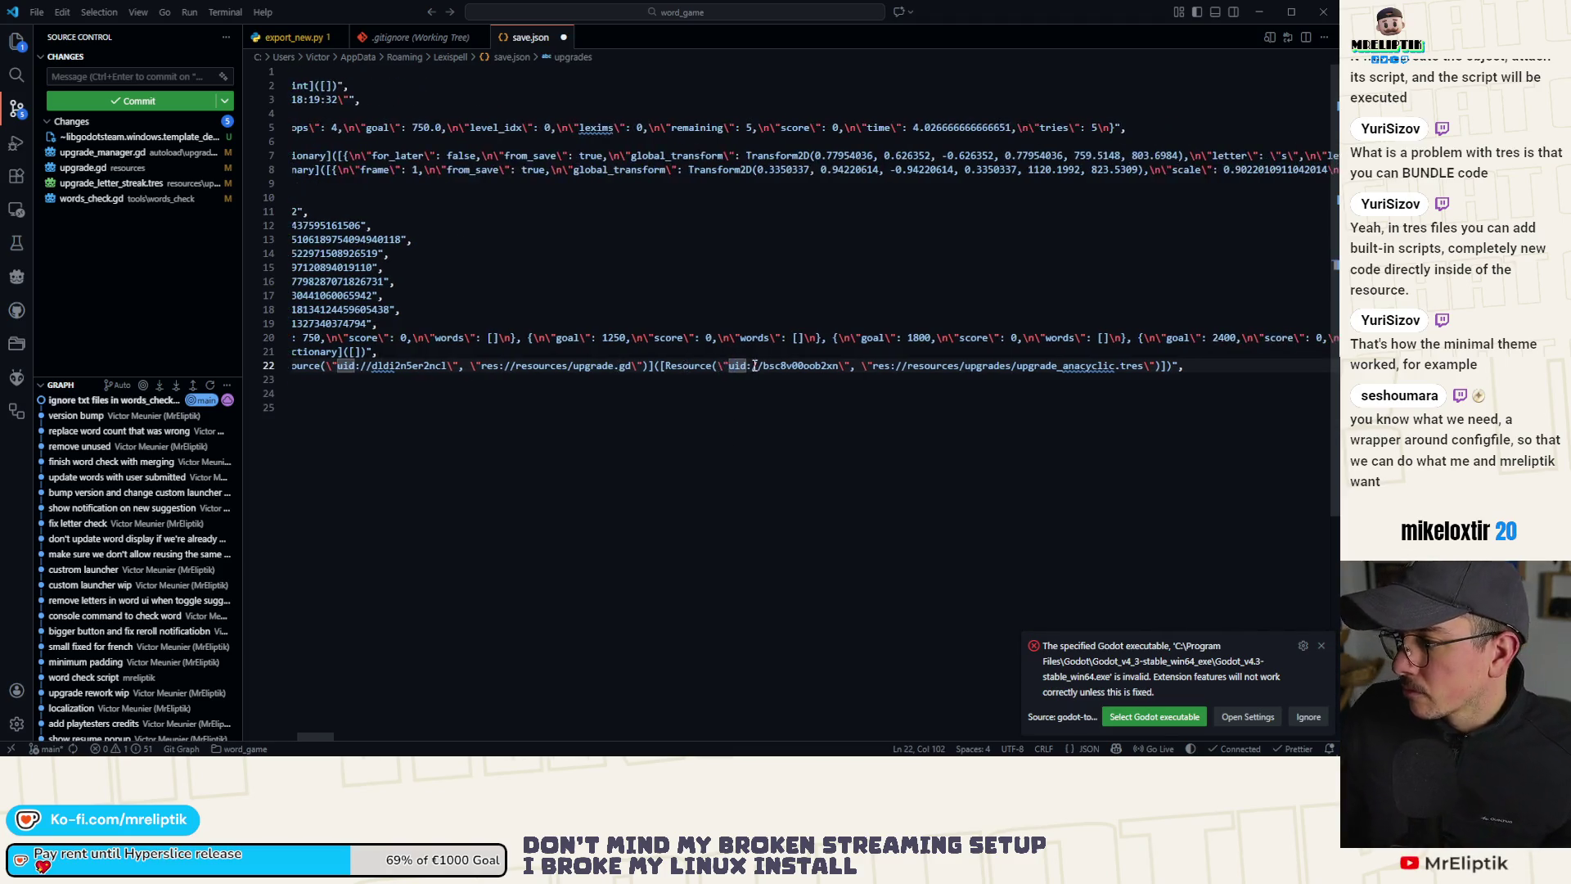
{"action": "scroll", "coordinate": [732, 404], "scroll_direction": "left", "scroll_amount": 2}
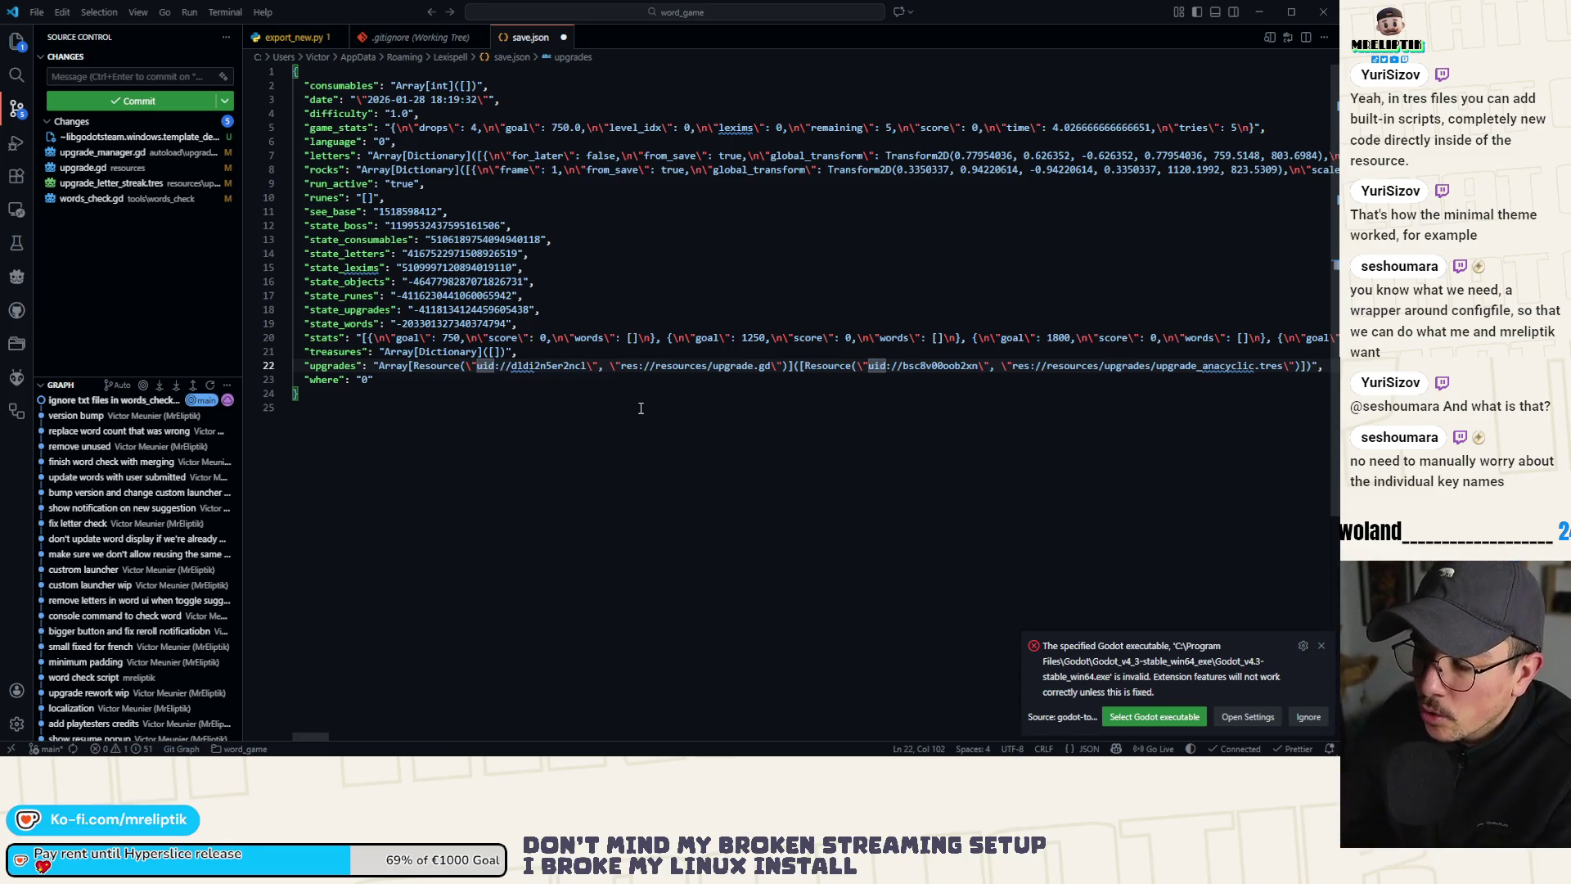
{"action": "double_click", "coordinate": [726, 366]}
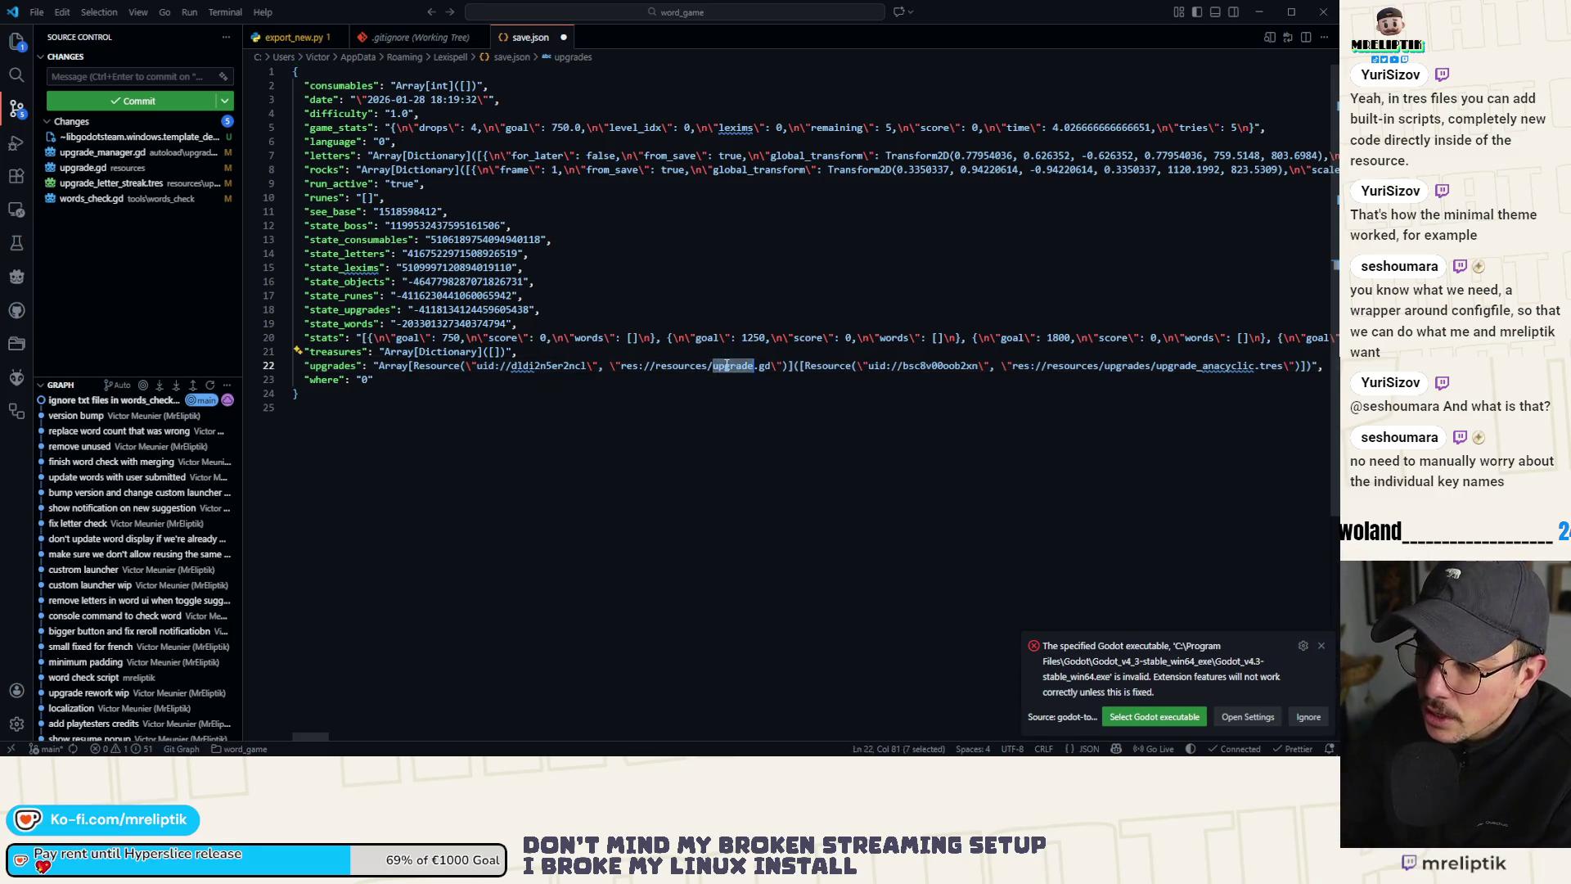
{"action": "left_click", "coordinate": [770, 368]}
{"action": "mouse_move", "coordinate": [770, 367]}
{"action": "left_mouse_down"}
{"action": "mouse_move", "coordinate": [605, 382]}
{"action": "mouse_move", "coordinate": [712, 369]}
{"action": "left_mouse_up"}
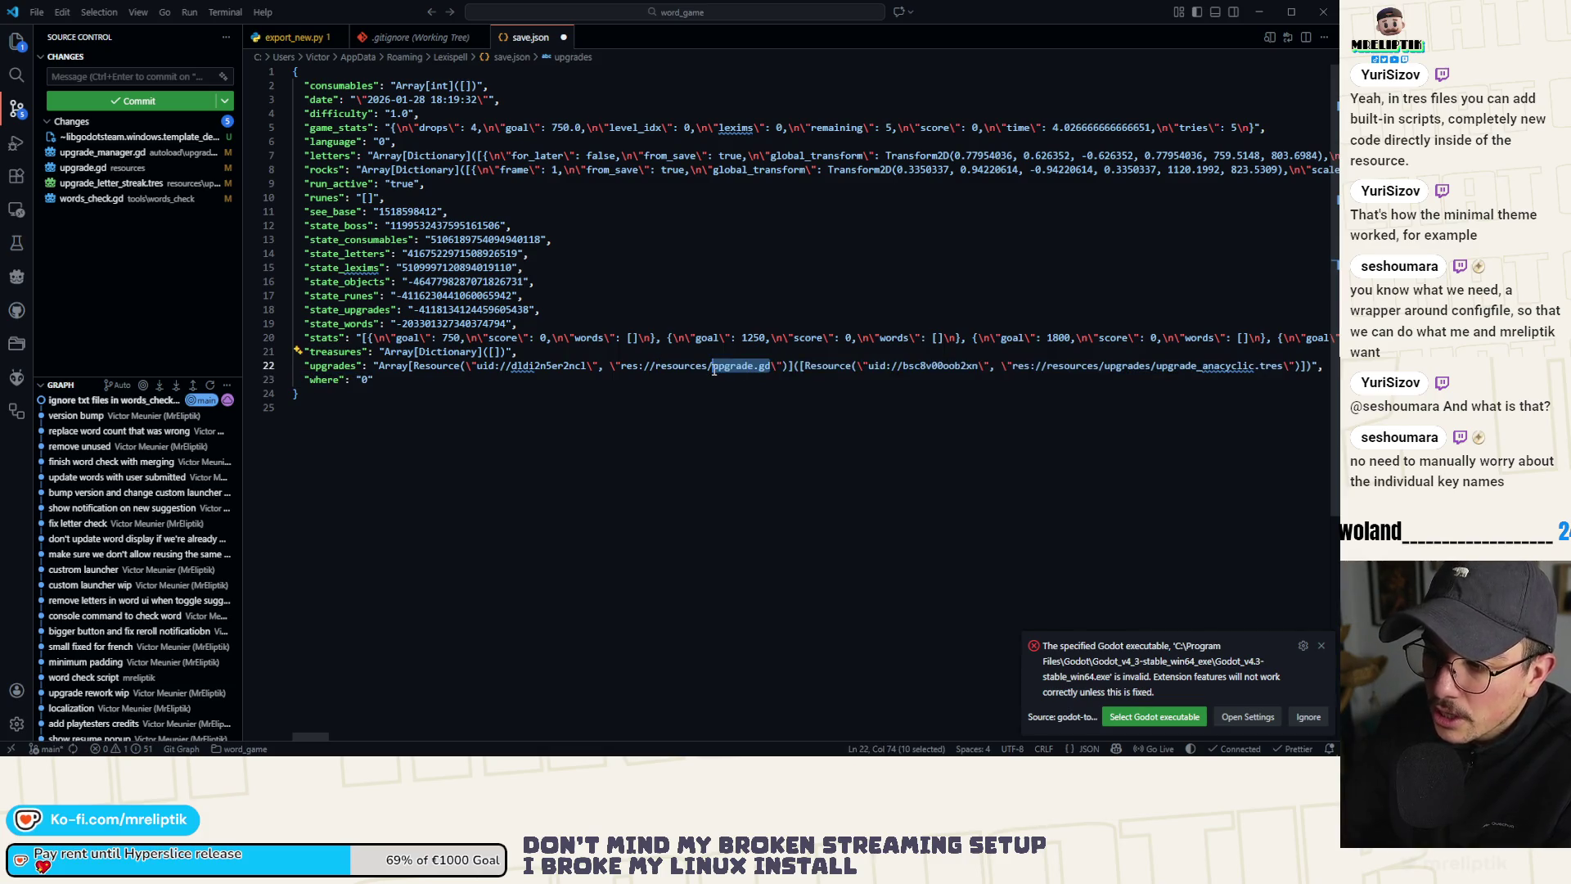
{"action": "left_click", "coordinate": [771, 367]}
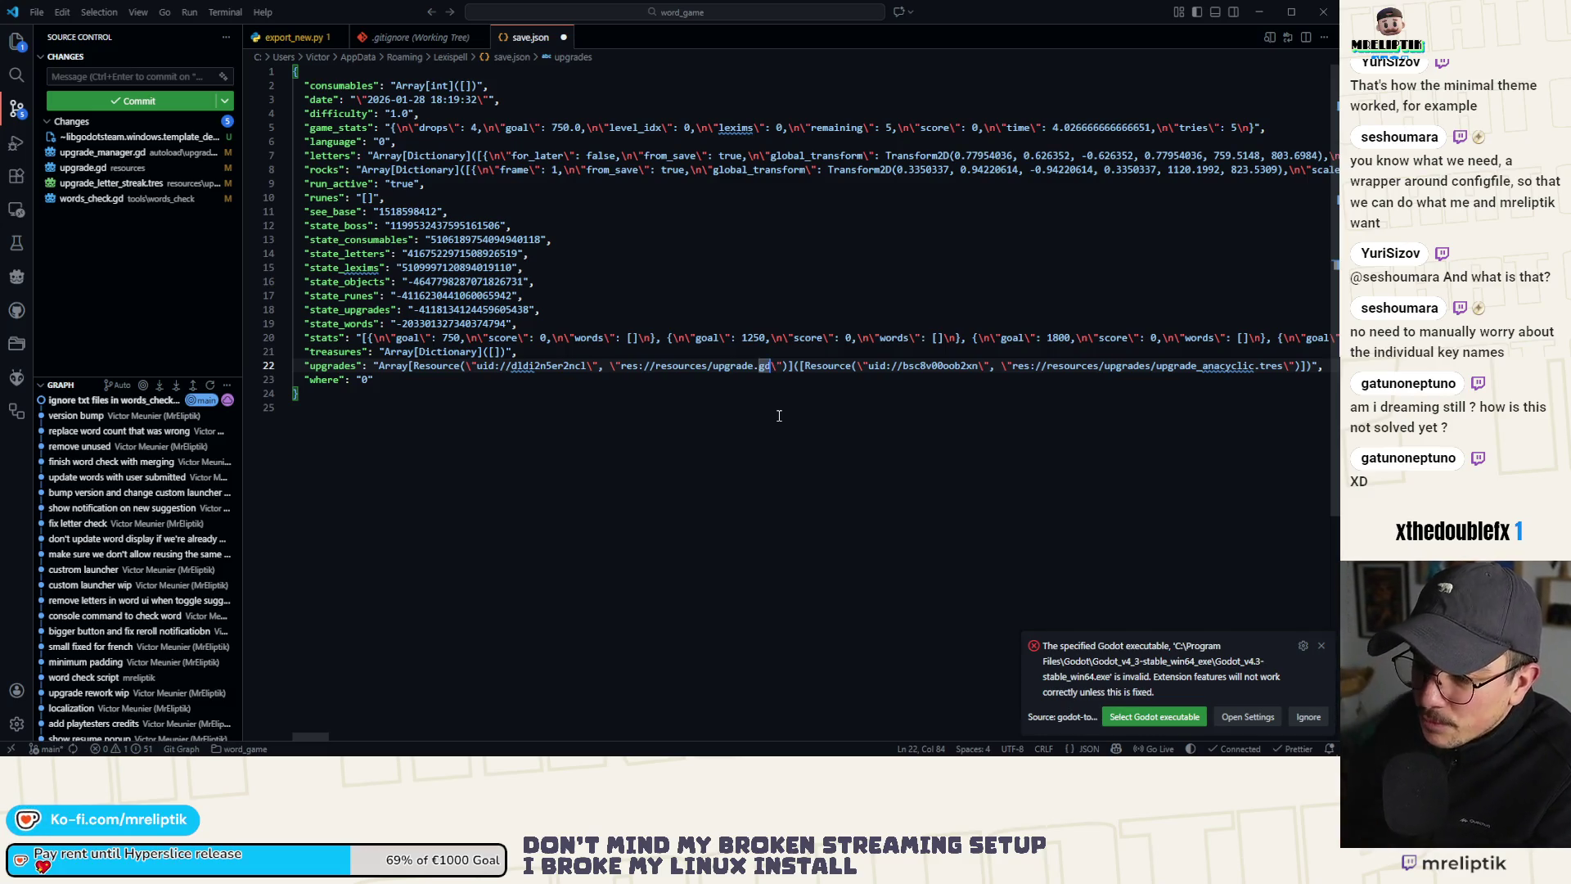
{"action": "double_click", "coordinate": [739, 365]}
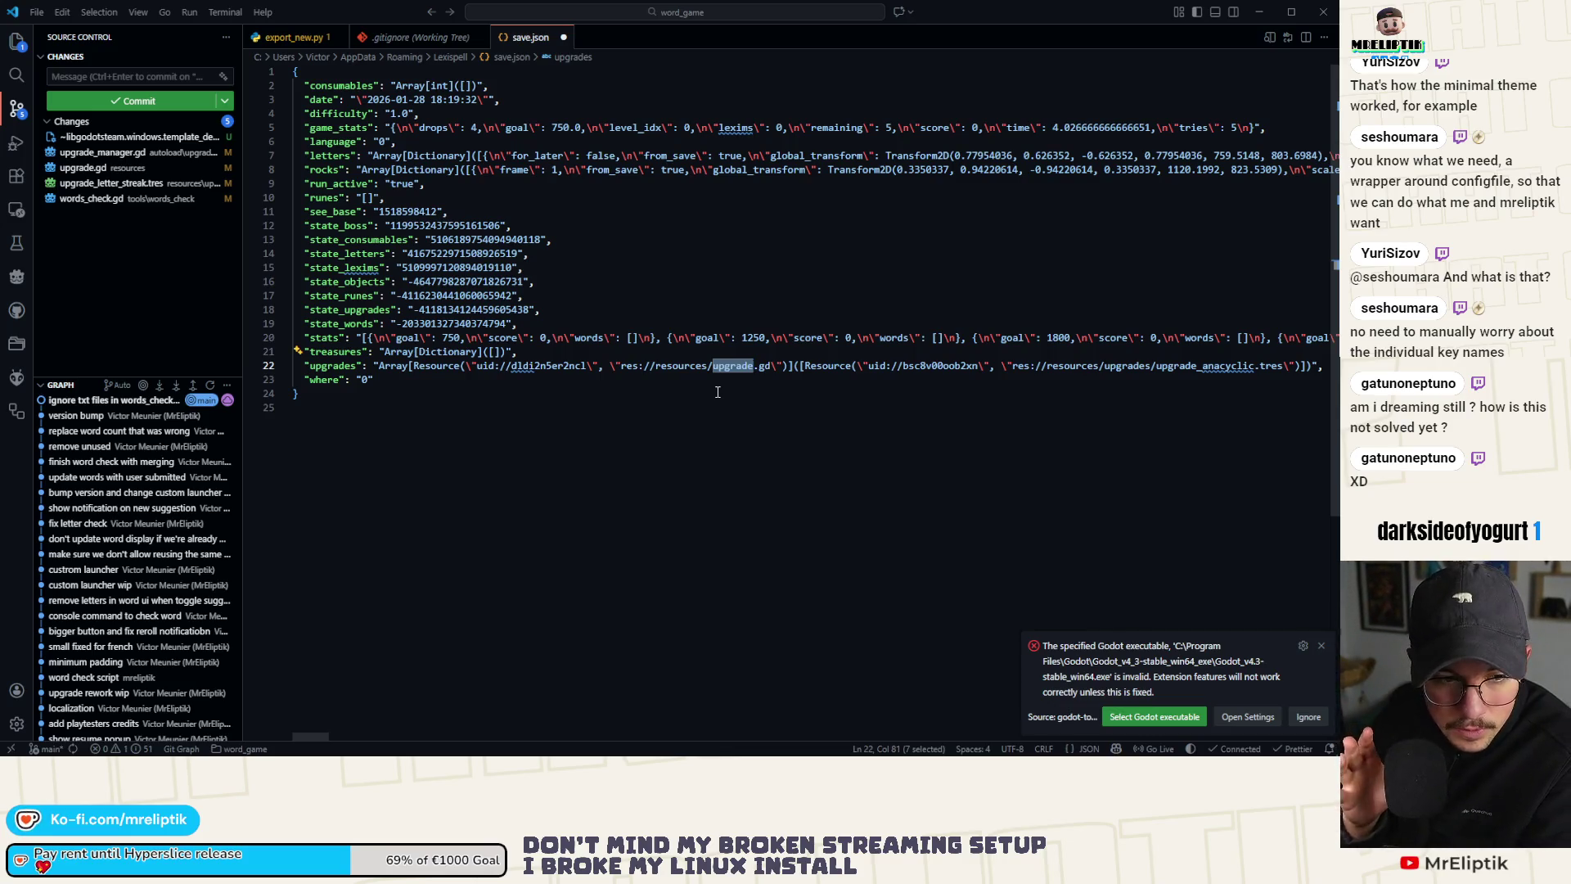
{"action": "left_click_drag", "start_coordinate": [771, 365], "coordinate": [620, 365]}
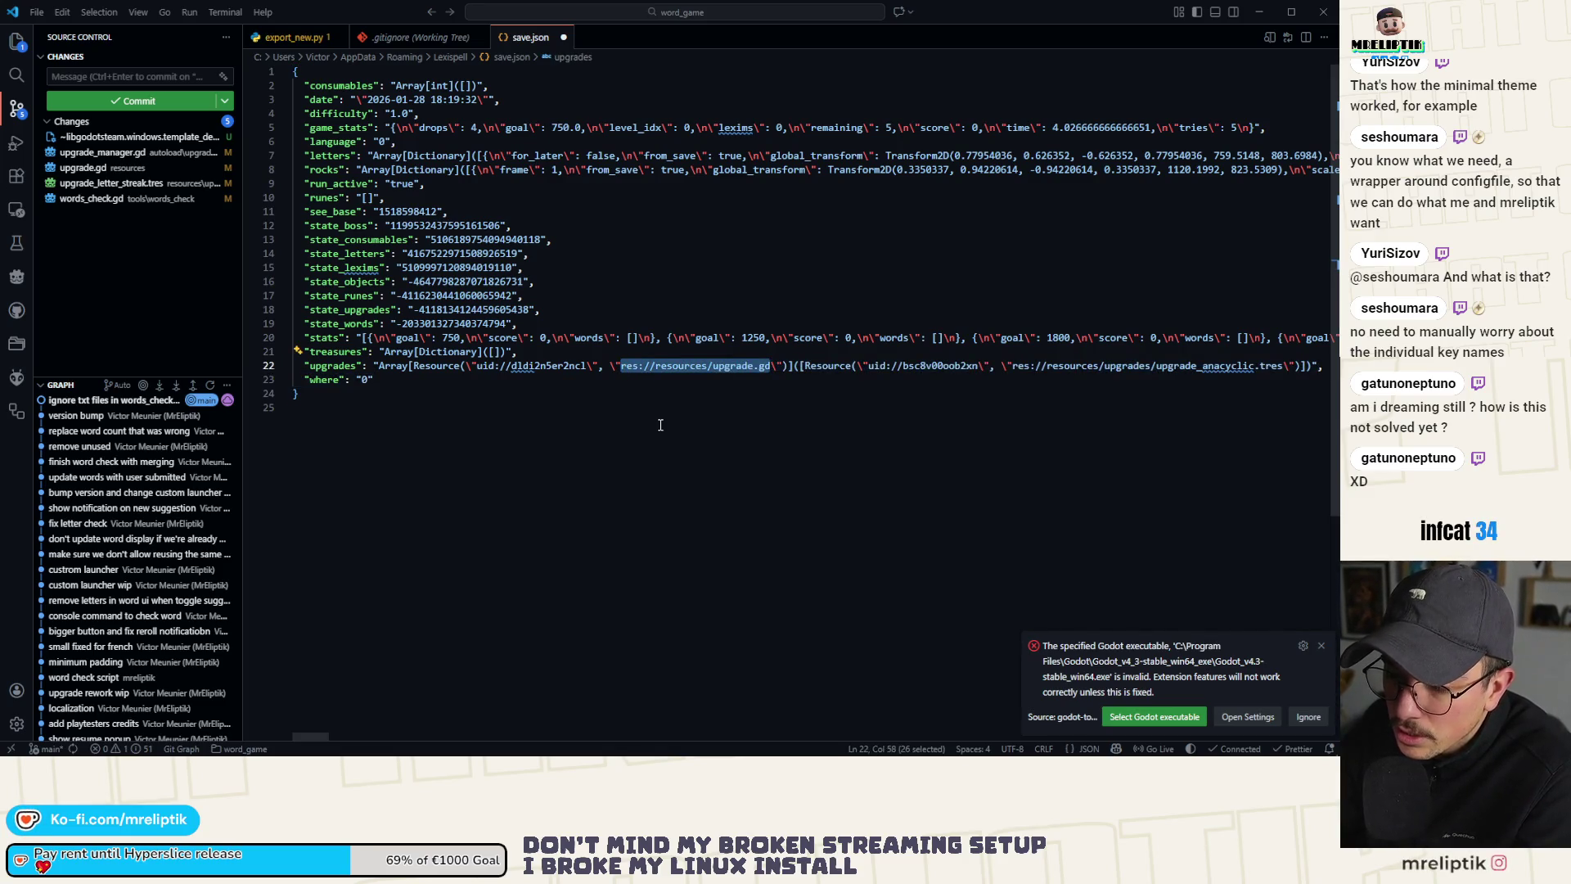
{"action": "left_click", "coordinate": [676, 404]}
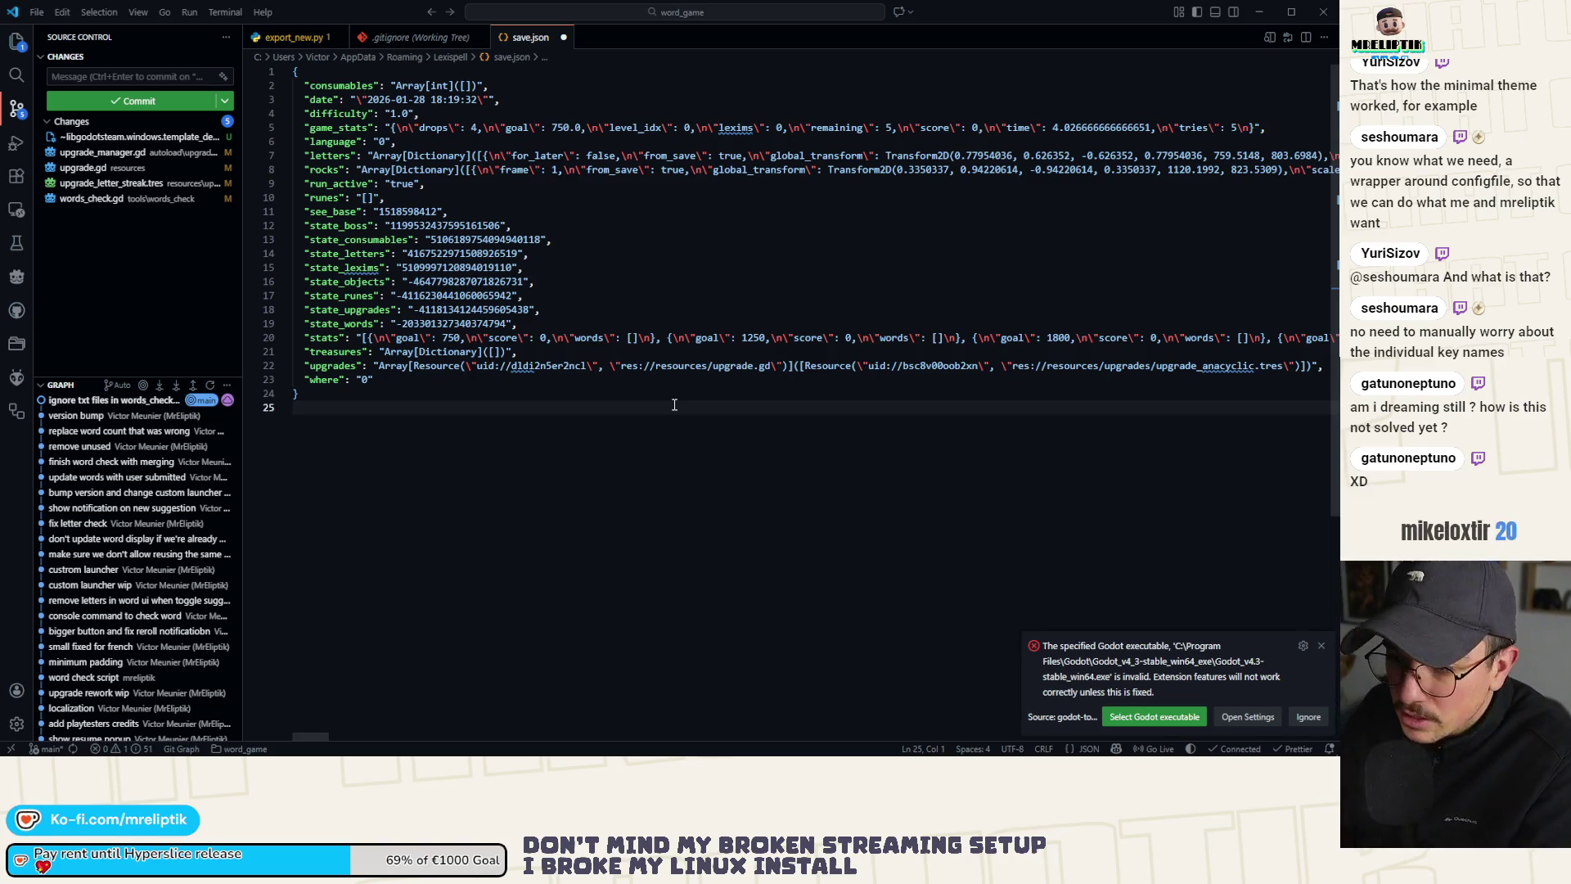
{"action": "left_click_drag", "start_coordinate": [773, 367], "coordinate": [620, 366]}
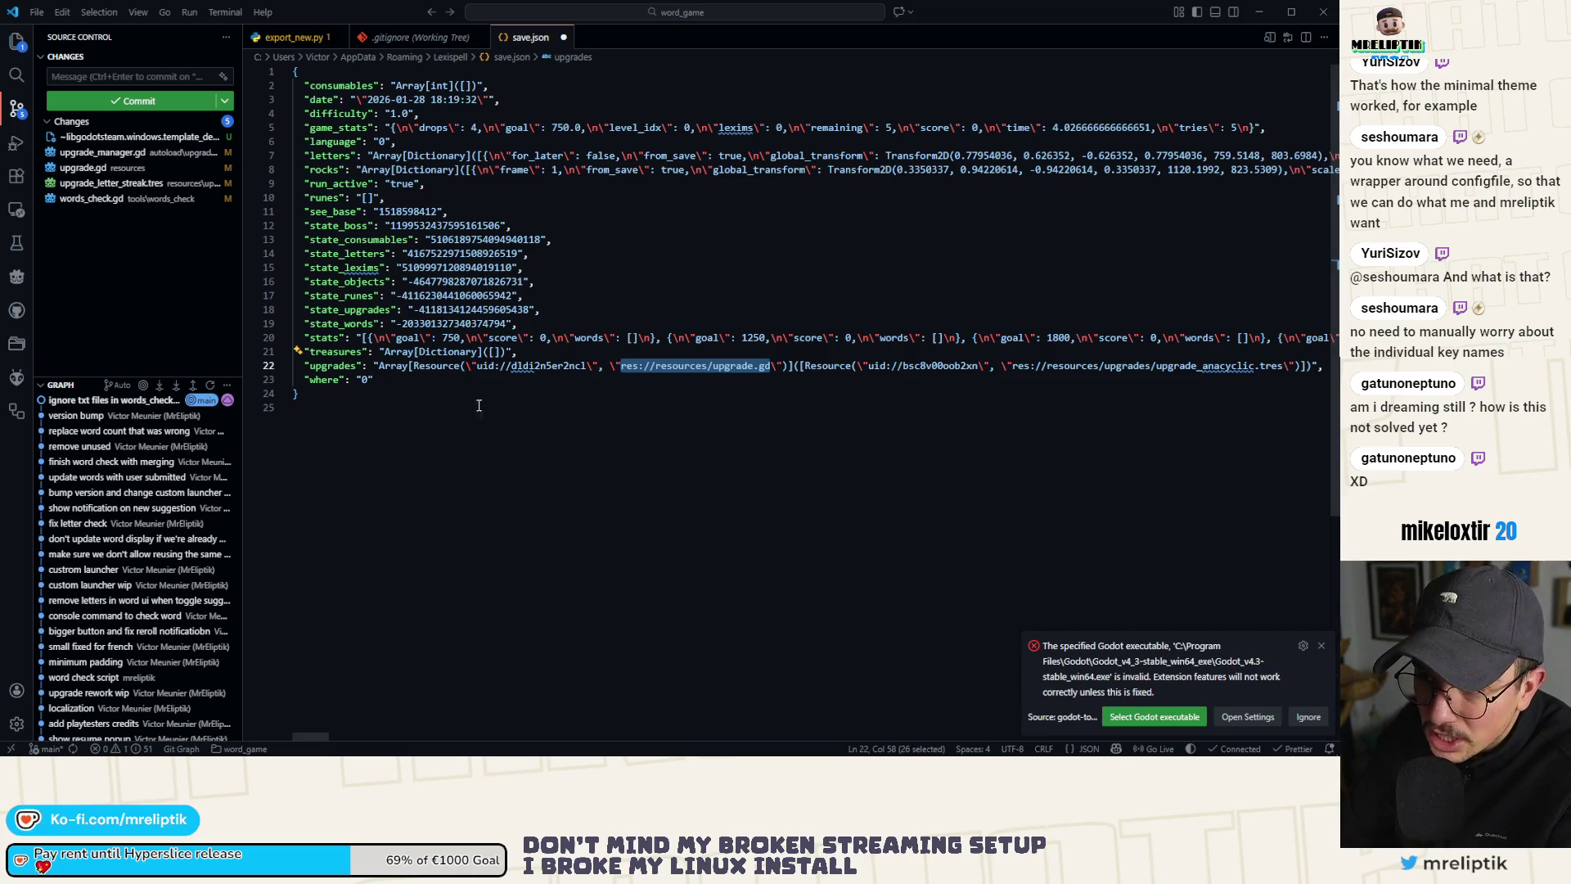
{"action": "left_click", "coordinate": [472, 446]}
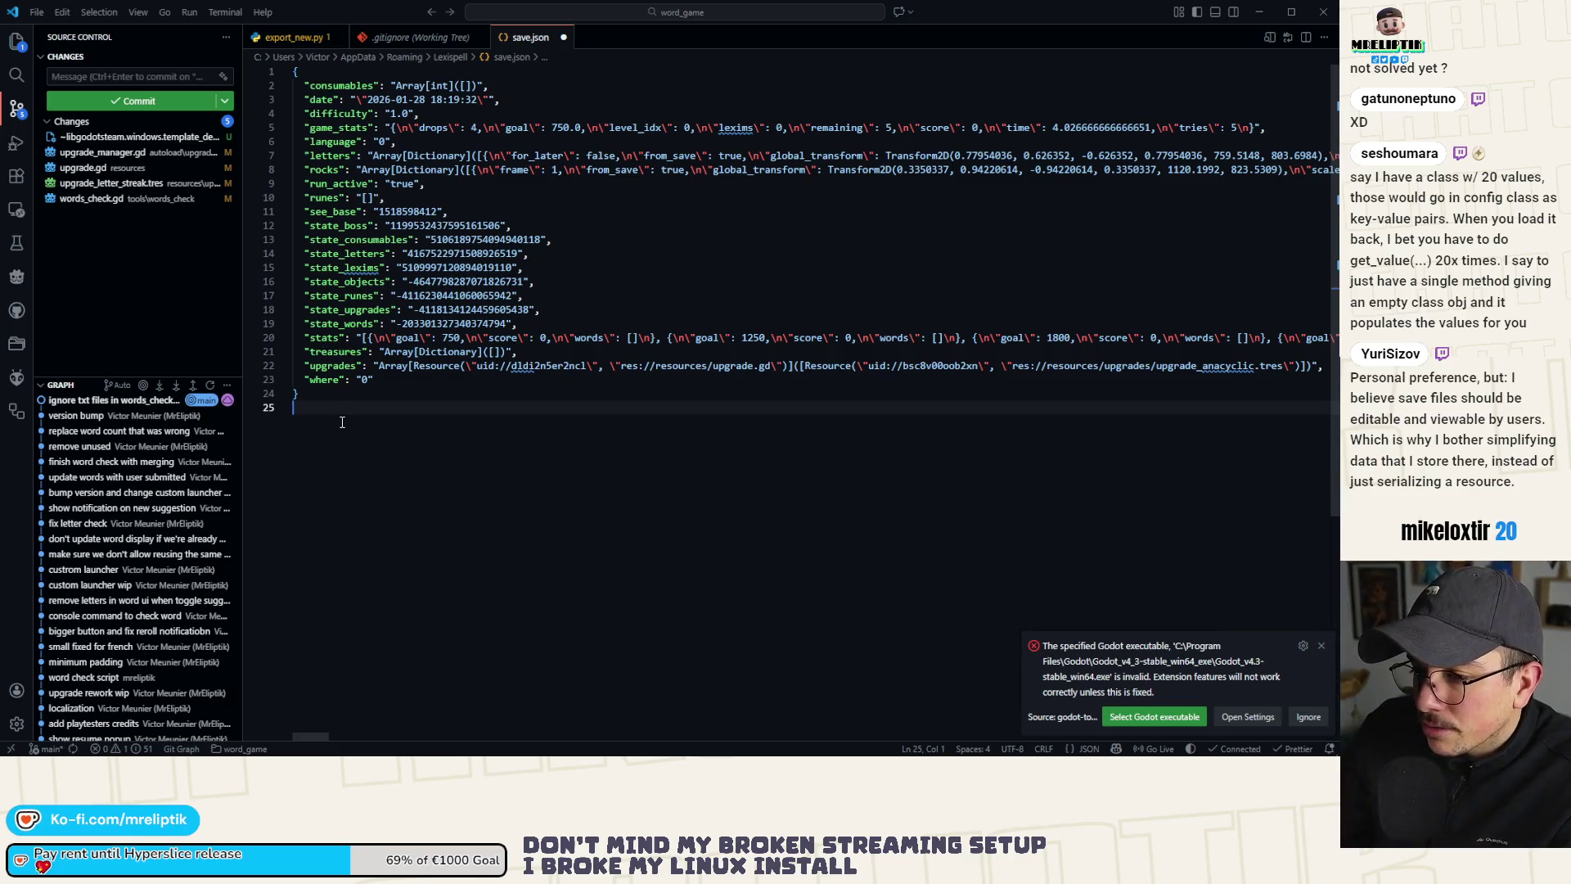
{"action": "left_click", "coordinate": [324, 400]}
{"action": "left_click", "coordinate": [315, 403]}
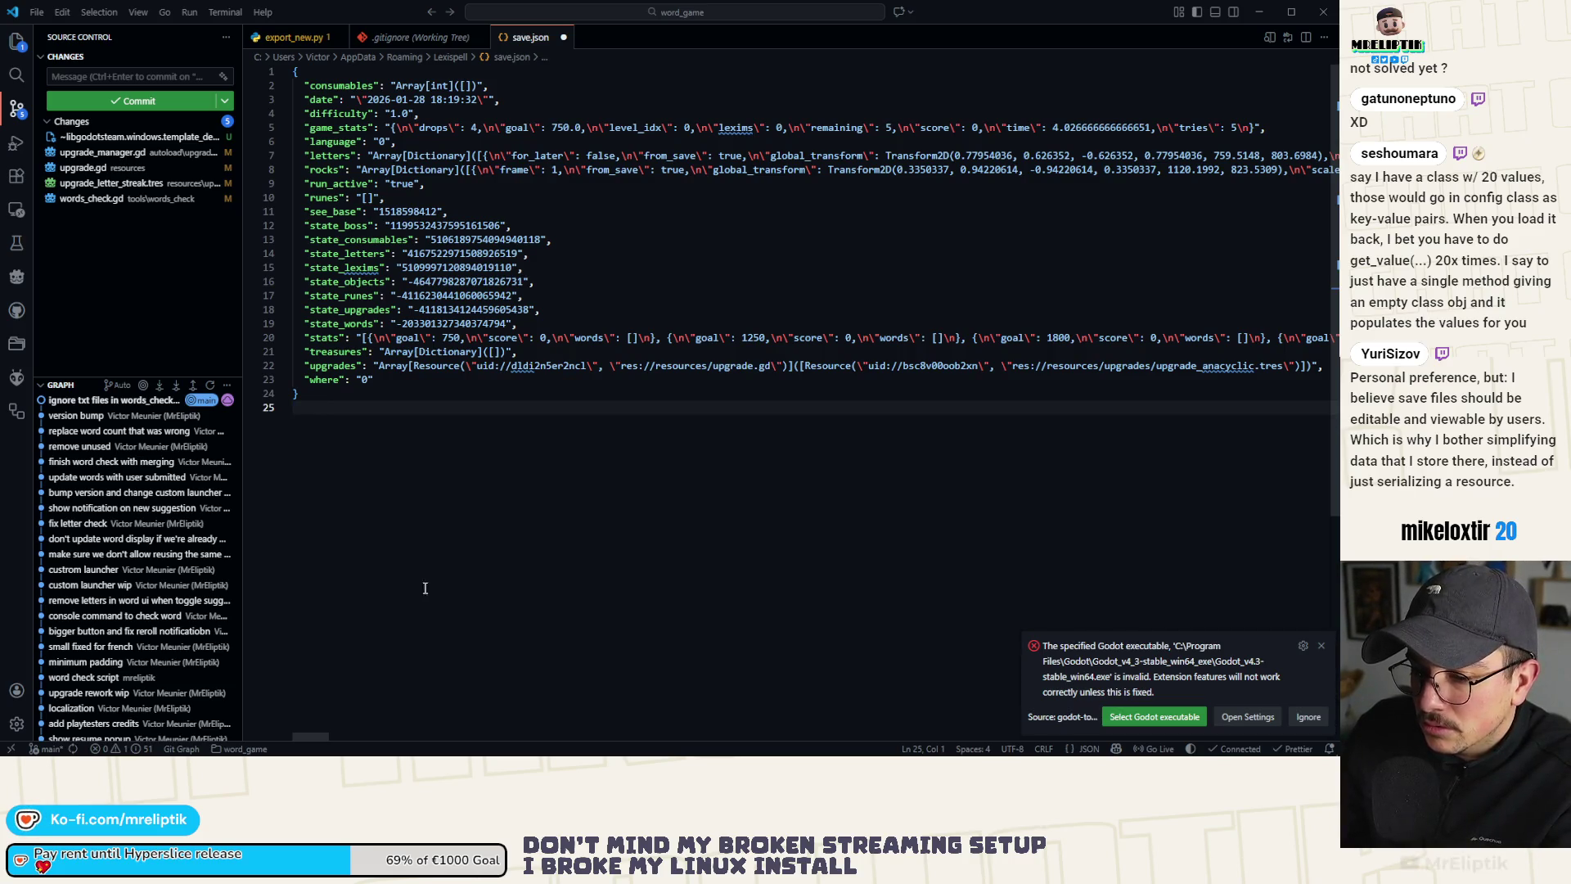
{"action": "key", "text": "Escape"}
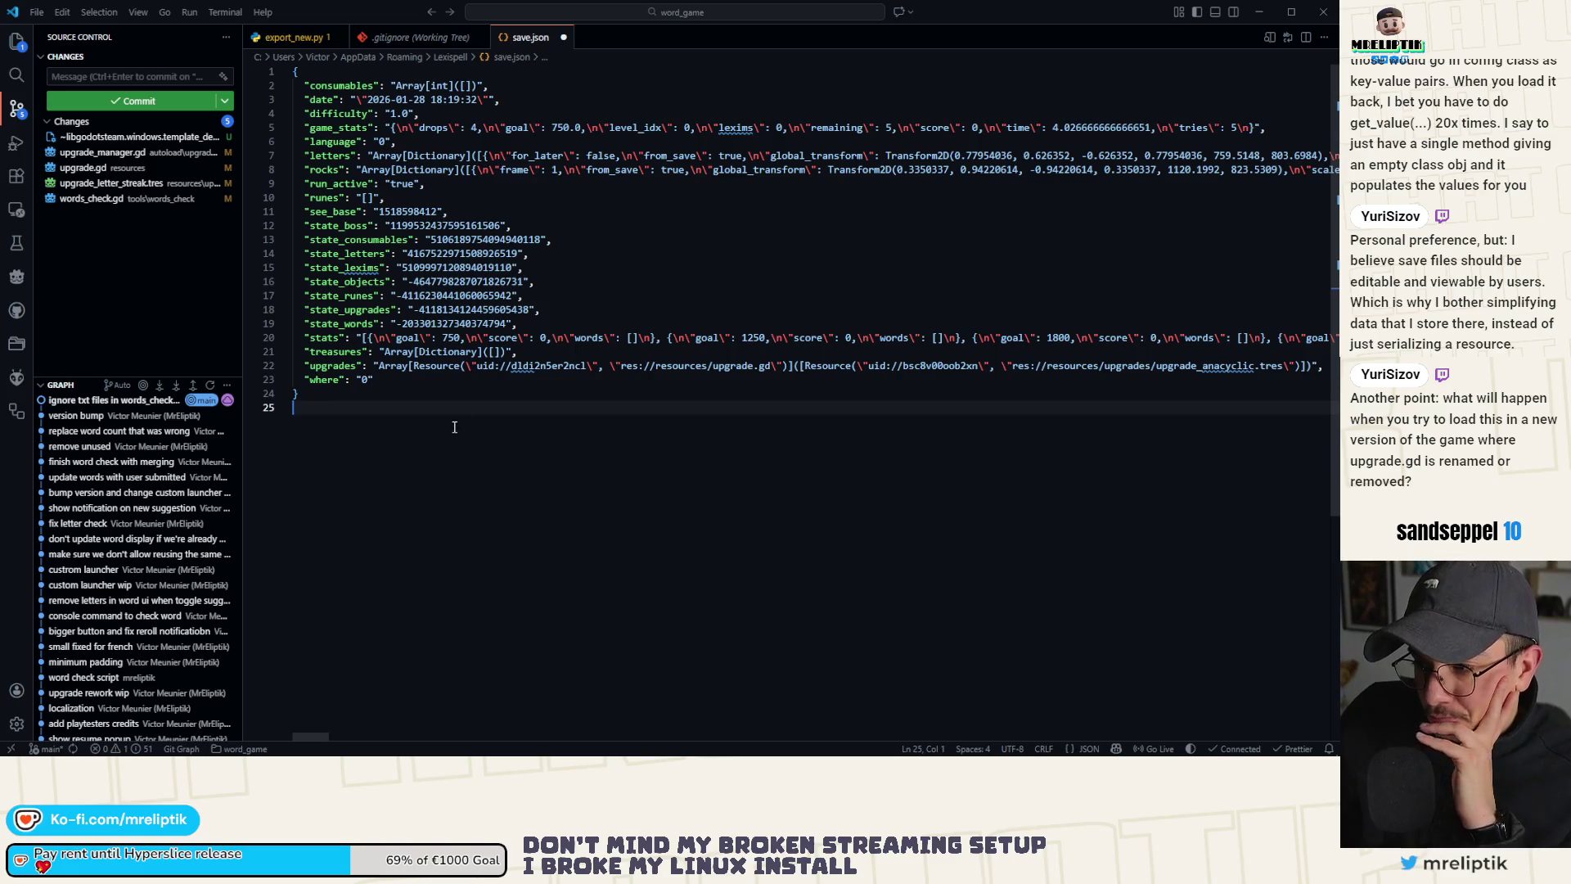
{"action": "left_click", "coordinate": [467, 395]}
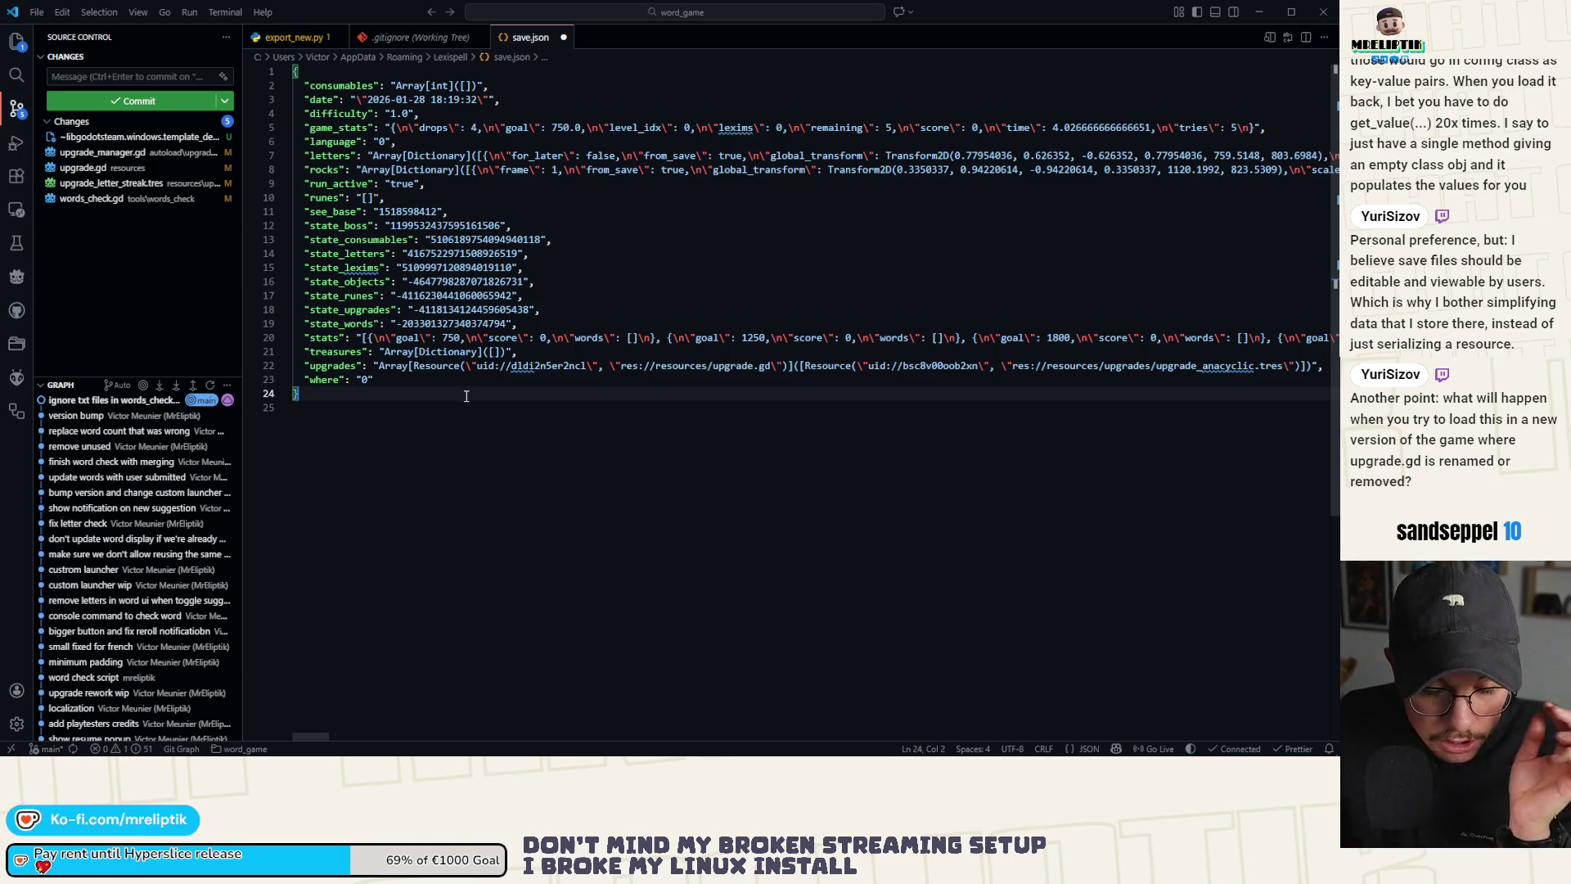
{"action": "left_click", "coordinate": [516, 402]}
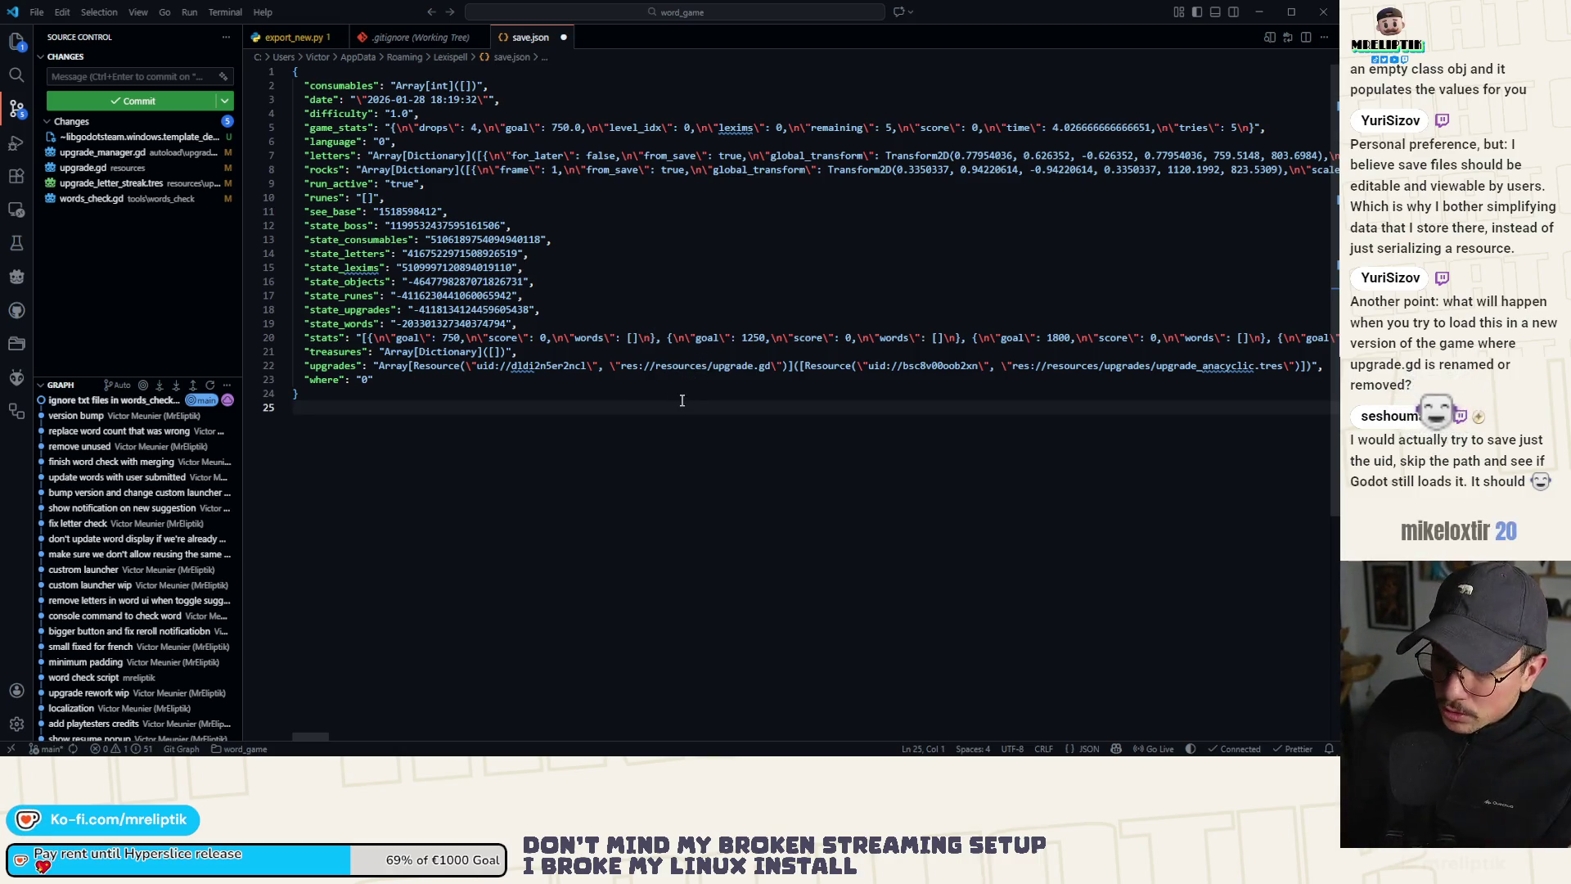
{"action": "double_click", "coordinate": [732, 366]}
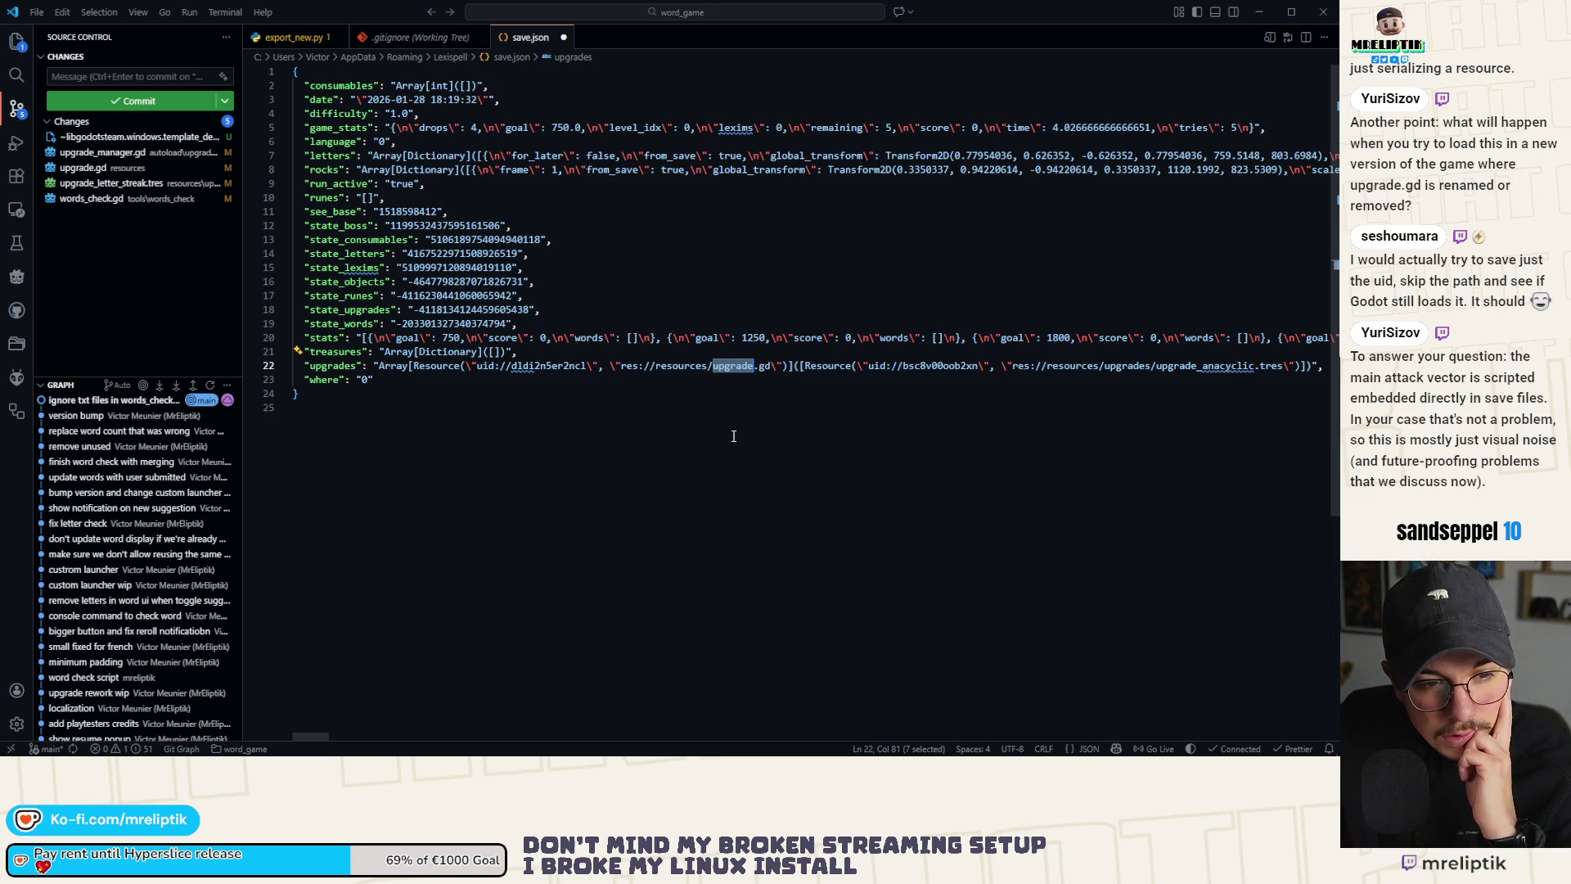
Step: Delete the res://resources/upgrade.gd path from the upgrades entry in save.json
{"action": "key", "text": "shift+alt+Right"}
{"action": "key", "text": "shift+Down"}
{"action": "key", "text": "shift+Up"}
{"action": "left_click", "coordinate": [743, 366]}
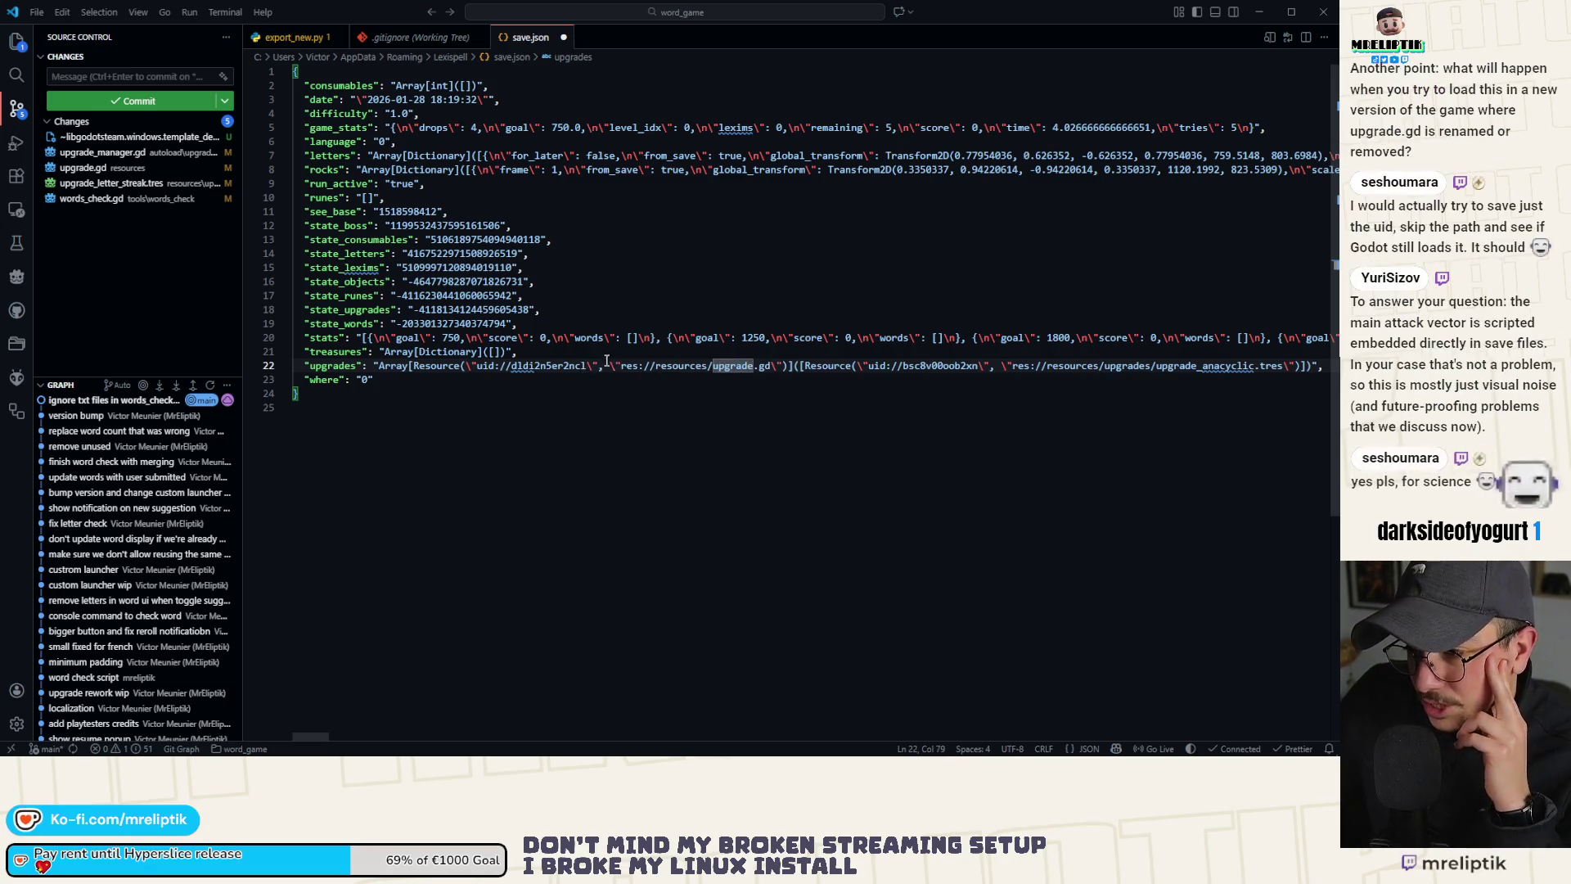
{"action": "key", "text": "Down"}
{"action": "key", "text": "Down"}
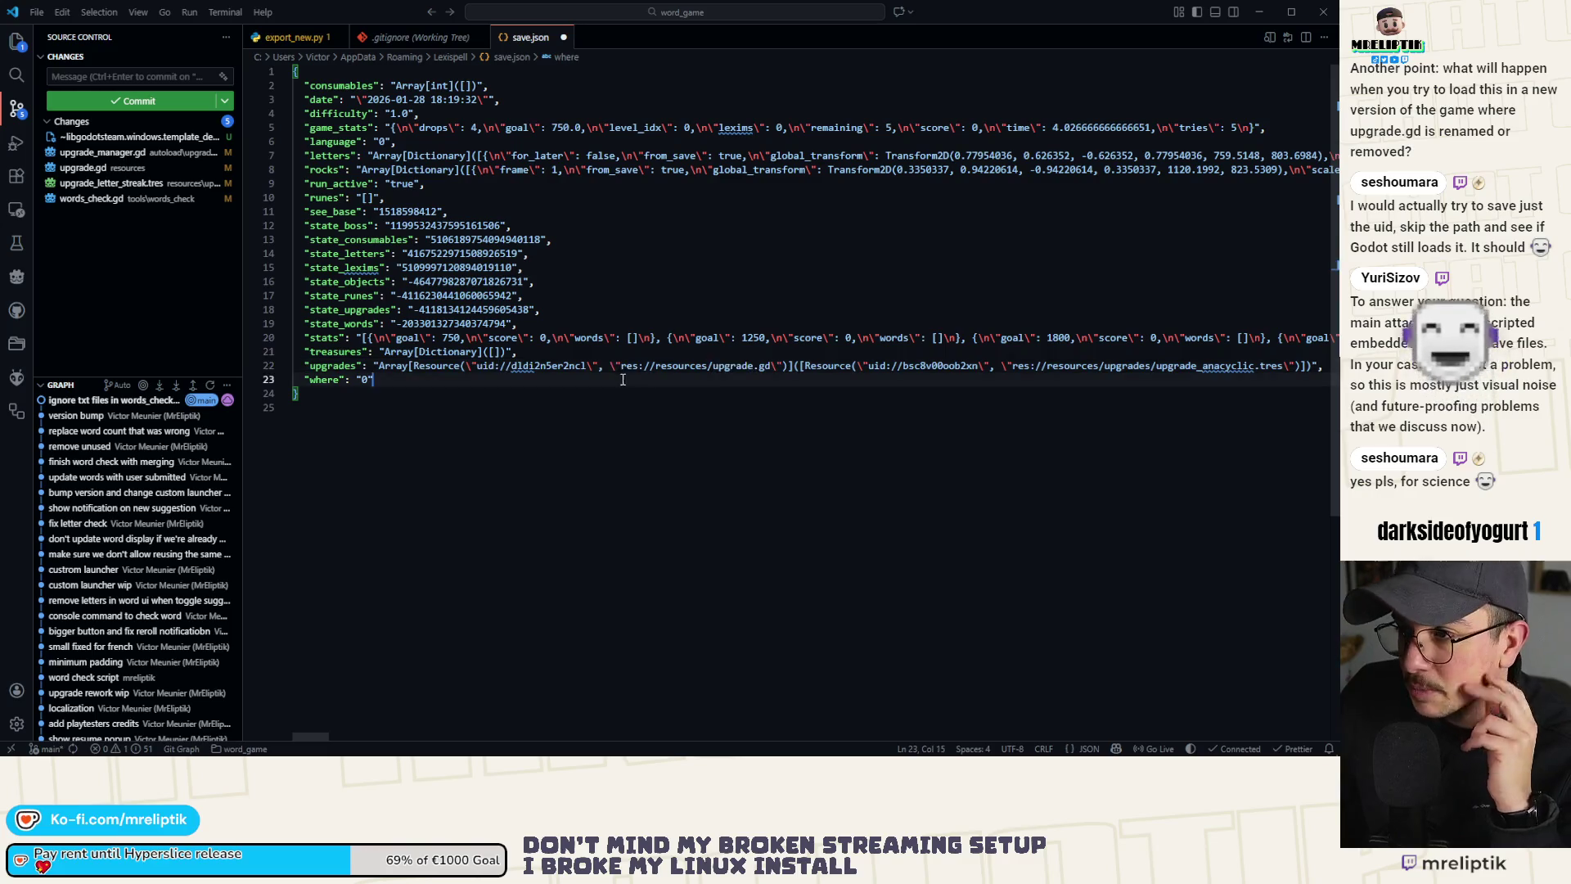
{"action": "left_click_drag", "start_coordinate": [777, 366], "coordinate": [609, 366]}
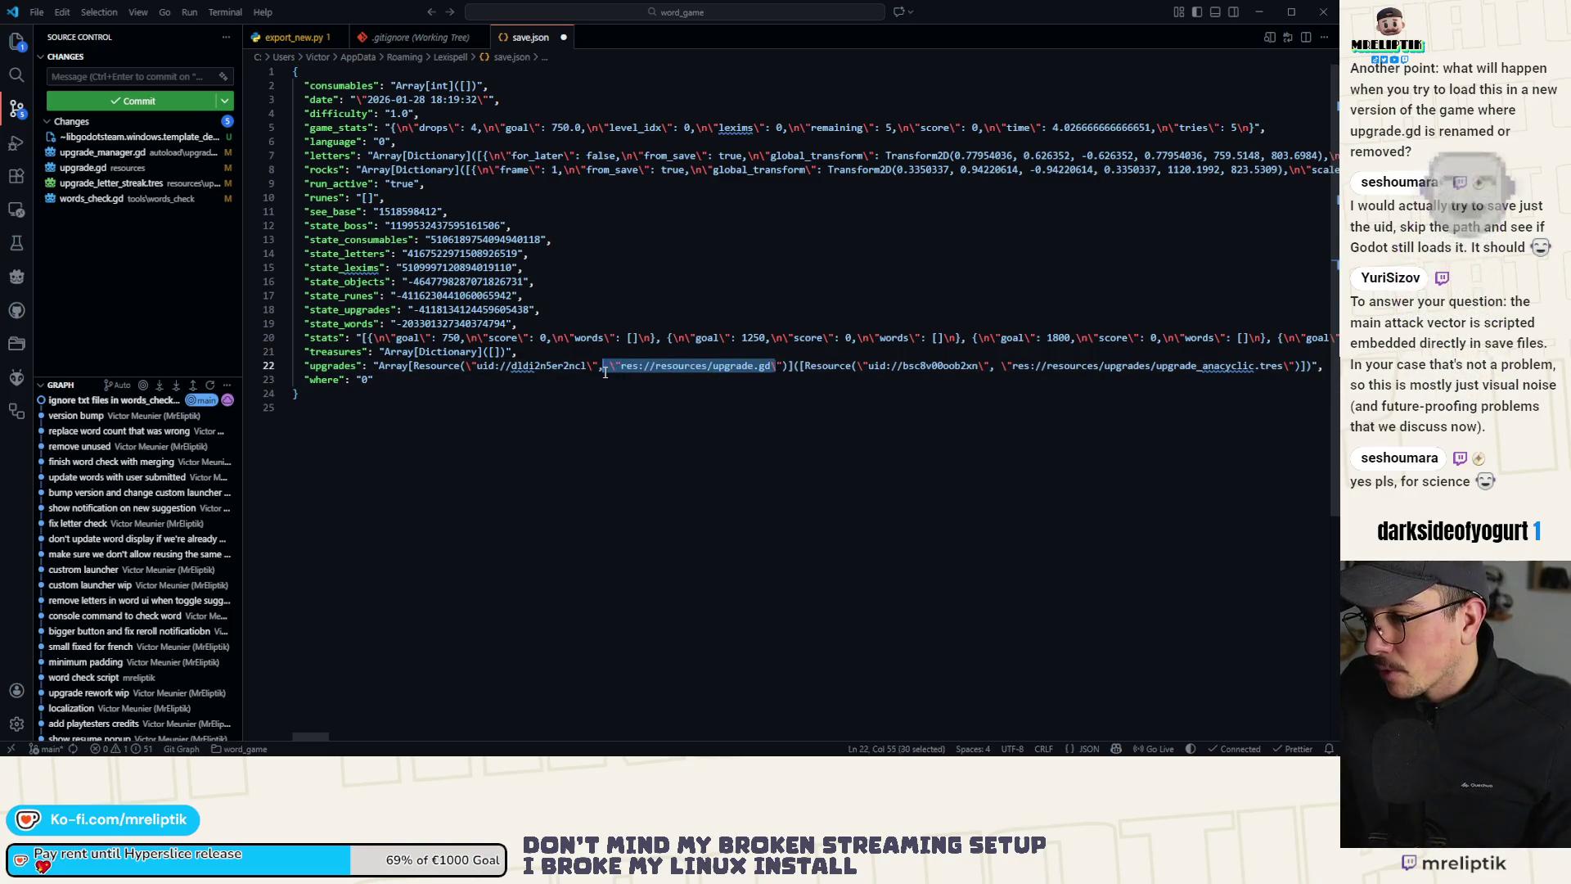
{"action": "key", "text": "BackSpace"}
{"action": "key", "text": "BackSpace"}
{"action": "key", "text": "BackSpace"}
{"action": "key", "text": "BackSpace"}
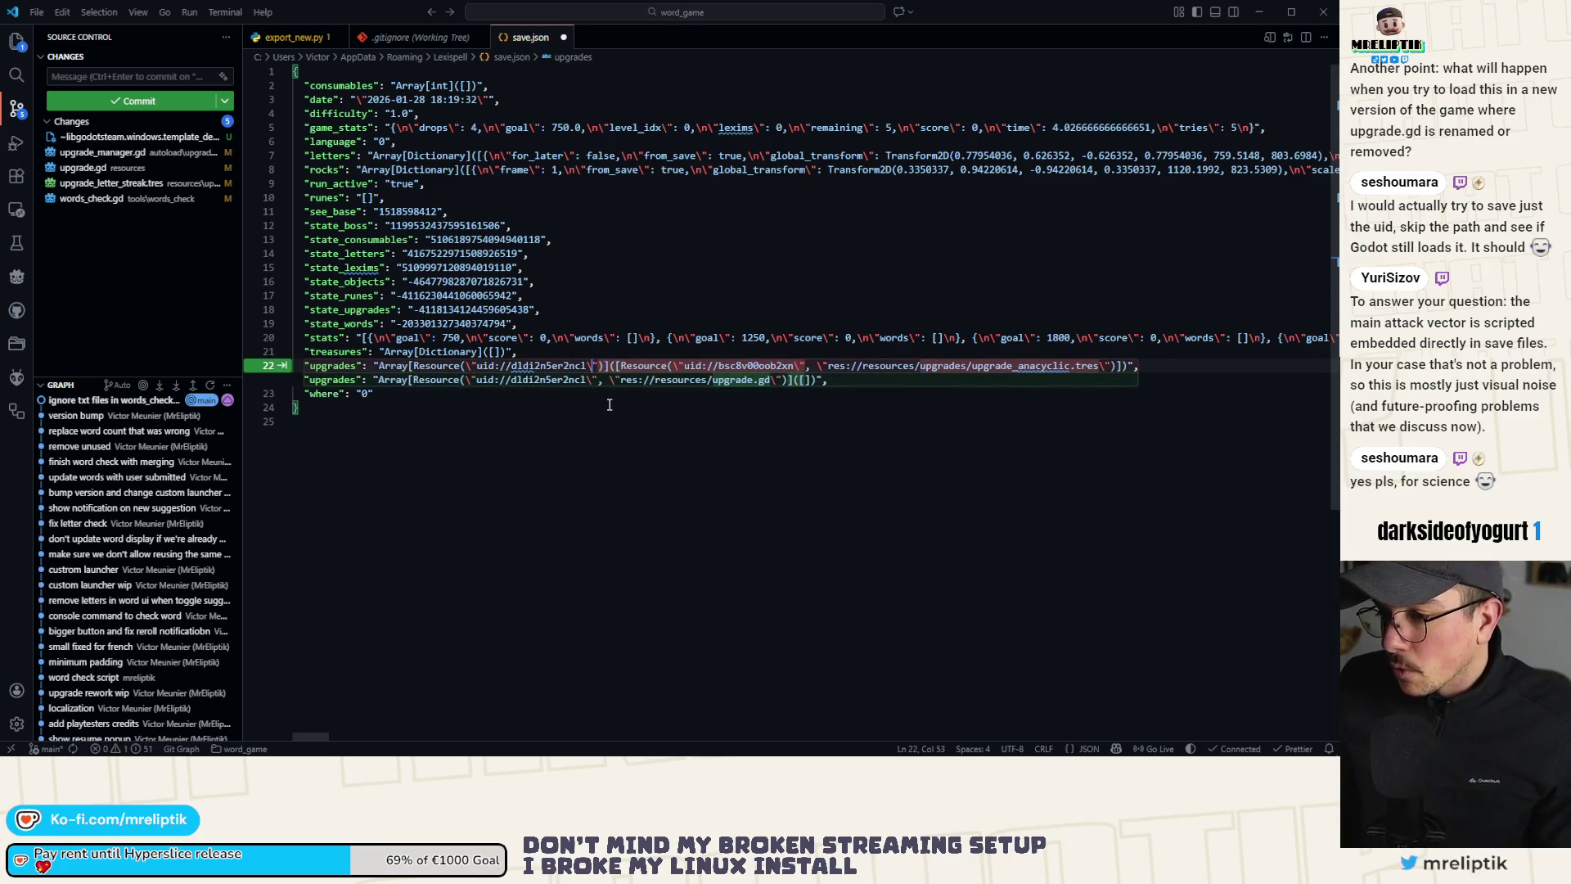
{"action": "left_click", "coordinate": [609, 405]}
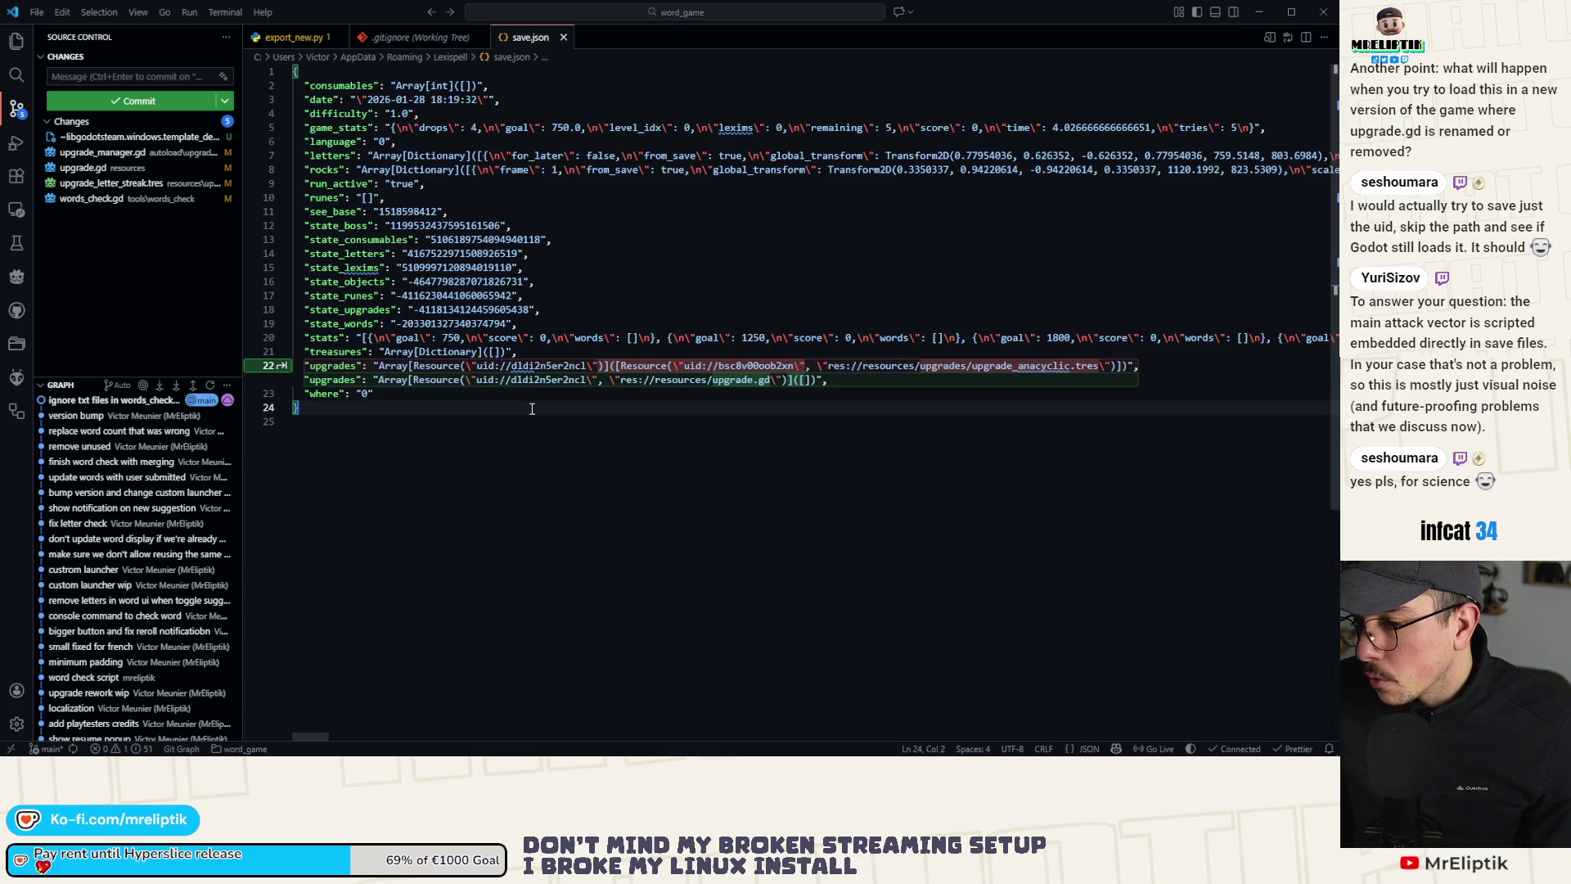
Step: Accept the suggested empty upgrades array and save save.json
{"action": "key", "text": "Tab"}
{"action": "key", "text": "Tab"}
{"action": "left_click", "coordinate": [525, 443]}
{"action": "key", "text": "ctrl+s"}
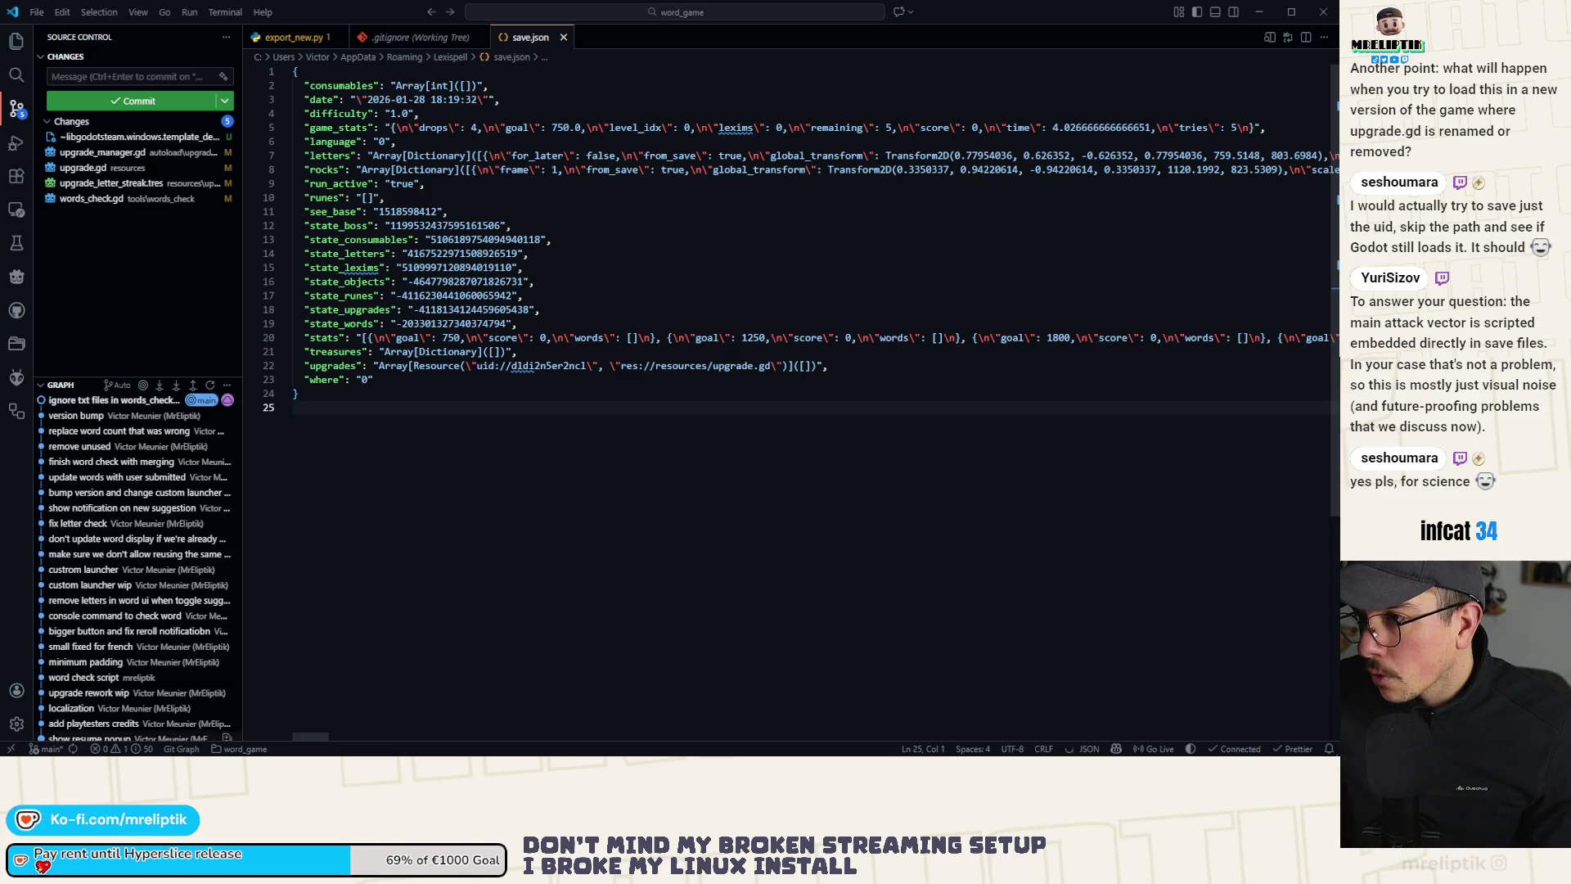
{"action": "key", "text": "alt+Tab"}
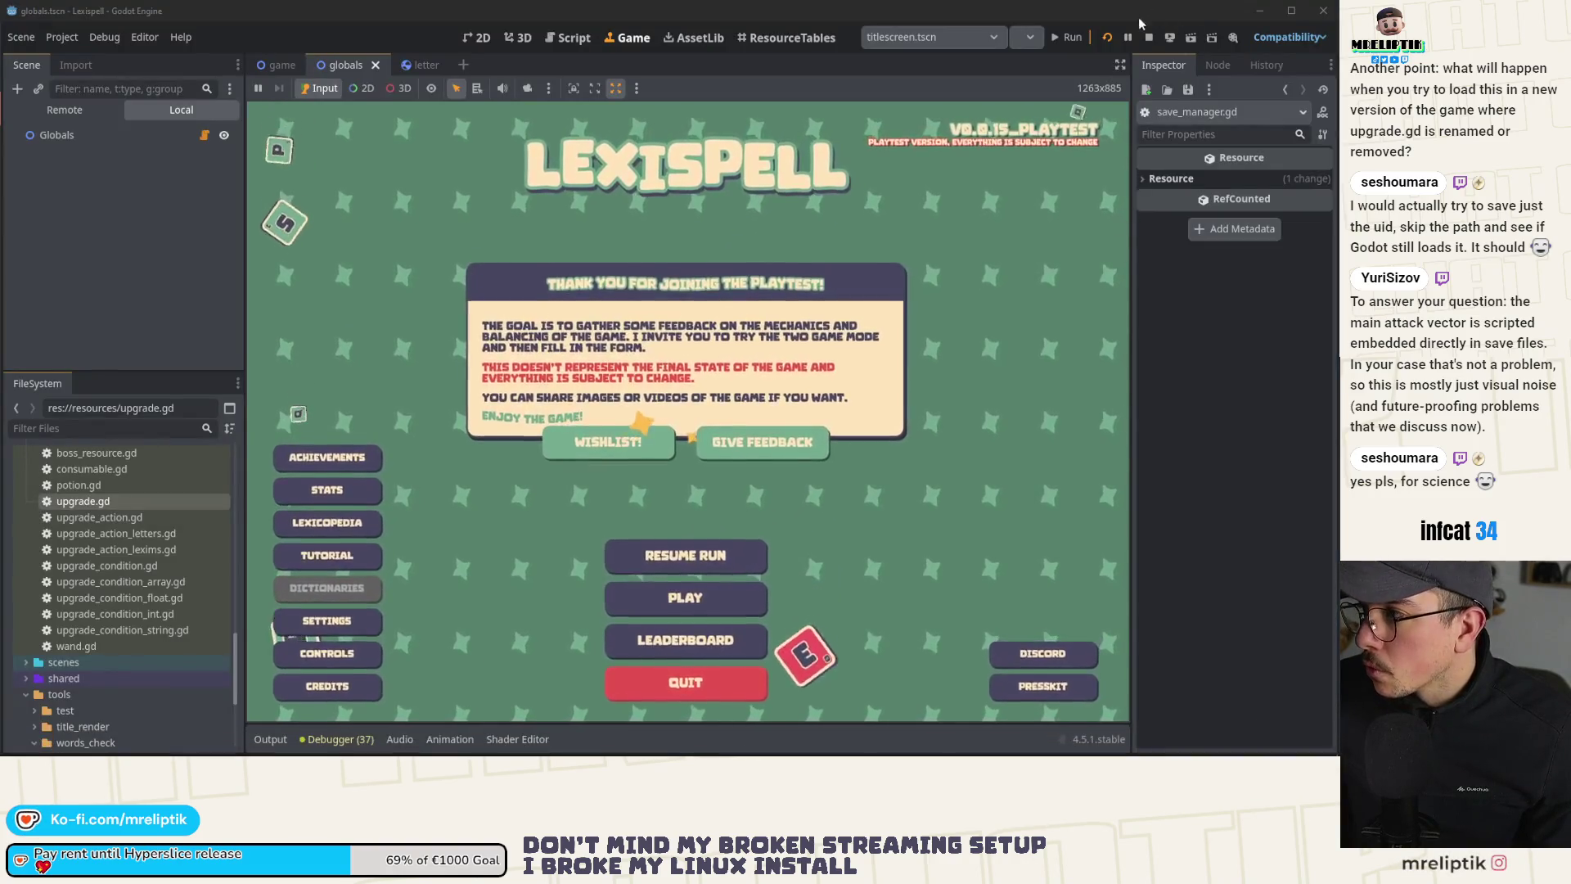
Step: Restart Lexispell and get past the splash screens and playtest welcome message
{"action": "left_click", "coordinate": [1107, 37]}
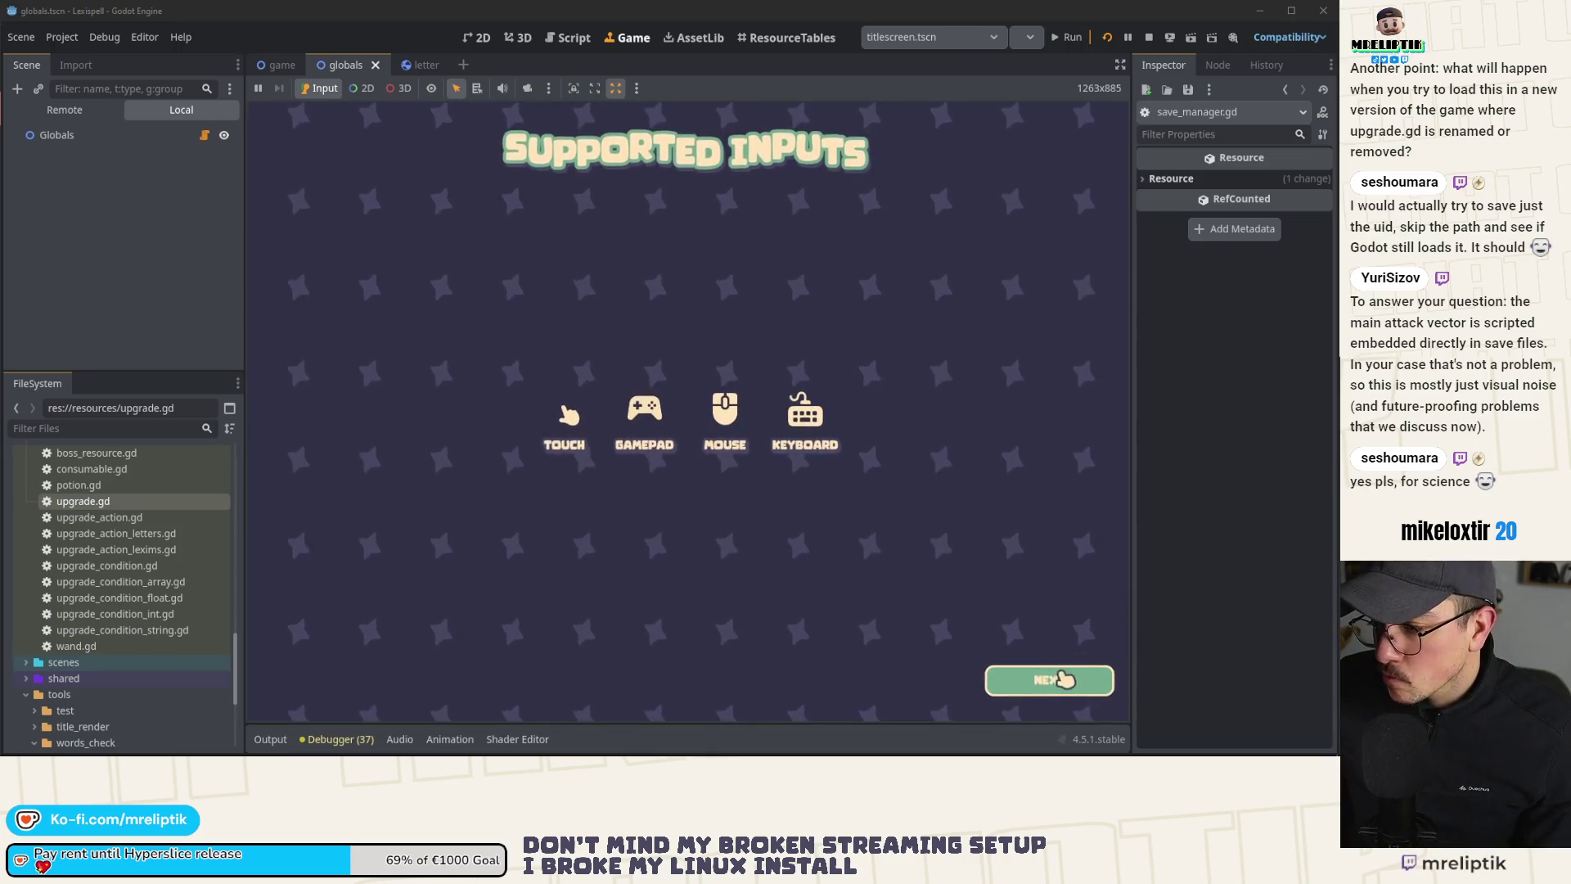
{"action": "left_click", "coordinate": [1050, 675]}
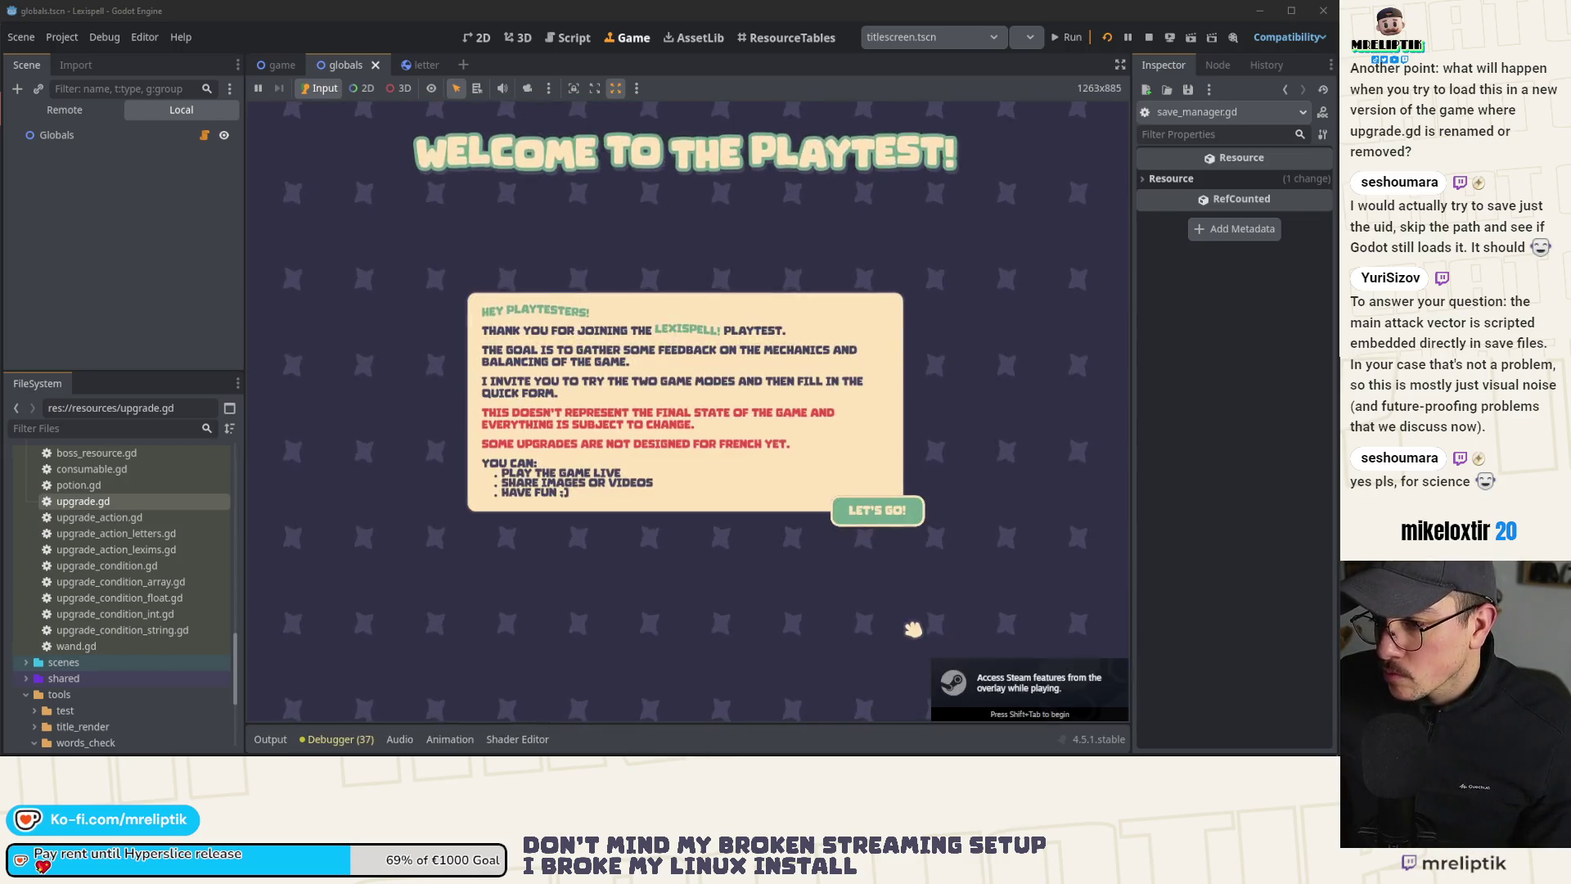
{"action": "left_click", "coordinate": [877, 509]}
{"action": "left_click", "coordinate": [270, 739]}
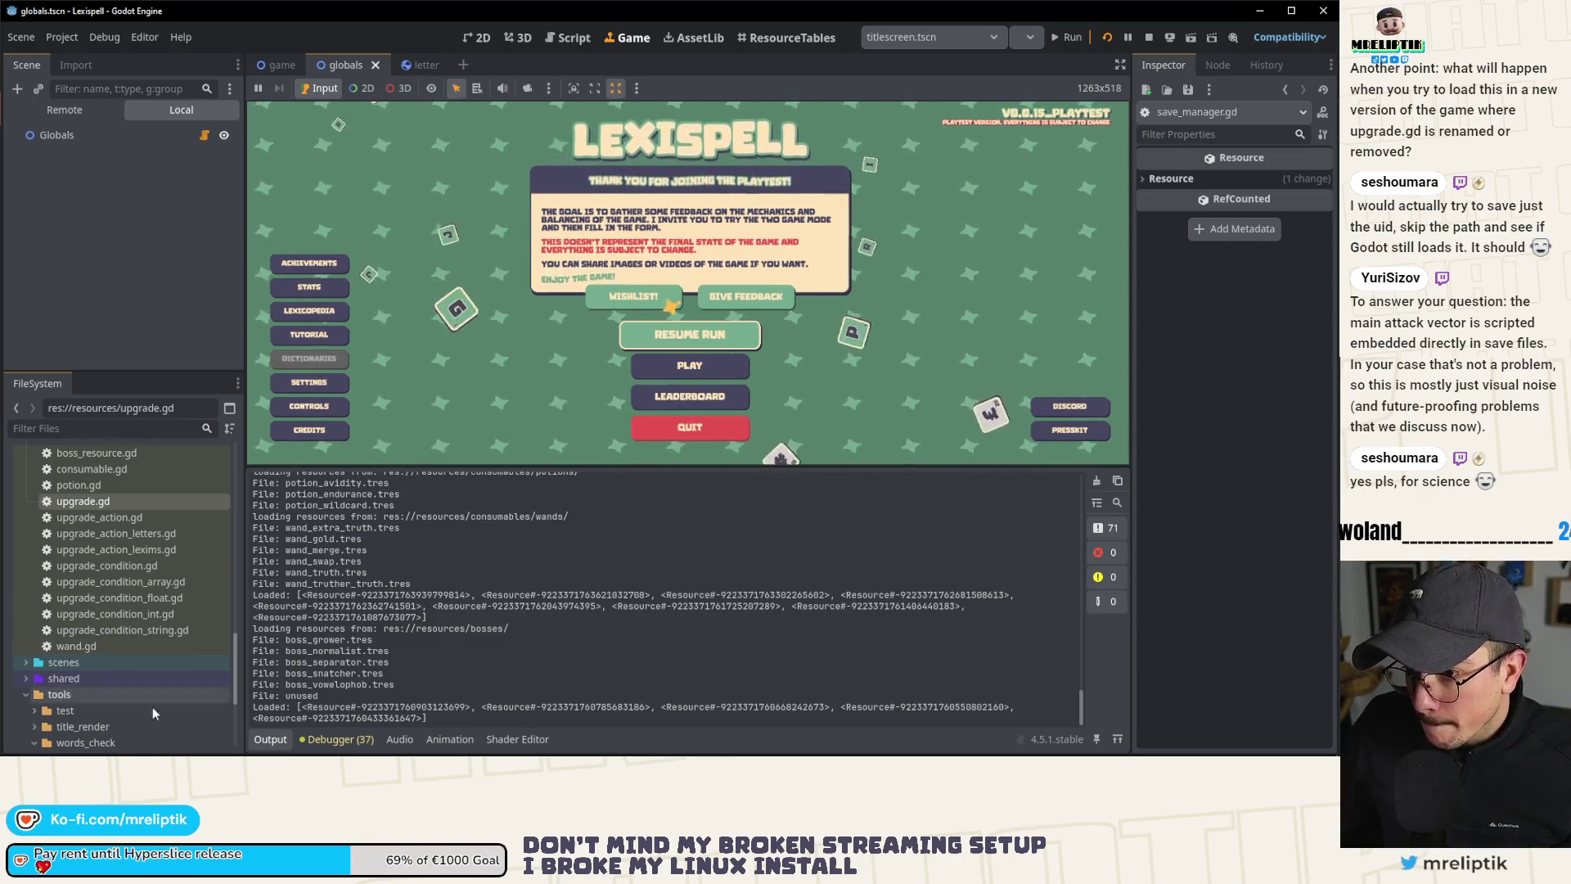
Step: Glance at save.json, then open the Globals node's globals.gd script
{"action": "key", "text": "alt+Tab"}
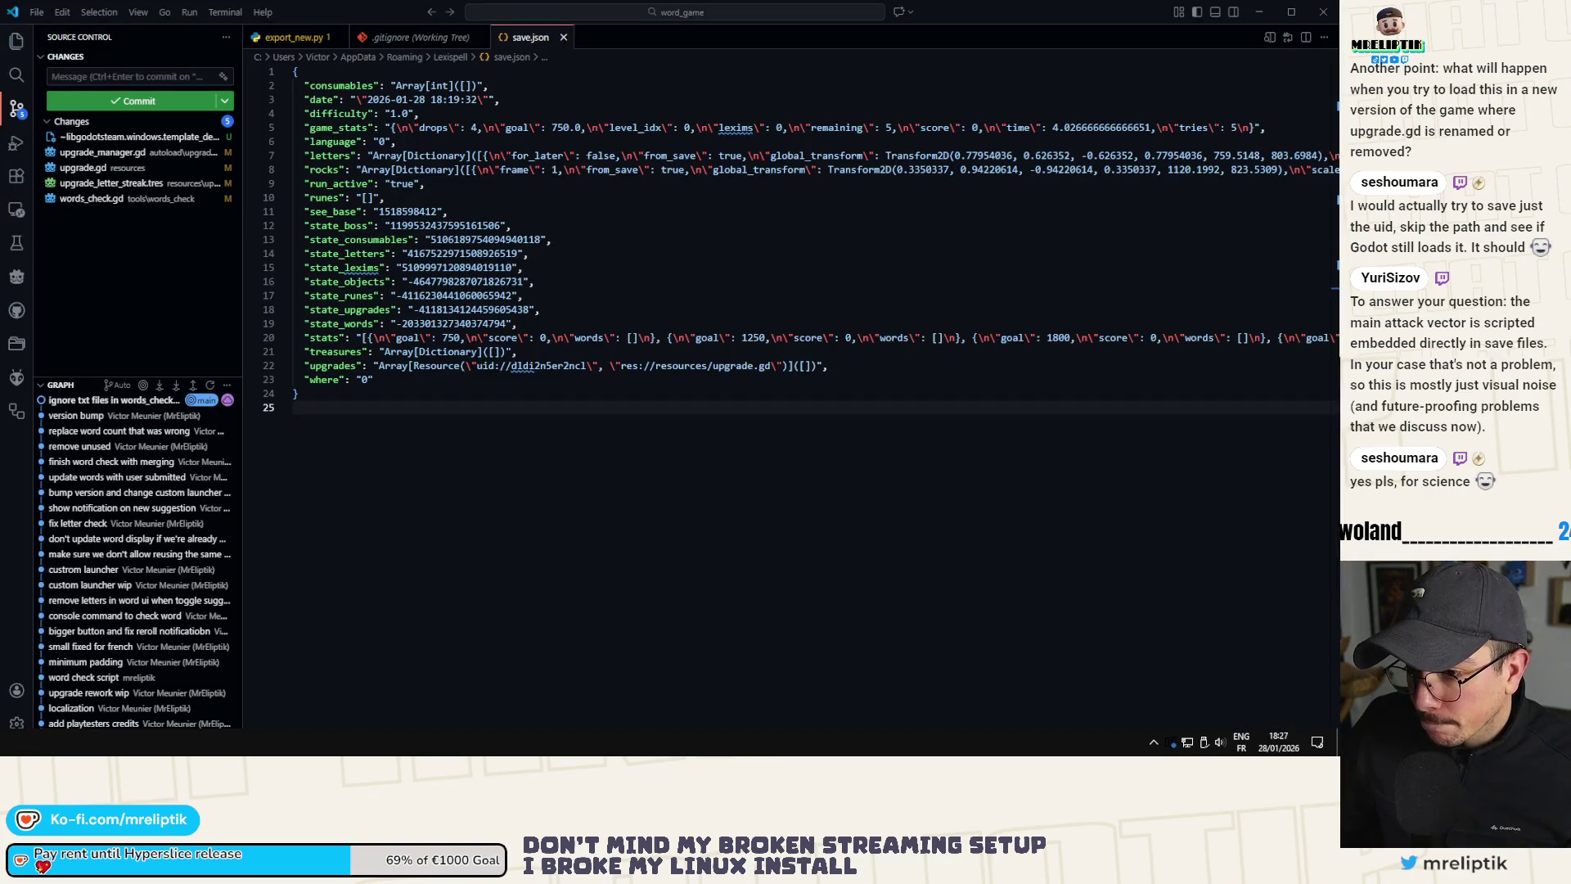
{"action": "key", "text": "alt+Tab"}
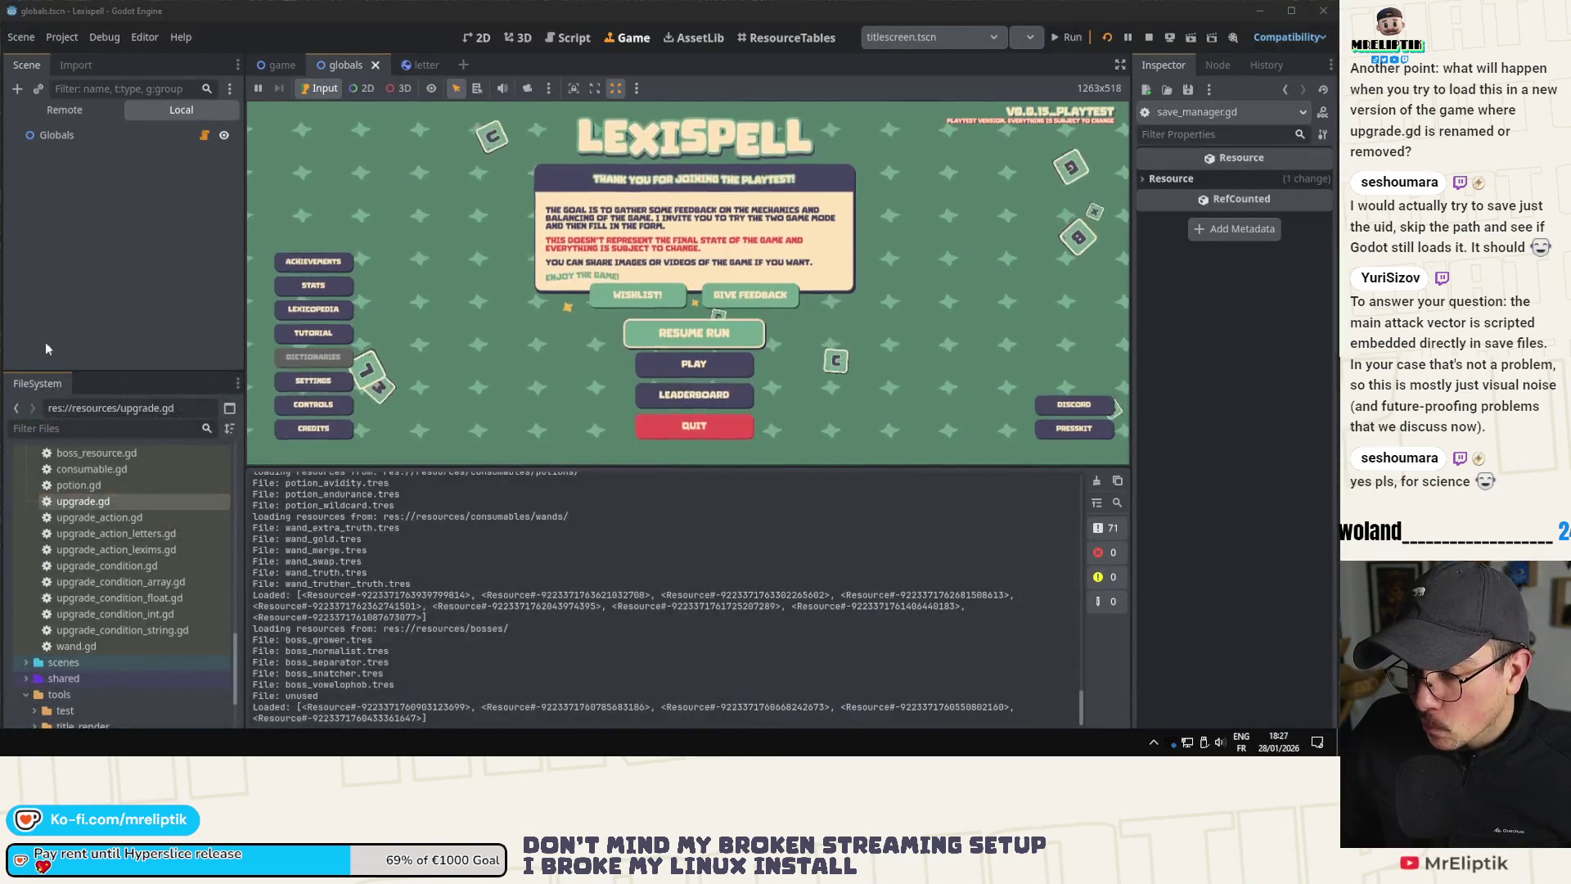
{"action": "left_click", "coordinate": [204, 135]}
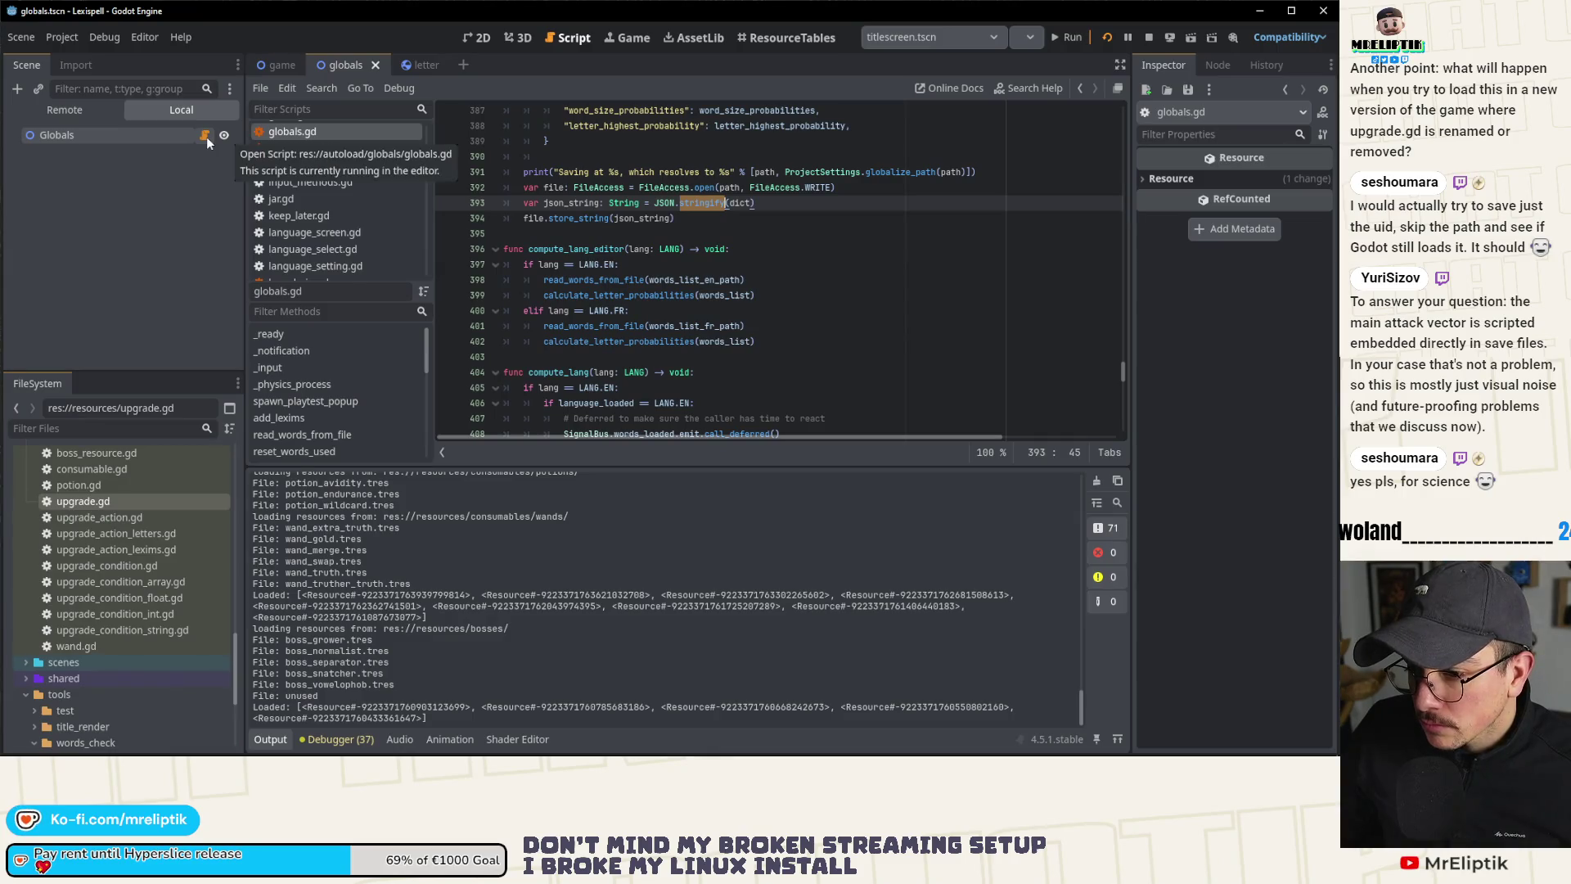
Step: Select the live SaveManager node in the Remote tree and expand its Save dictionary in a widened Inspector
{"action": "left_click", "coordinate": [63, 115]}
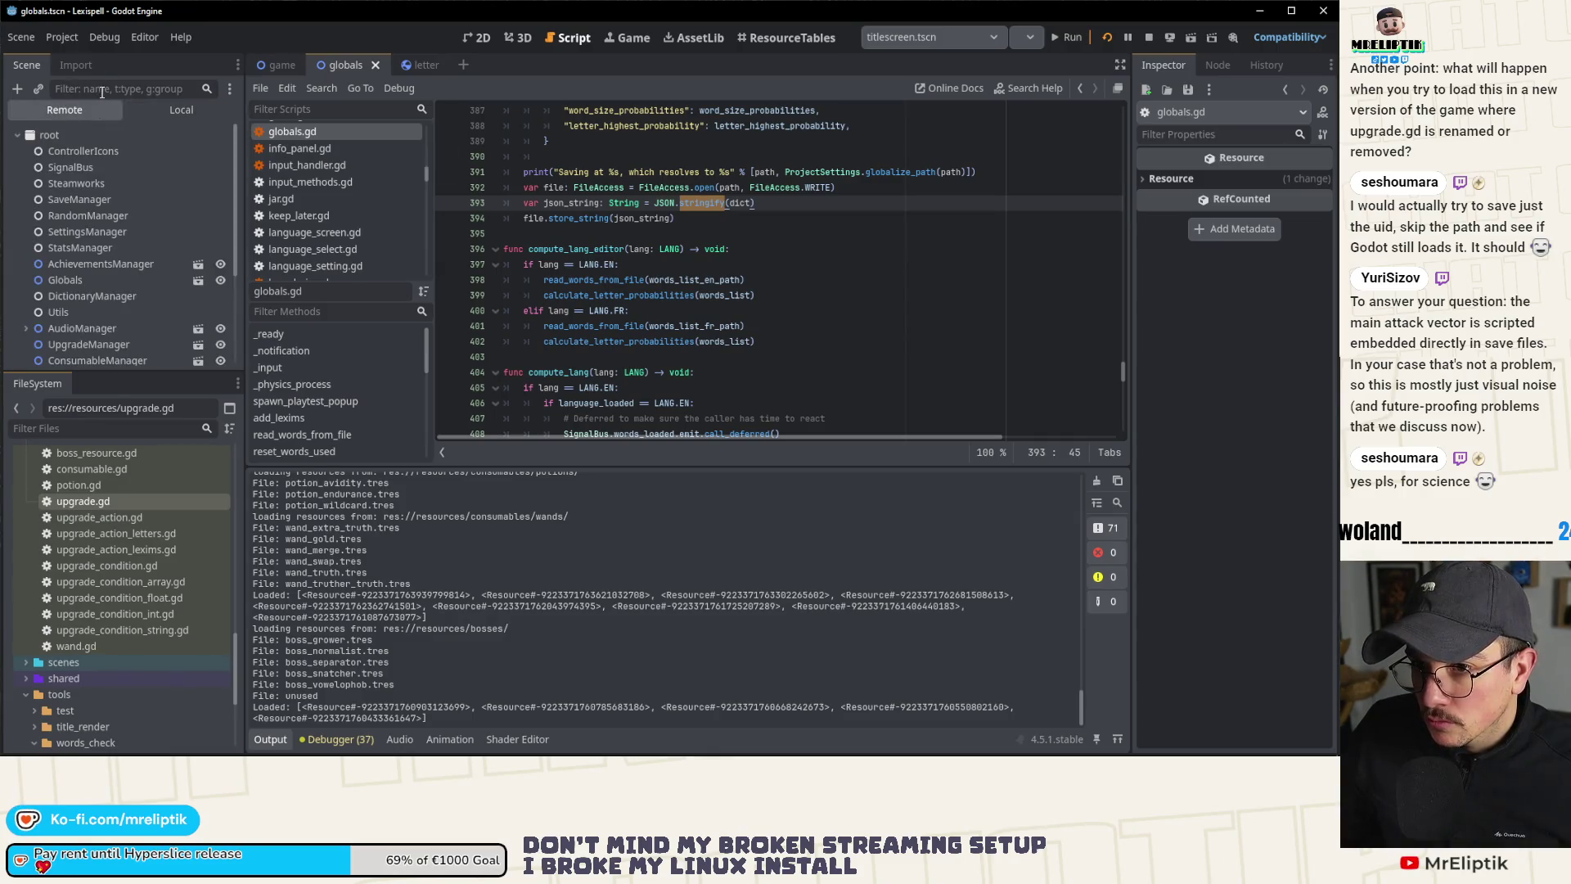
{"action": "scroll", "coordinate": [81, 260], "scroll_direction": "down", "scroll_amount": 5}
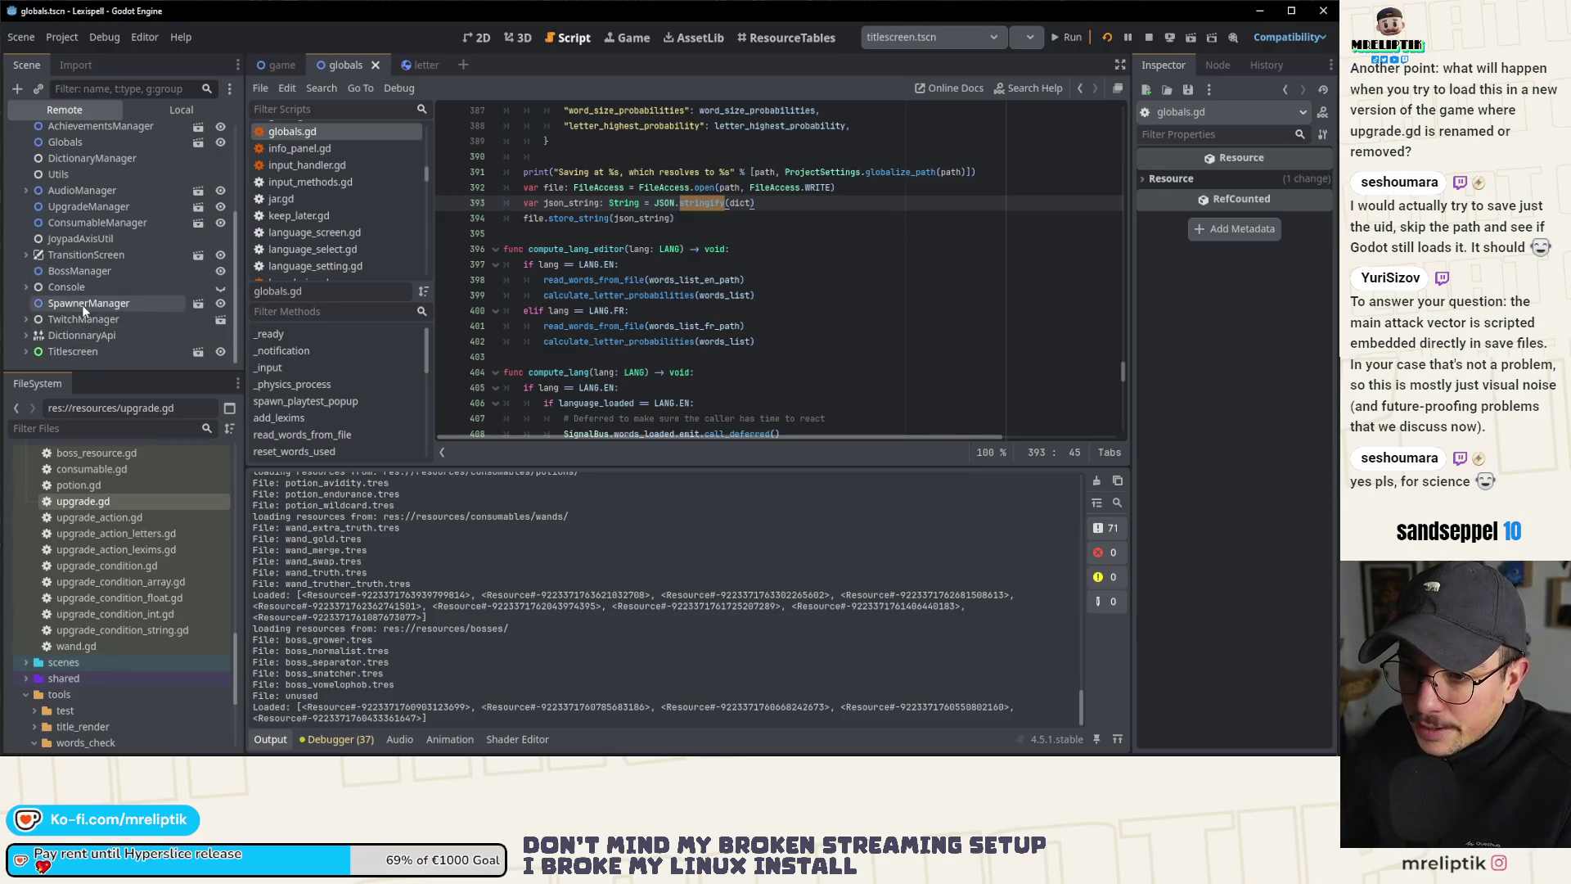
{"action": "scroll", "coordinate": [89, 238], "scroll_direction": "up", "scroll_amount": 5}
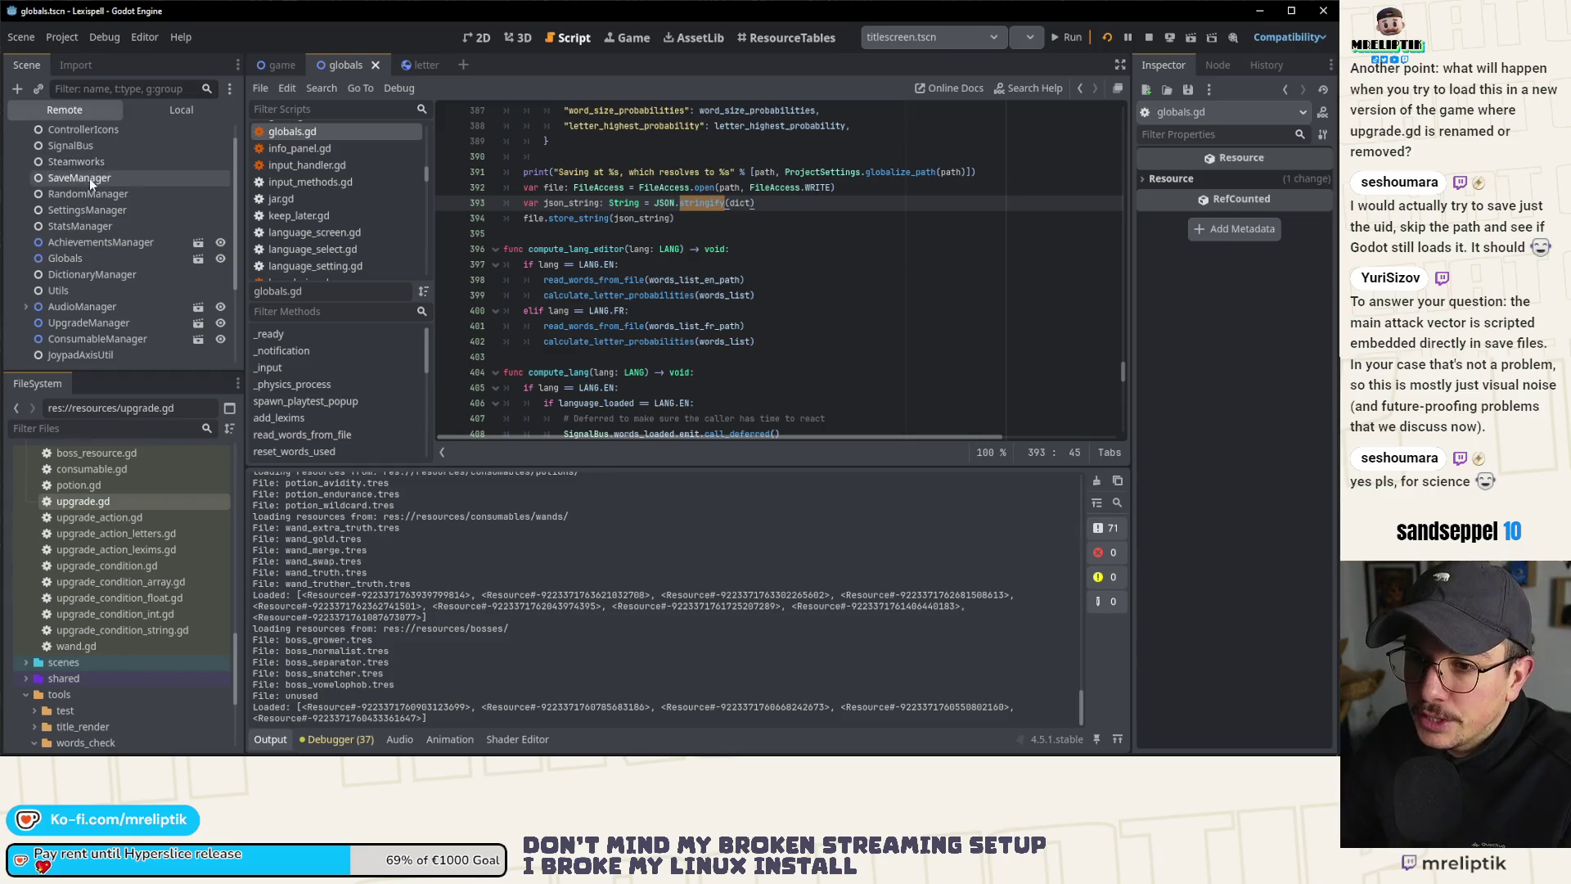
{"action": "left_click", "coordinate": [90, 178]}
{"action": "left_click", "coordinate": [1241, 198]}
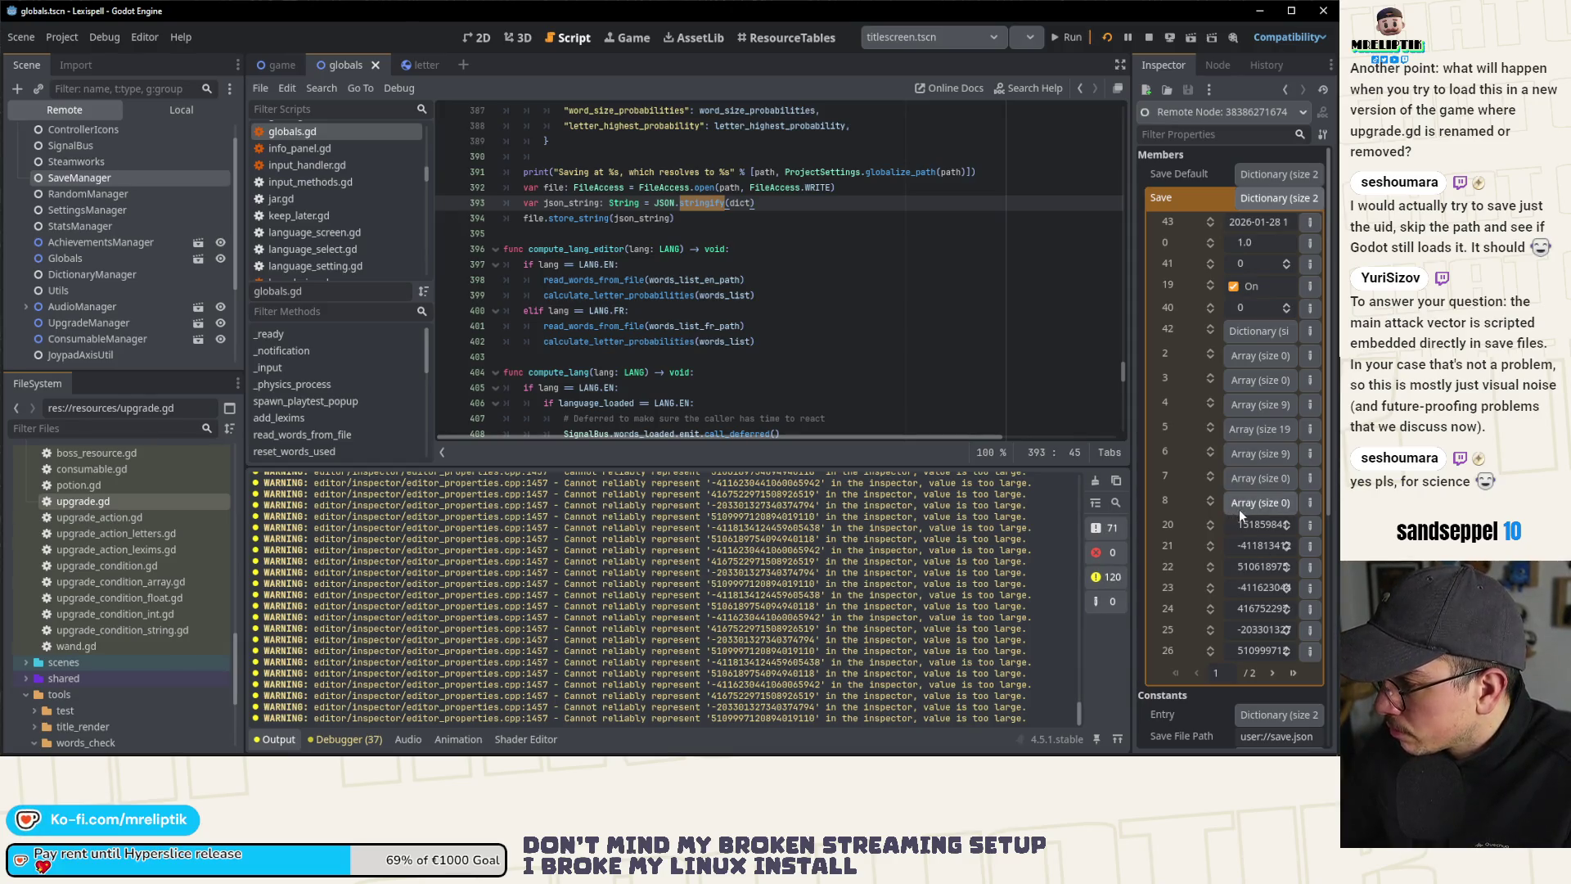
{"action": "left_click_drag", "start_coordinate": [1140, 396], "coordinate": [910, 396]}
Step: Expand and collapse the arrays under Save keys 2, 3 and 6, paging through both pages
{"action": "left_click", "coordinate": [1194, 360]}
{"action": "left_click", "coordinate": [1195, 360]}
{"action": "left_click", "coordinate": [1195, 386]}
{"action": "left_click", "coordinate": [1195, 386]}
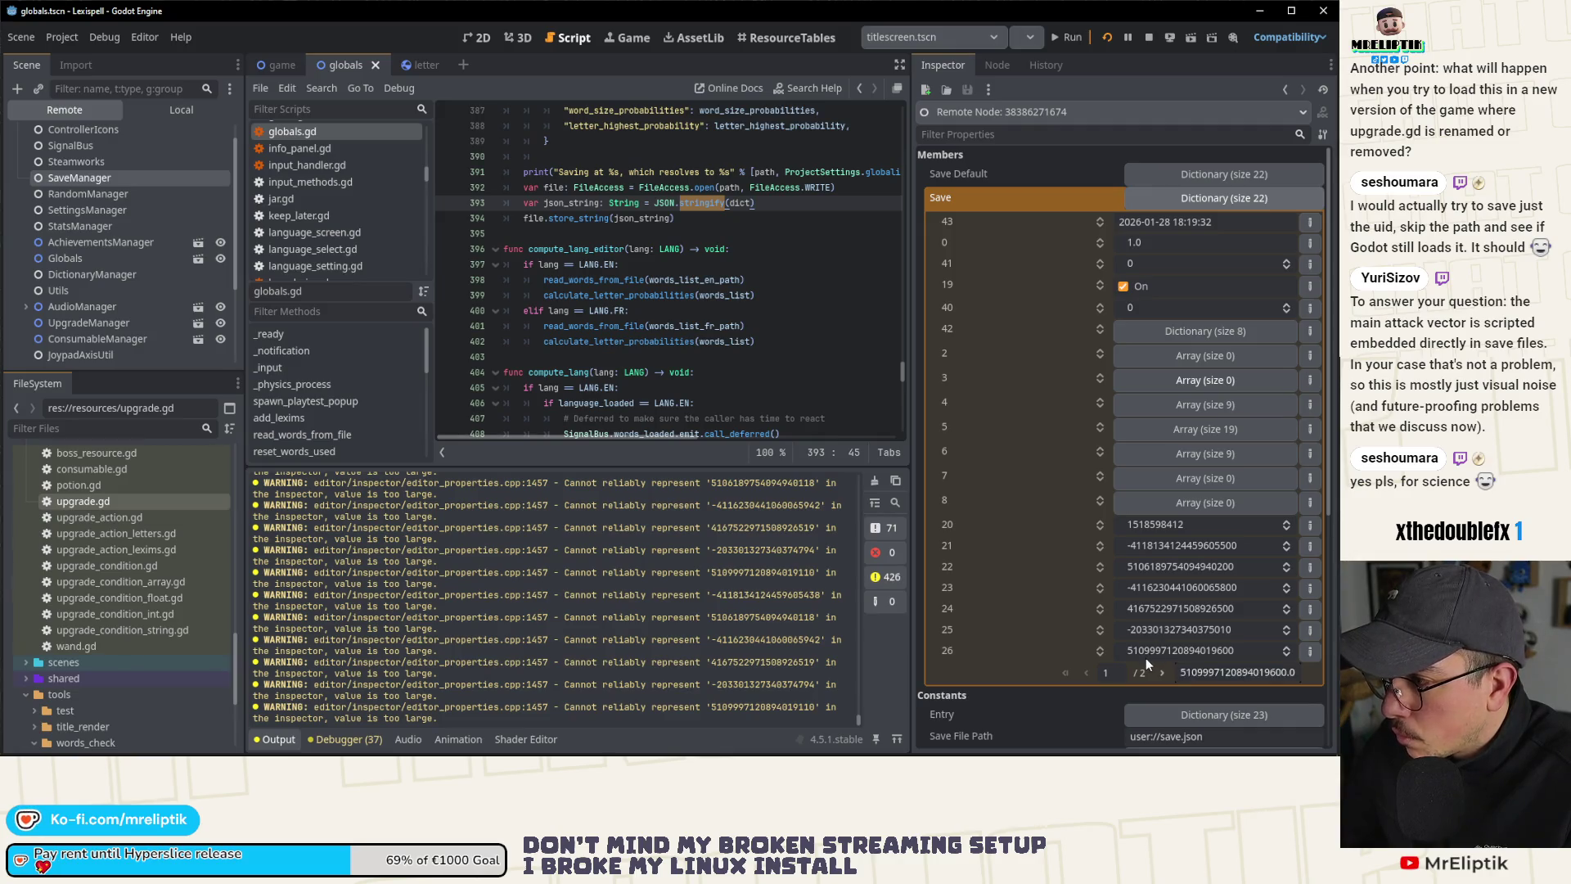
{"action": "left_click", "coordinate": [1162, 673]}
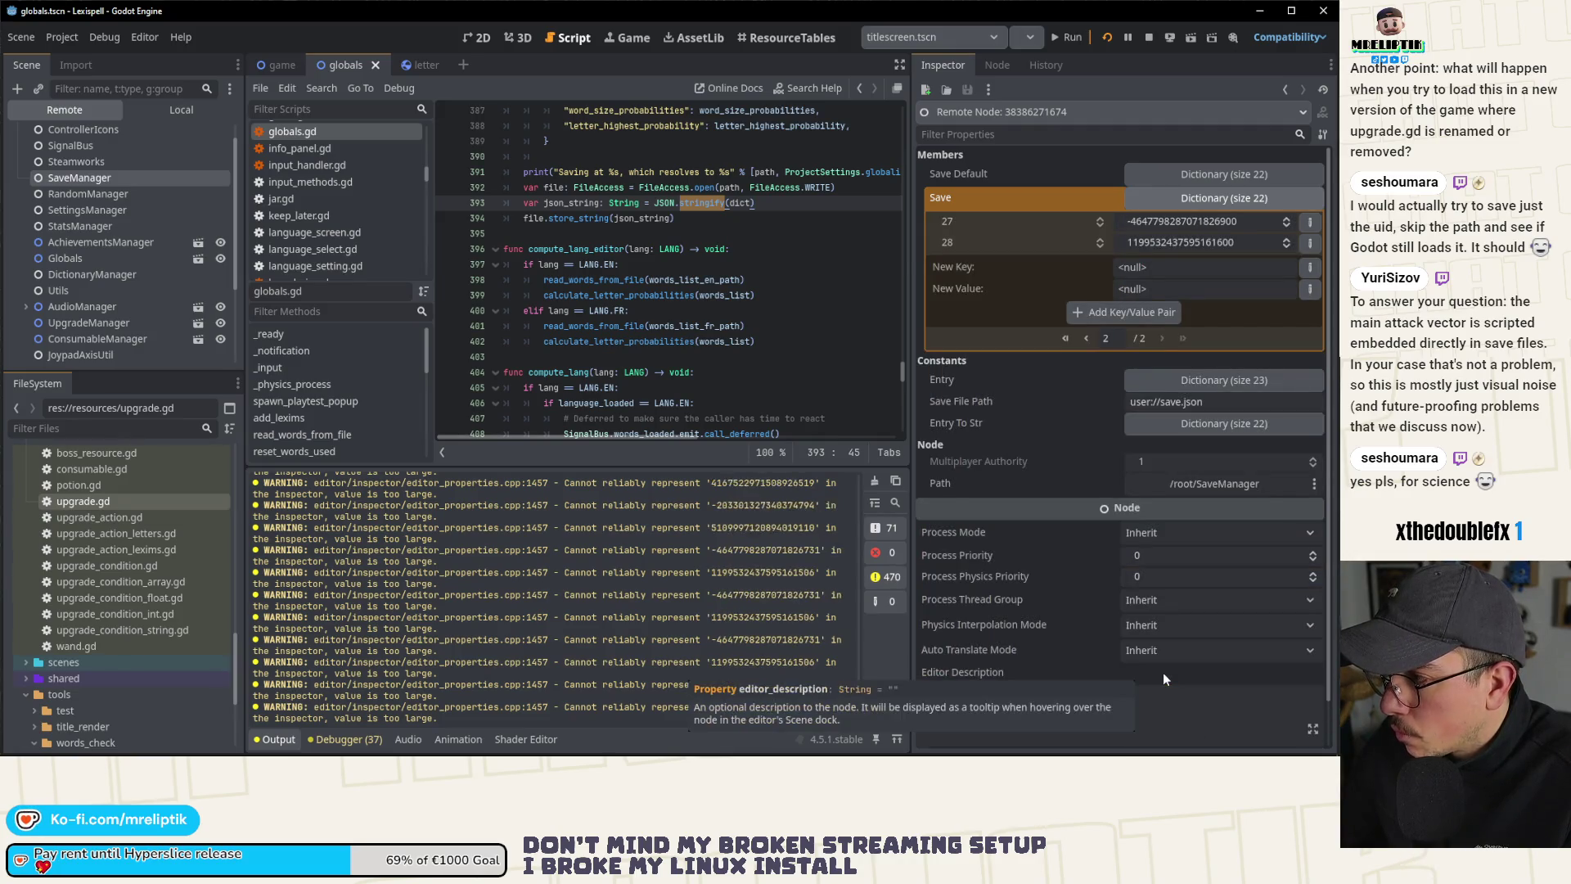
{"action": "left_click", "coordinate": [1088, 338]}
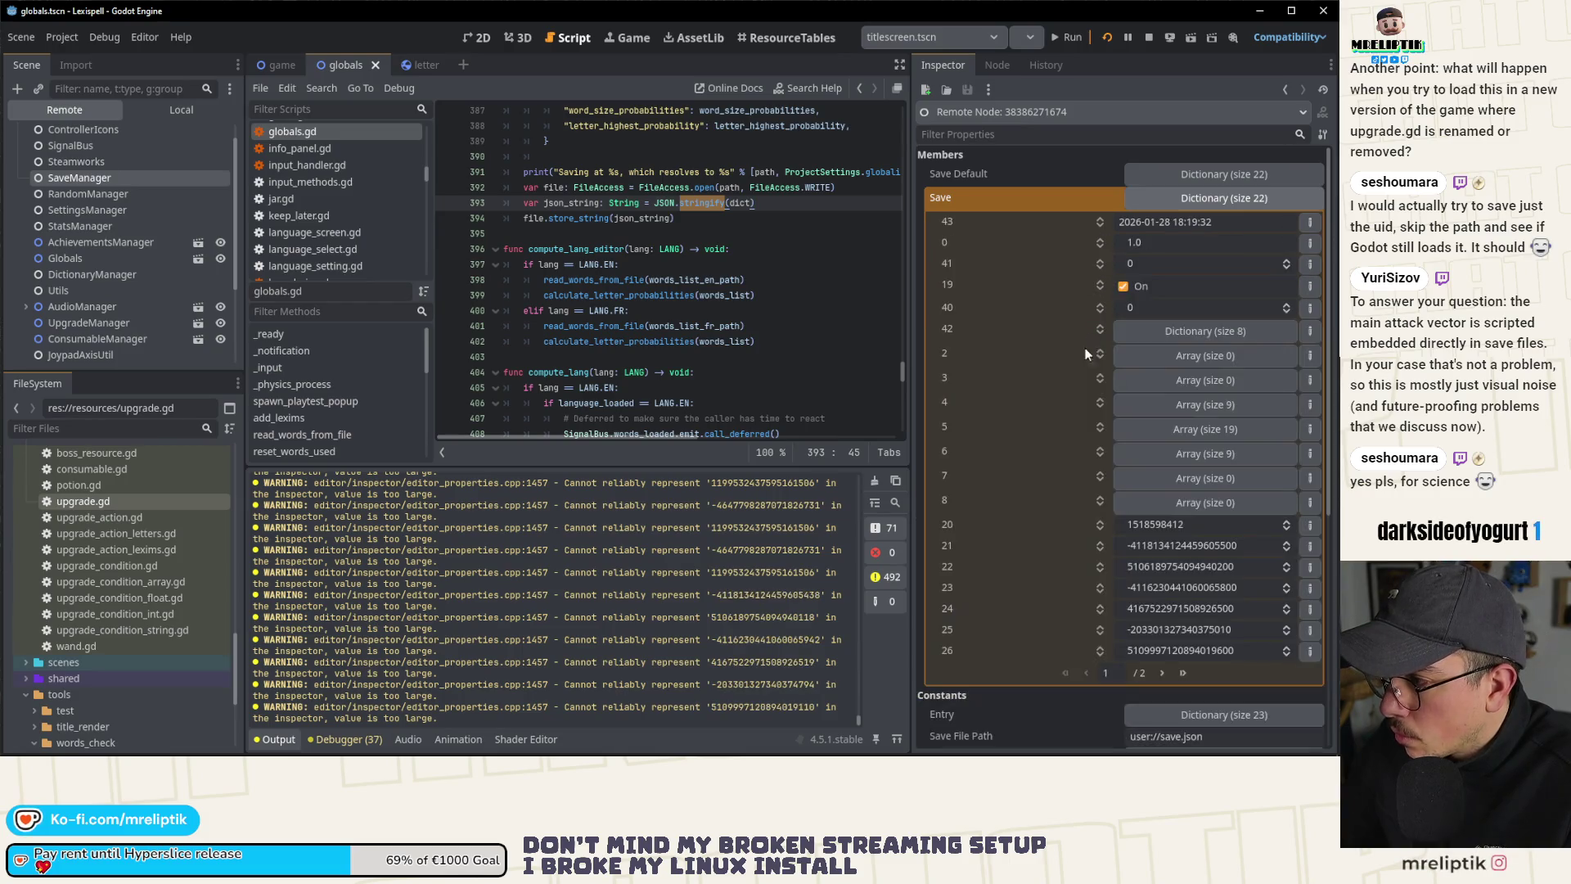
{"action": "left_click", "coordinate": [1190, 455]}
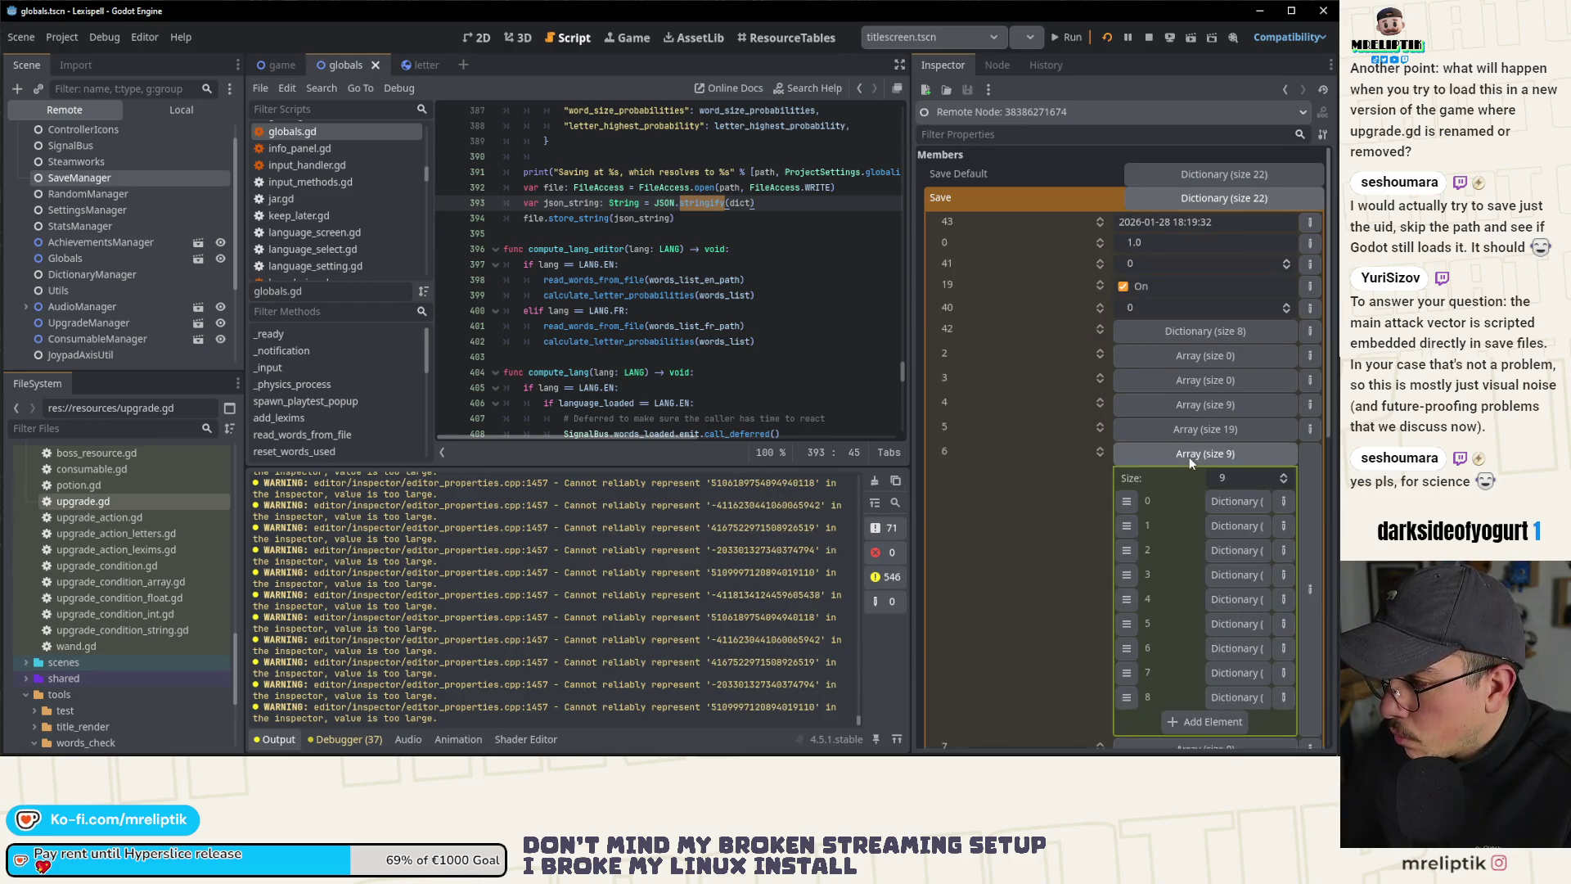
{"action": "left_click", "coordinate": [1230, 501]}
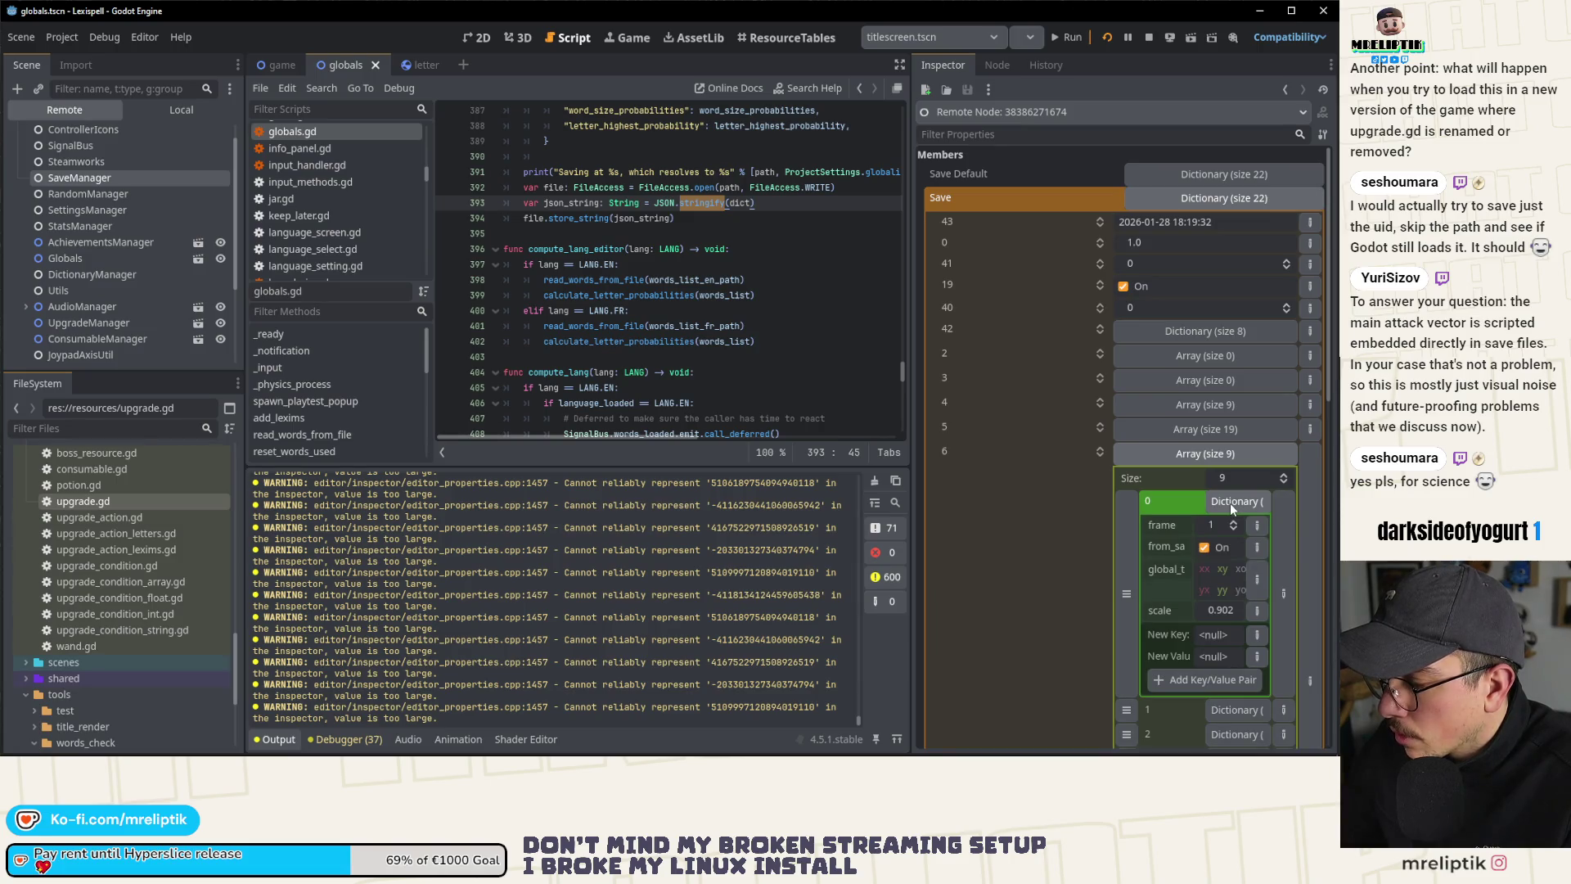
{"action": "left_click", "coordinate": [1230, 502]}
{"action": "left_click", "coordinate": [1215, 449]}
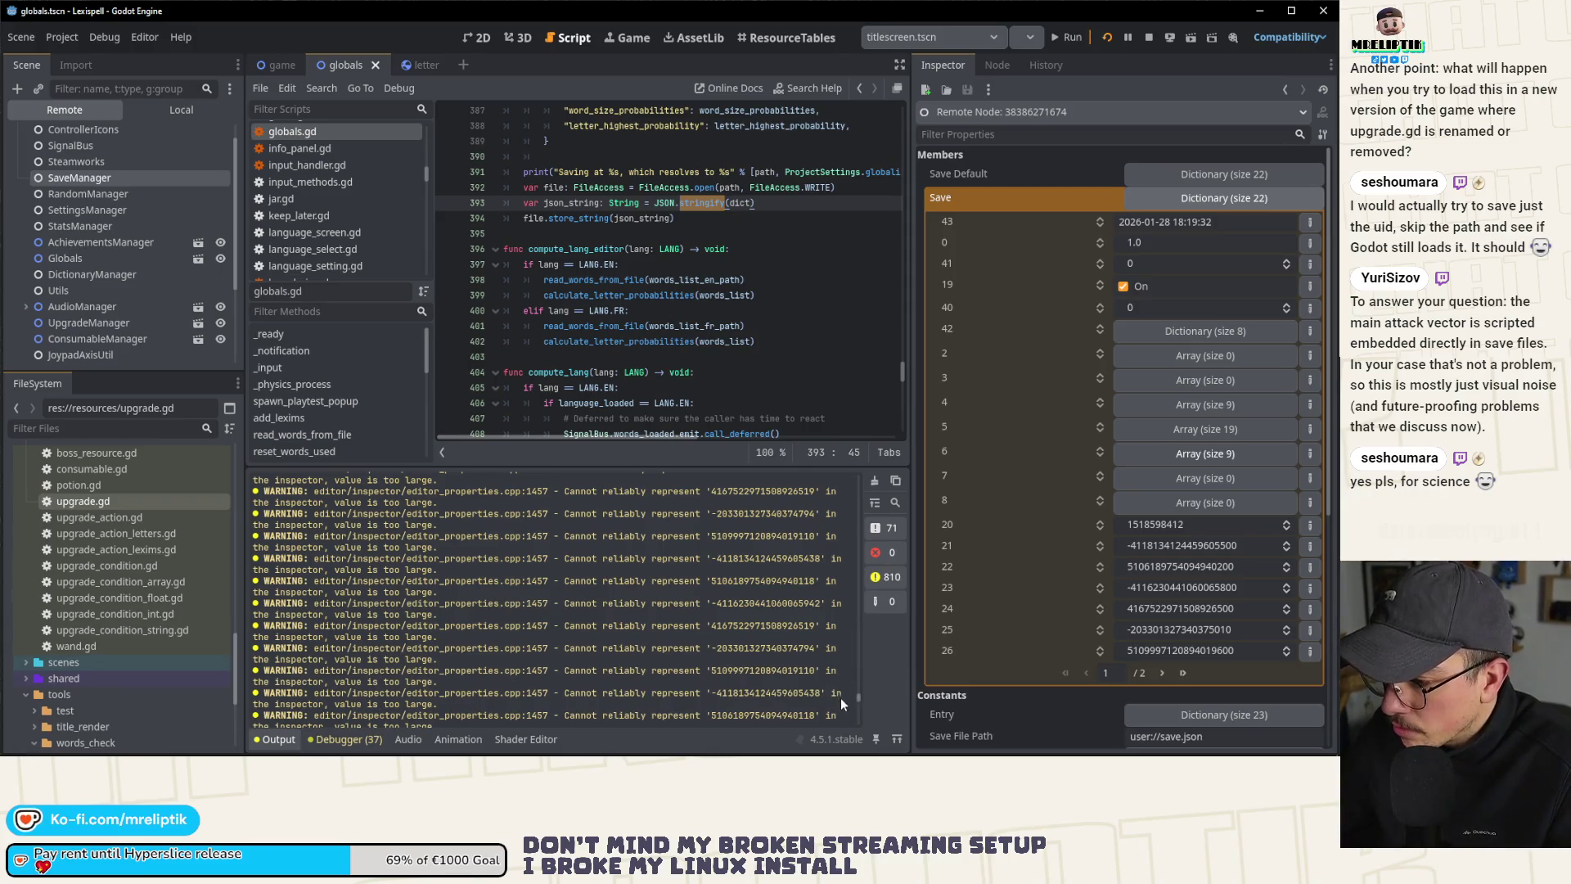
{"action": "mouse_move", "coordinate": [856, 693]}
{"action": "left_mouse_down"}
{"action": "mouse_move", "coordinate": [856, 474]}
{"action": "mouse_move", "coordinate": [857, 504]}
{"action": "left_mouse_up"}
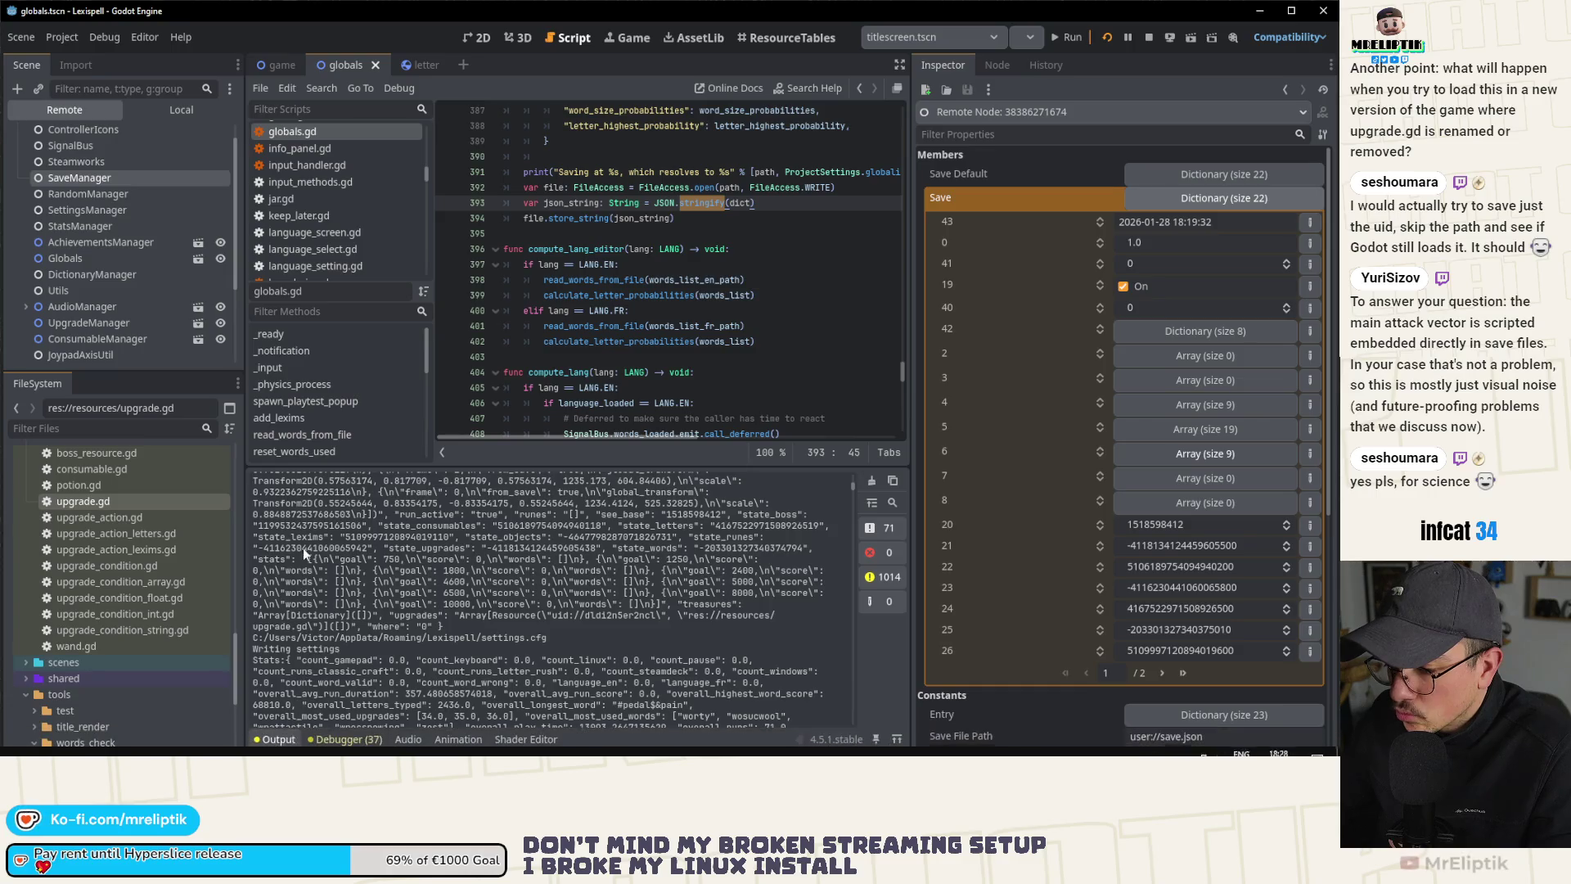
Step: Stop the running game and open save_manager.gd from the script list
{"action": "left_click", "coordinate": [282, 738]}
{"action": "left_click", "coordinate": [1149, 39]}
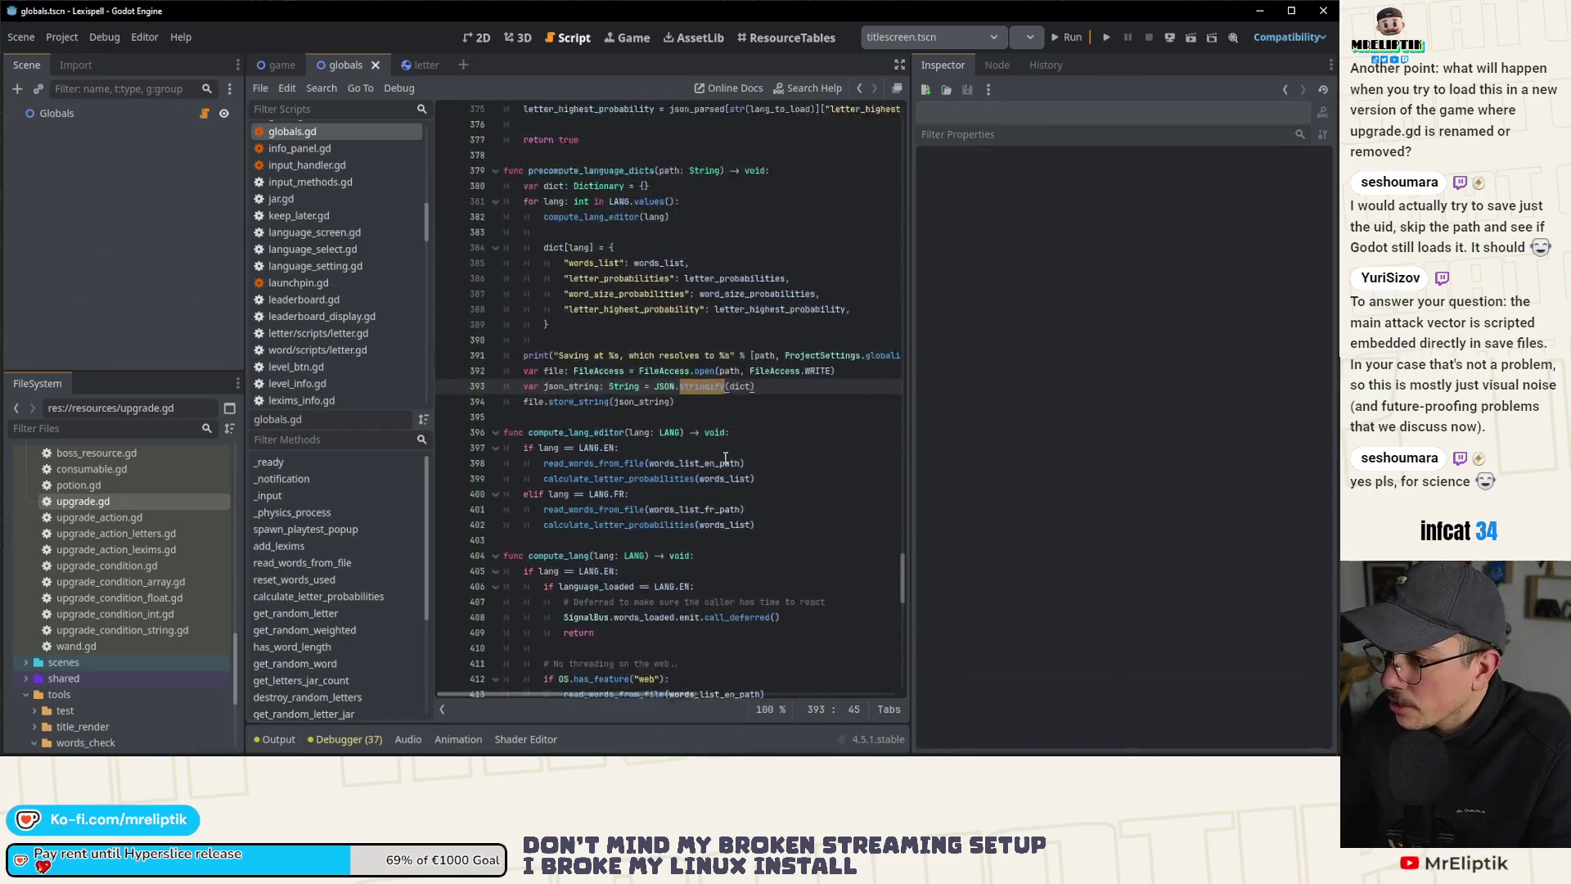
{"action": "left_click_drag", "start_coordinate": [910, 367], "coordinate": [1048, 368]}
{"action": "scroll", "coordinate": [733, 455], "scroll_direction": "up", "scroll_amount": 12}
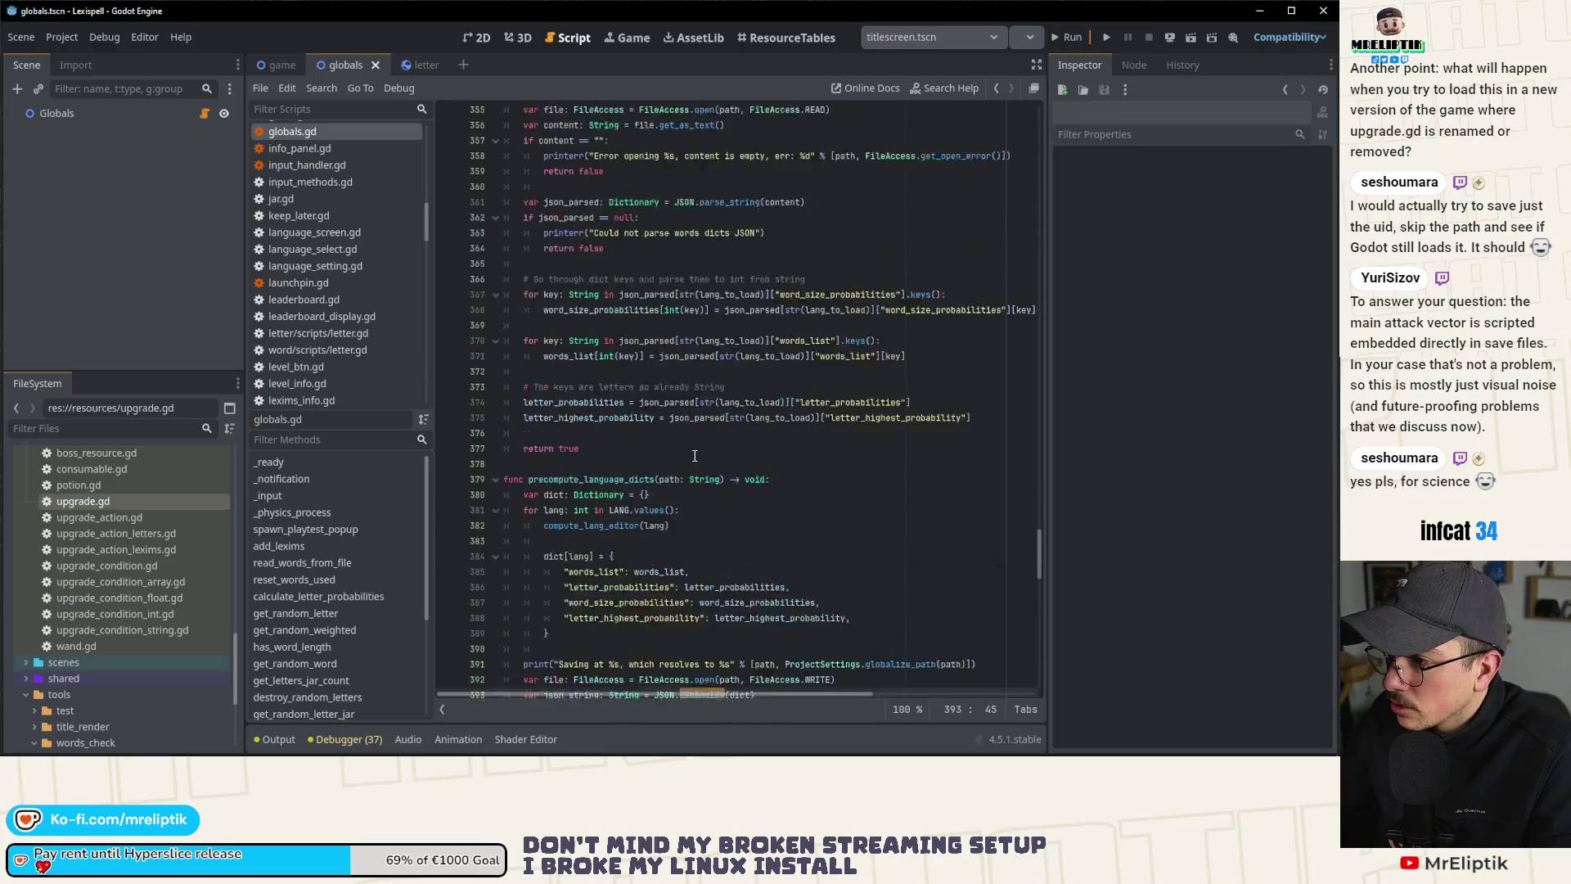
{"action": "scroll", "coordinate": [733, 455], "scroll_direction": "up", "scroll_amount": 14}
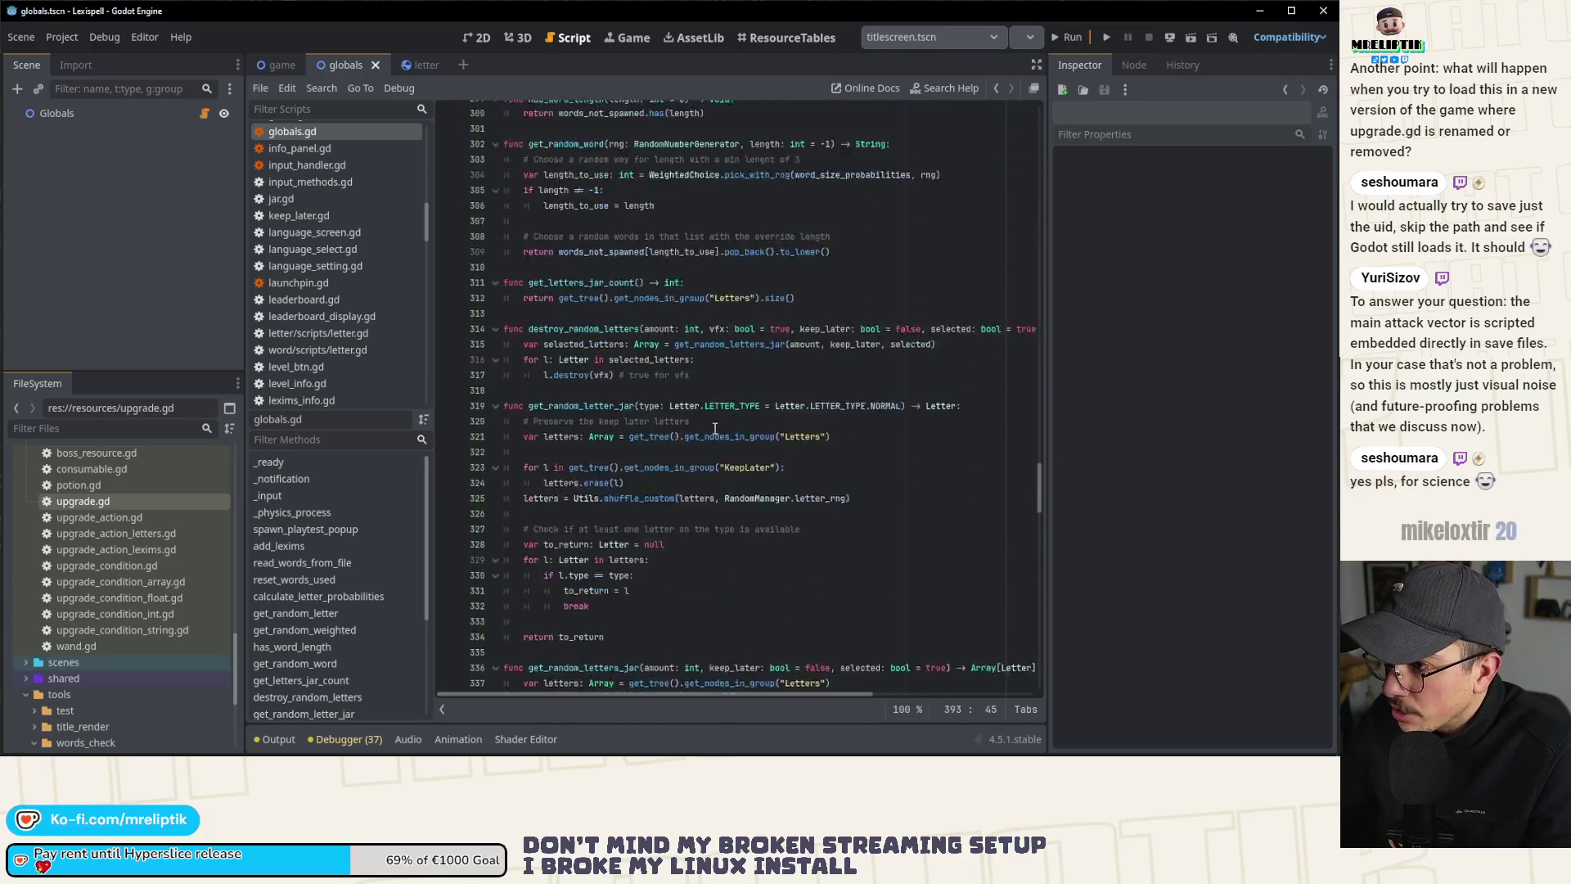
{"action": "scroll", "coordinate": [316, 311], "scroll_direction": "down", "scroll_amount": 10}
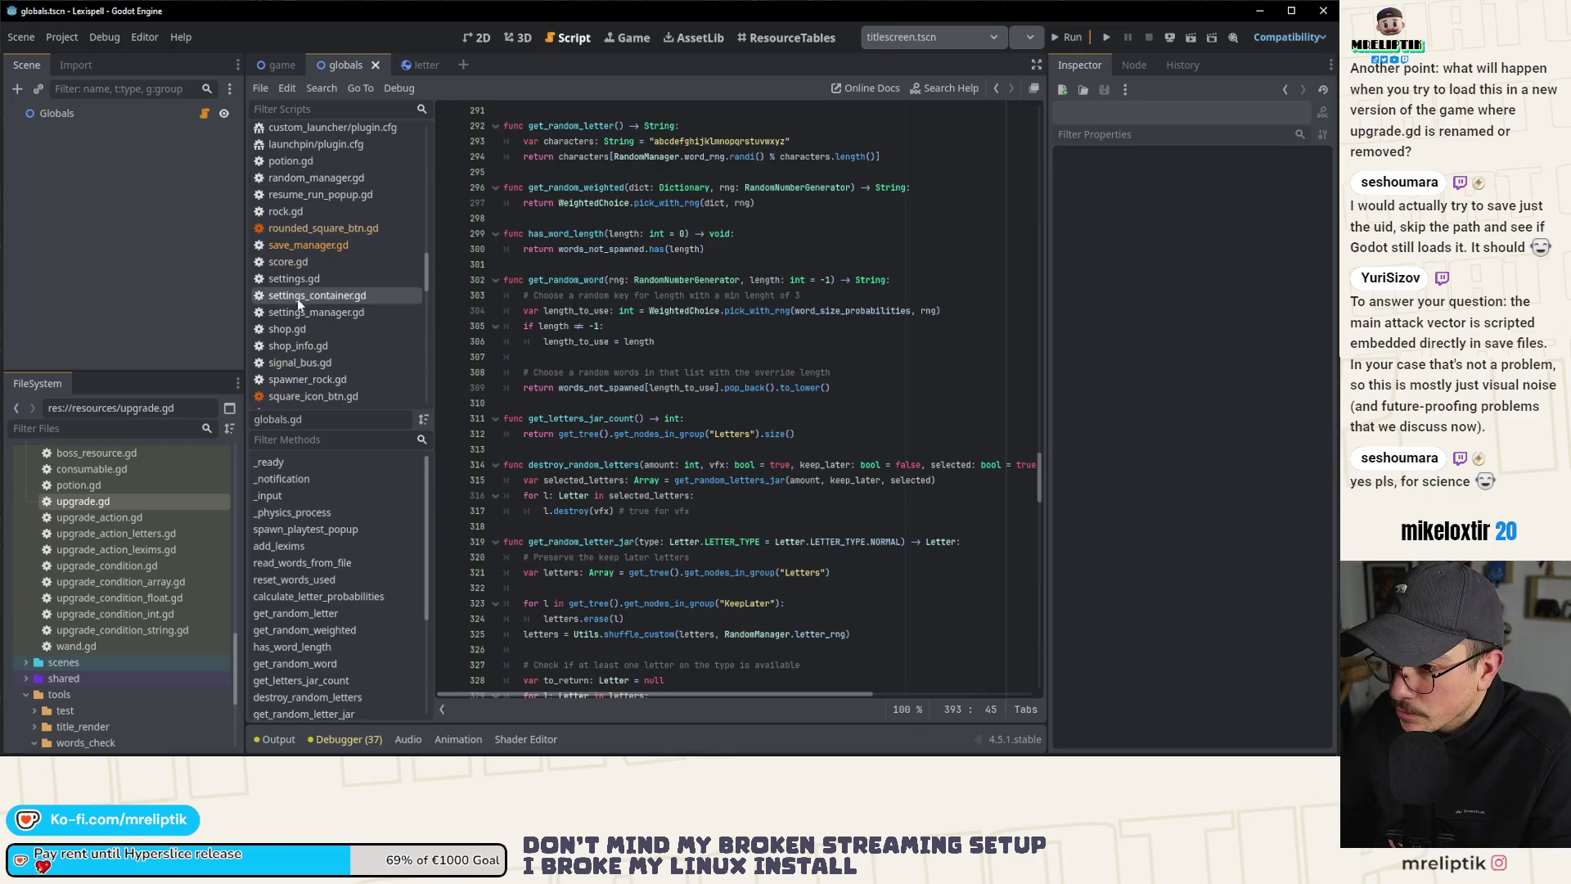
{"action": "left_click", "coordinate": [338, 248]}
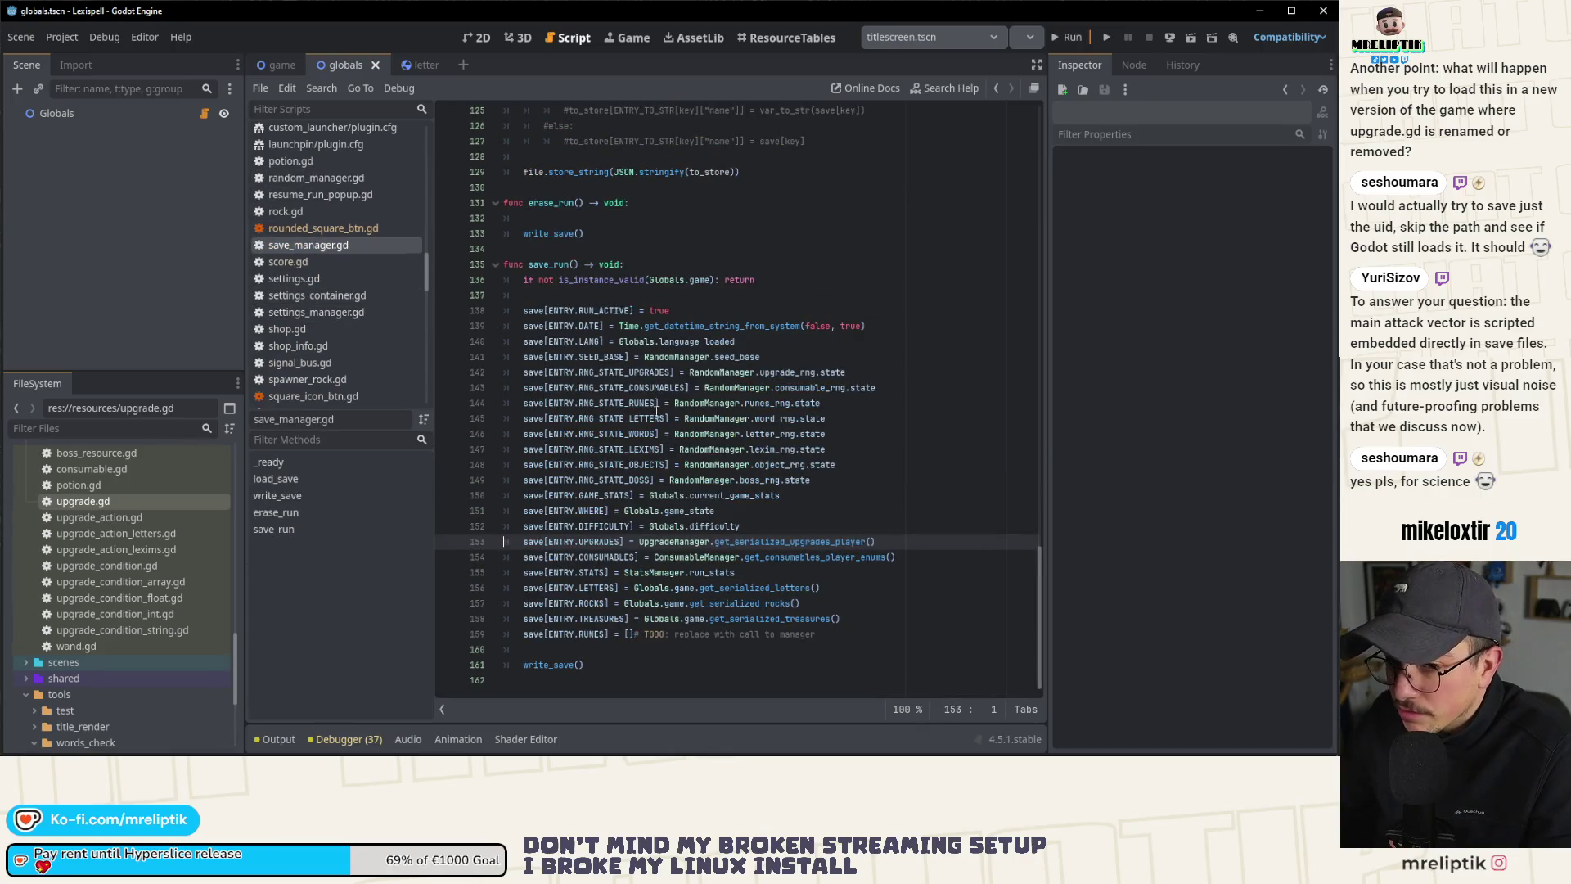
{"action": "scroll", "coordinate": [744, 457], "scroll_direction": "up", "scroll_amount": 18}
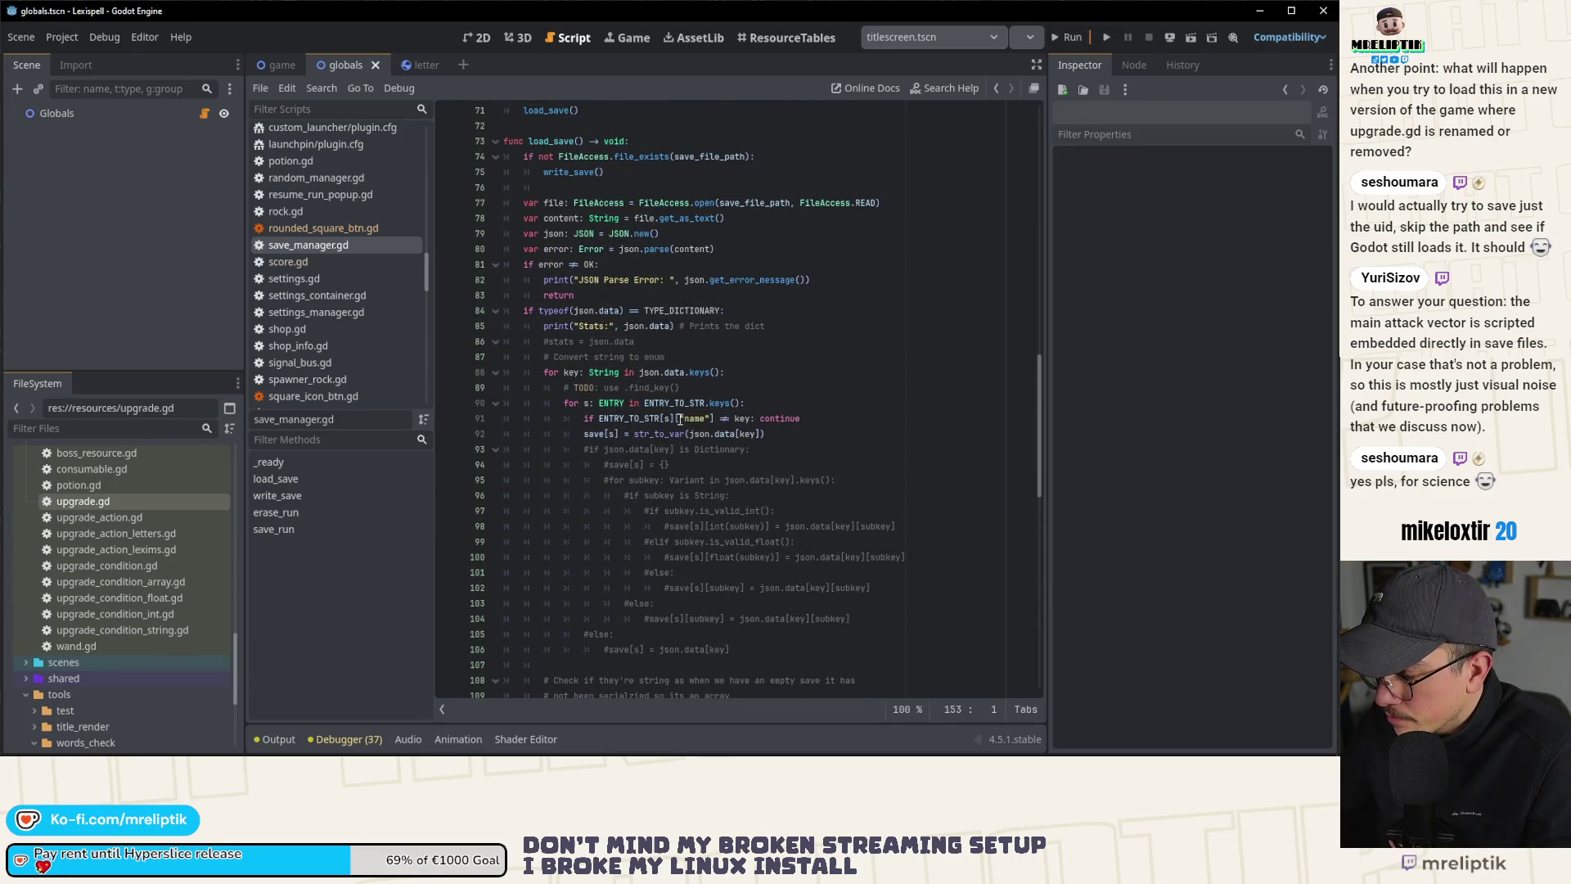
Step: Insert a blank line 92 in load_save's key loop and reopen the Output log
{"action": "left_click", "coordinate": [823, 420]}
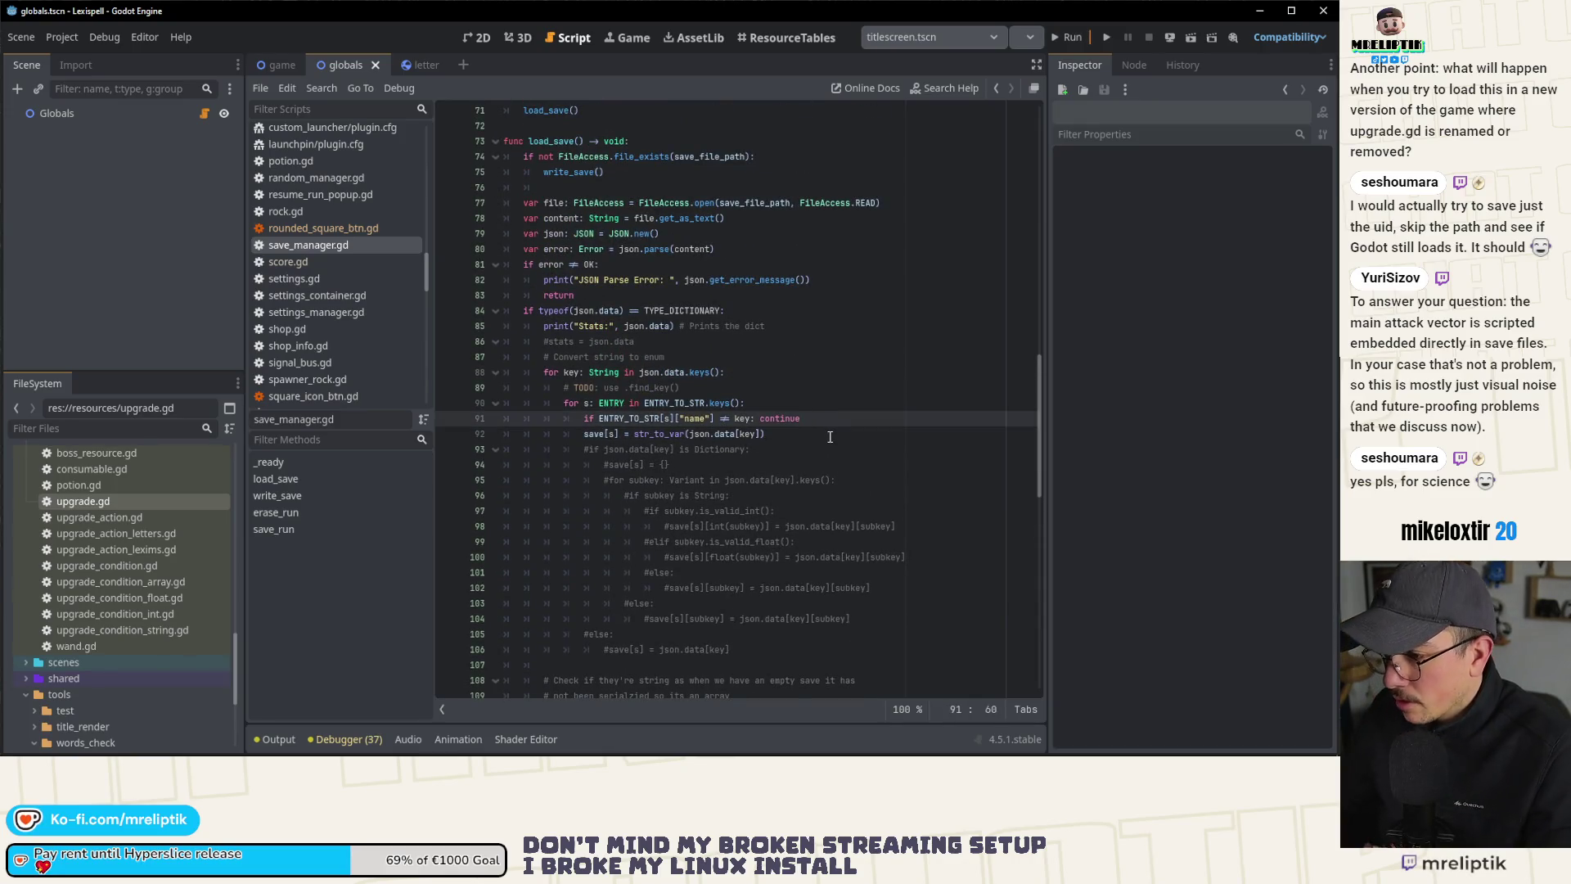
{"action": "key", "text": "Return"}
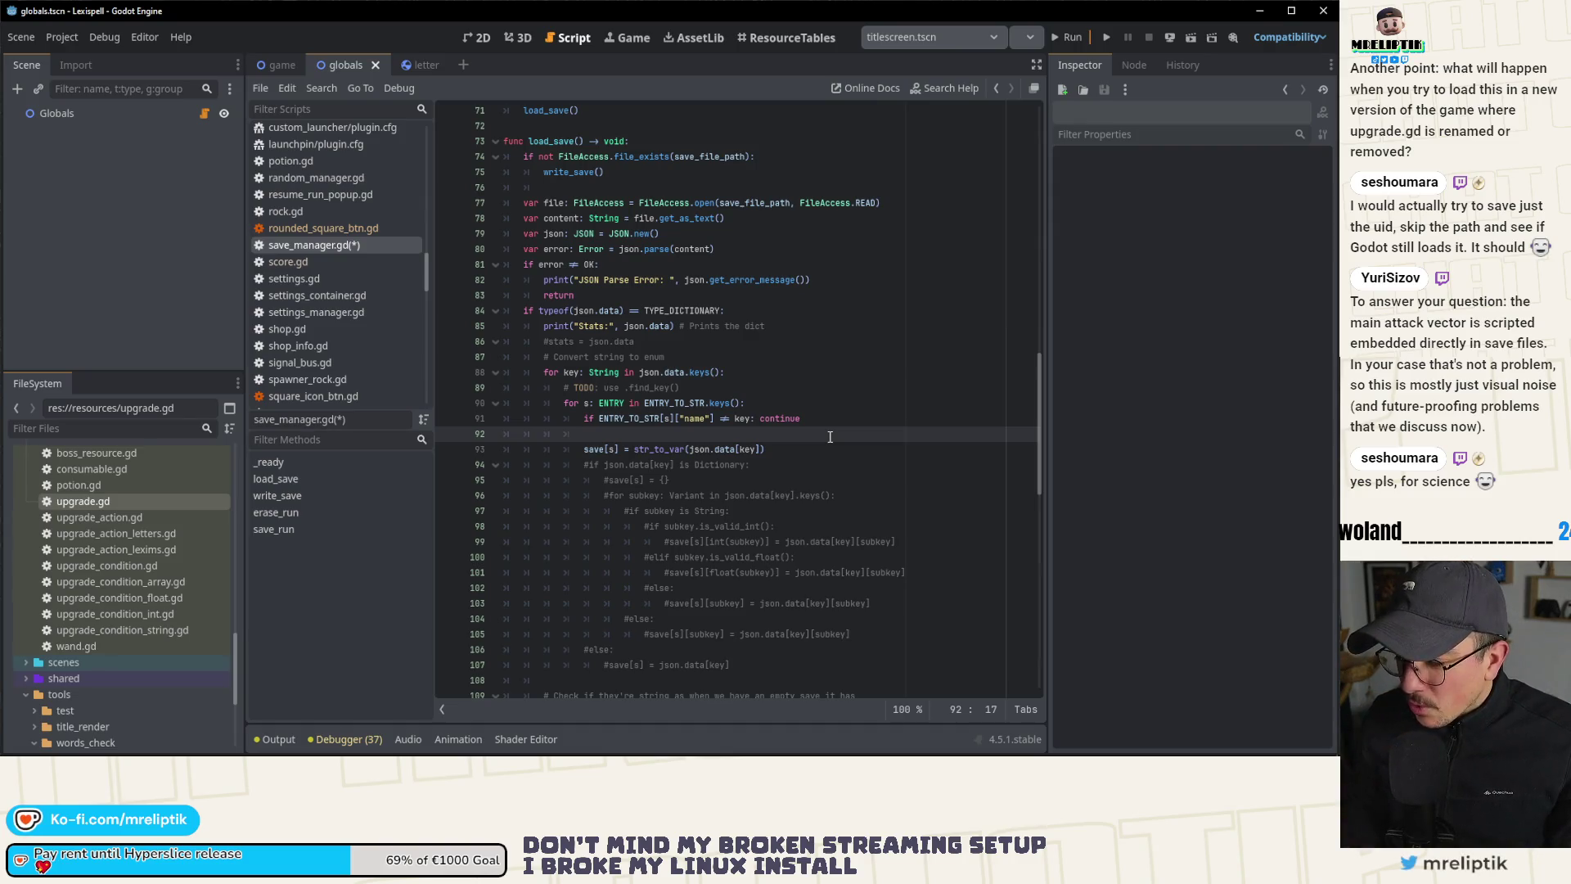
{"action": "type", "text": "EN"}
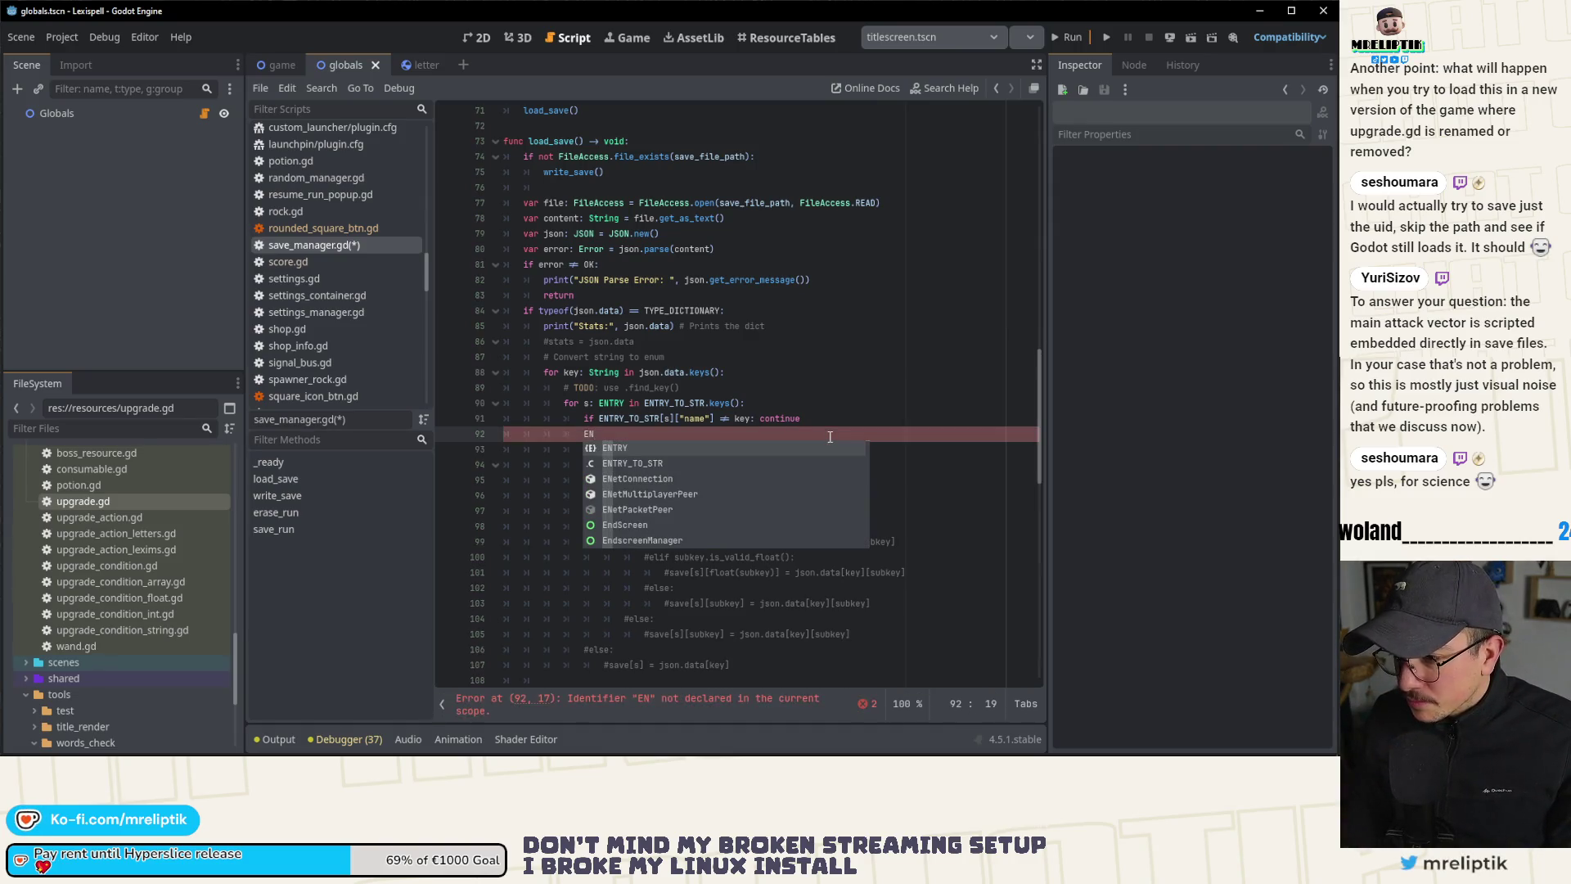
{"action": "key", "text": "Down"}
{"action": "key", "text": "Return"}
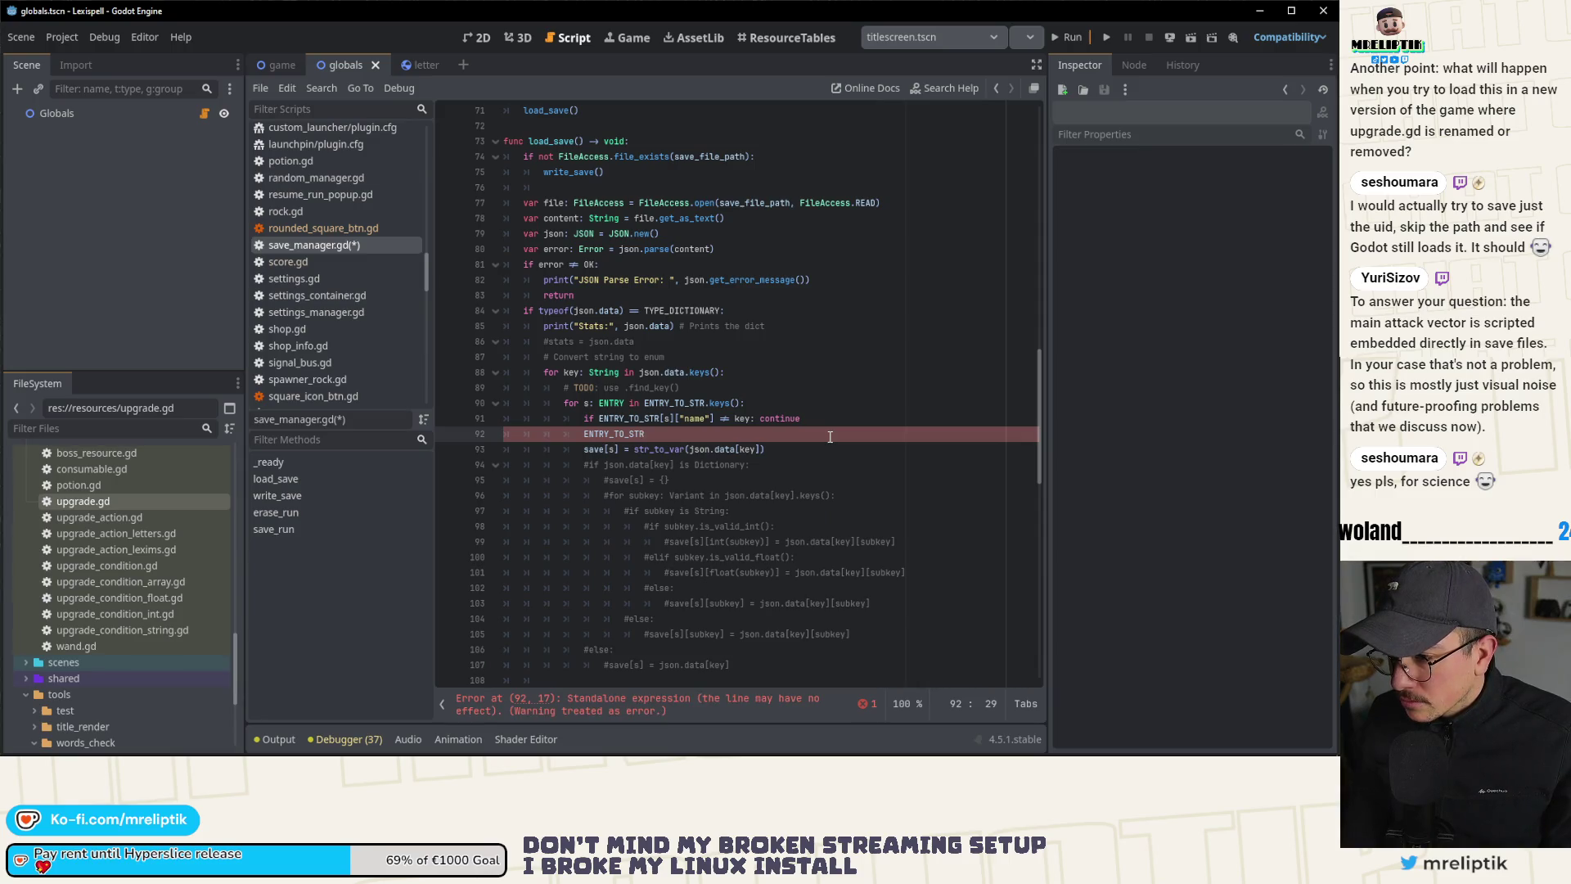
{"action": "key", "text": "shift+Home"}
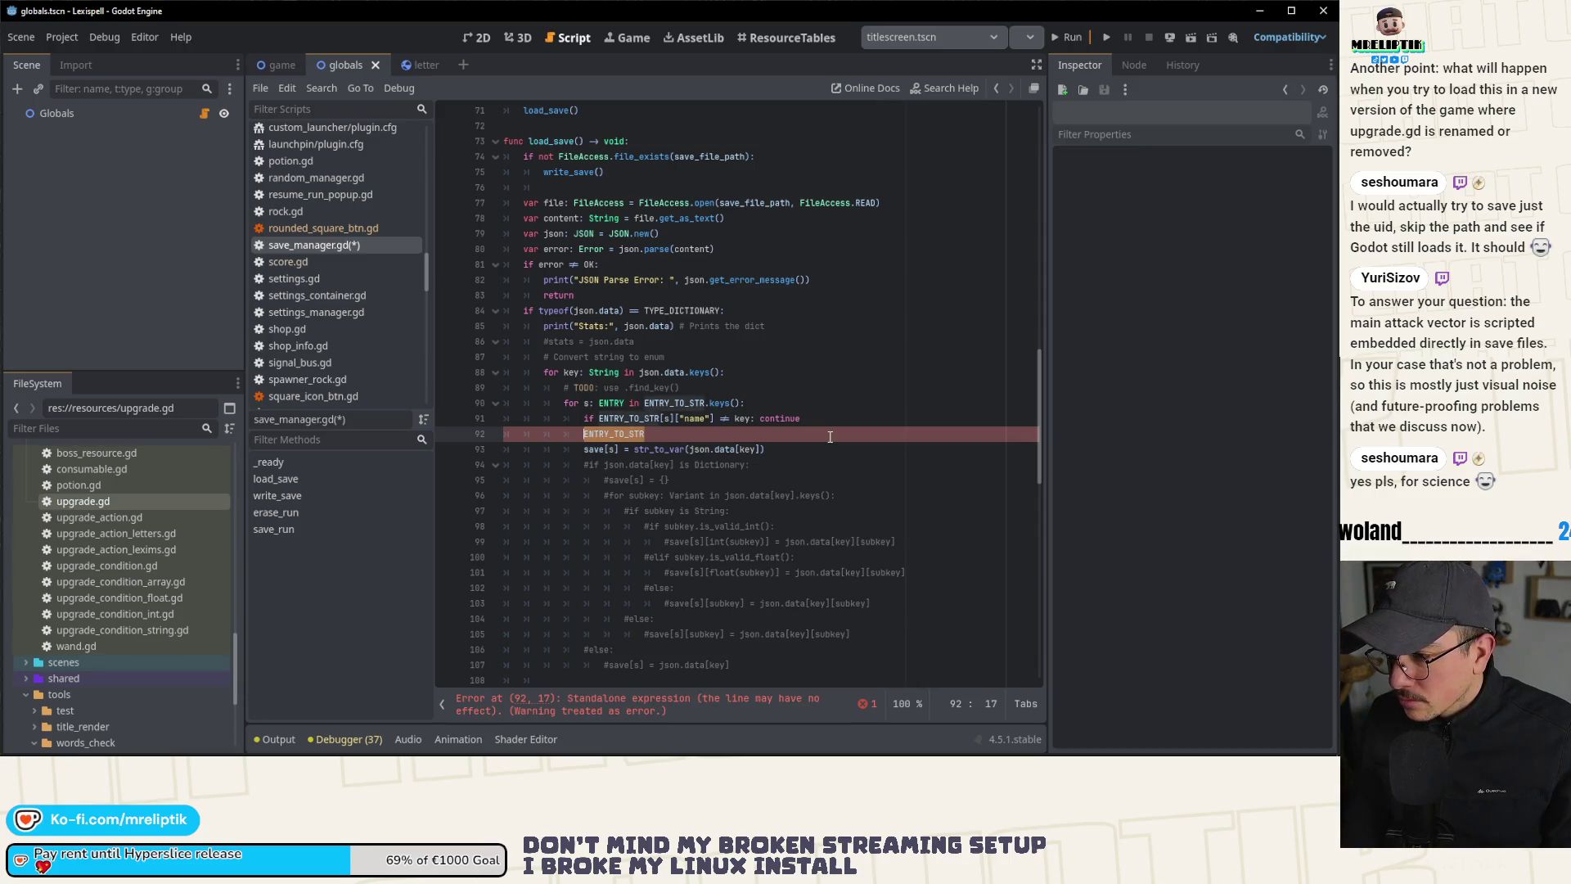
{"action": "key", "text": "BackSpace"}
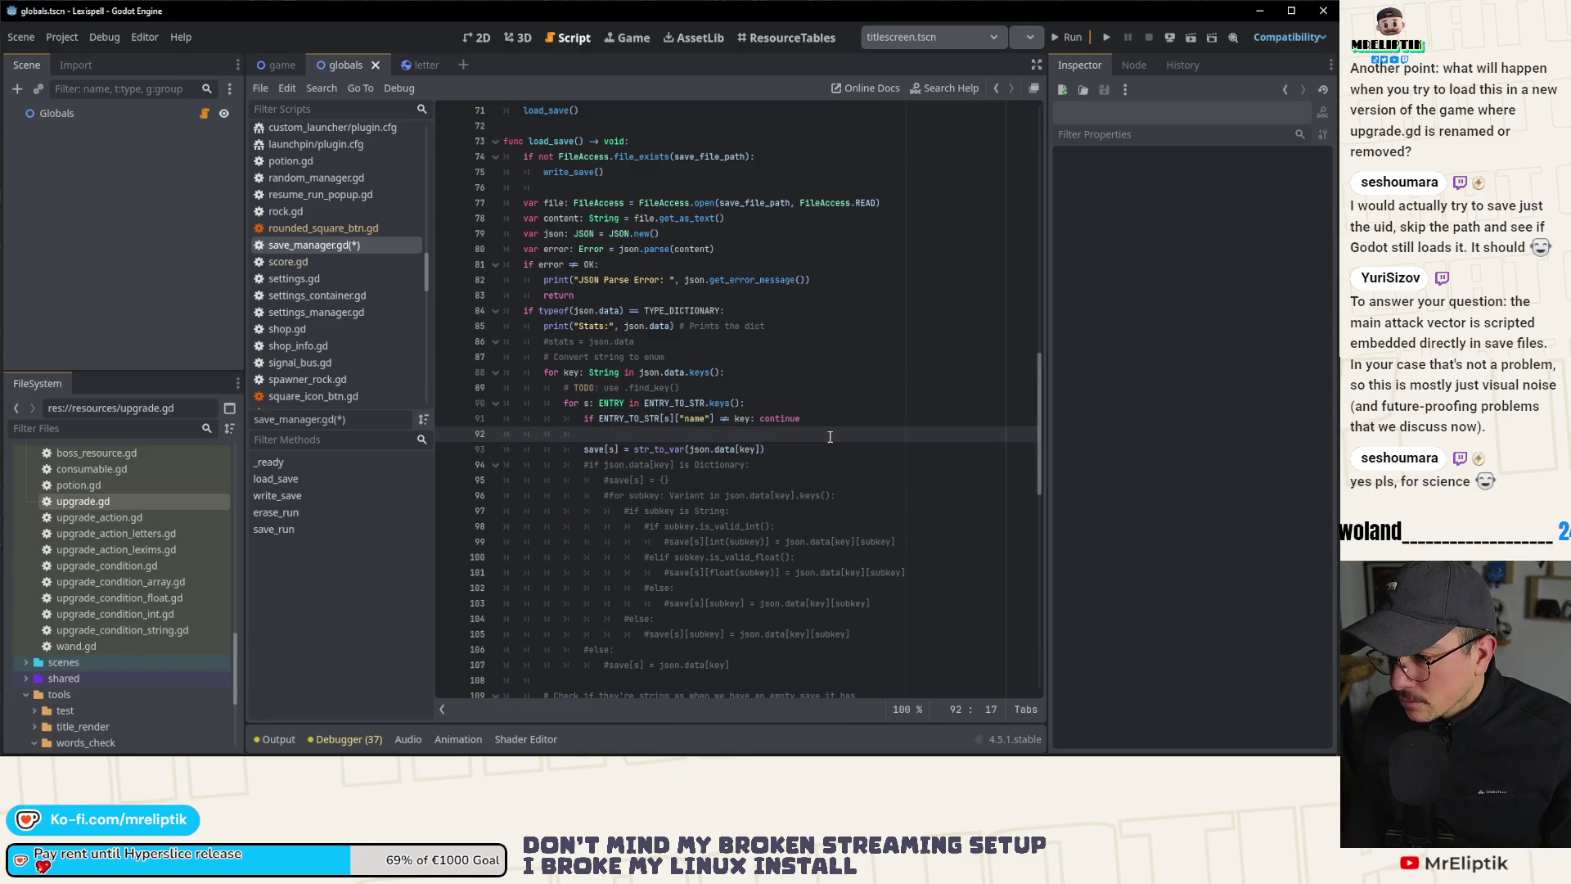
{"action": "scroll", "coordinate": [830, 437], "scroll_direction": "up", "scroll_amount": 1}
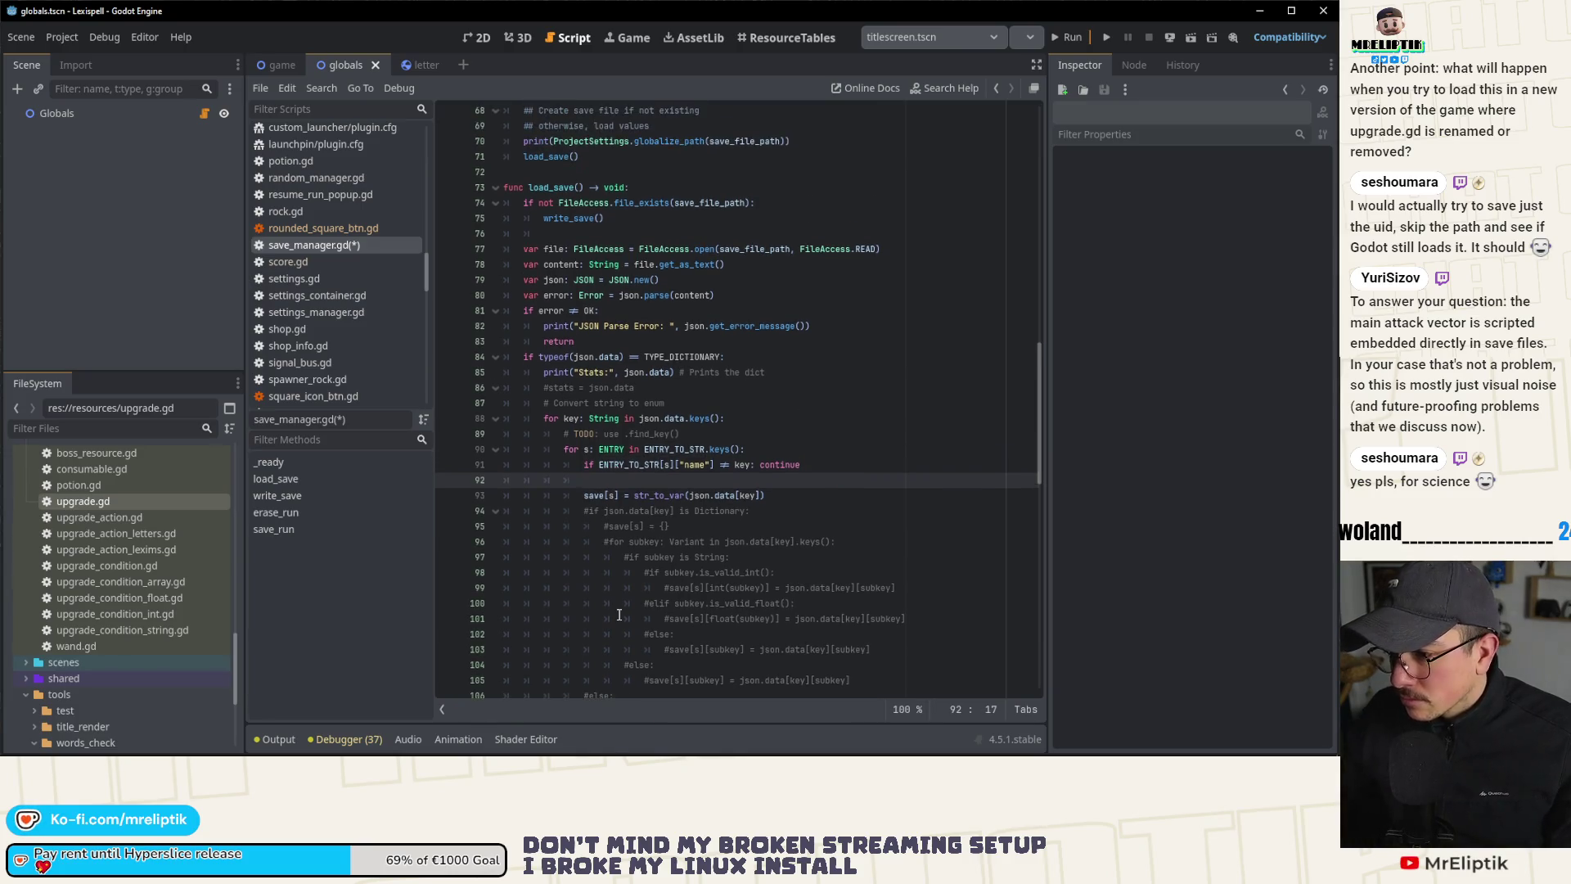
{"action": "left_click", "coordinate": [288, 740]}
{"action": "scroll", "coordinate": [401, 627], "scroll_direction": "up", "scroll_amount": 15}
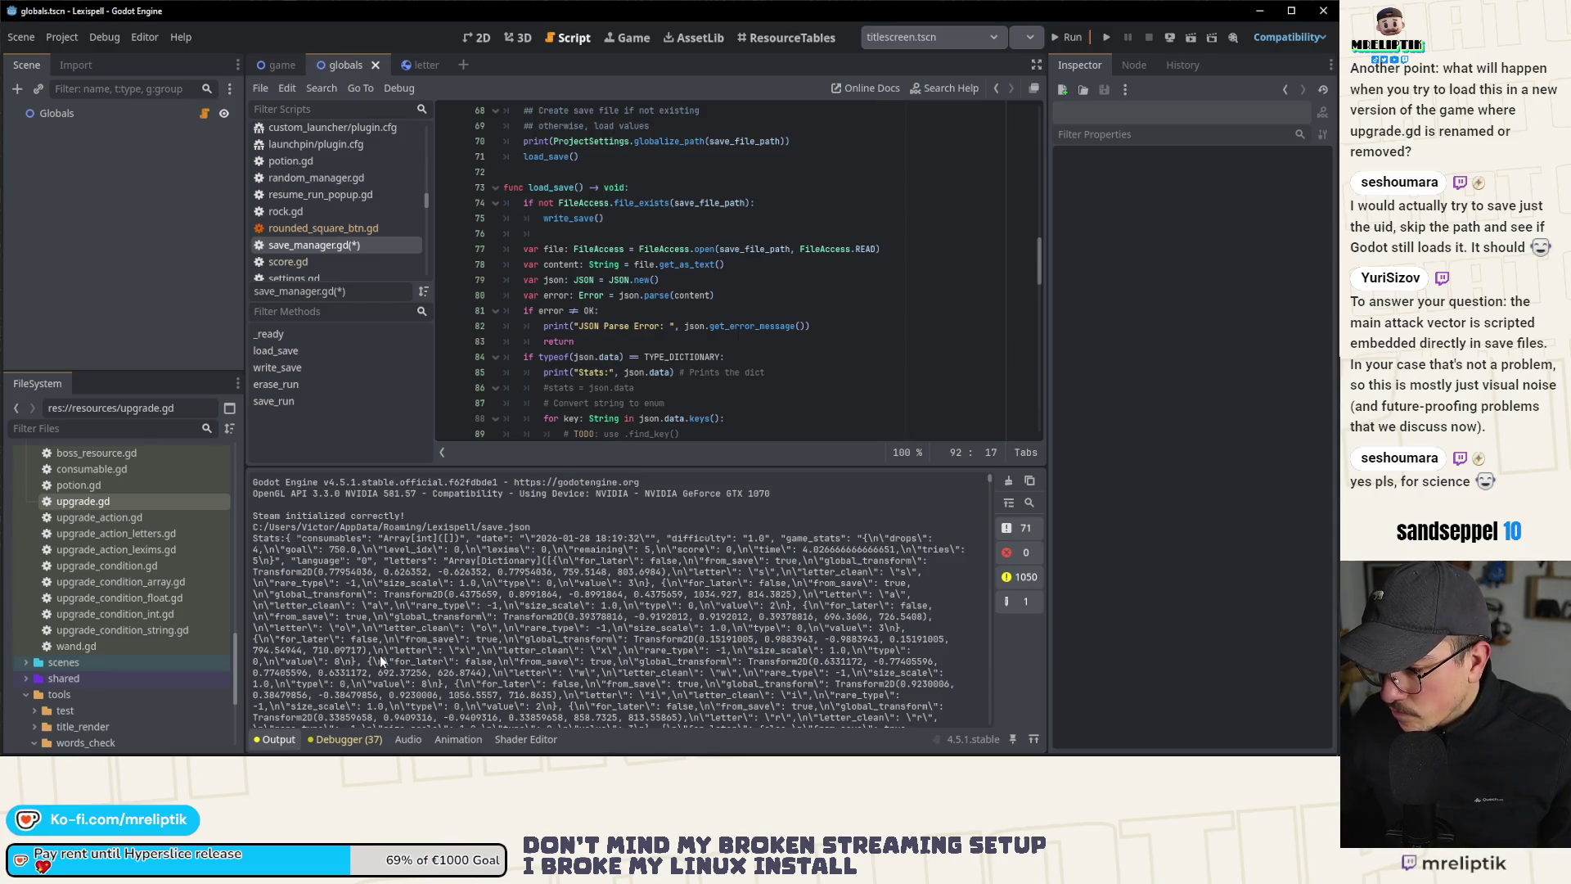
{"action": "scroll", "coordinate": [432, 663], "scroll_direction": "down", "scroll_amount": 10}
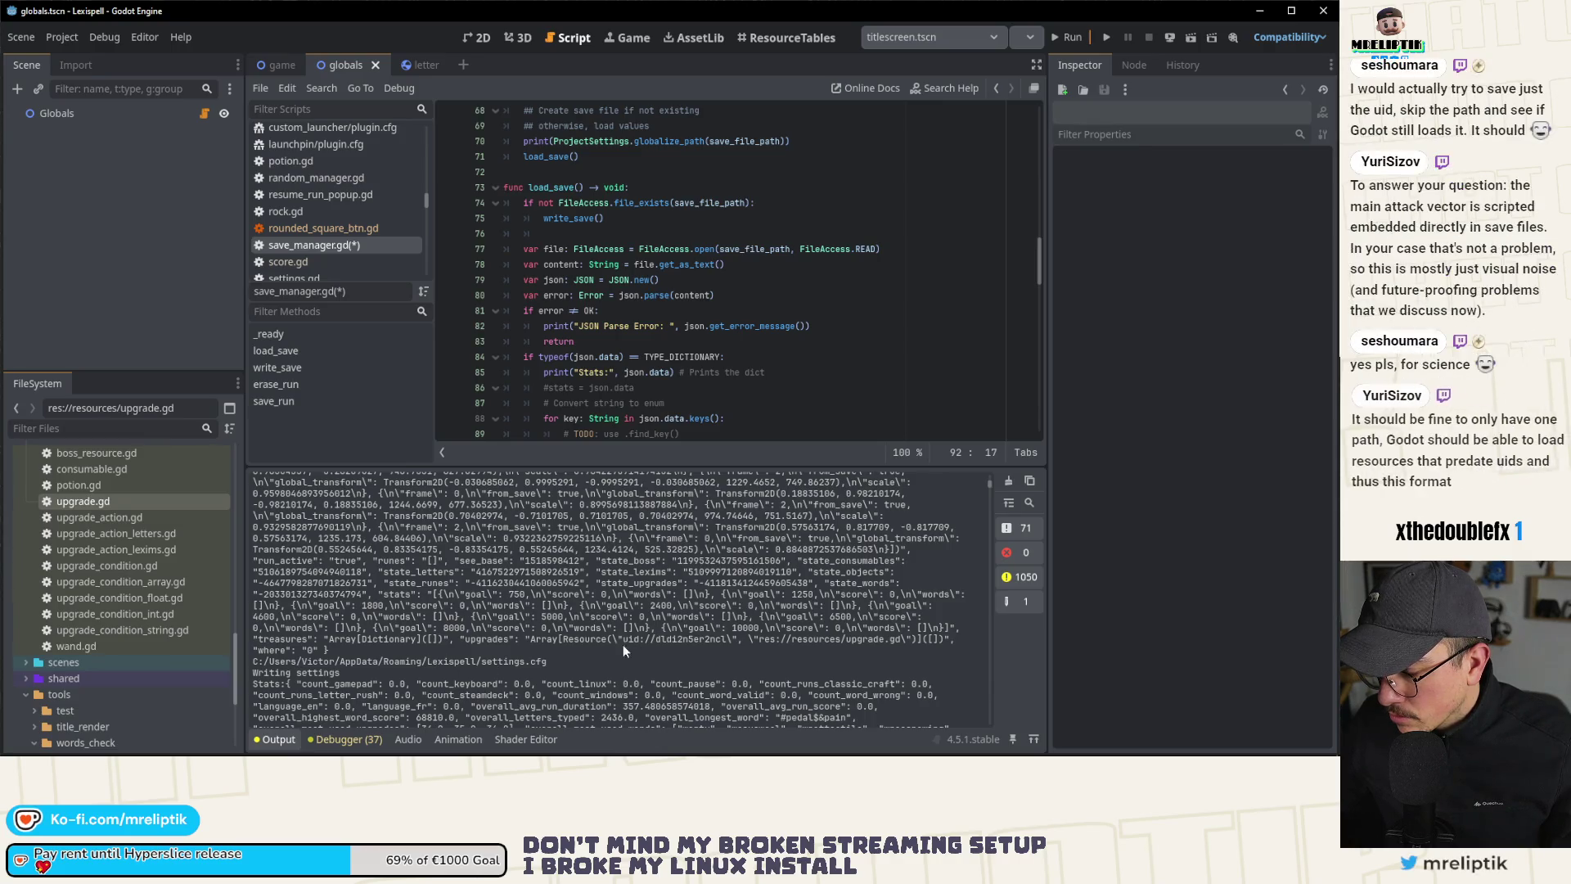
Step: Compare the logged upgrades entry with save.json in VS Code, then return to save_manager.gd
{"action": "double_click", "coordinate": [498, 640]}
{"action": "key", "text": "alt+Tab"}
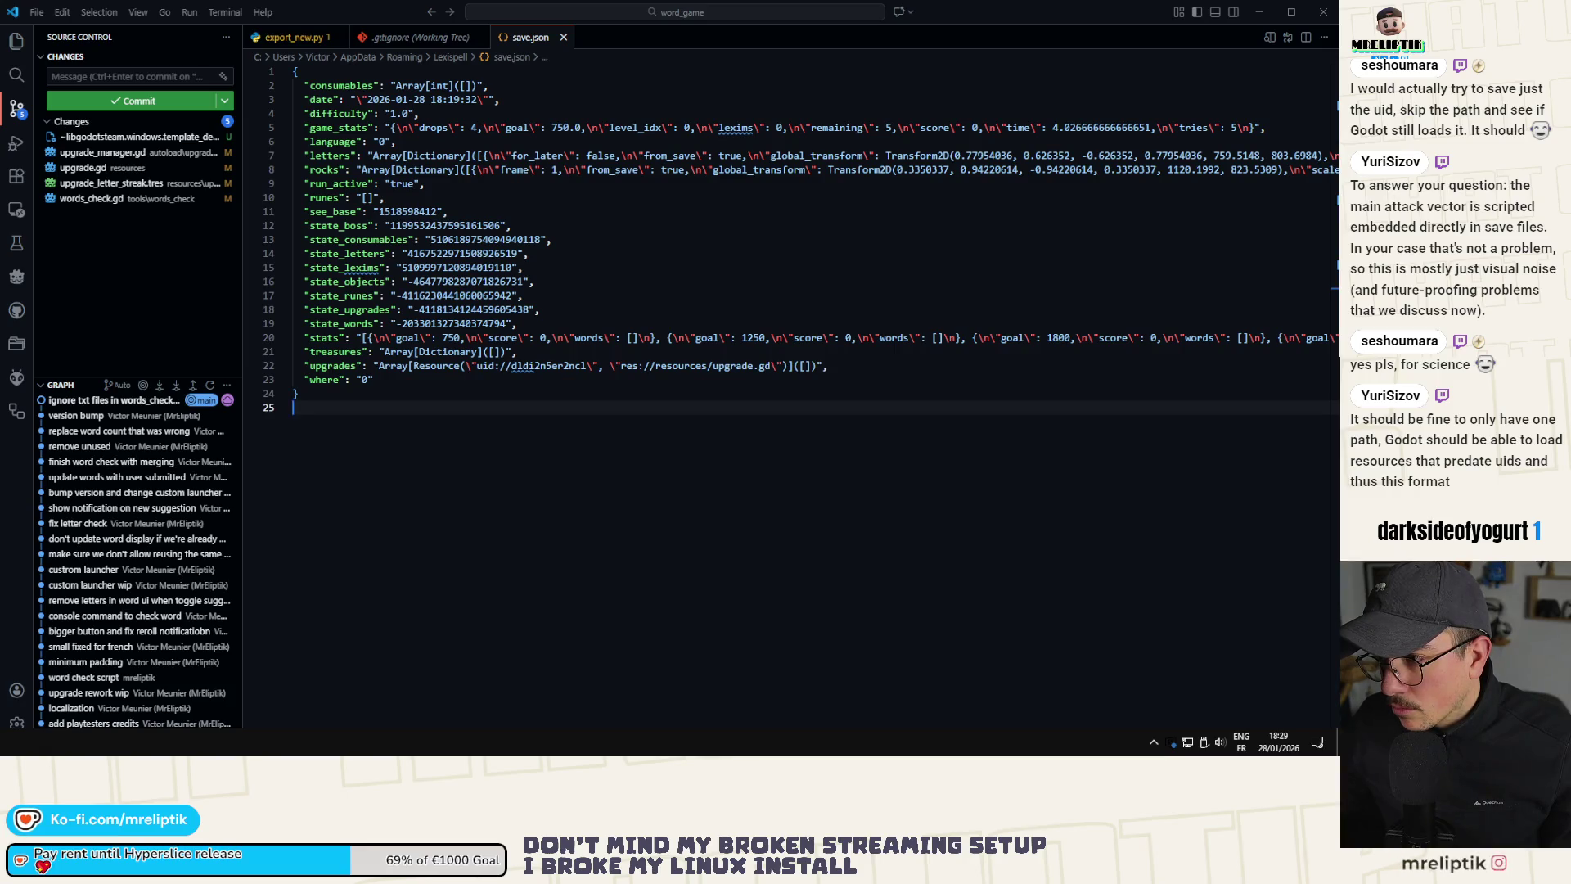
{"action": "key", "text": "alt+Tab"}
{"action": "key", "text": "alt+Tab"}
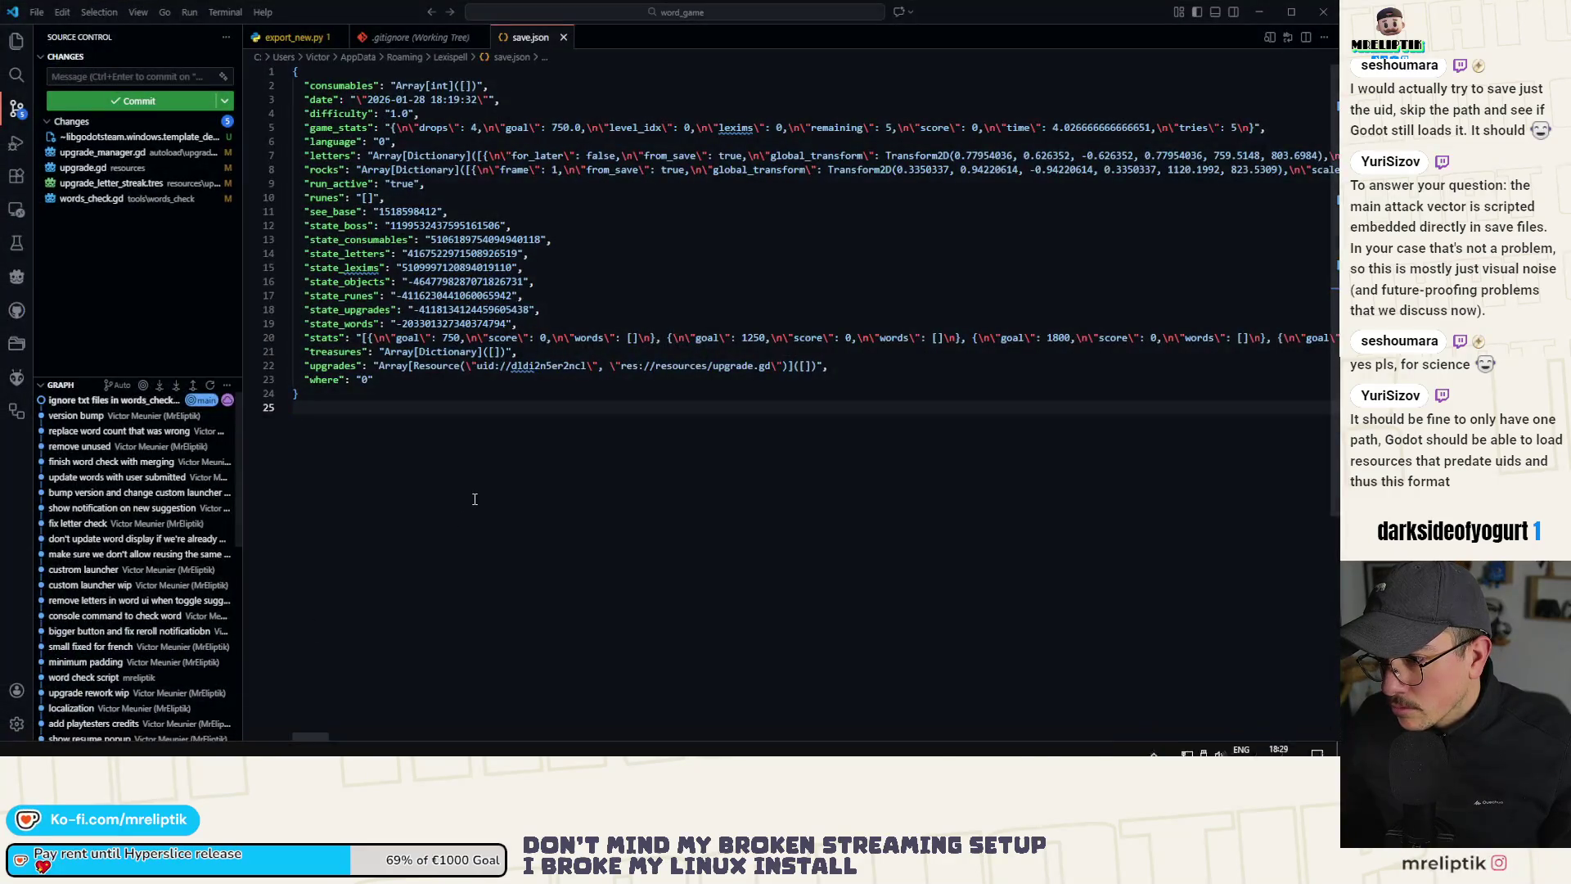
{"action": "right_click", "coordinate": [500, 473]}
{"action": "left_click", "coordinate": [388, 573]}
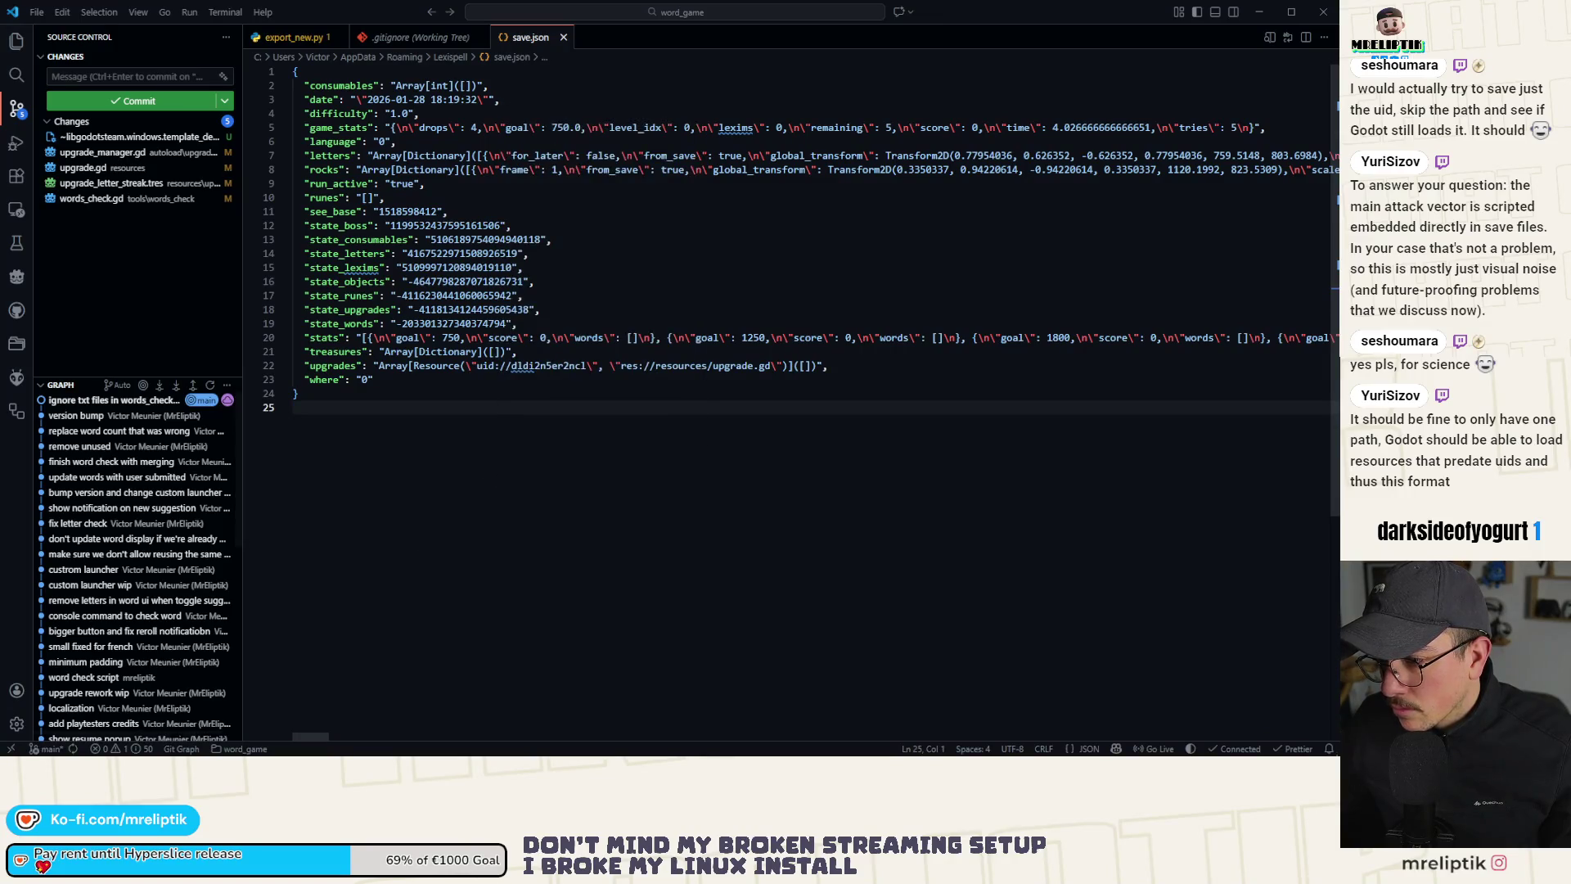
{"action": "key", "text": "alt+Tab"}
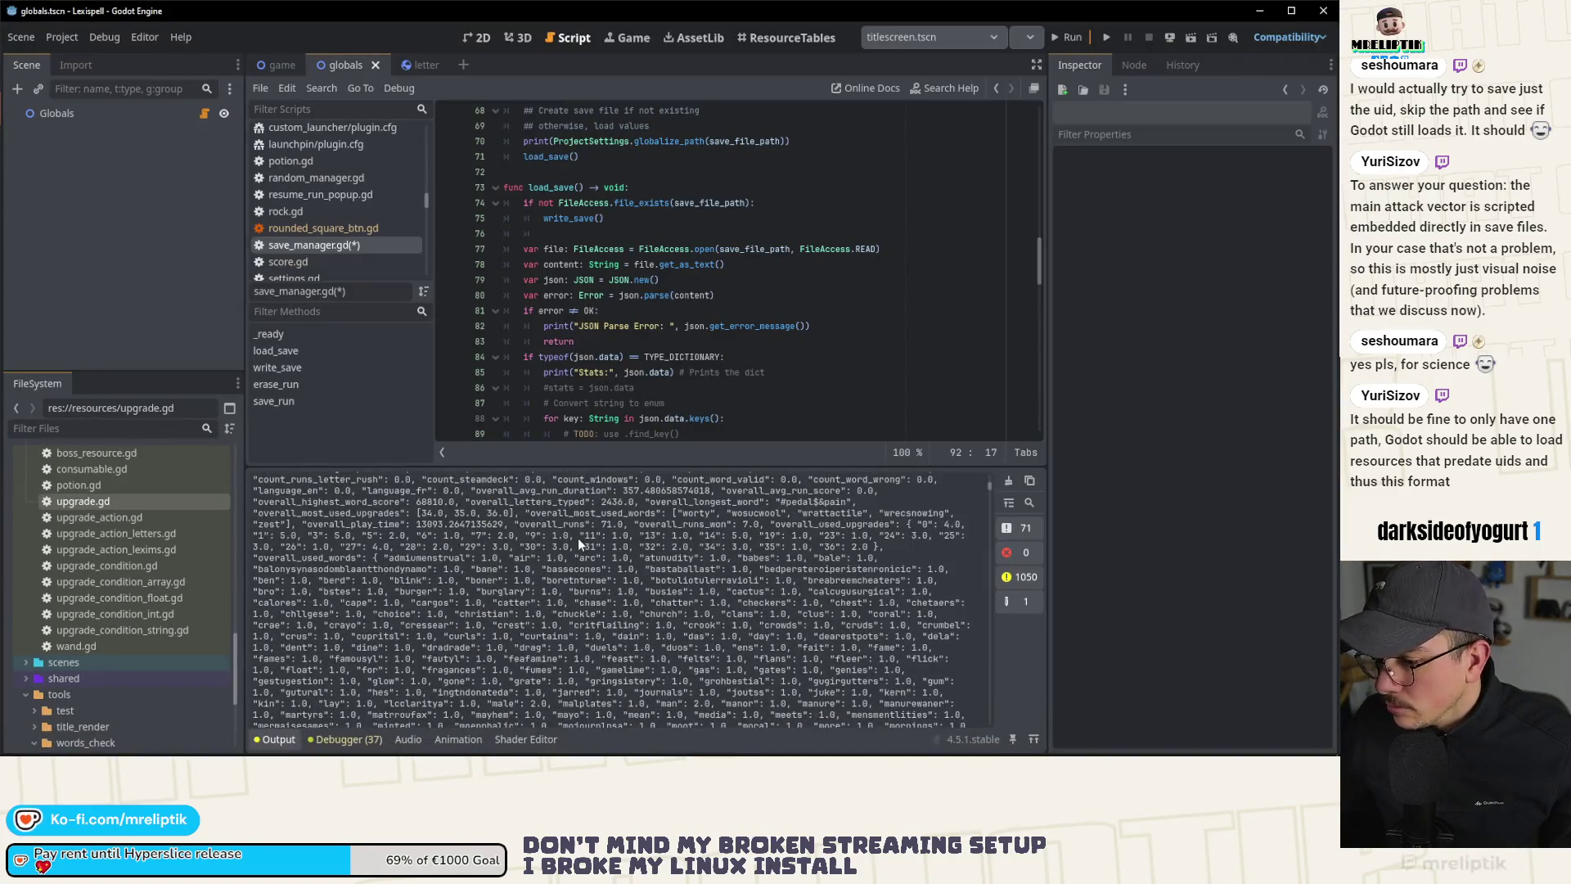
Step: Run the project so load_save halts at the line 93 breakpoint on the consumables key
{"action": "scroll", "coordinate": [617, 237], "scroll_direction": "down", "scroll_amount": 3}
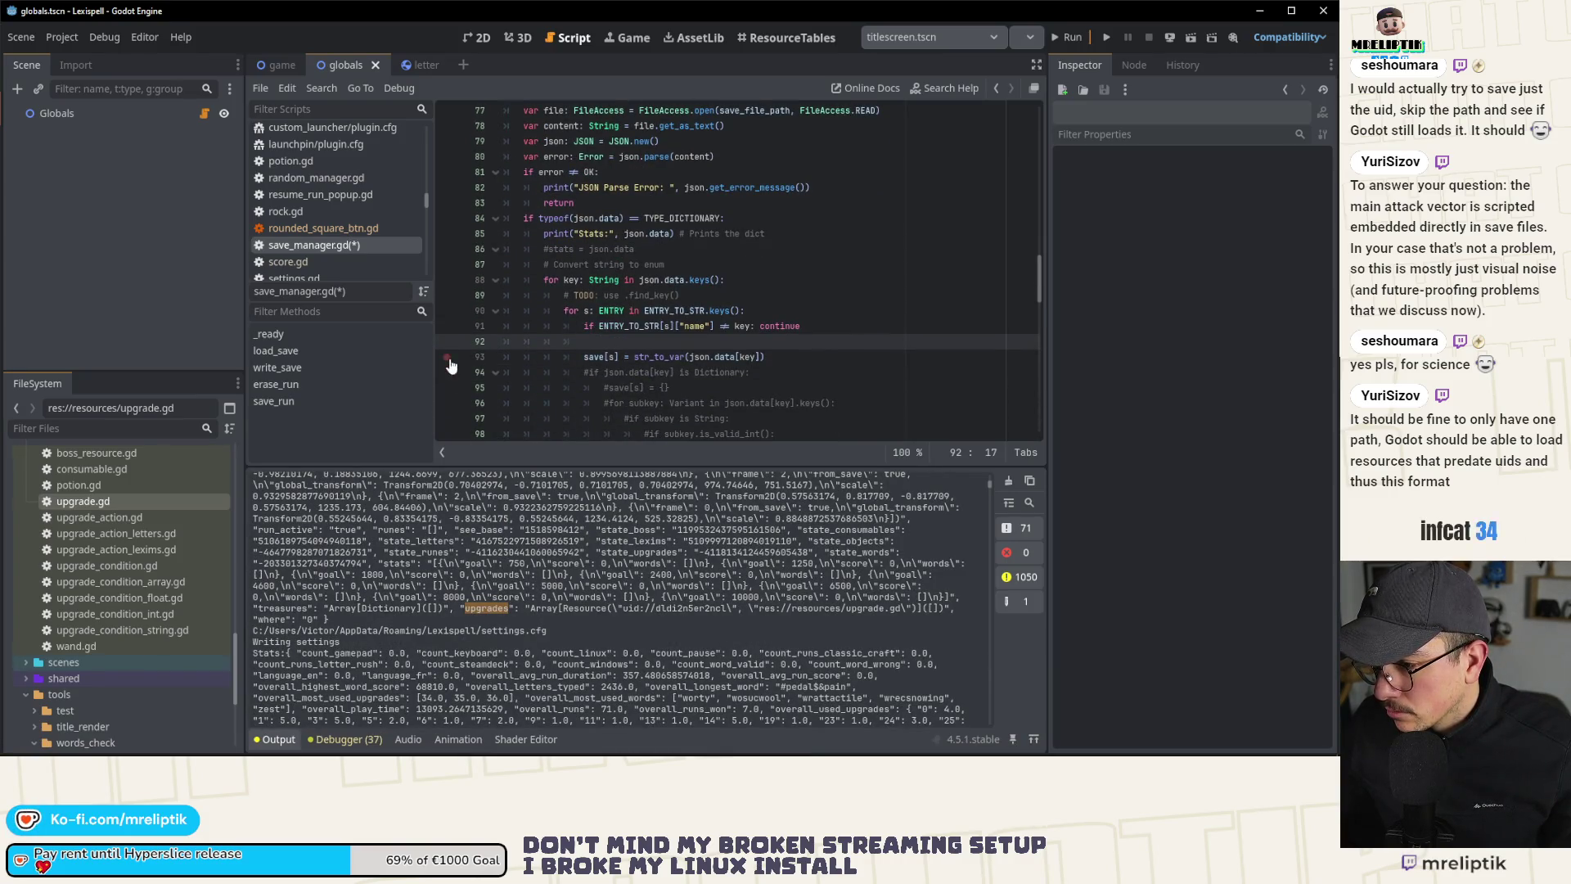
{"action": "left_click", "coordinate": [1107, 37]}
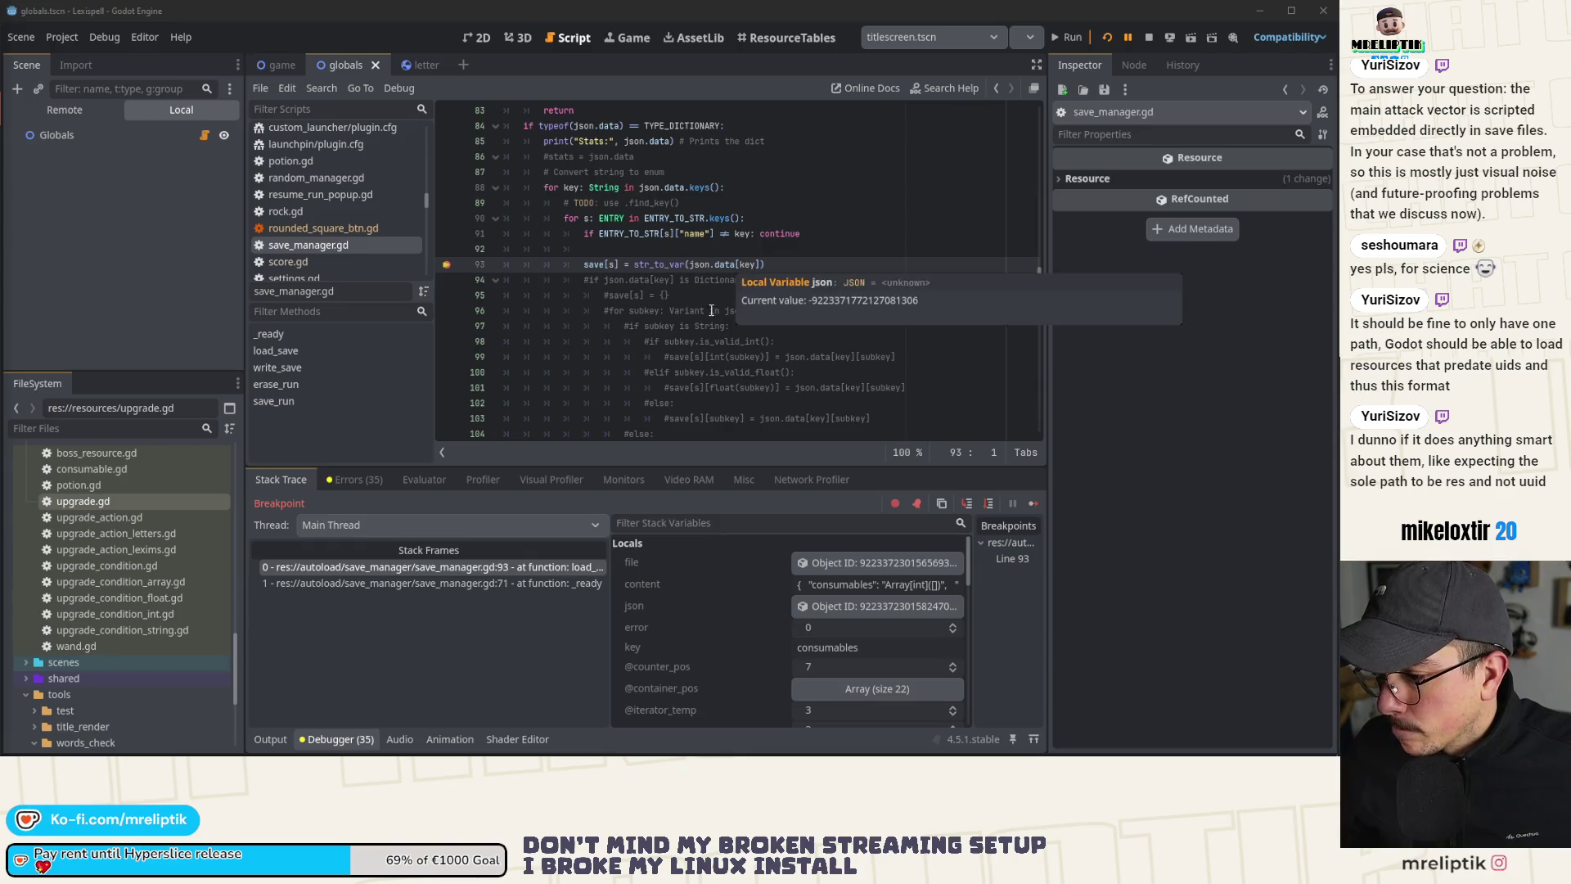
Step: Resume the paused load loop through the date, difficulty, game_stats, letters and rocks keys
{"action": "mouse_move", "coordinate": [857, 585]}
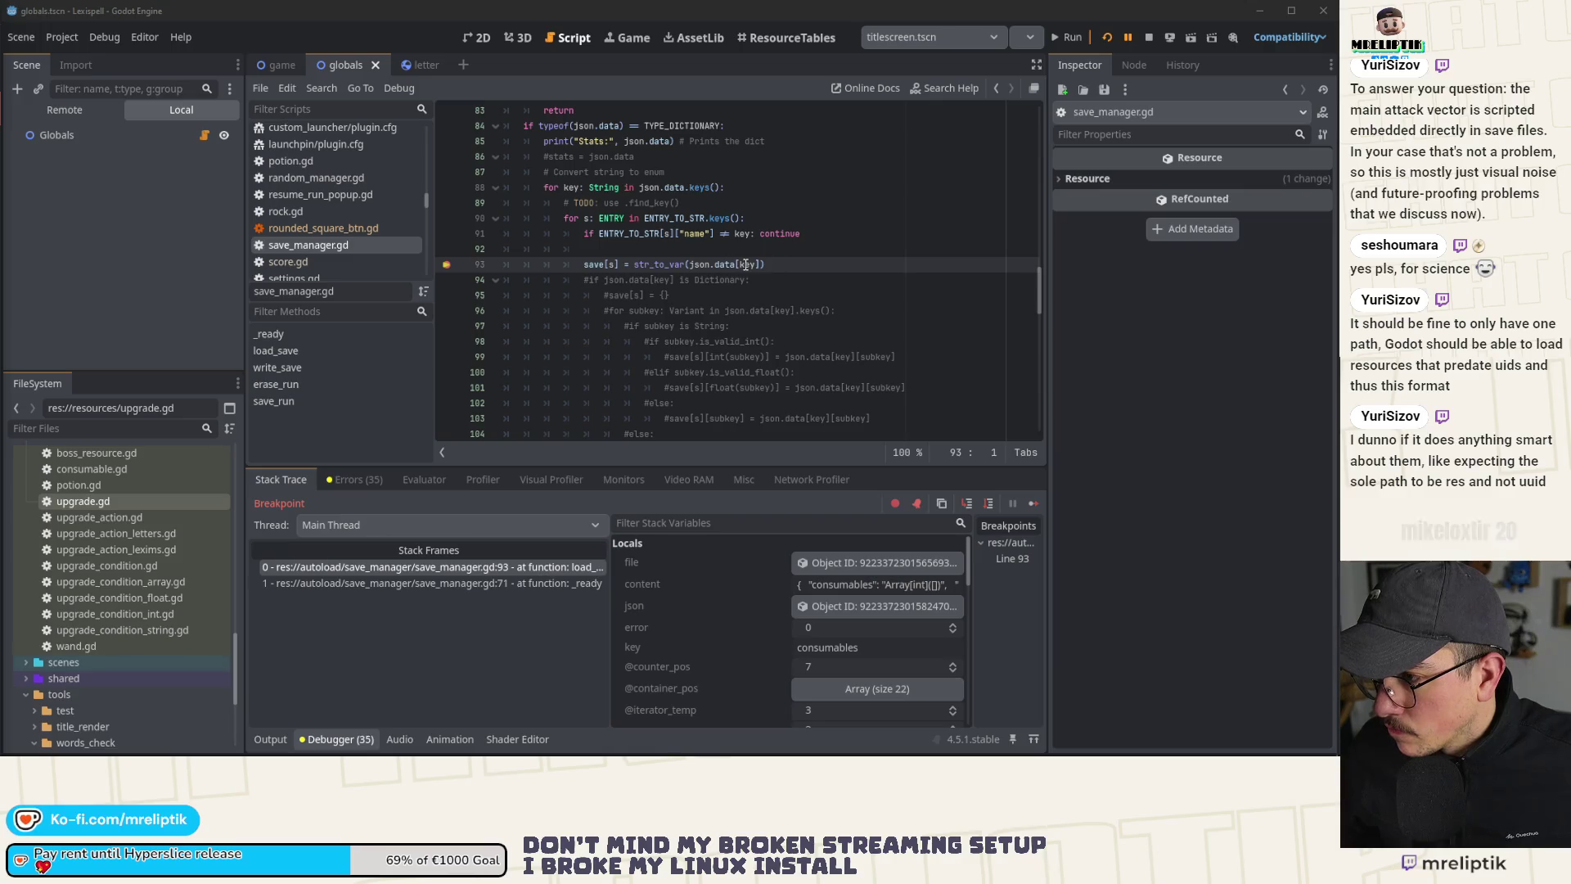
{"action": "mouse_move", "coordinate": [745, 264]}
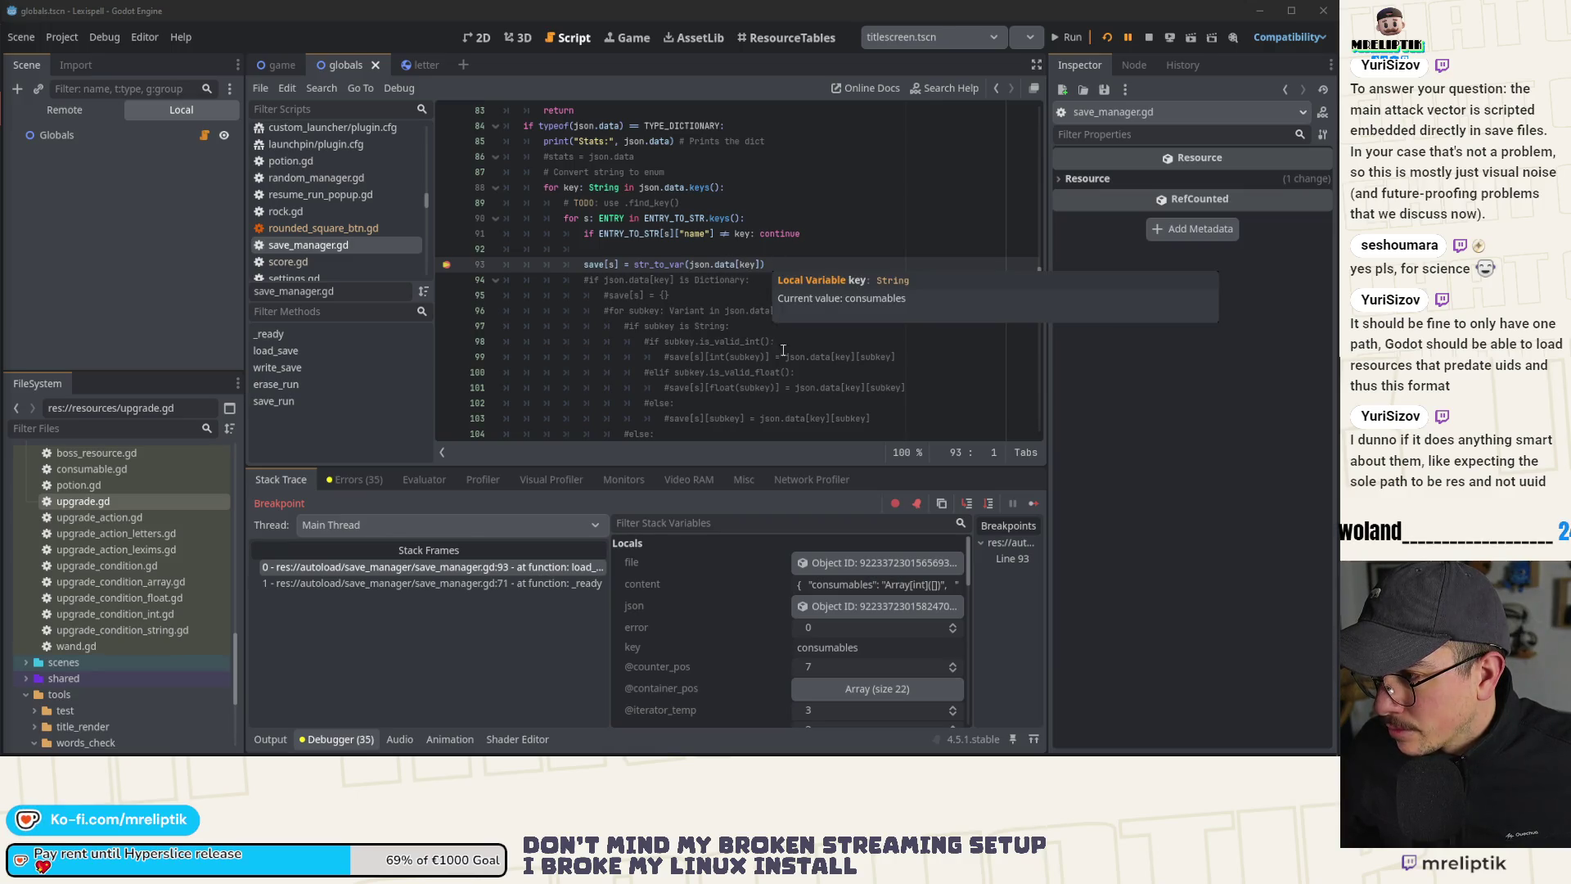
{"action": "left_click", "coordinate": [1032, 503]}
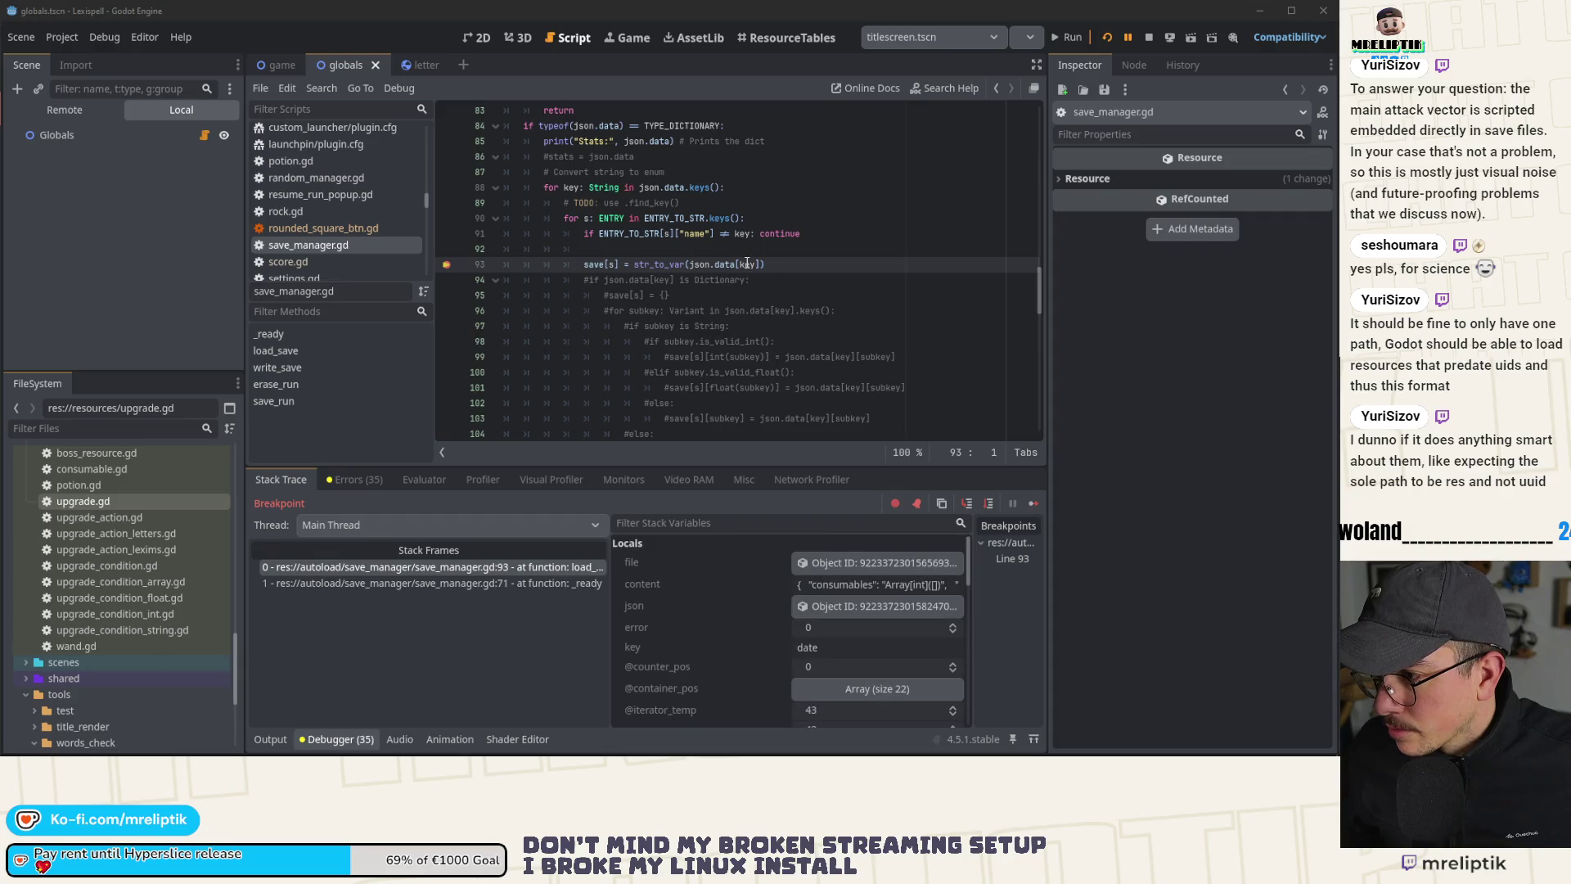
{"action": "mouse_move", "coordinate": [747, 264]}
{"action": "left_click", "coordinate": [1032, 503]}
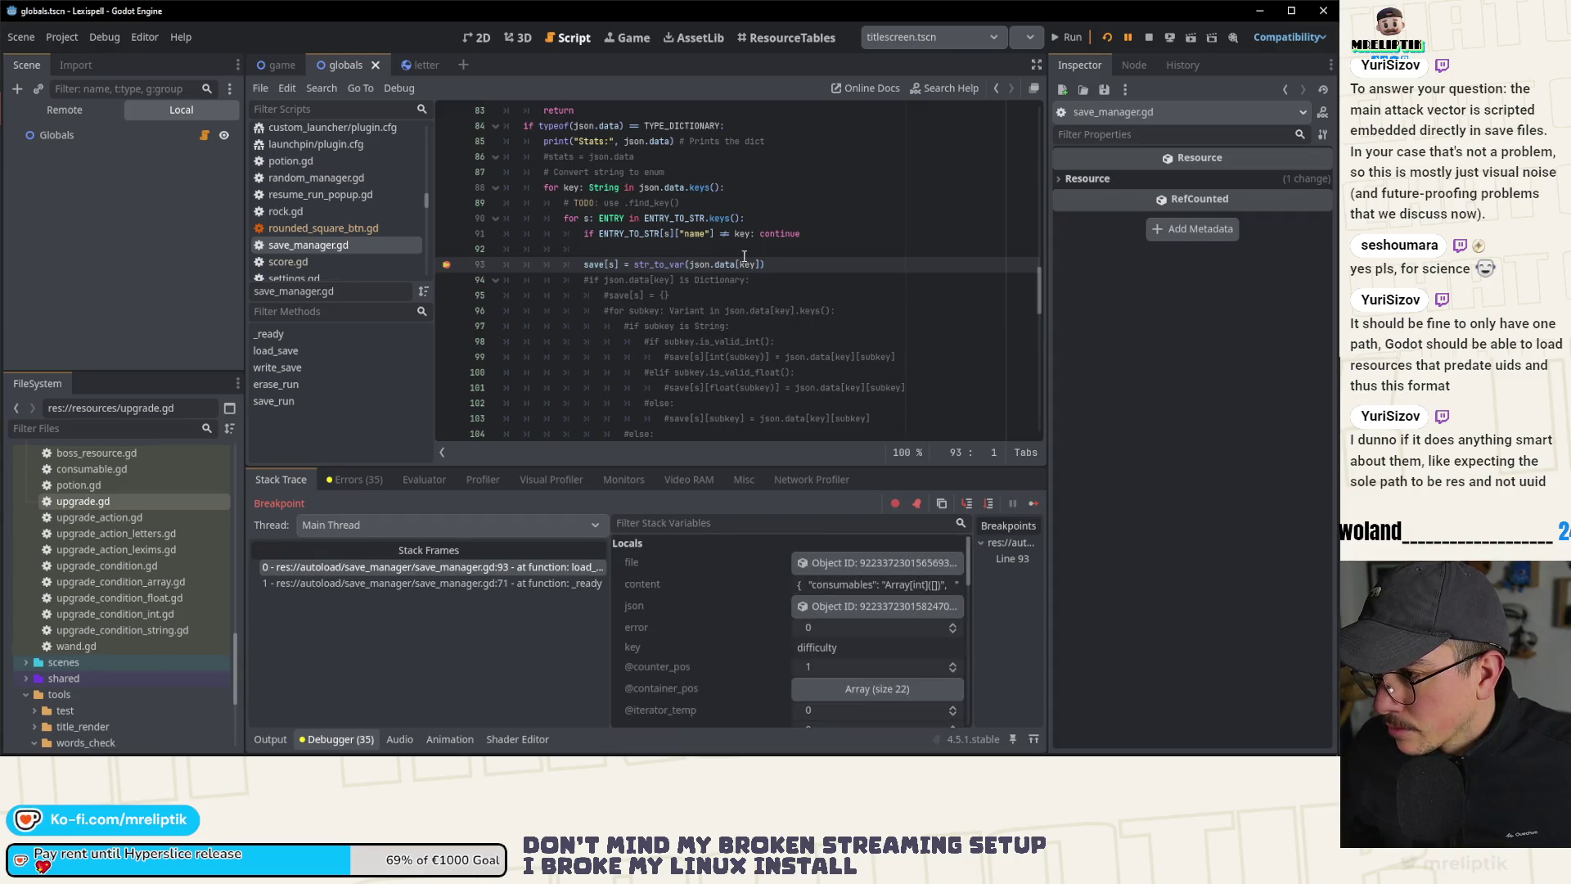
{"action": "key", "text": "F12"}
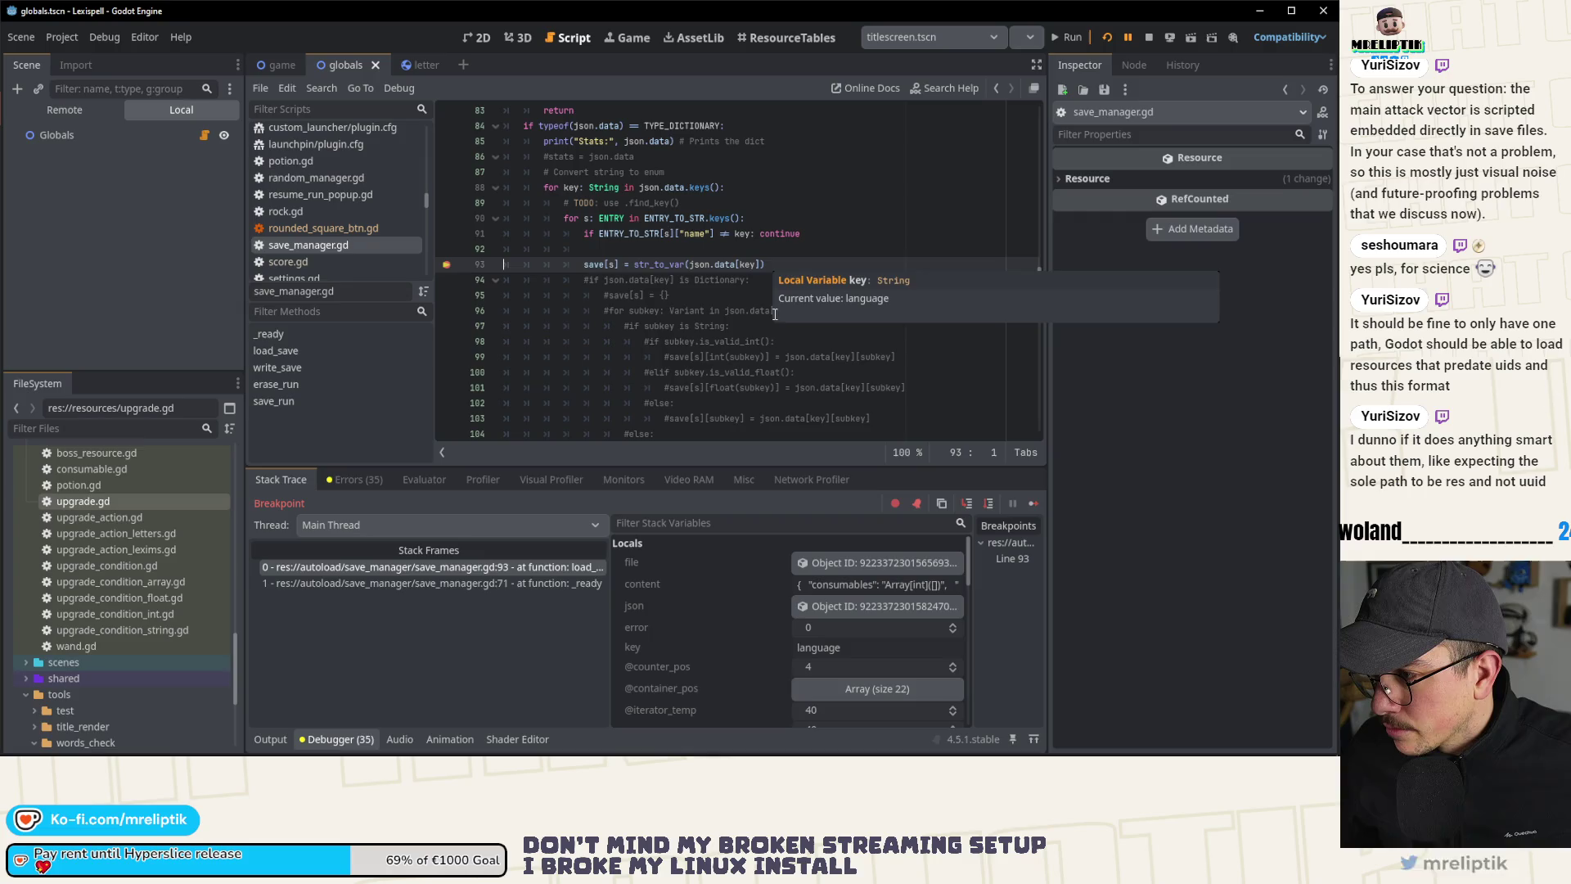
{"action": "key", "text": "F12"}
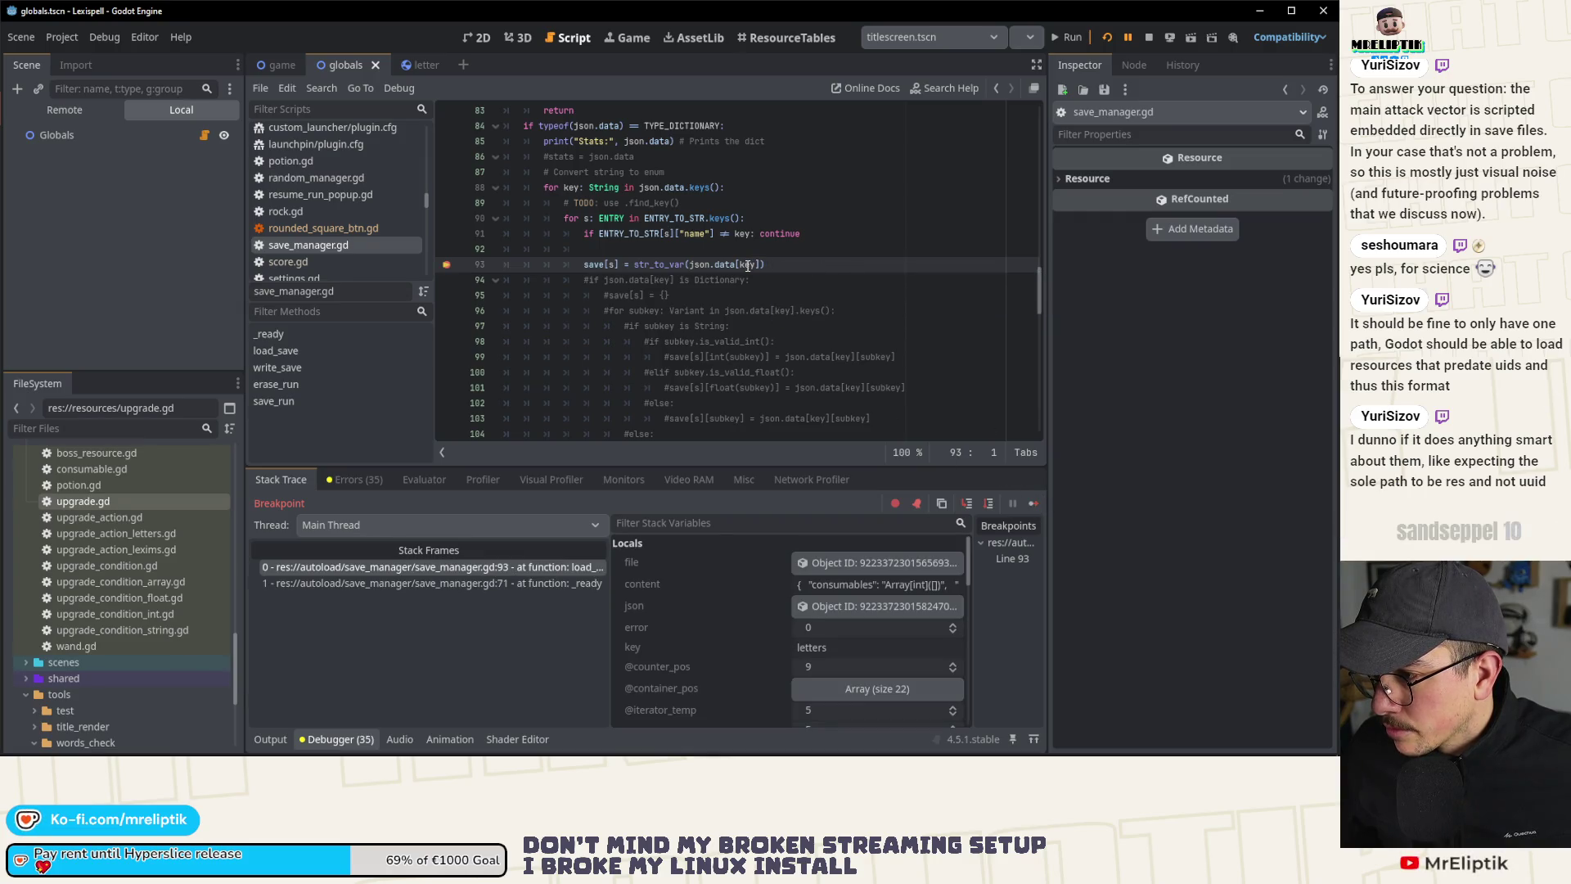
{"action": "key", "text": "F12"}
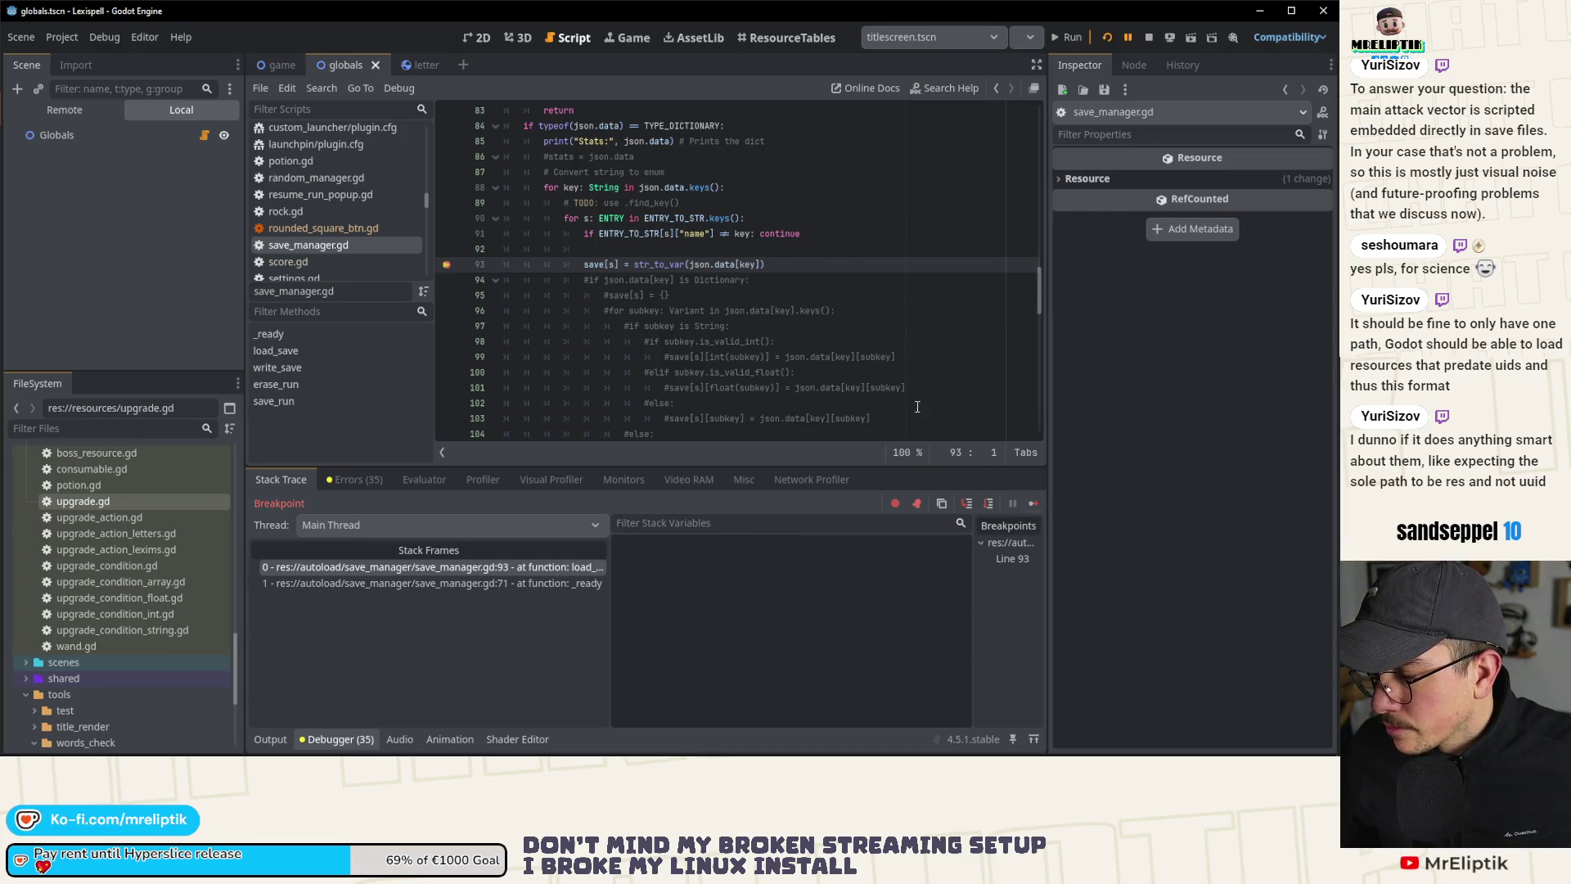
Step: Continue past run_active, see_base, the state_ keys and treasures to 'upgrades', then inspect save on line 93
{"action": "left_click", "coordinate": [1033, 503]}
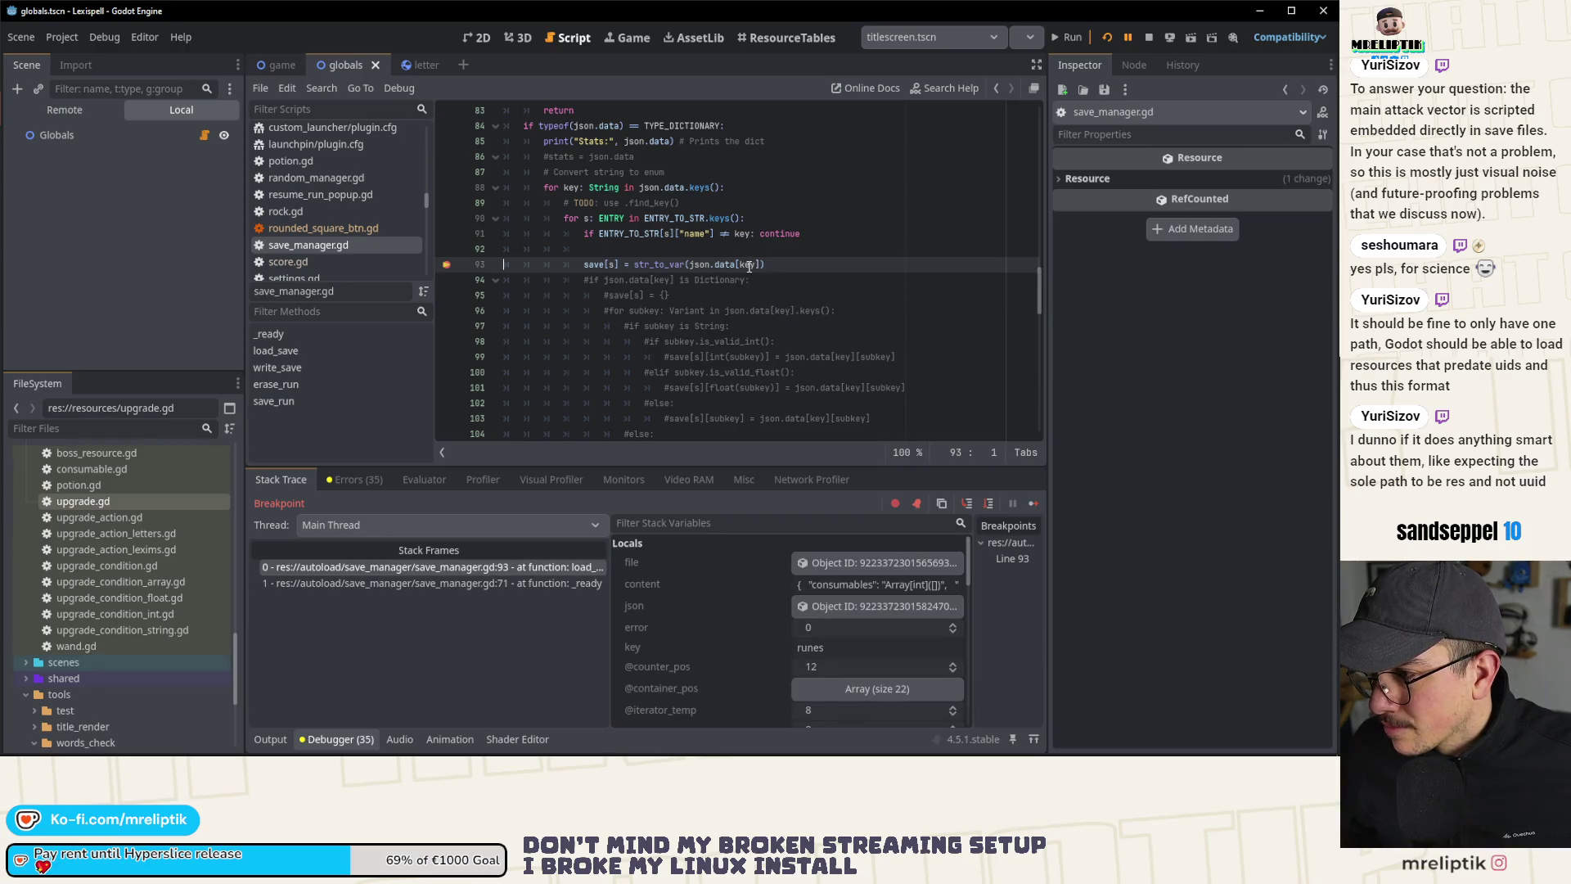
{"action": "left_click", "coordinate": [1035, 504]}
{"action": "mouse_move", "coordinate": [749, 264]}
{"action": "left_click", "coordinate": [1034, 503]}
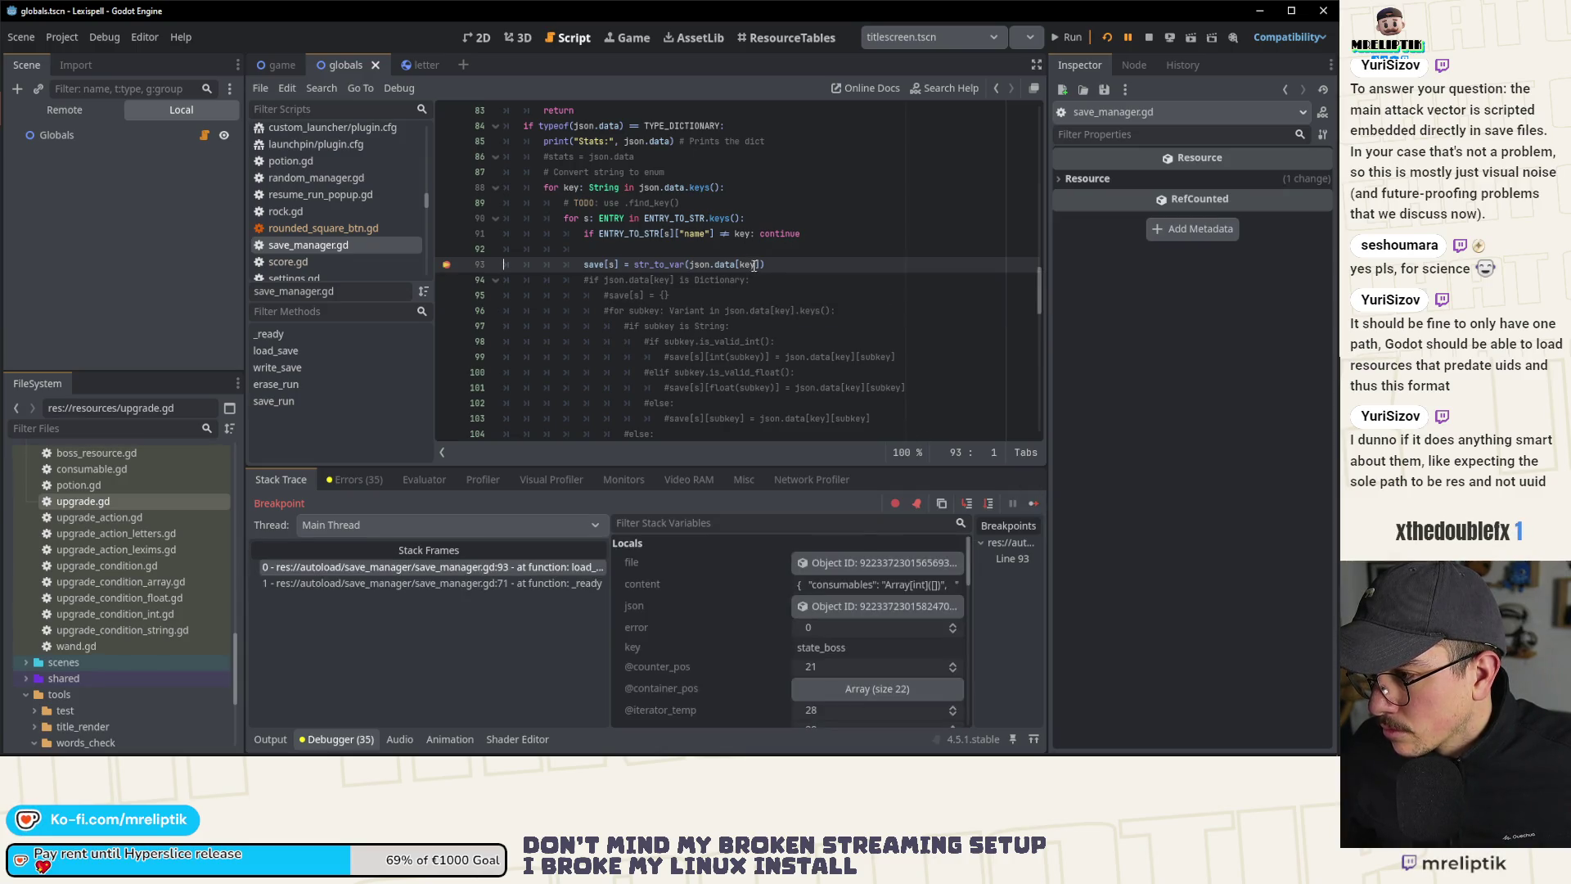
{"action": "left_click", "coordinate": [1035, 502]}
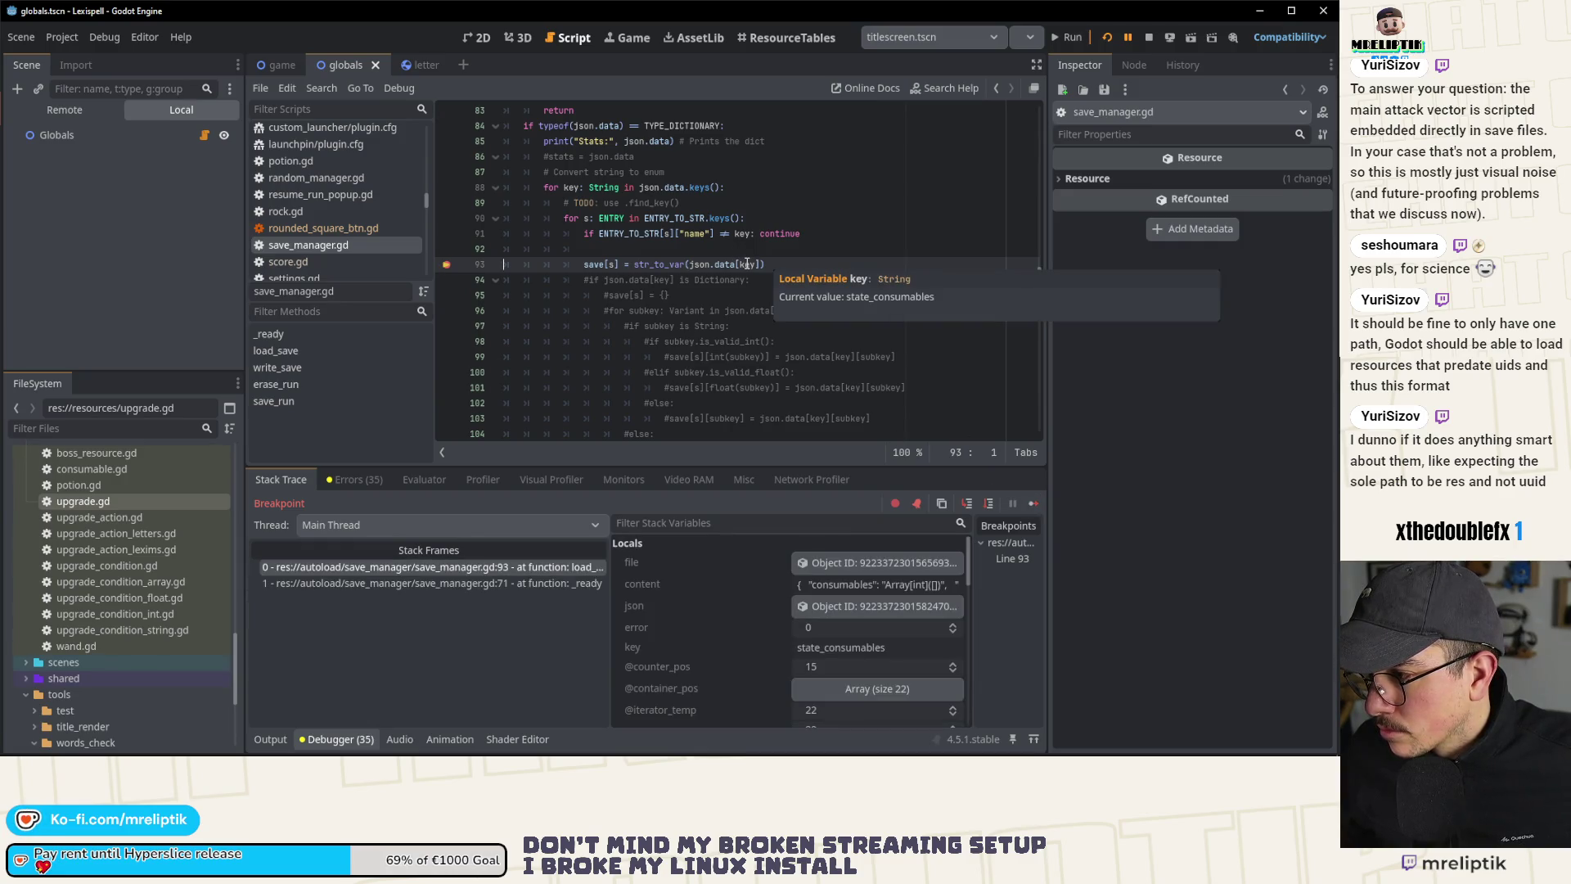
{"action": "left_click", "coordinate": [1034, 502]}
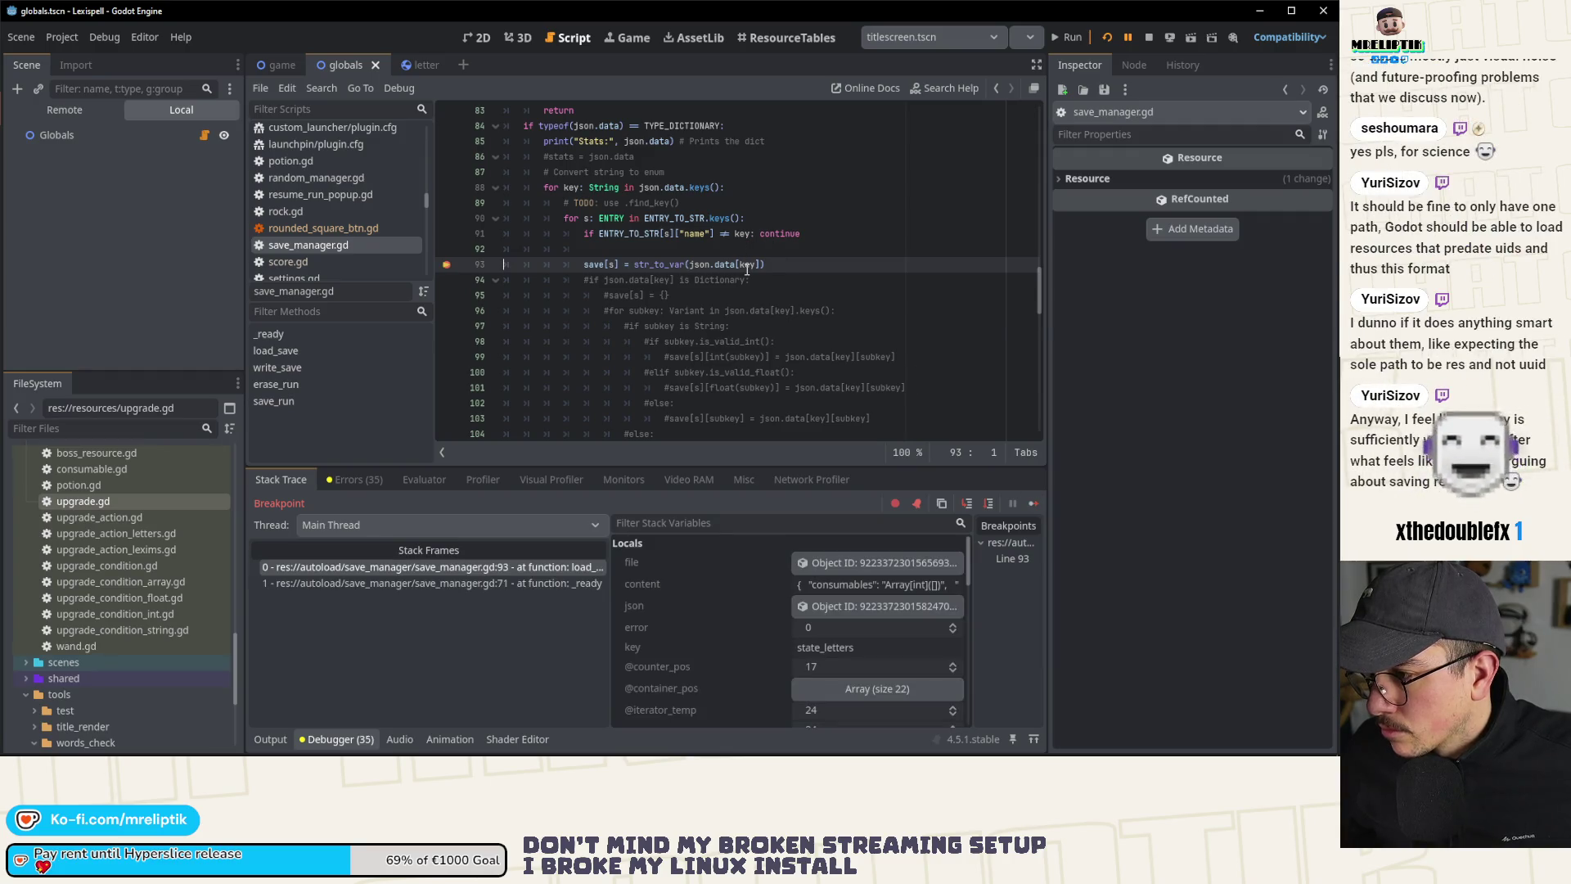
{"action": "left_click", "coordinate": [1025, 502]}
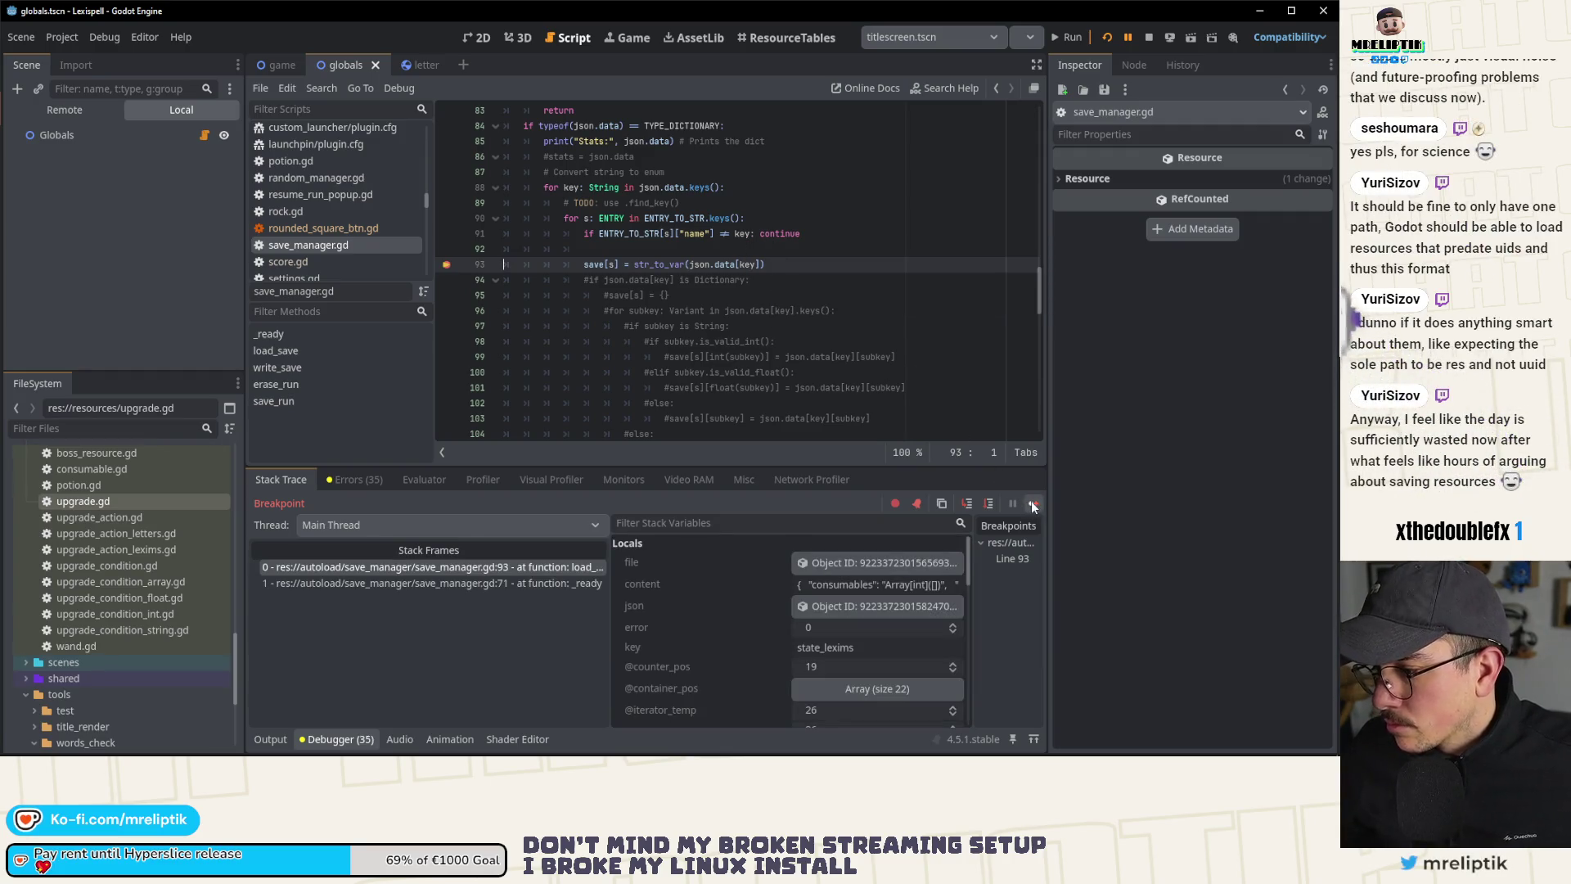
{"action": "left_click", "coordinate": [1031, 501]}
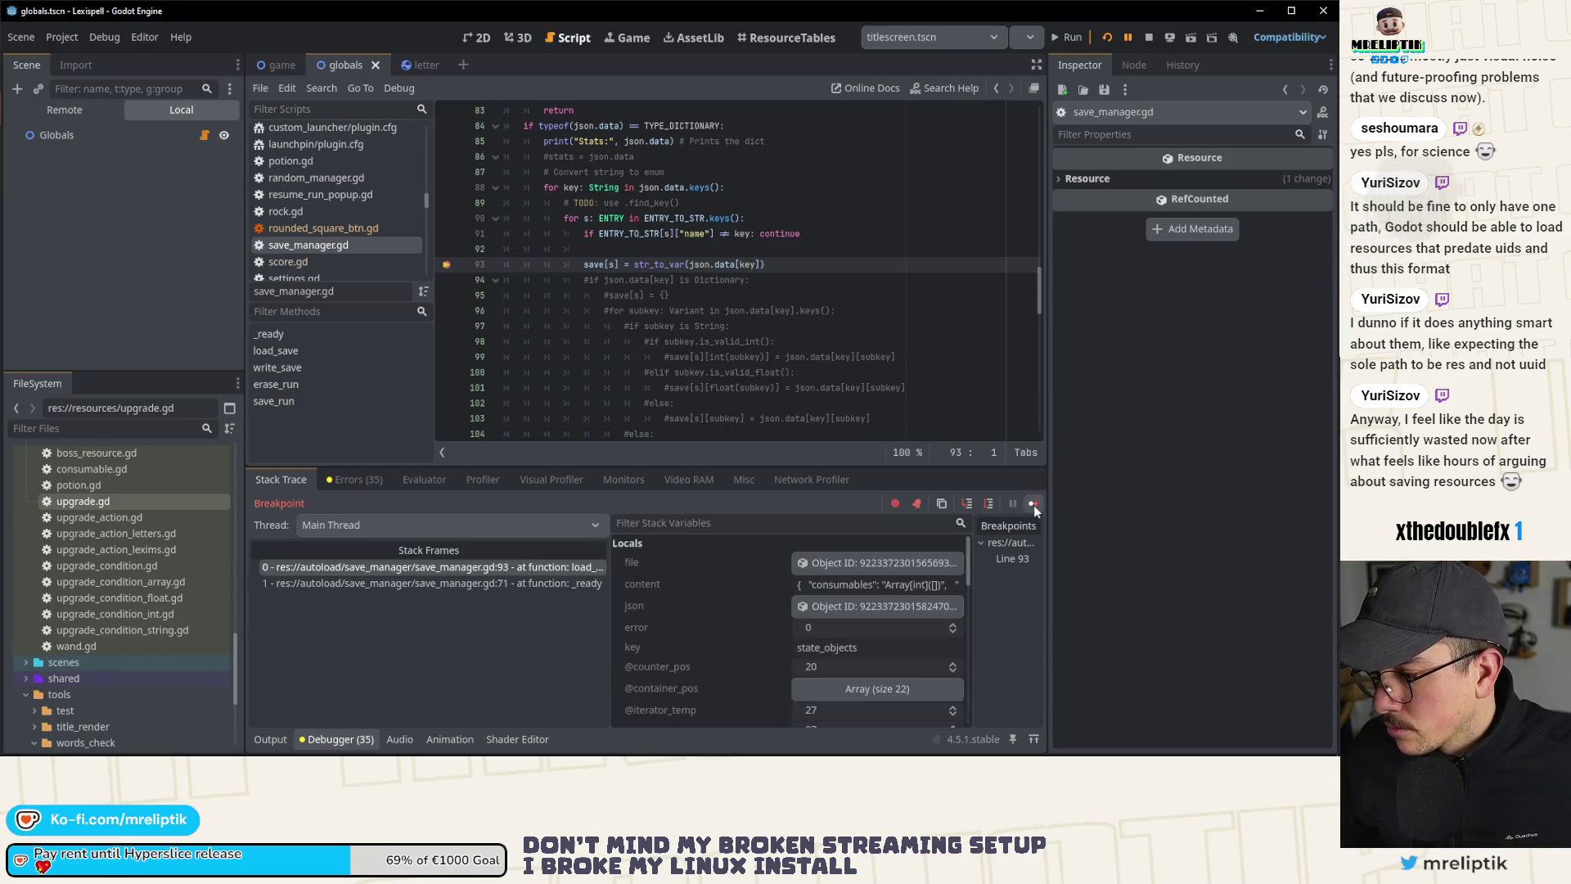
{"action": "left_click", "coordinate": [1033, 501]}
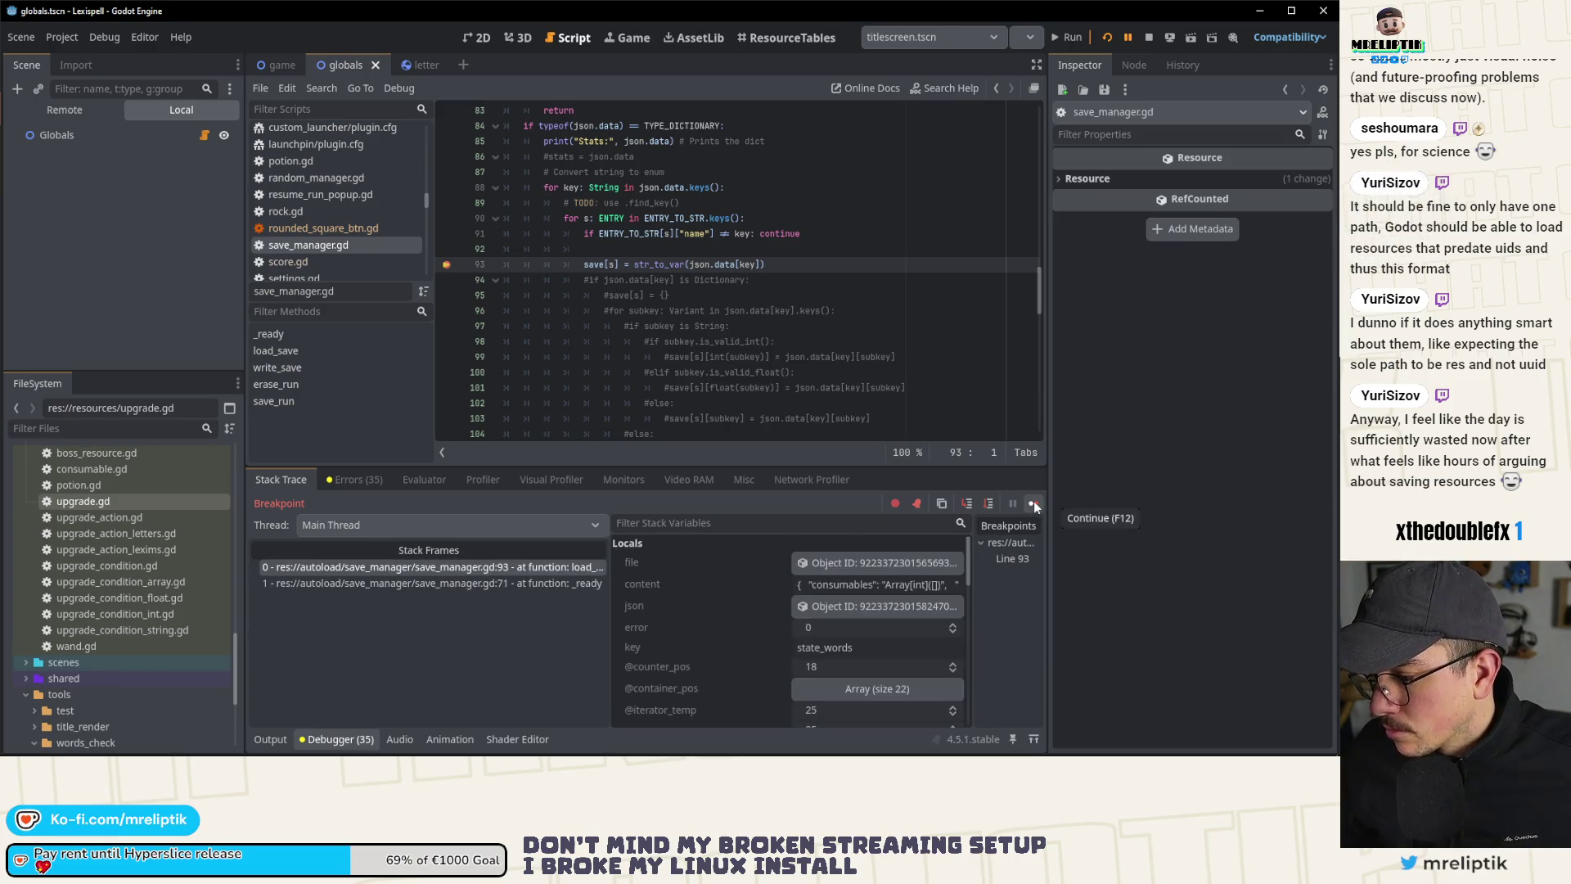
{"action": "left_click", "coordinate": [1033, 501]}
{"action": "left_click", "coordinate": [1034, 501]}
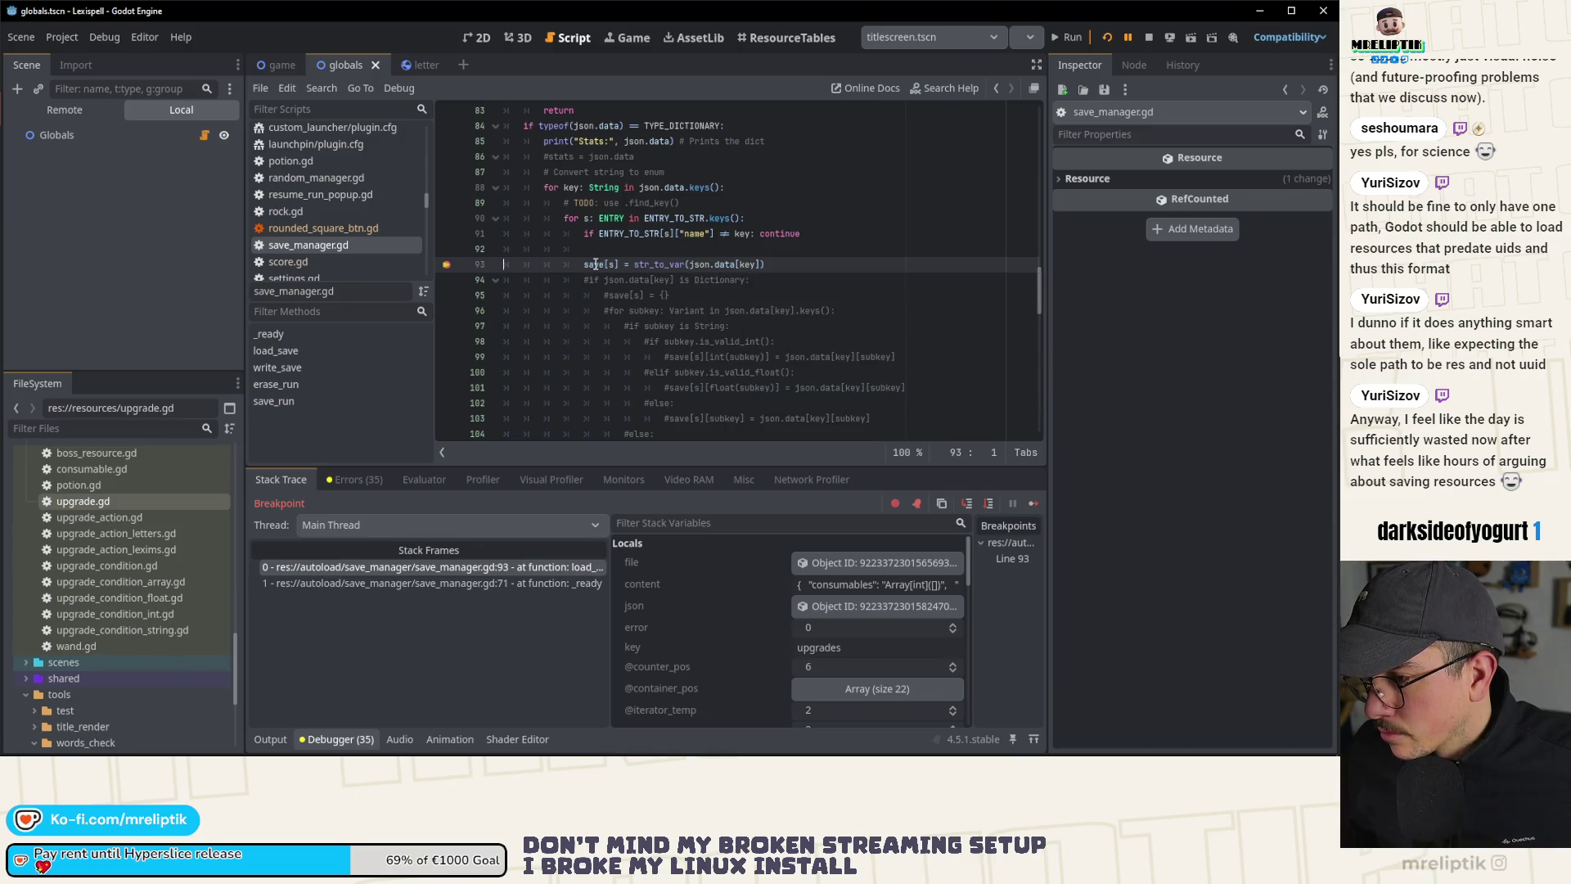
{"action": "mouse_move", "coordinate": [596, 263]}
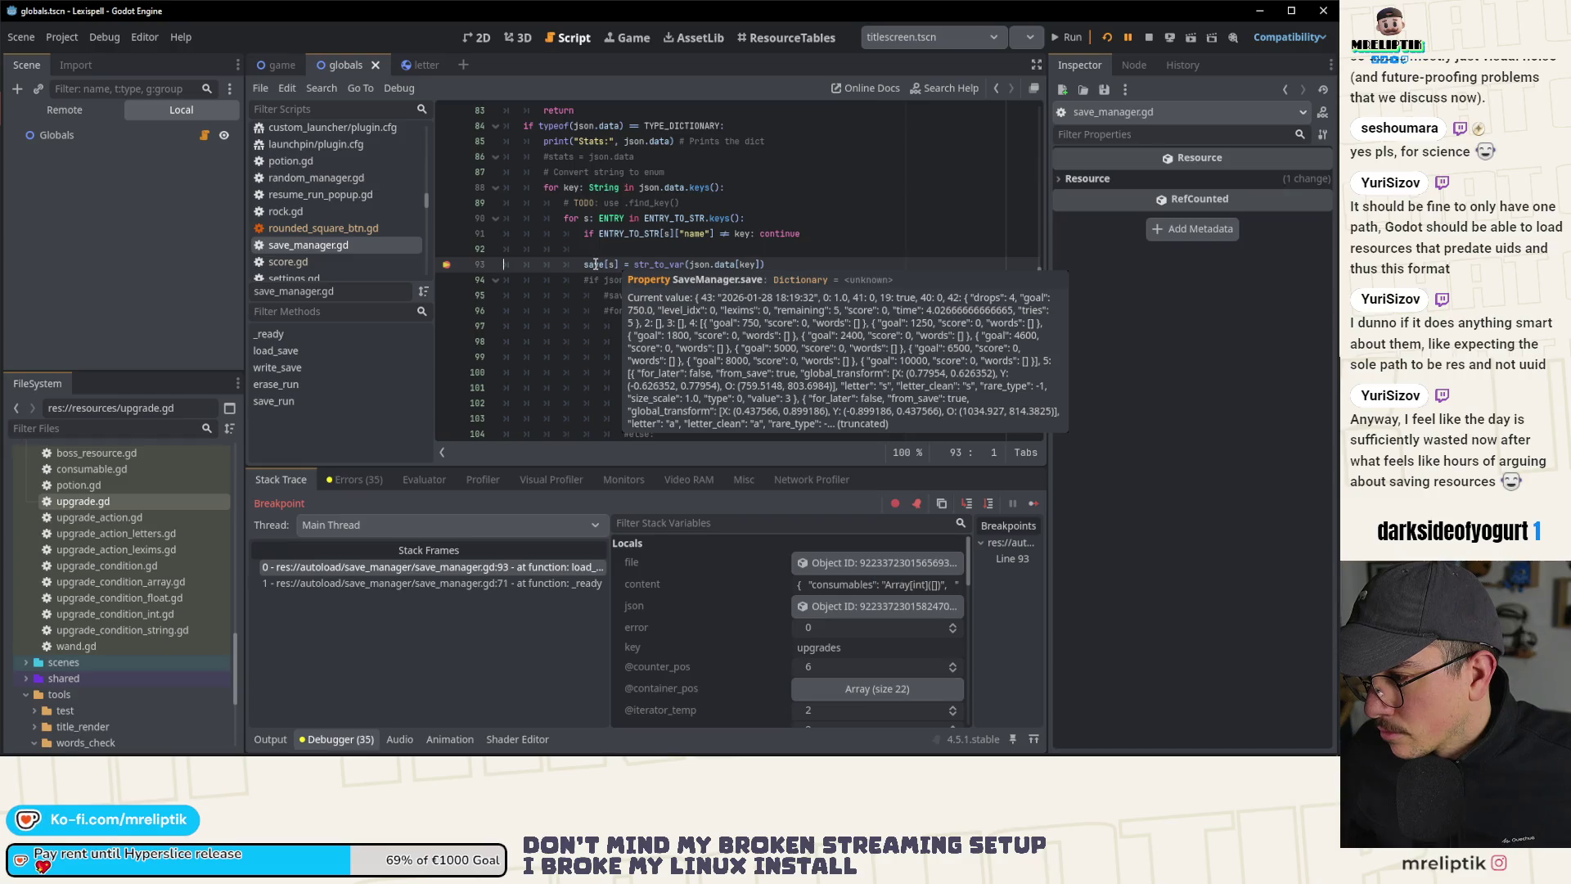
{"action": "left_click", "coordinate": [967, 504]}
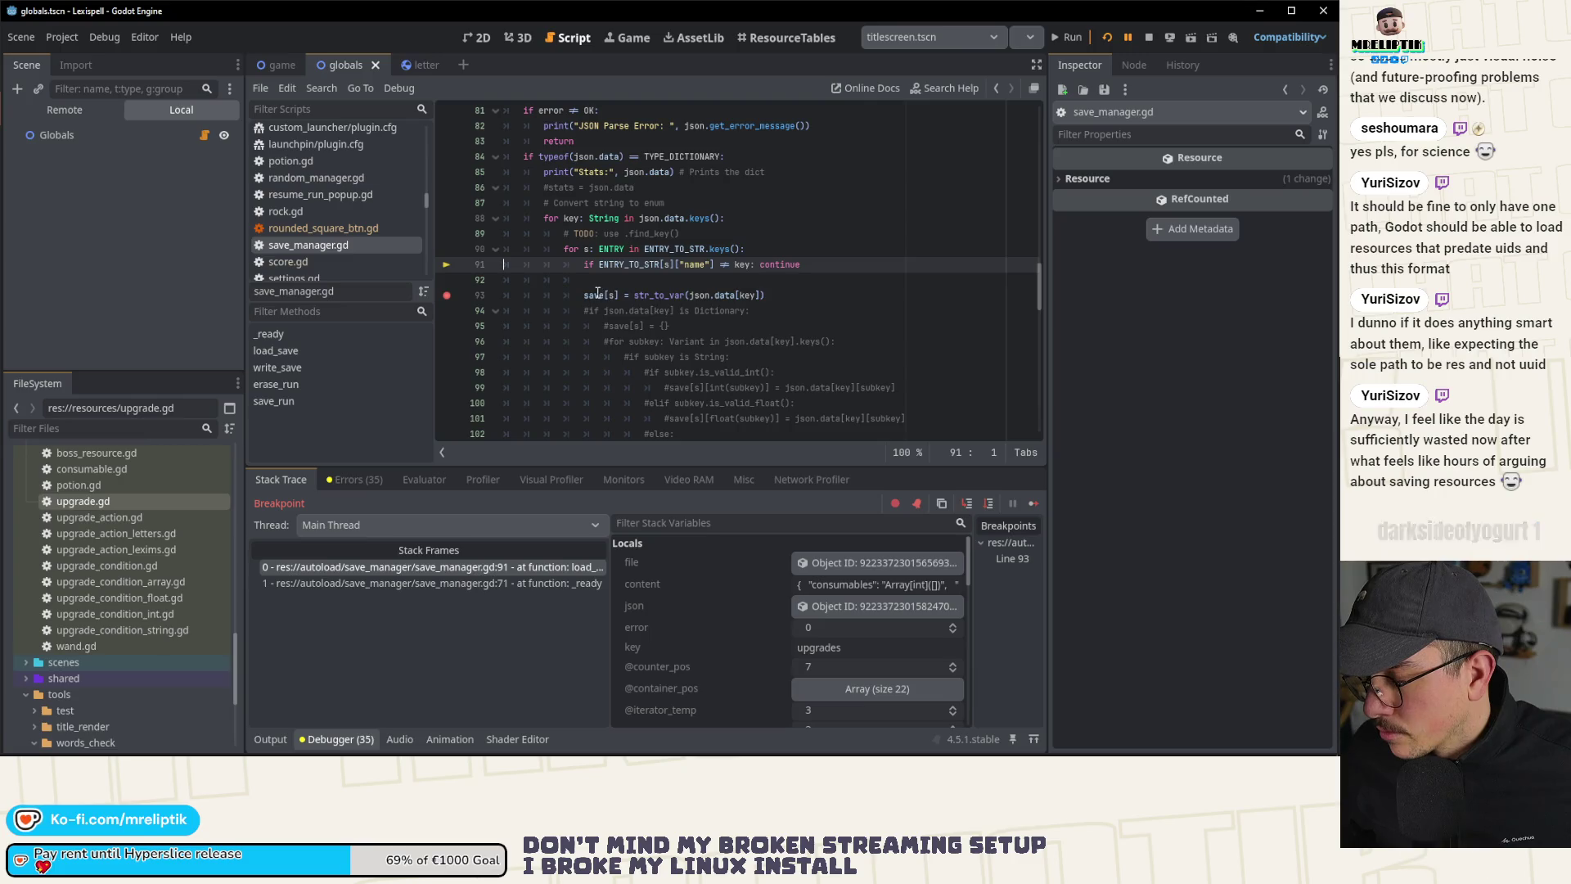
{"action": "scroll", "coordinate": [736, 578], "scroll_direction": "down", "scroll_amount": 3}
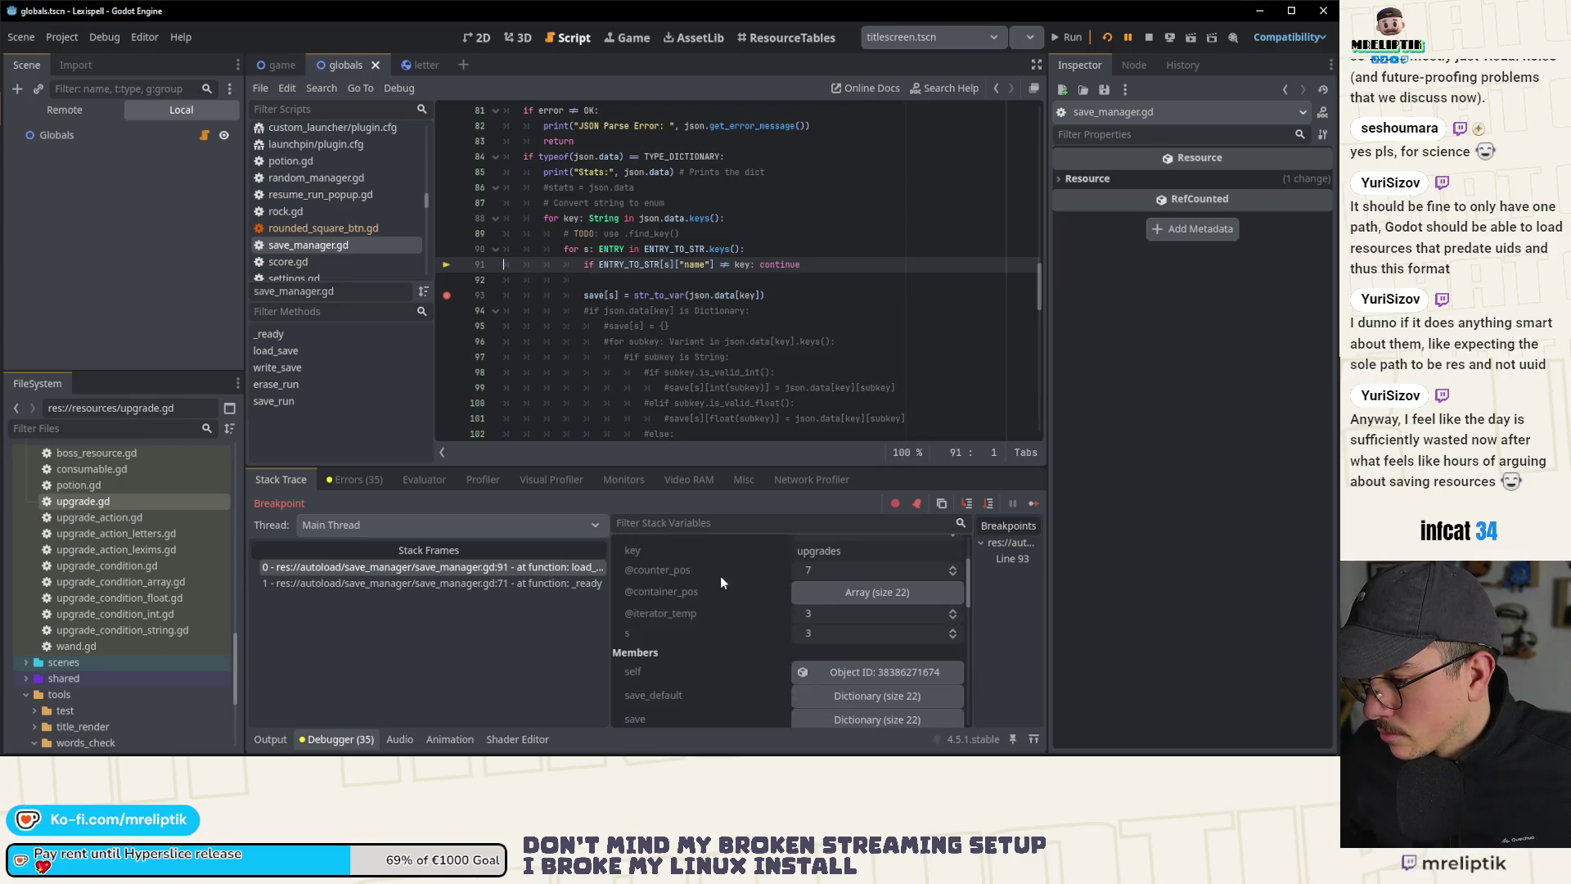
{"action": "scroll", "coordinate": [744, 642], "scroll_direction": "down", "scroll_amount": 4}
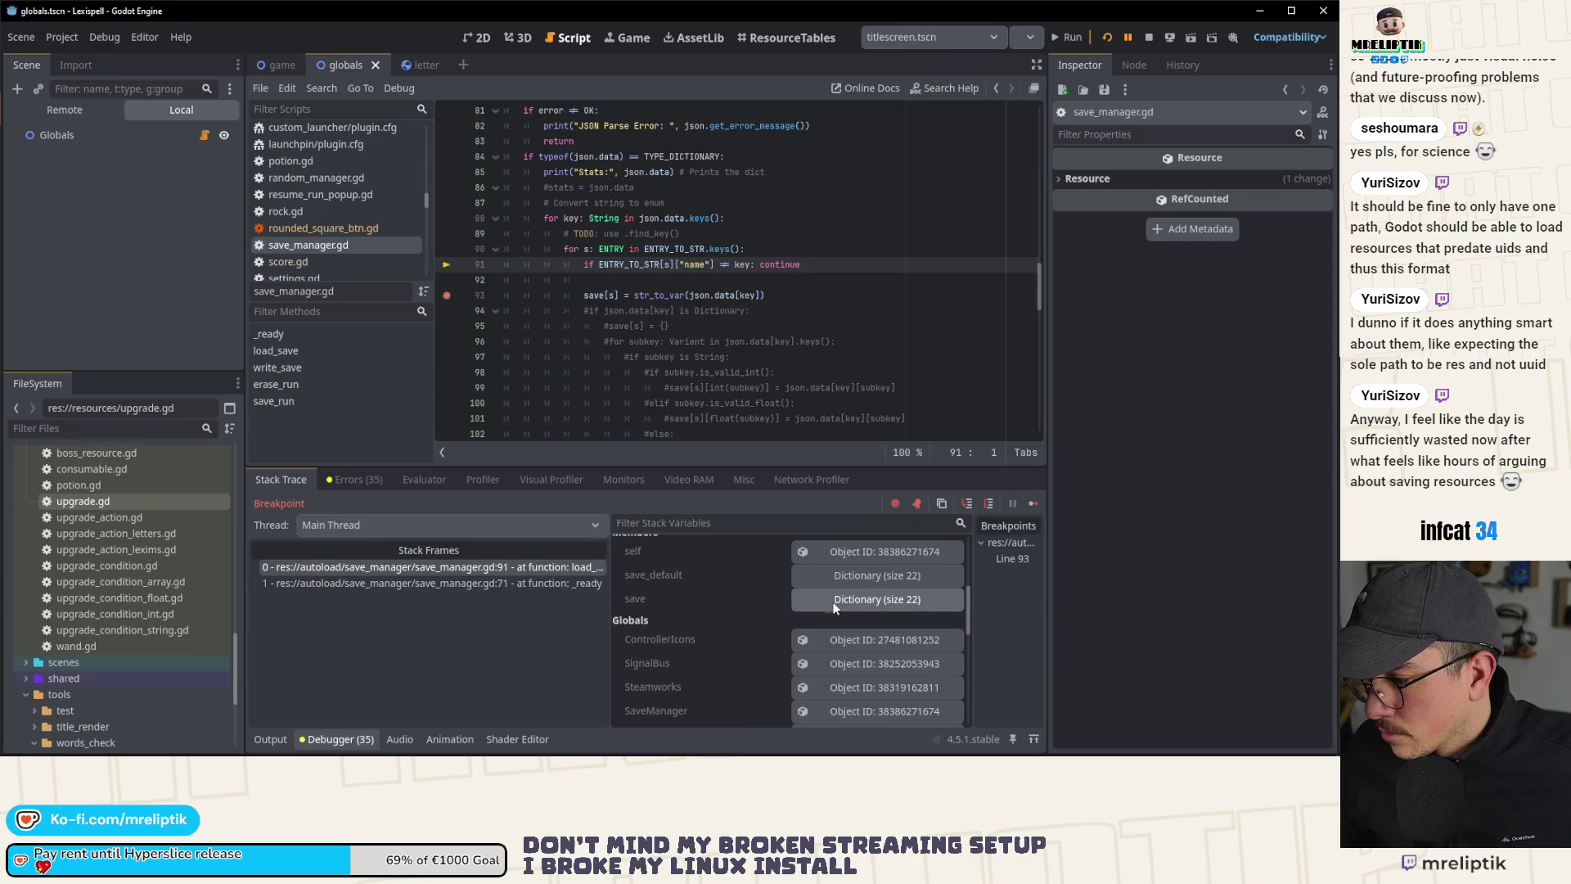
{"action": "left_click", "coordinate": [806, 599]}
{"action": "scroll", "coordinate": [804, 629], "scroll_direction": "down", "scroll_amount": 5}
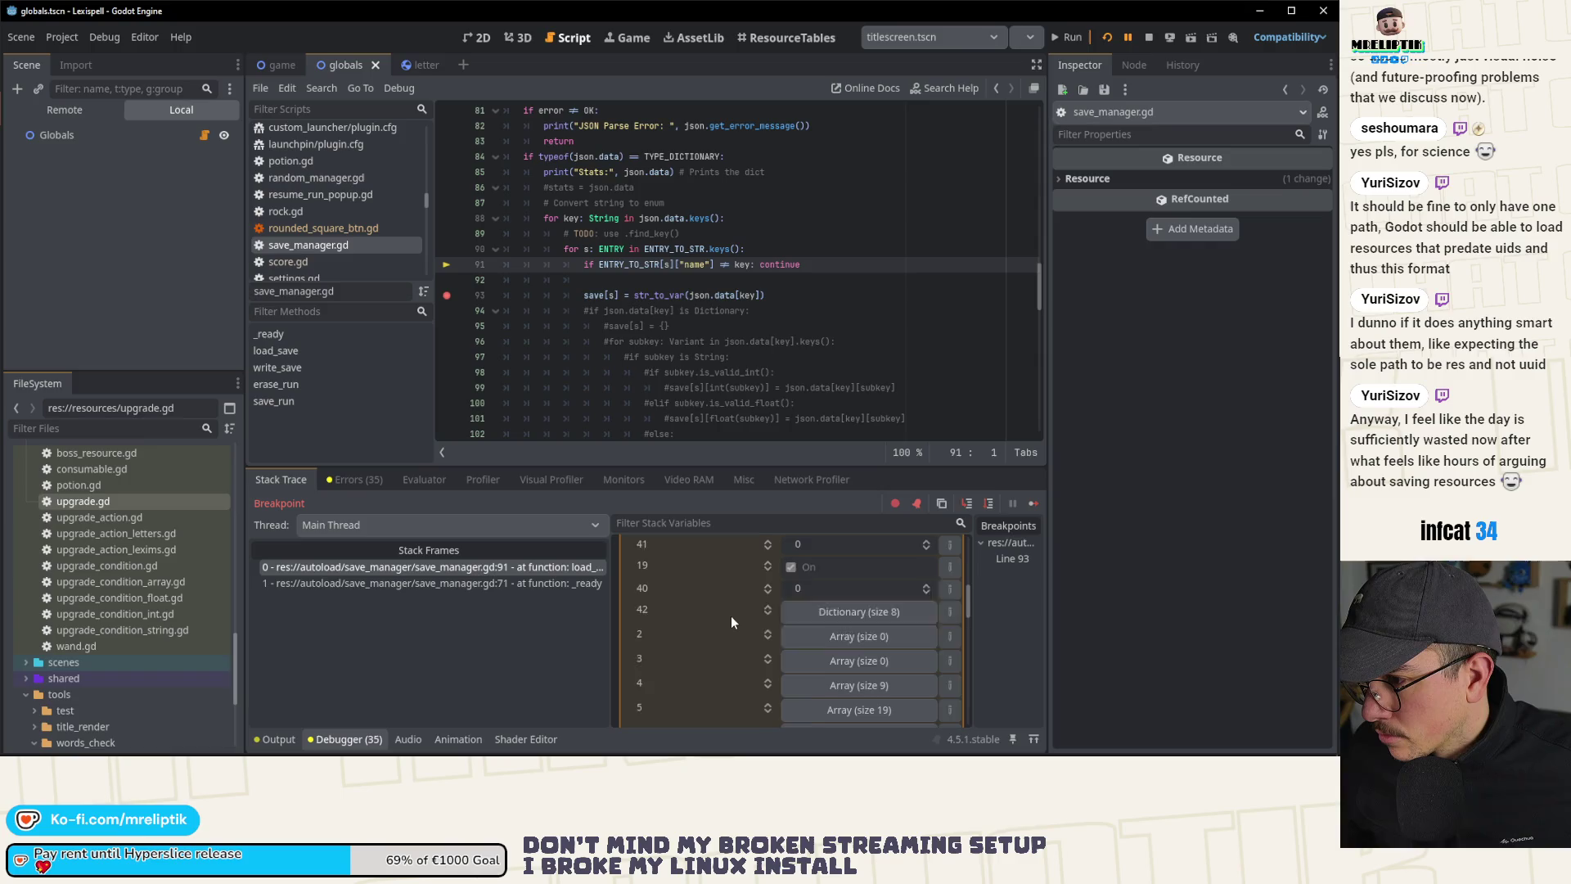
{"action": "scroll", "coordinate": [732, 622], "scroll_direction": "up", "scroll_amount": 3}
{"action": "scroll", "coordinate": [729, 615], "scroll_direction": "down", "scroll_amount": 3}
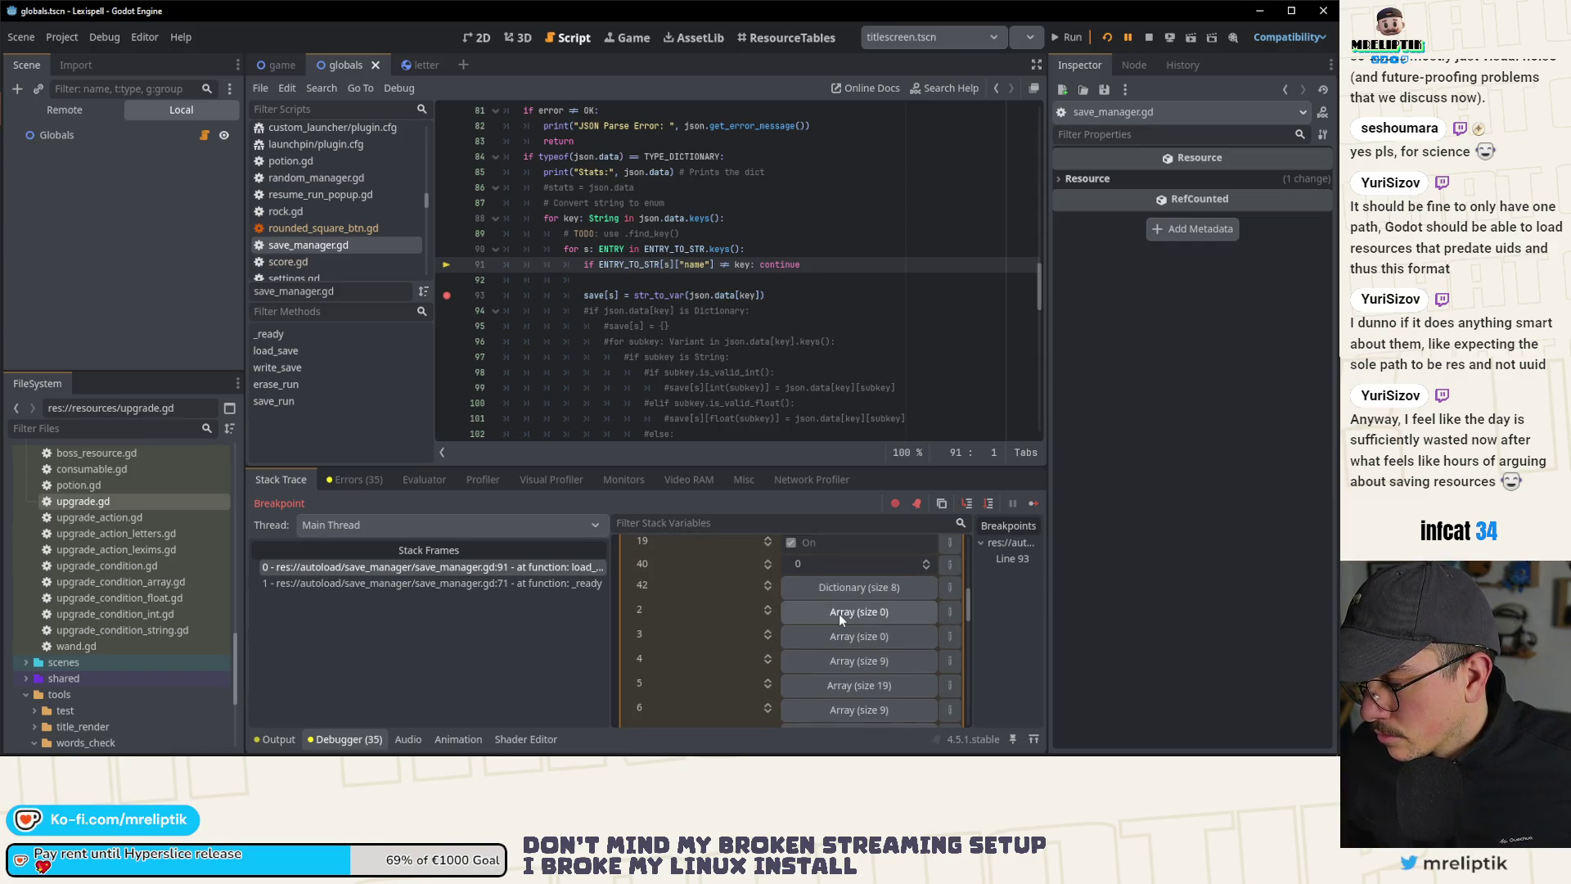
{"action": "scroll", "coordinate": [818, 618], "scroll_direction": "down", "scroll_amount": 4}
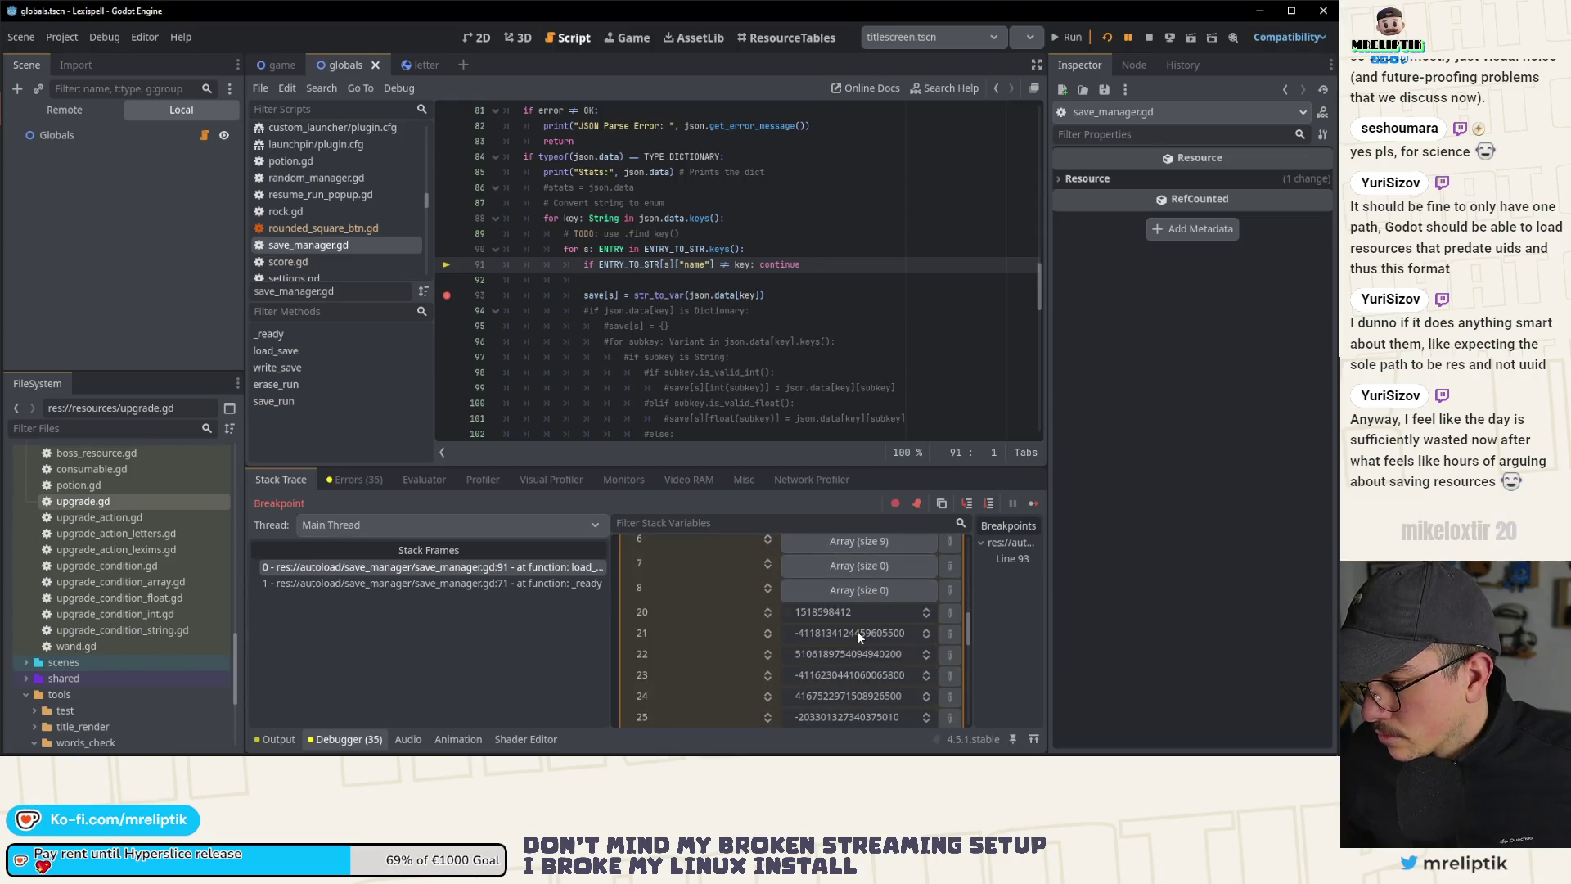
{"action": "scroll", "coordinate": [857, 631], "scroll_direction": "down", "scroll_amount": 2}
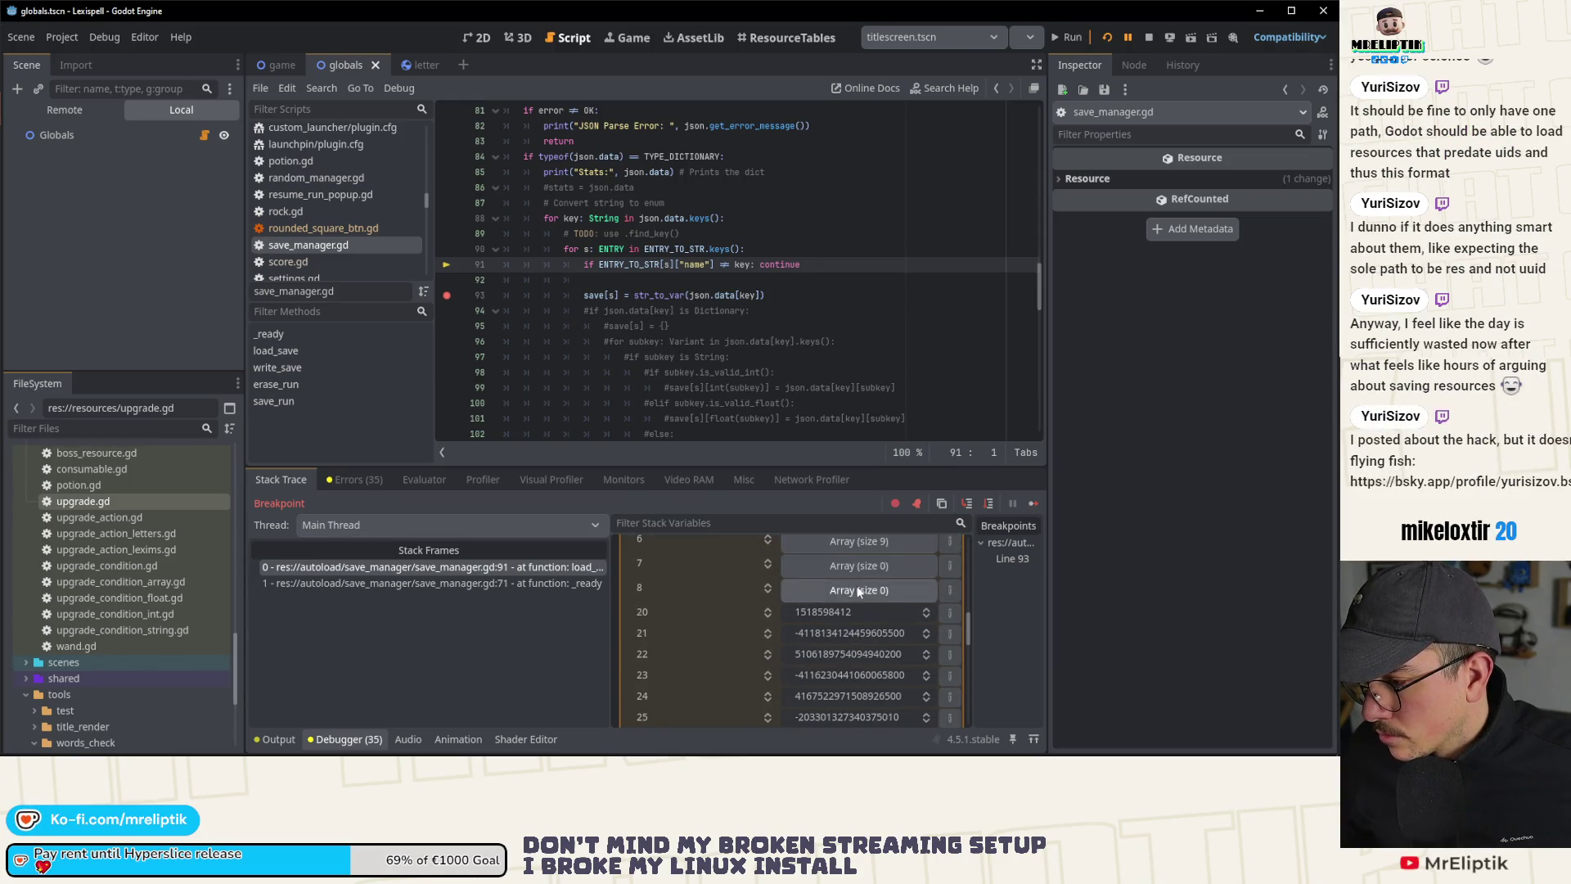
{"action": "scroll", "coordinate": [857, 631], "scroll_direction": "up", "scroll_amount": 5}
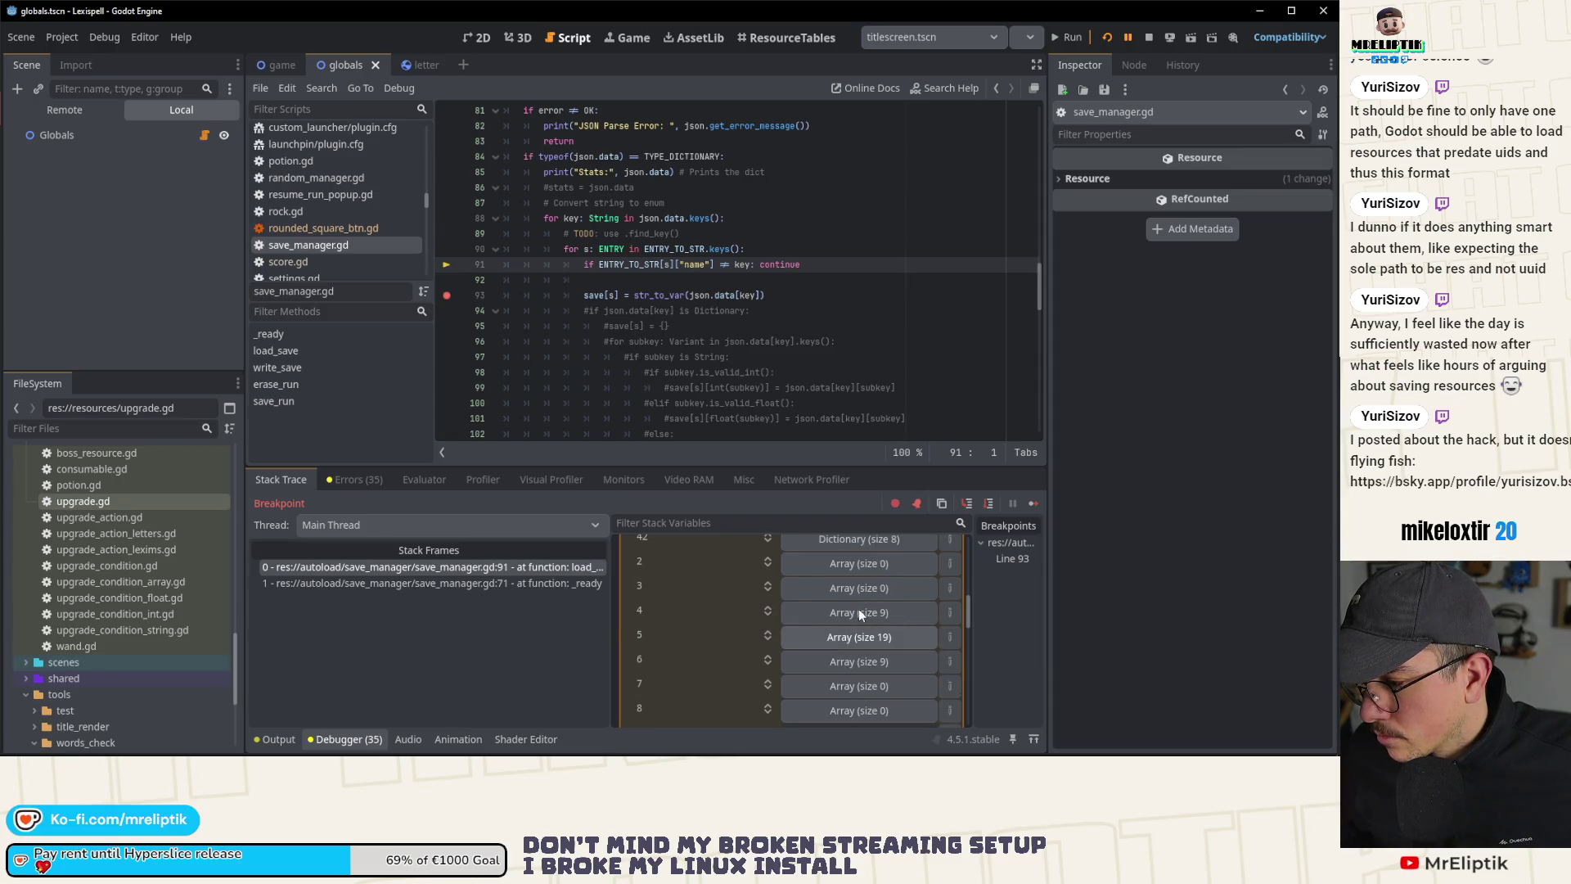
{"action": "left_click", "coordinate": [859, 613]}
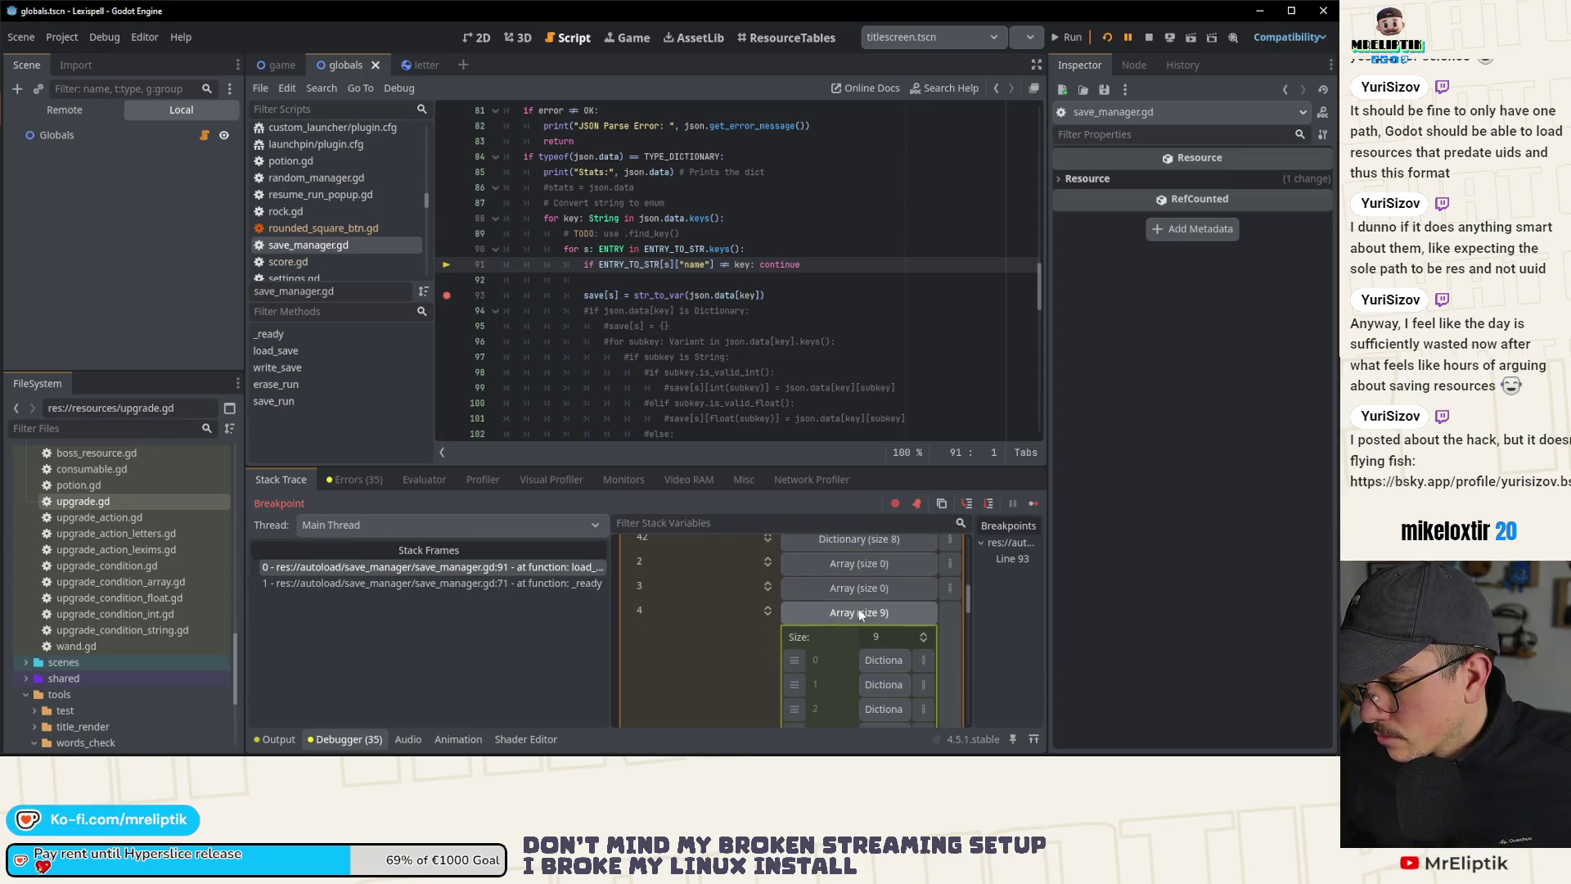
{"action": "left_click", "coordinate": [857, 609]}
{"action": "scroll", "coordinate": [858, 608], "scroll_direction": "down", "scroll_amount": 2}
{"action": "left_click", "coordinate": [859, 611]}
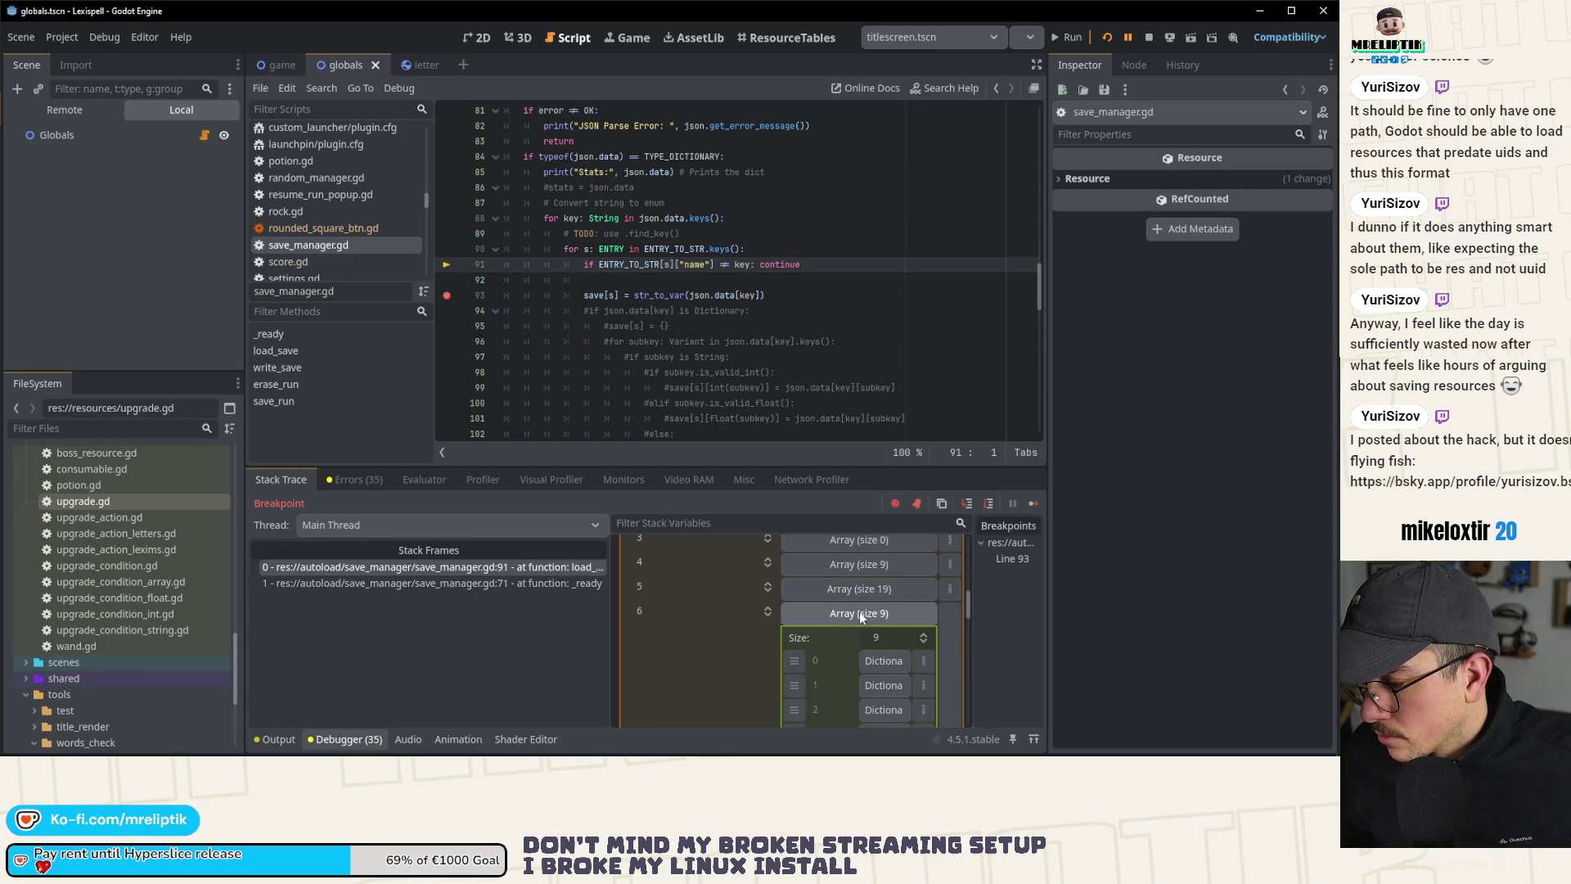
{"action": "left_click", "coordinate": [858, 611]}
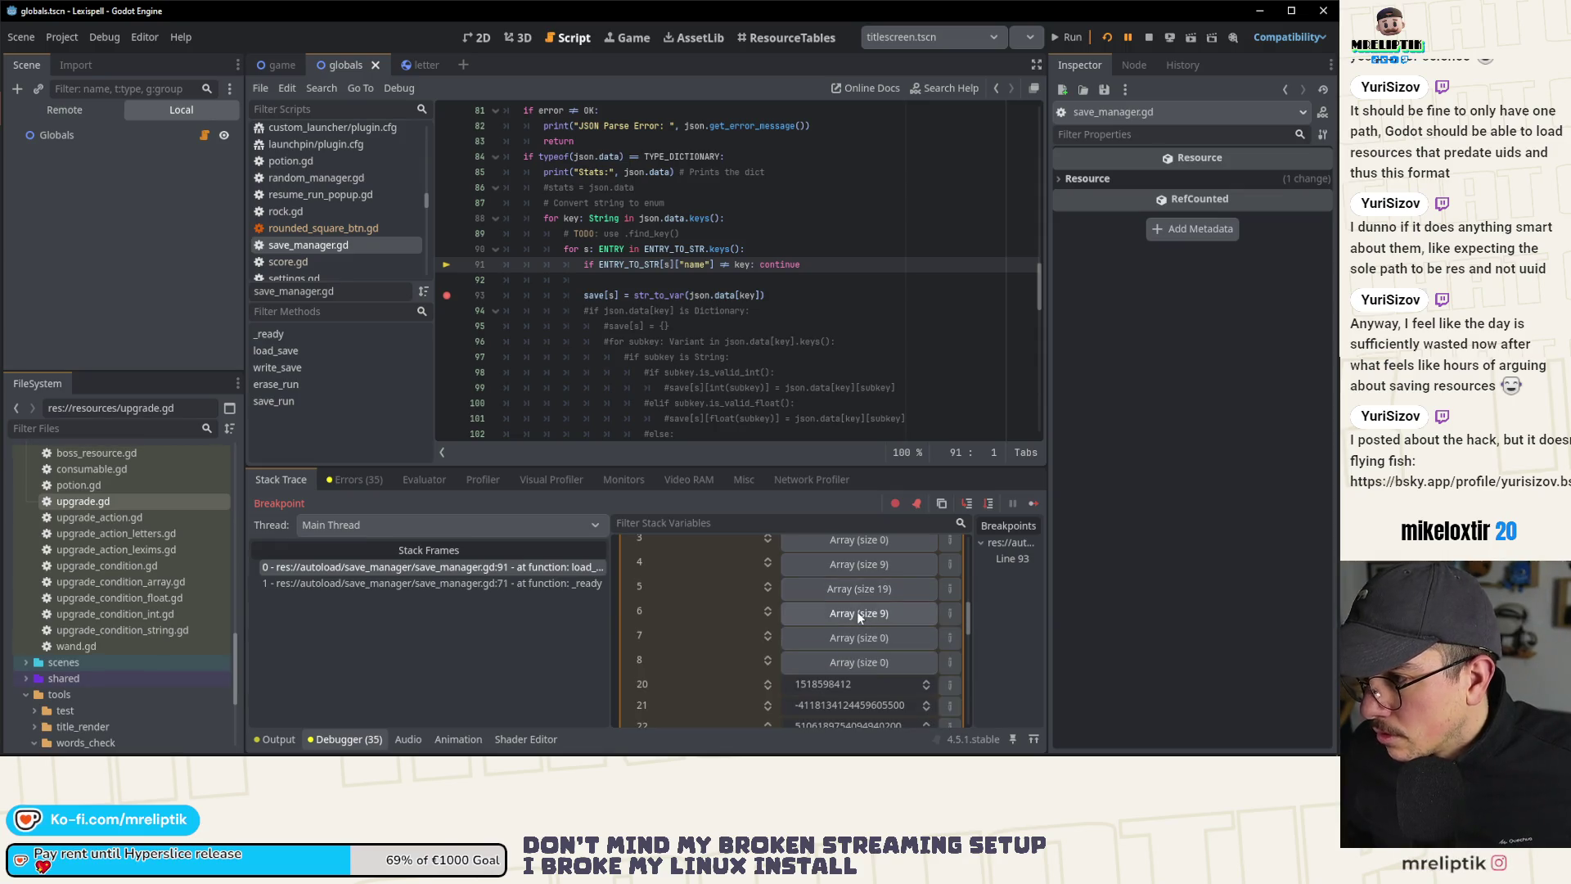
{"action": "scroll", "coordinate": [678, 399], "scroll_direction": "up", "scroll_amount": 20}
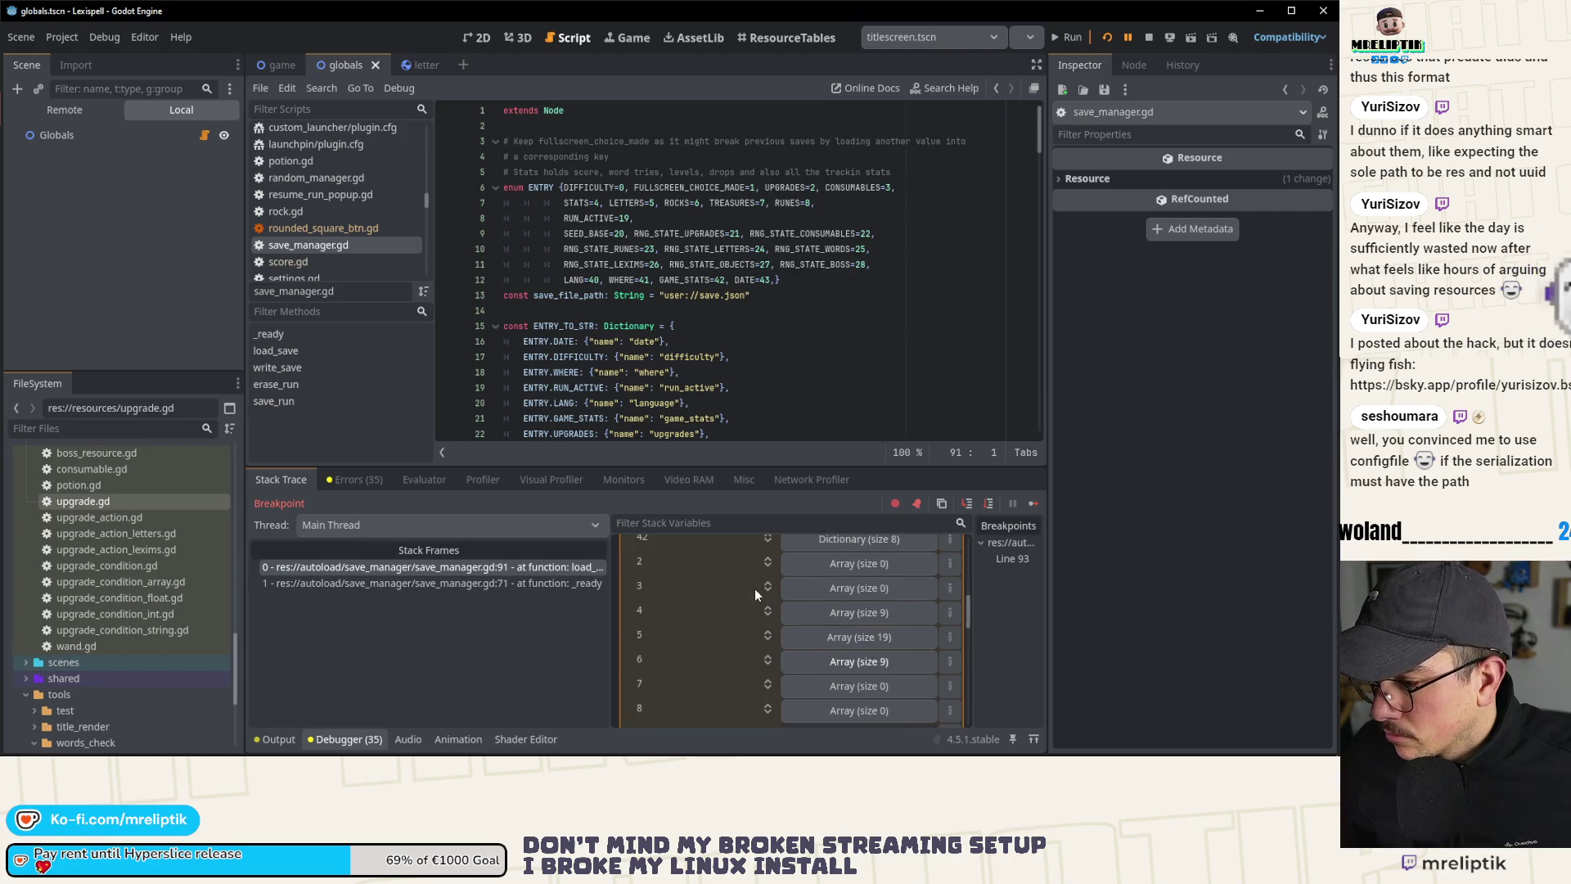
Step: Expand the empty array under key 2, then collapse the loaded save dictionary in the debugger
{"action": "scroll", "coordinate": [720, 595], "scroll_direction": "up", "scroll_amount": 2}
{"action": "left_click", "coordinate": [826, 586]}
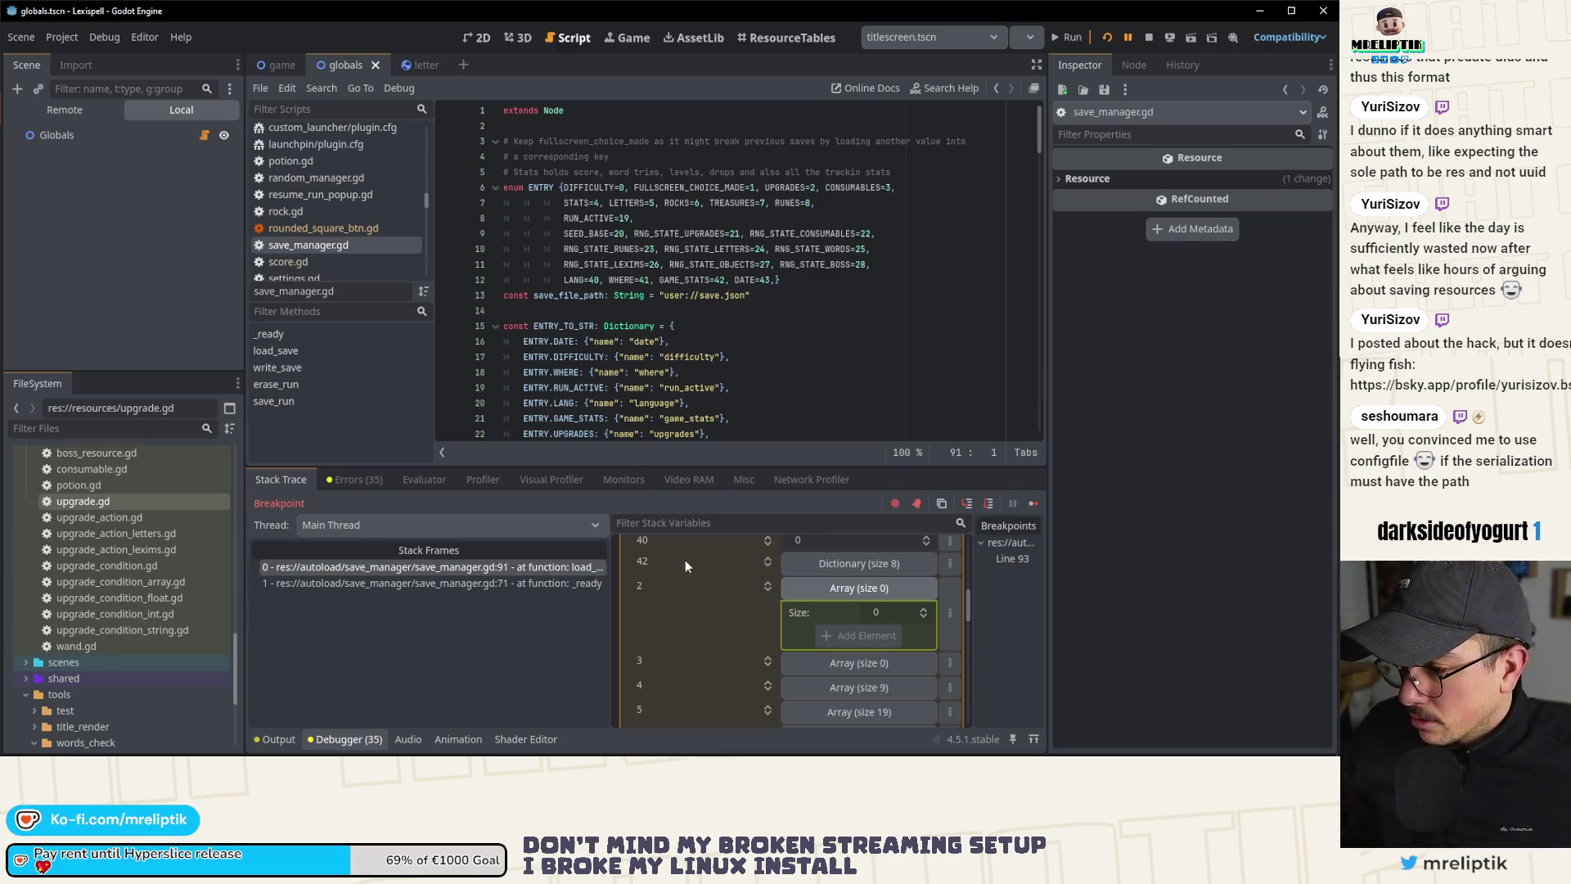
{"action": "scroll", "coordinate": [849, 609], "scroll_direction": "up", "scroll_amount": 5}
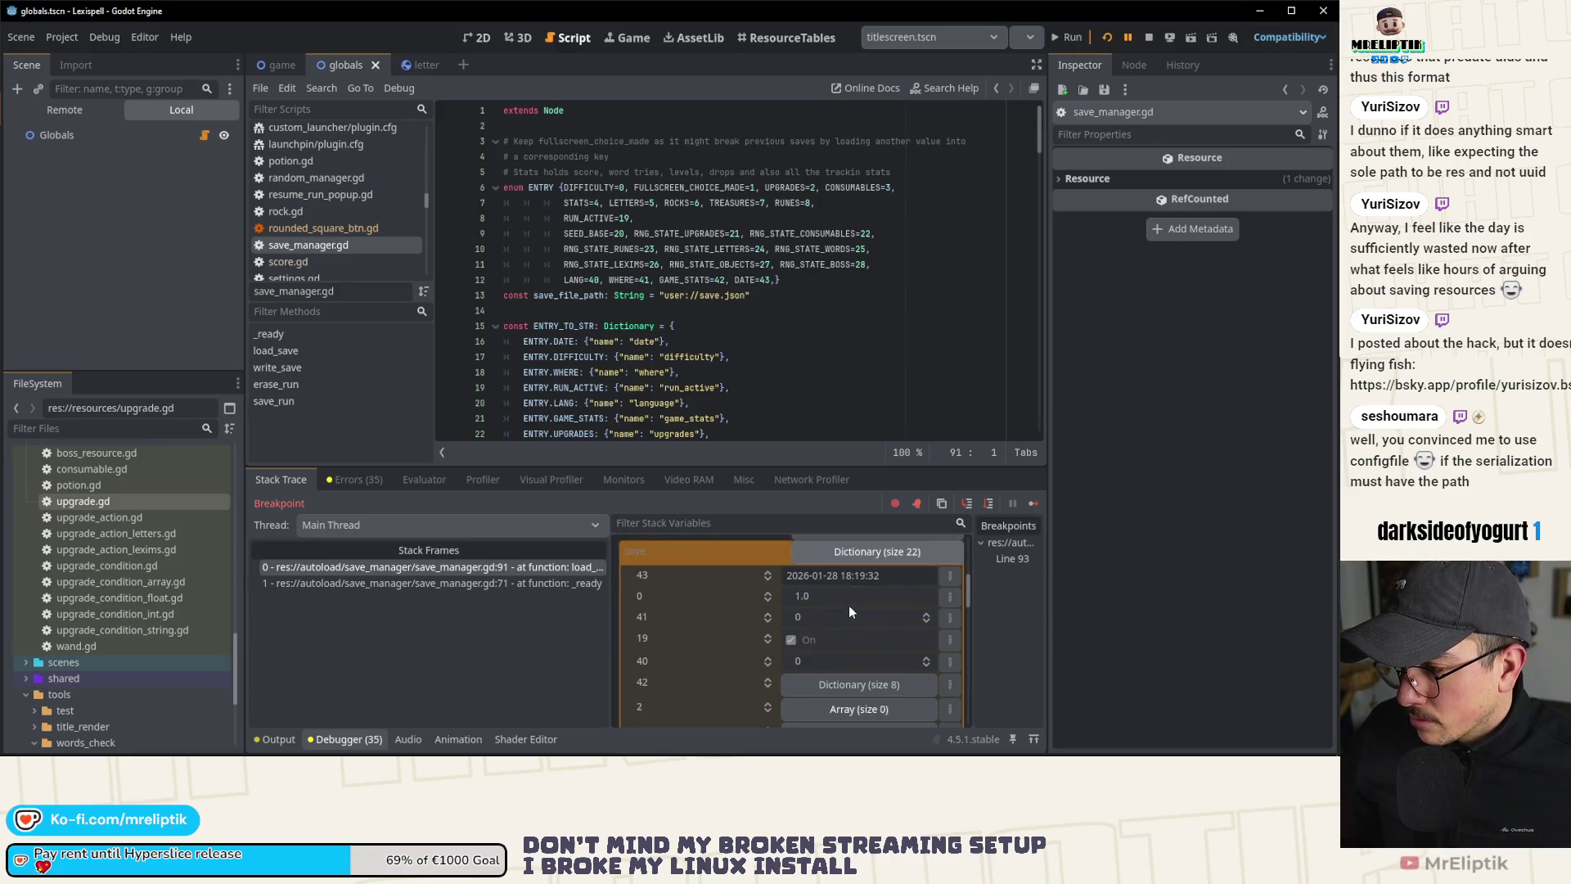
{"action": "scroll", "coordinate": [849, 605], "scroll_direction": "up", "scroll_amount": 2}
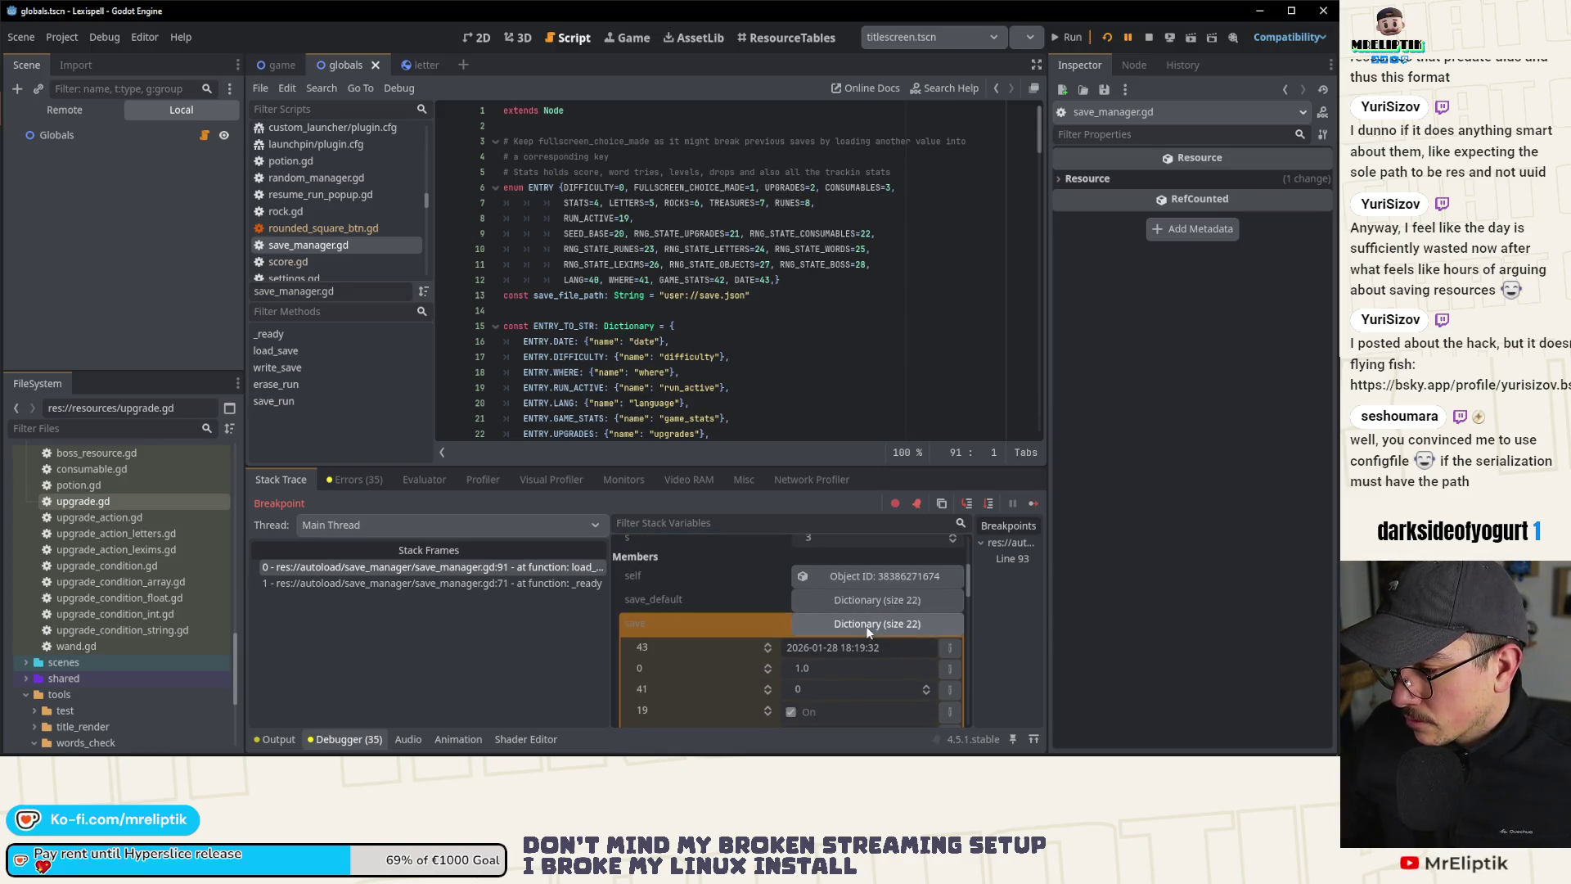
{"action": "left_click", "coordinate": [869, 624]}
{"action": "scroll", "coordinate": [650, 641], "scroll_direction": "down", "scroll_amount": 1}
Step: Check the output log, hide the bottom panel, stop the project and scroll save_manager.gd to save_run
{"action": "left_click", "coordinate": [276, 740]}
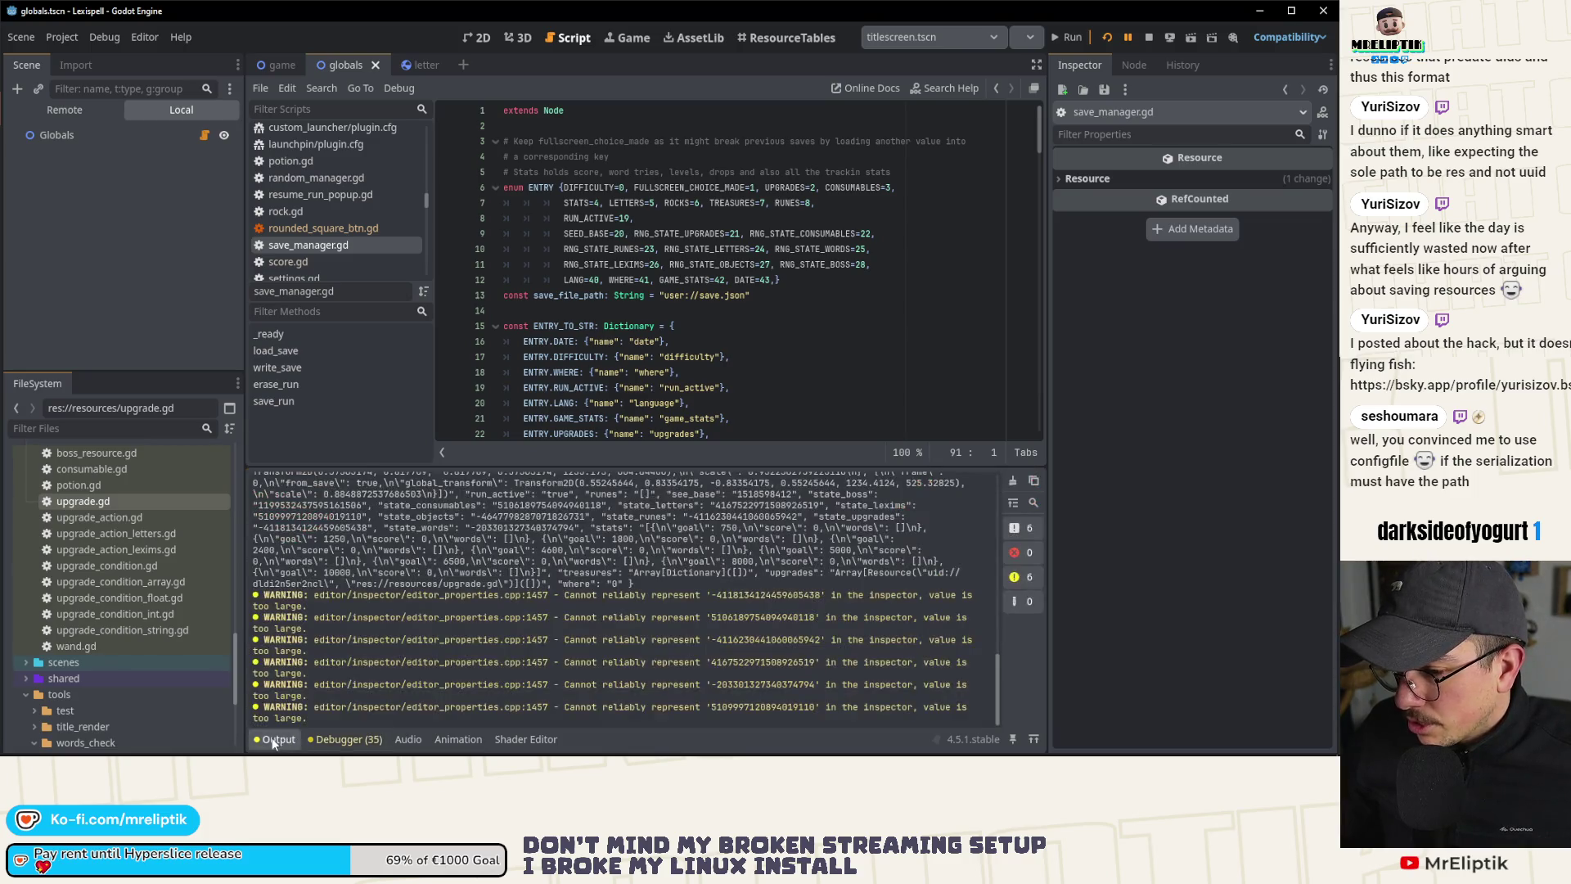
{"action": "left_click", "coordinate": [278, 740]}
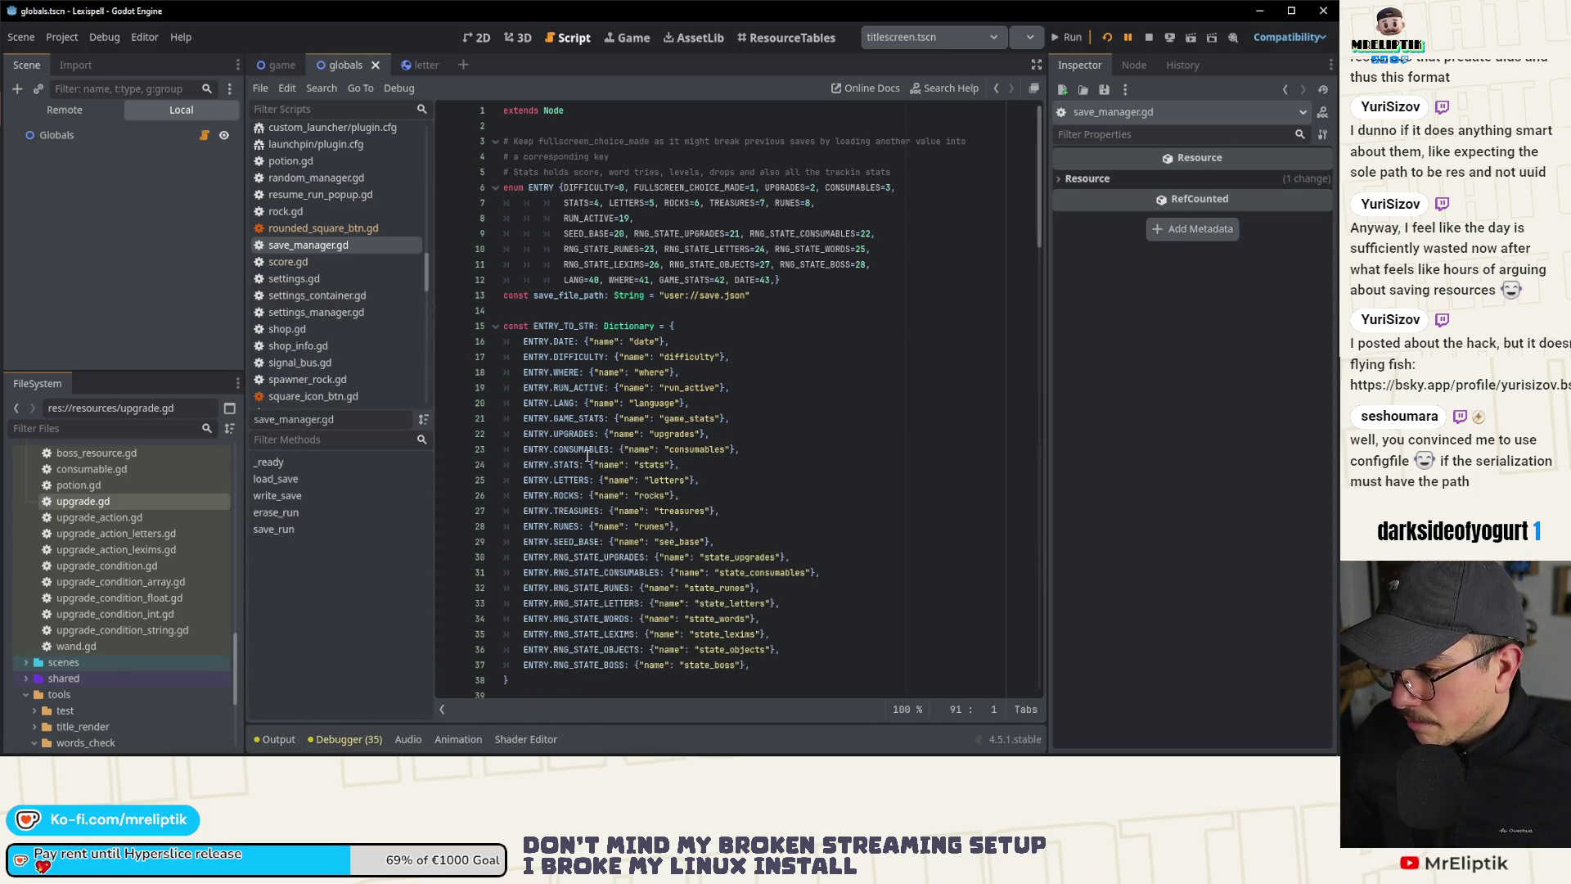
{"action": "left_click", "coordinate": [1149, 37]}
{"action": "scroll", "coordinate": [637, 451], "scroll_direction": "down", "scroll_amount": 10}
{"action": "scroll", "coordinate": [619, 511], "scroll_direction": "down", "scroll_amount": 1}
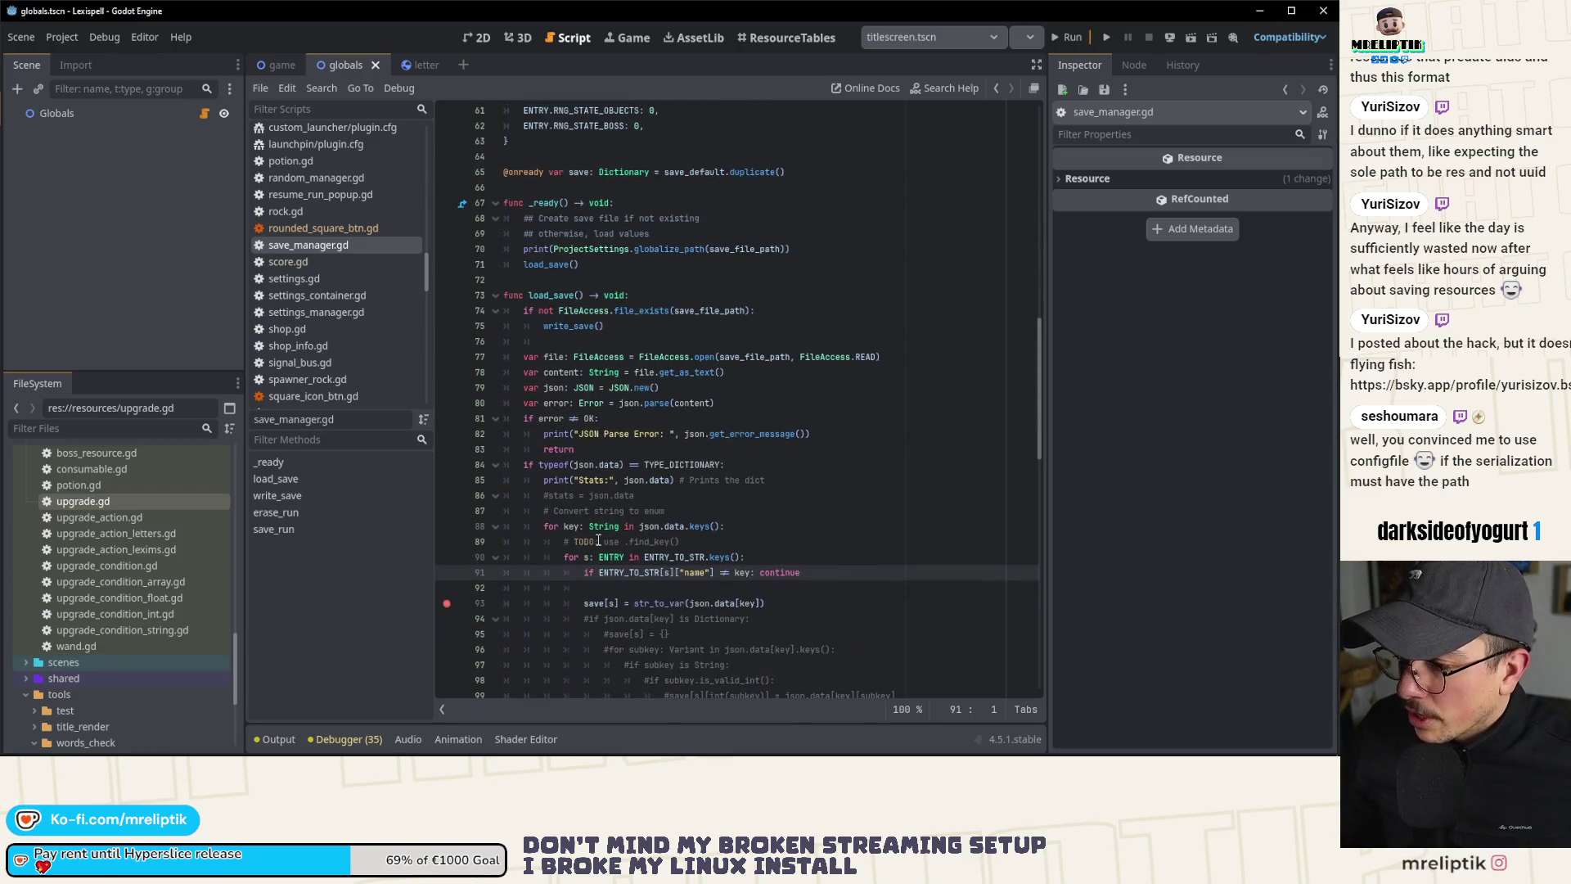
{"action": "scroll", "coordinate": [702, 556], "scroll_direction": "down", "scroll_amount": 3}
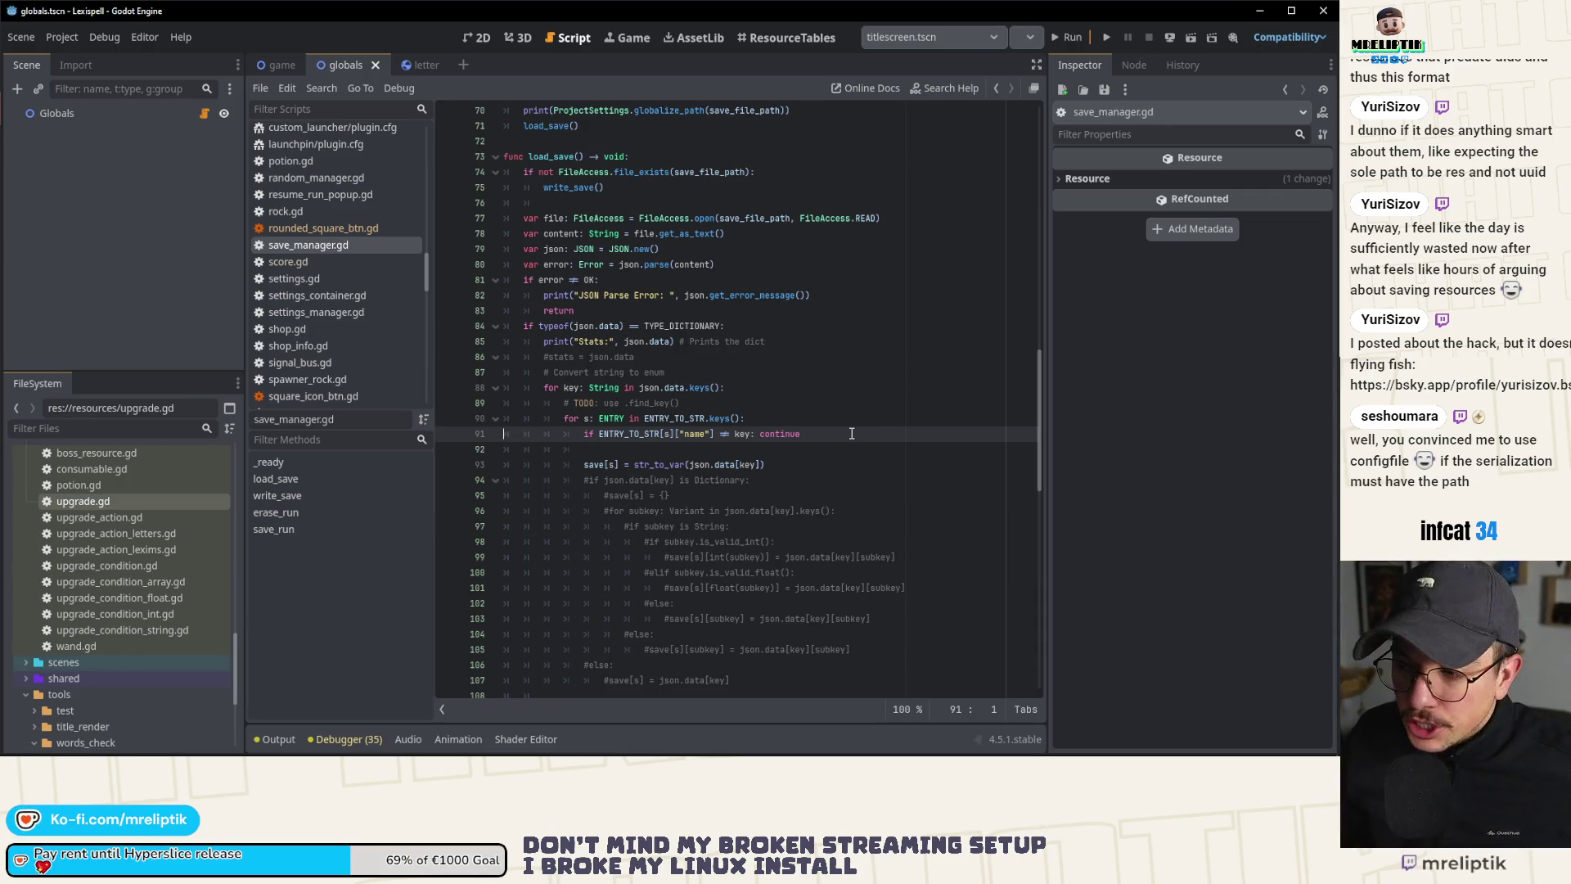
{"action": "scroll", "coordinate": [853, 435], "scroll_direction": "down", "scroll_amount": 5}
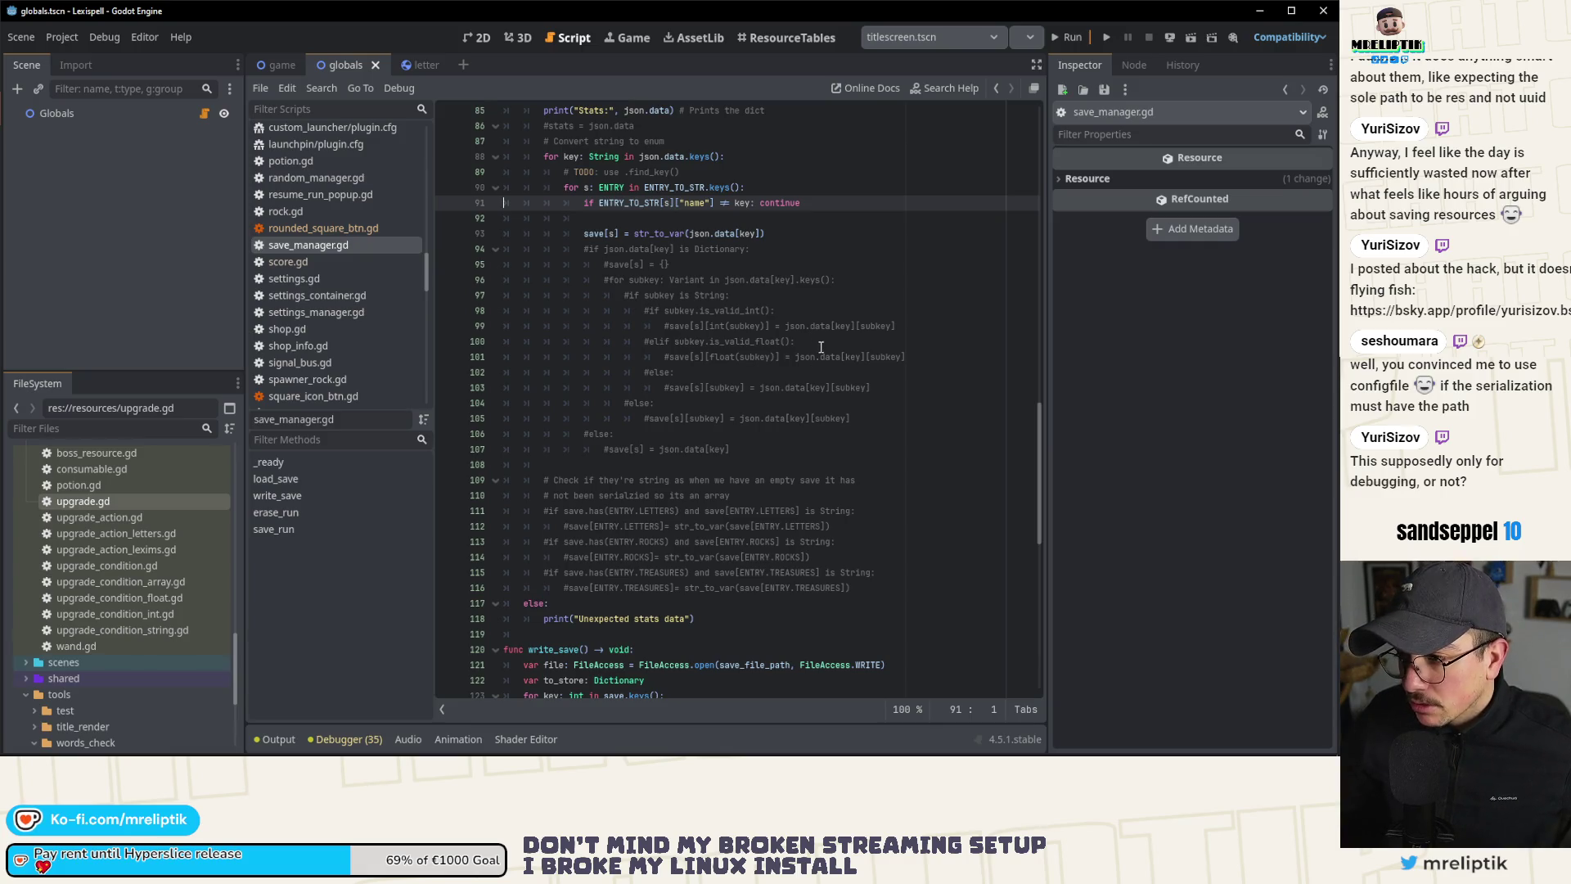
{"action": "scroll", "coordinate": [816, 342], "scroll_direction": "up", "scroll_amount": 2}
{"action": "scroll", "coordinate": [822, 348], "scroll_direction": "down", "scroll_amount": 5}
{"action": "scroll", "coordinate": [830, 355], "scroll_direction": "down", "scroll_amount": 10}
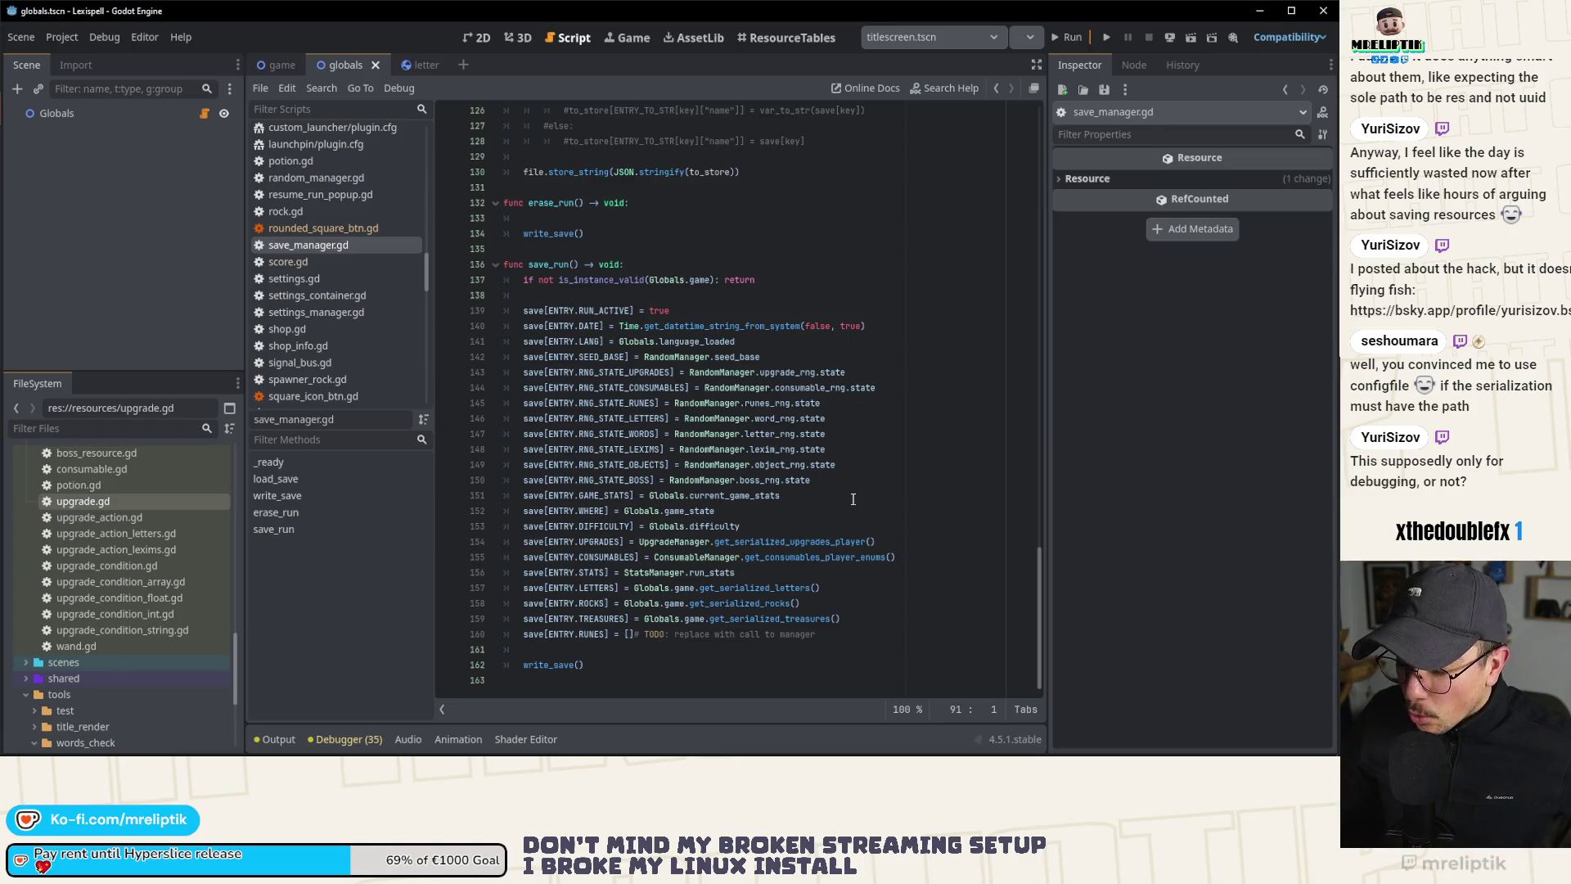
Step: Jump from save_run's get_serialized_upgrades_player call on line 154 to its definition in upgrade_manager.gd
{"action": "left_click", "coordinate": [813, 525]}
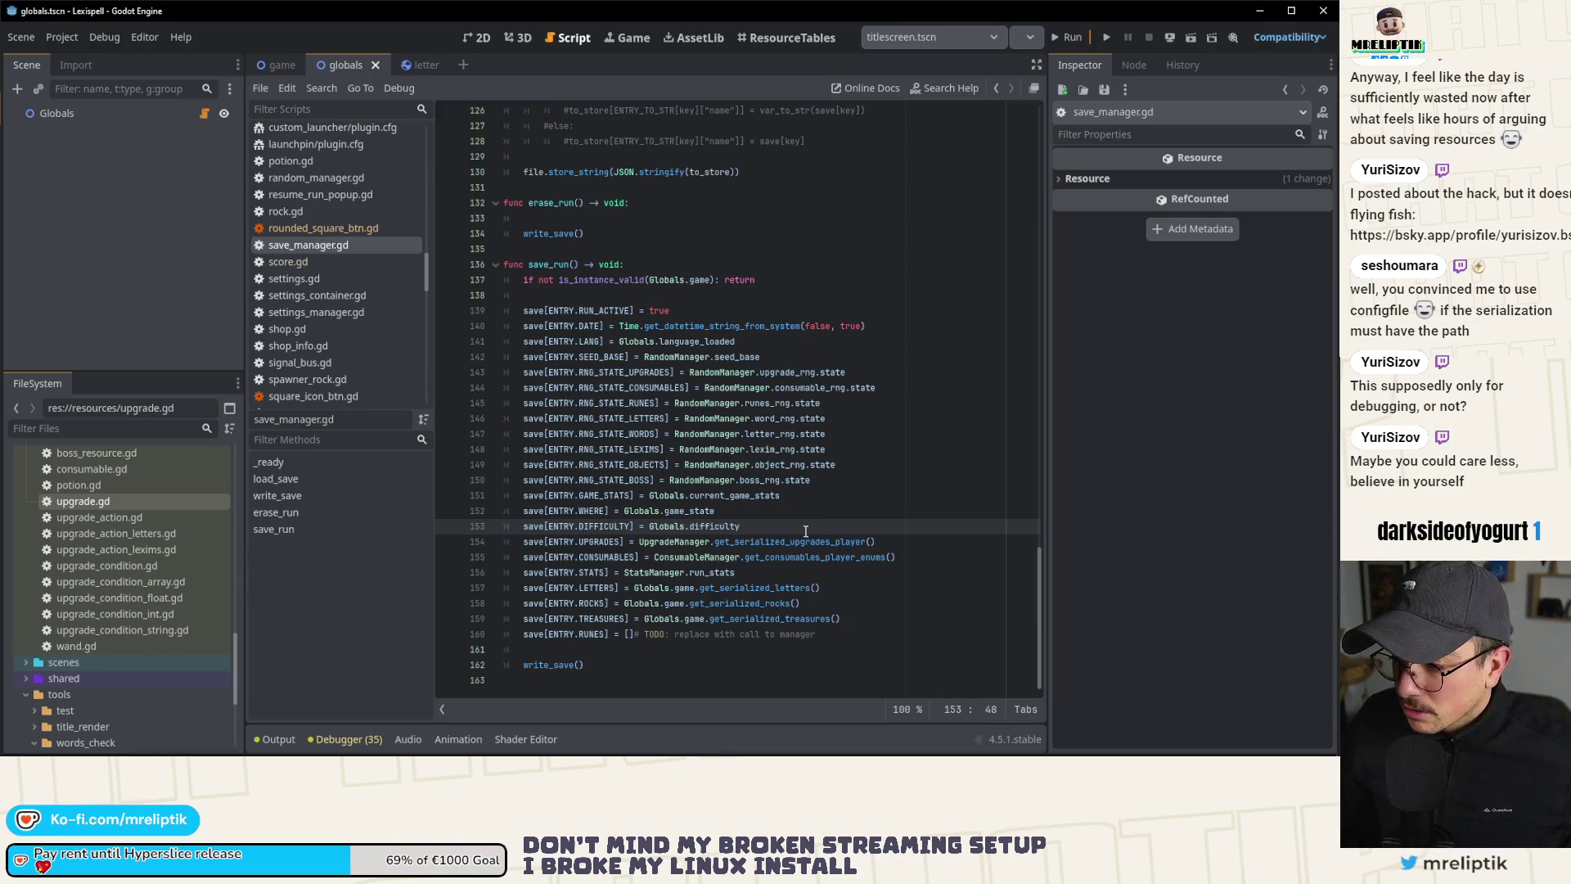
{"action": "double_click", "coordinate": [782, 542]}
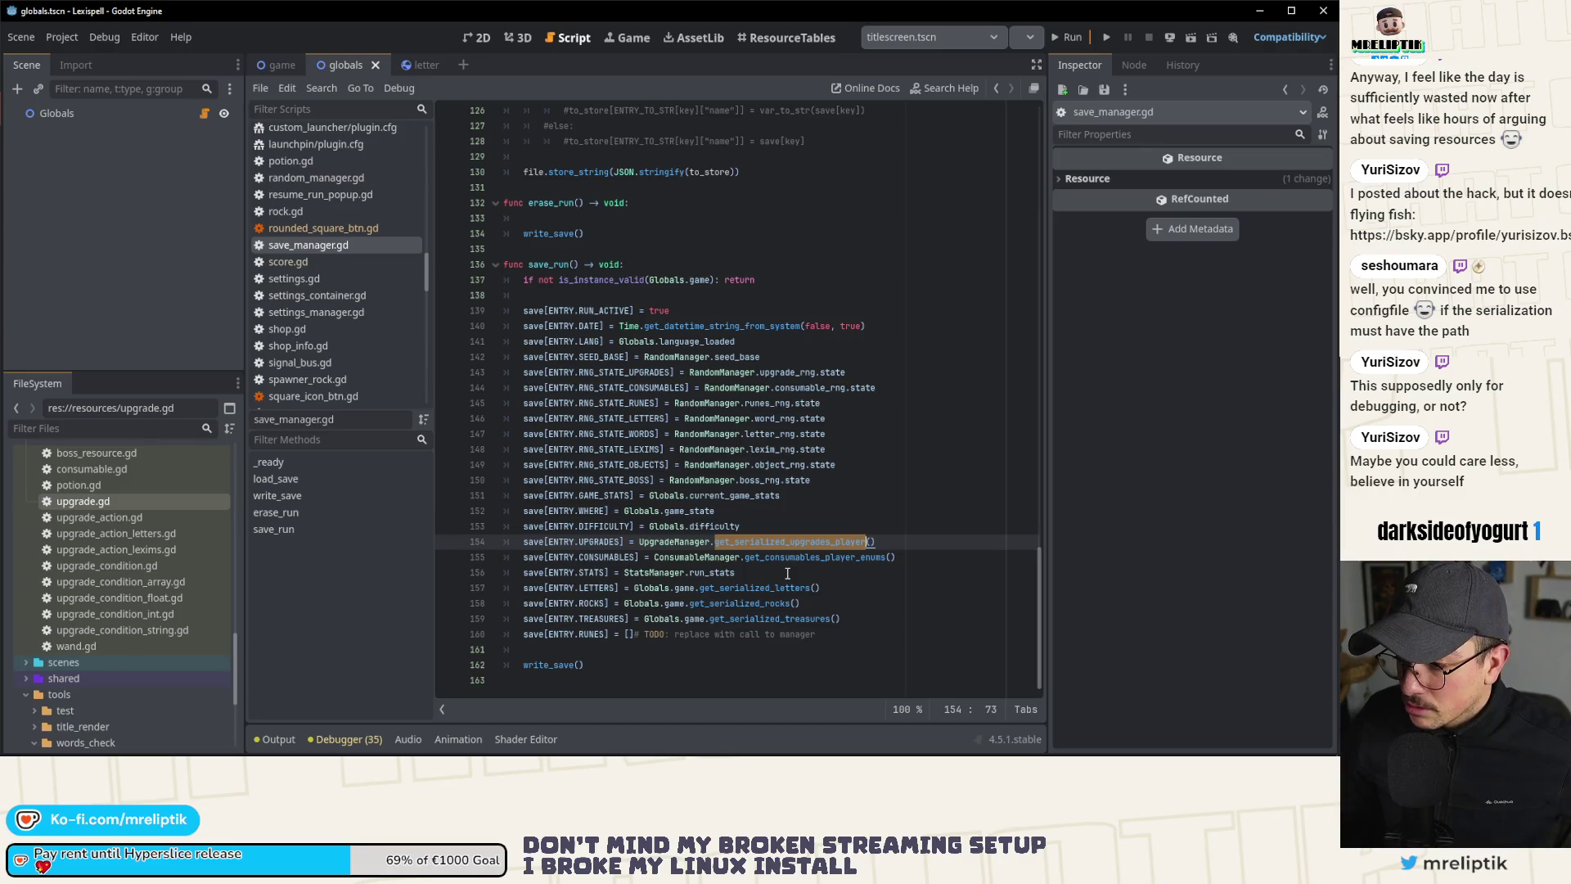
{"action": "mouse_move", "coordinate": [787, 563]}
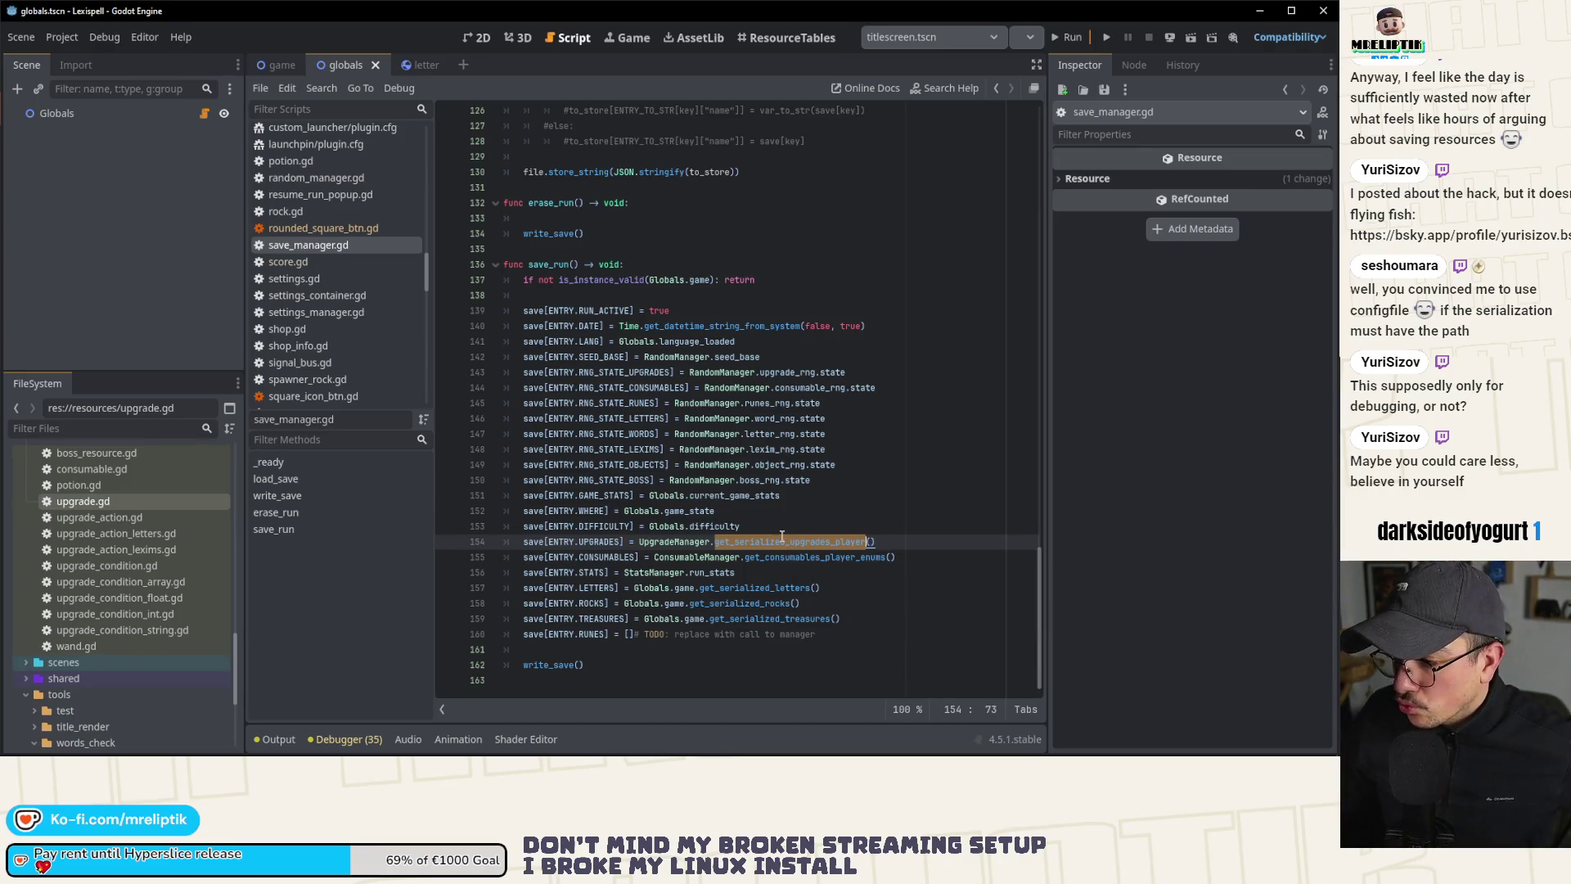
{"action": "left_click", "coordinate": [788, 539], "text": "ctrl"}
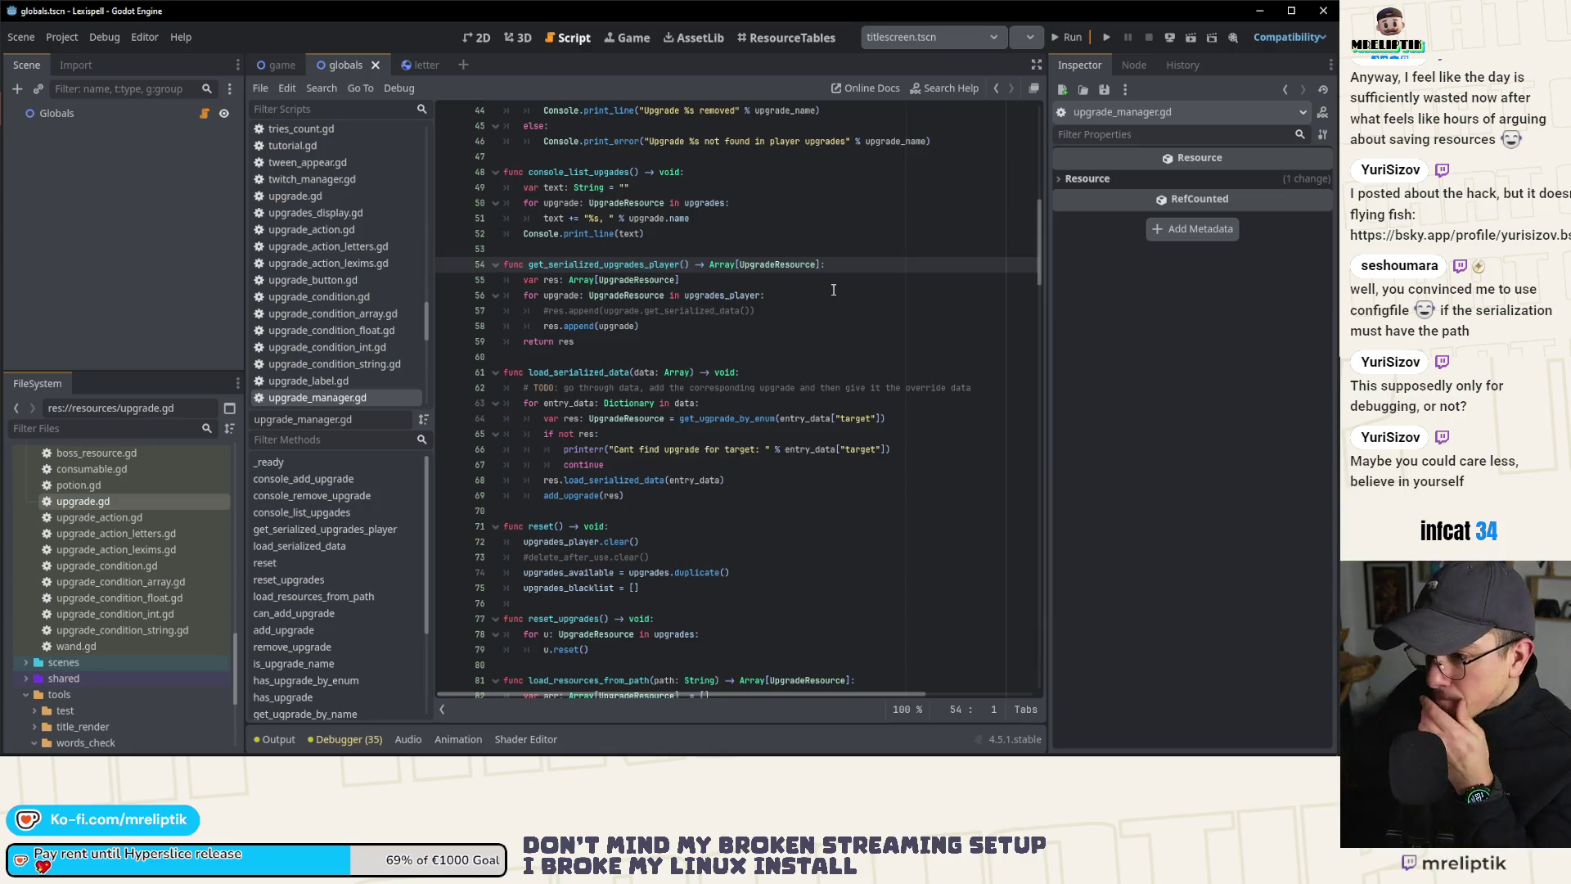
Step: Comment out the old loop on lines 63–69 and add an uncommented copy of its for header
{"action": "double_click", "coordinate": [646, 372]}
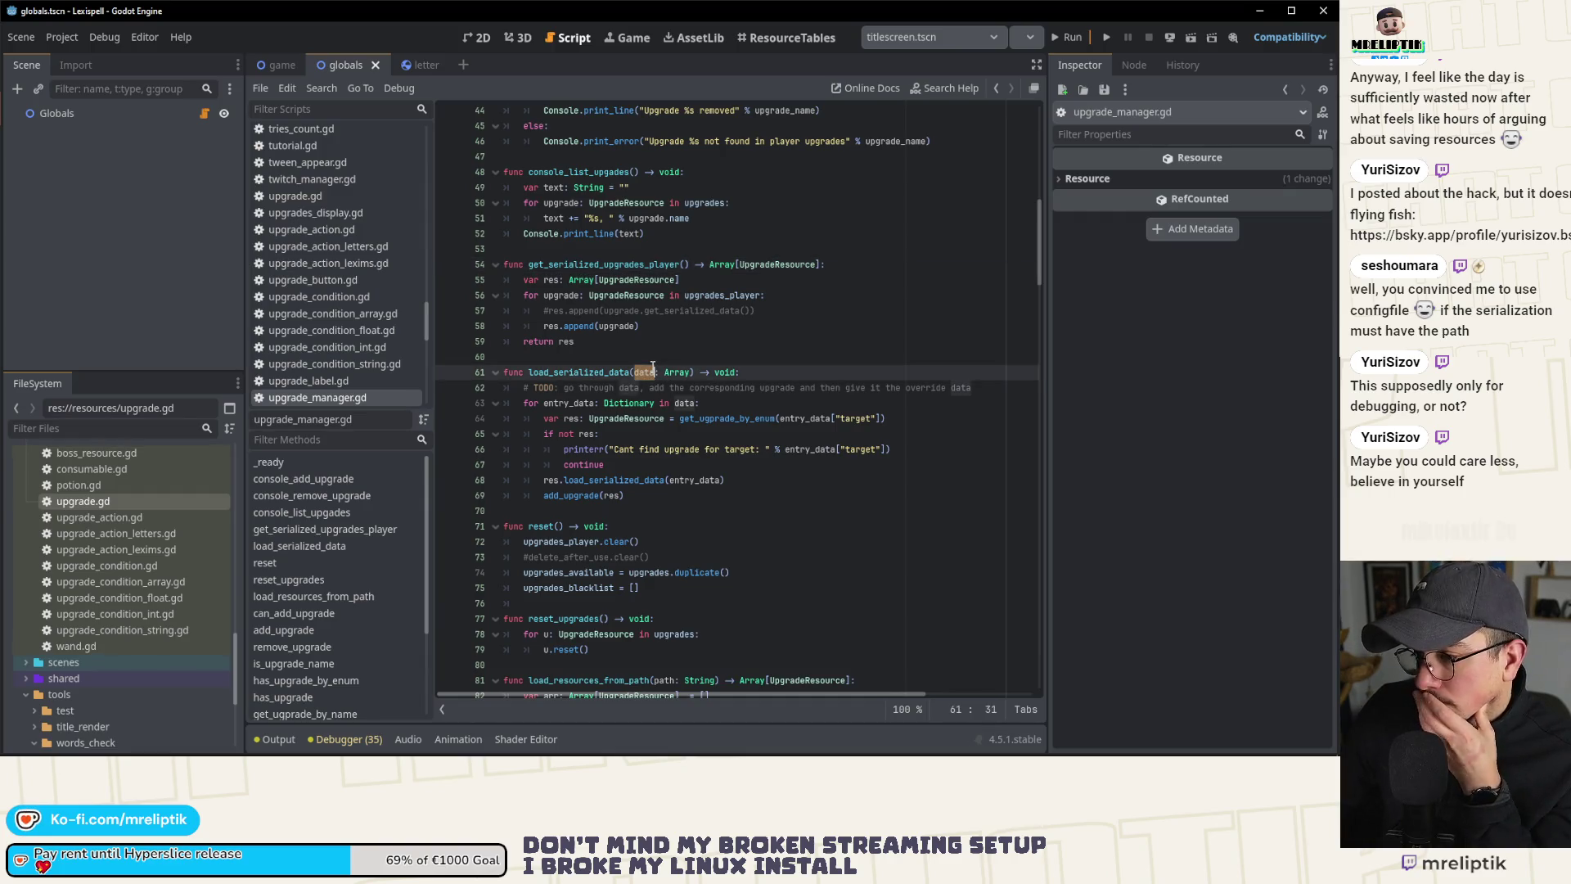
{"action": "mouse_move", "coordinate": [505, 402]}
{"action": "left_mouse_down"}
{"action": "mouse_move", "coordinate": [668, 500]}
{"action": "mouse_move", "coordinate": [511, 411]}
{"action": "left_mouse_up"}
{"action": "key", "text": "ctrl+k"}
{"action": "left_click", "coordinate": [785, 409]}
{"action": "left_click", "coordinate": [995, 389]}
{"action": "key", "text": "Return"}
{"action": "type", "text": "for"}
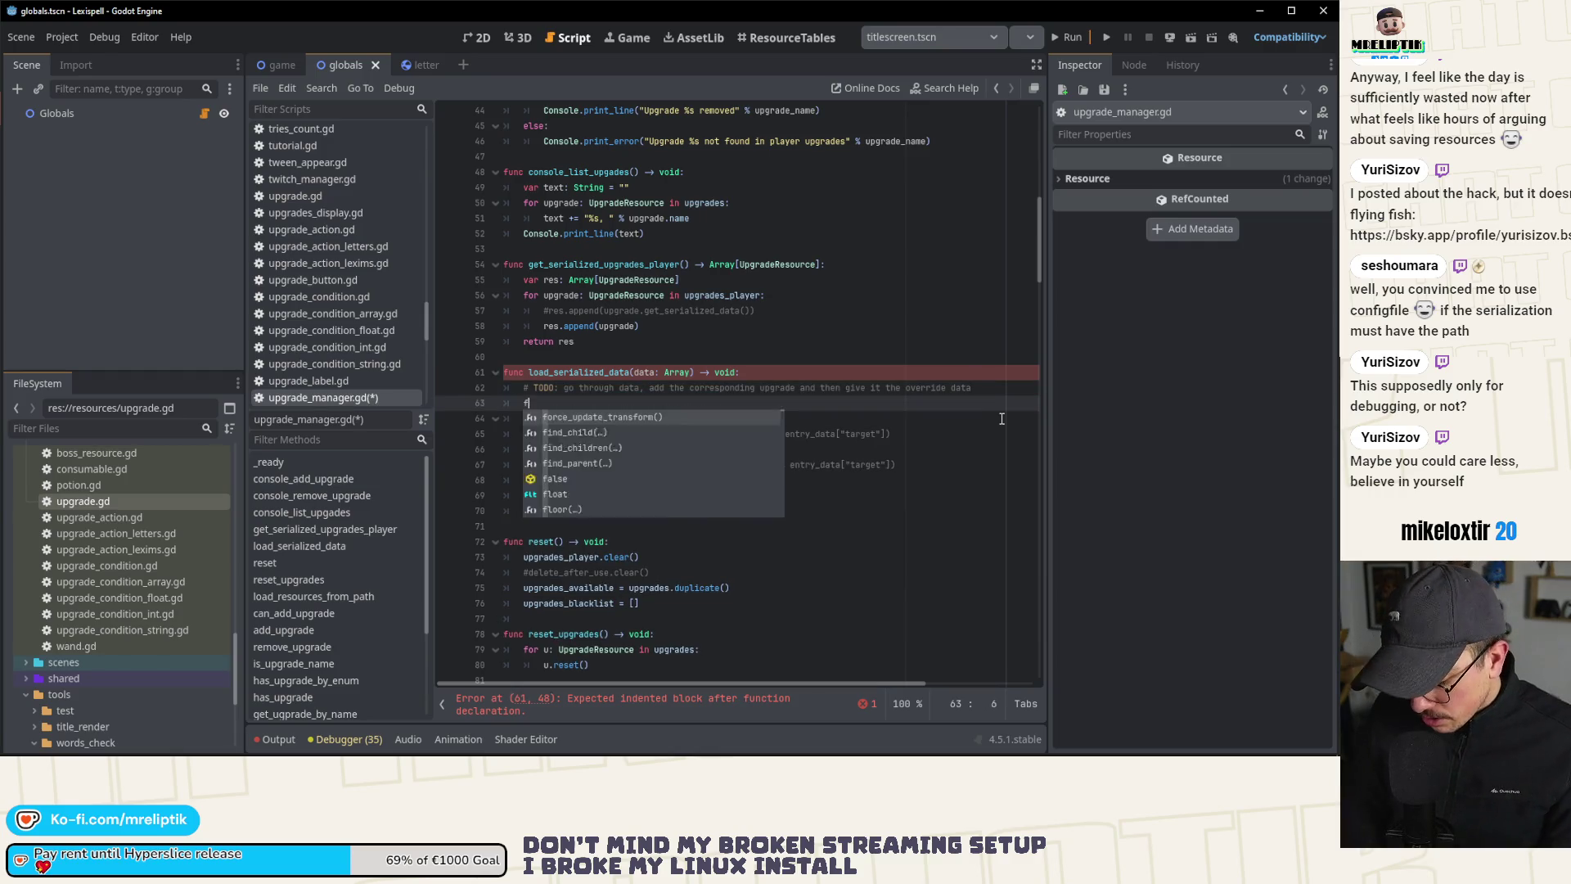
{"action": "key", "text": "Down"}
{"action": "key", "text": "ctrl+shift+d"}
{"action": "key", "text": "Up"}
{"action": "key", "text": "ctrl+k"}
{"action": "key", "text": "Up"}
{"action": "key", "text": "ctrl+shift+k"}
Step: Change the loop variable's type from Dictionary to UpgradeResource, save, and start the loop body
{"action": "key", "text": "ctrl+Right"}
{"action": "key", "text": "ctrl+Right"}
{"action": "key", "text": "ctrl+Right"}
{"action": "key", "text": "ctrl+BackSpace"}
{"action": "type", "text": "Re"}
{"action": "key", "text": "BackSpace"}
{"action": "key", "text": "BackSpace"}
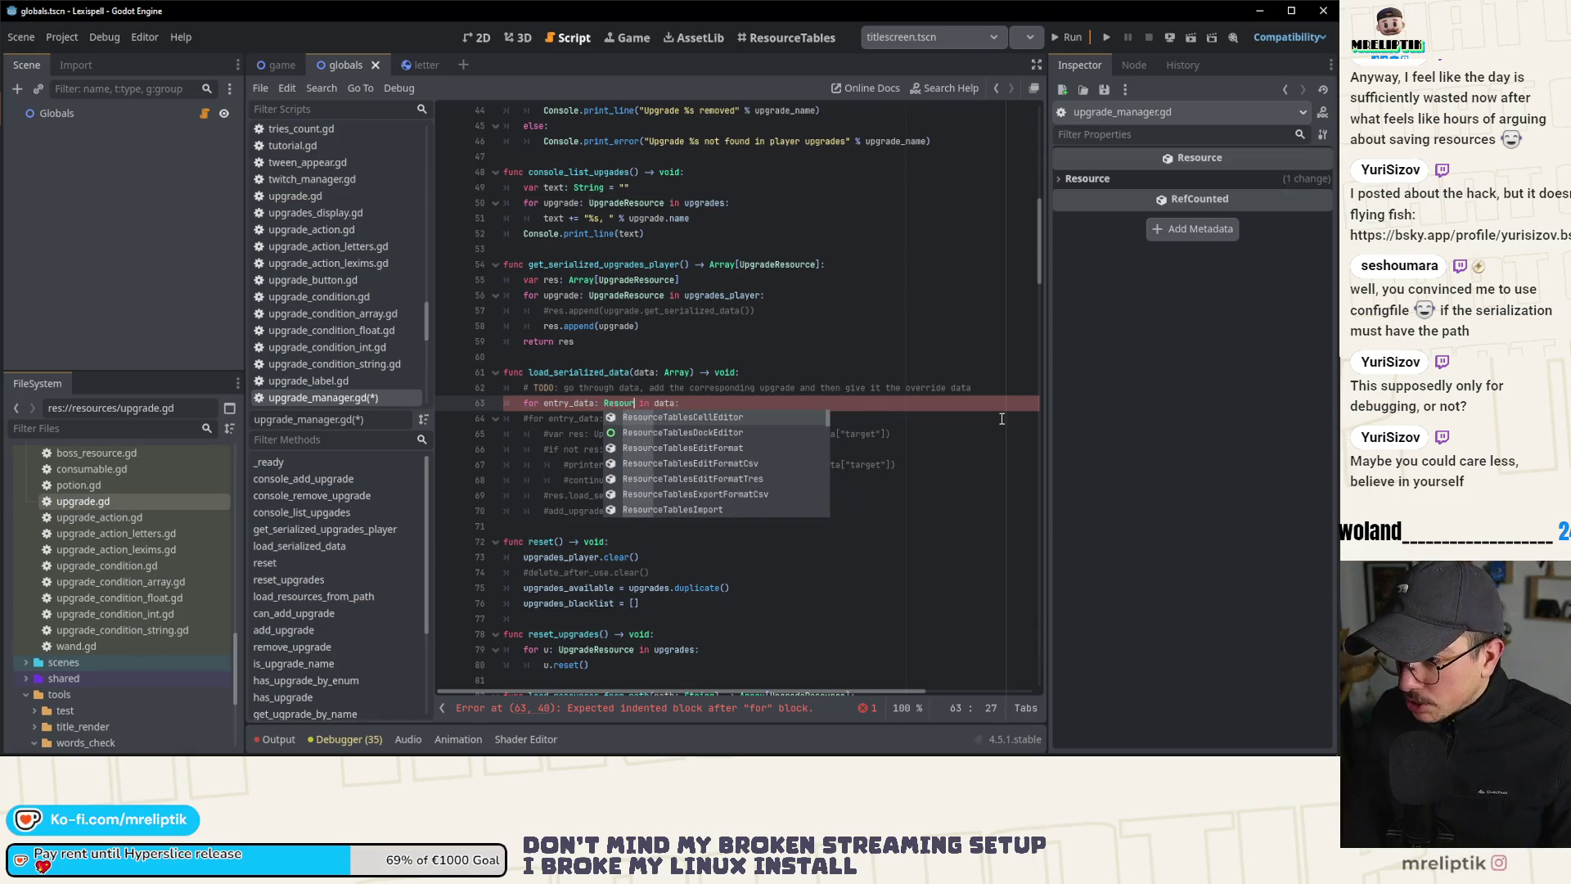
{"action": "type", "text": "Ugprade"}
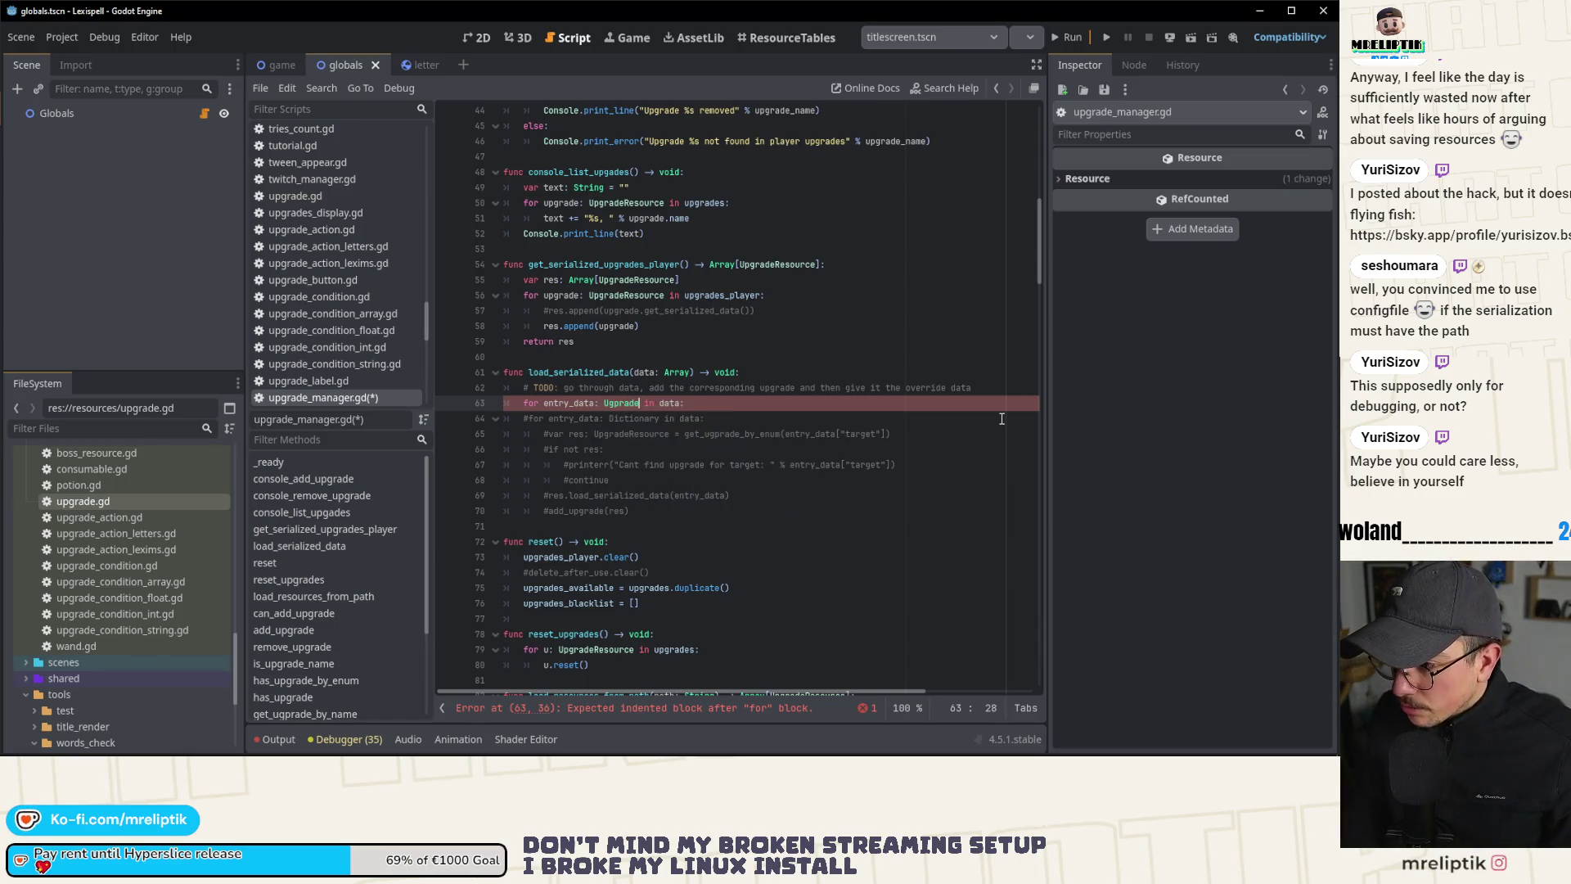
{"action": "type", "text": "p"}
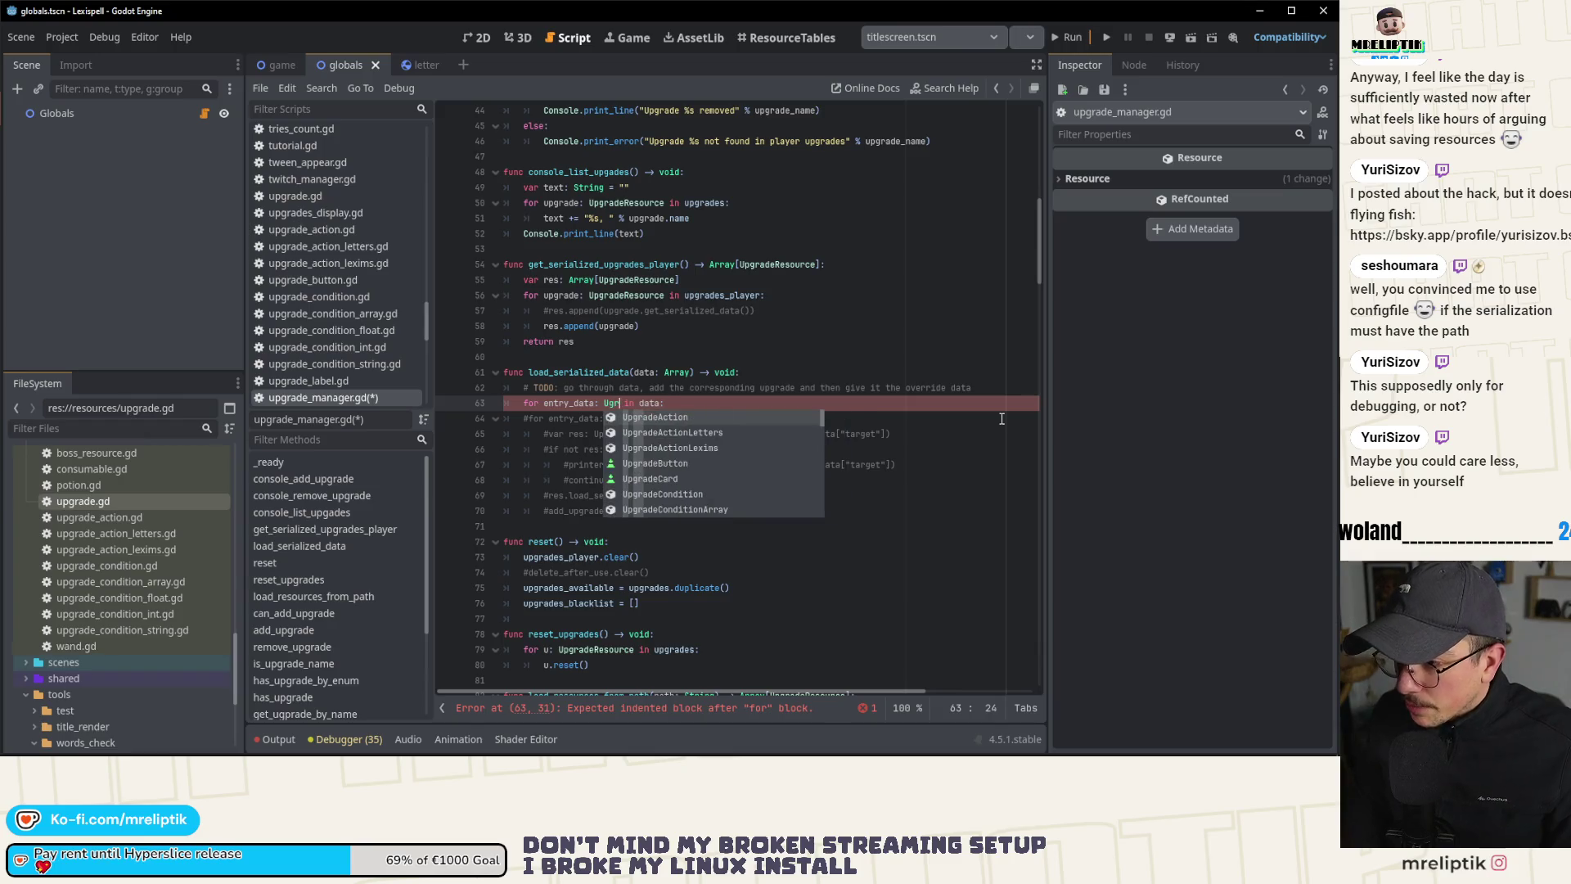
{"action": "type", "text": "grade"}
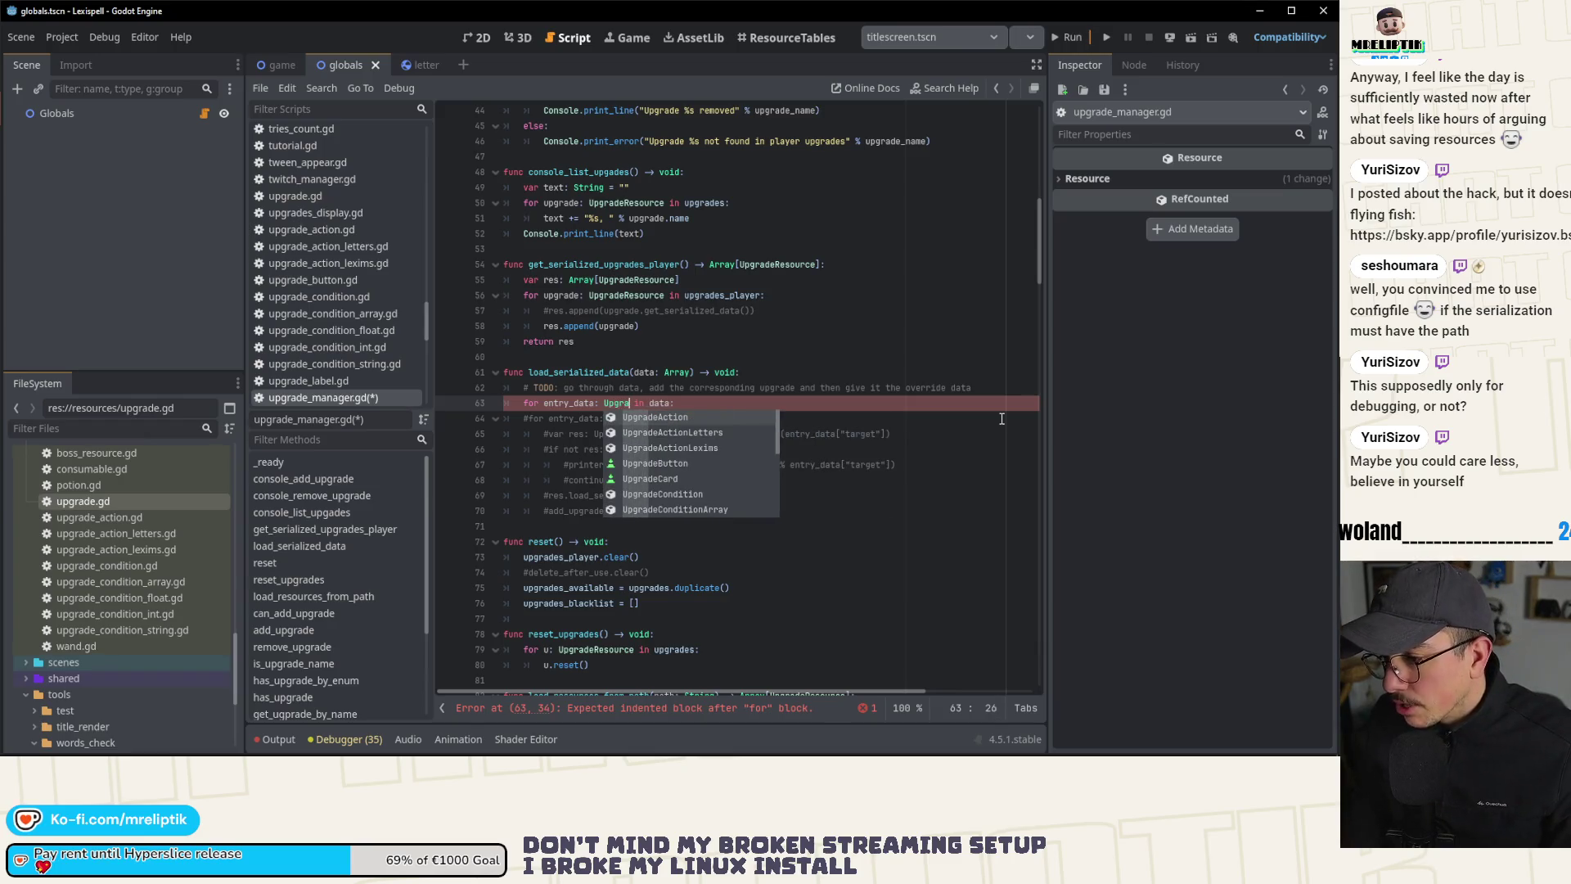
{"action": "type", "text": "A"}
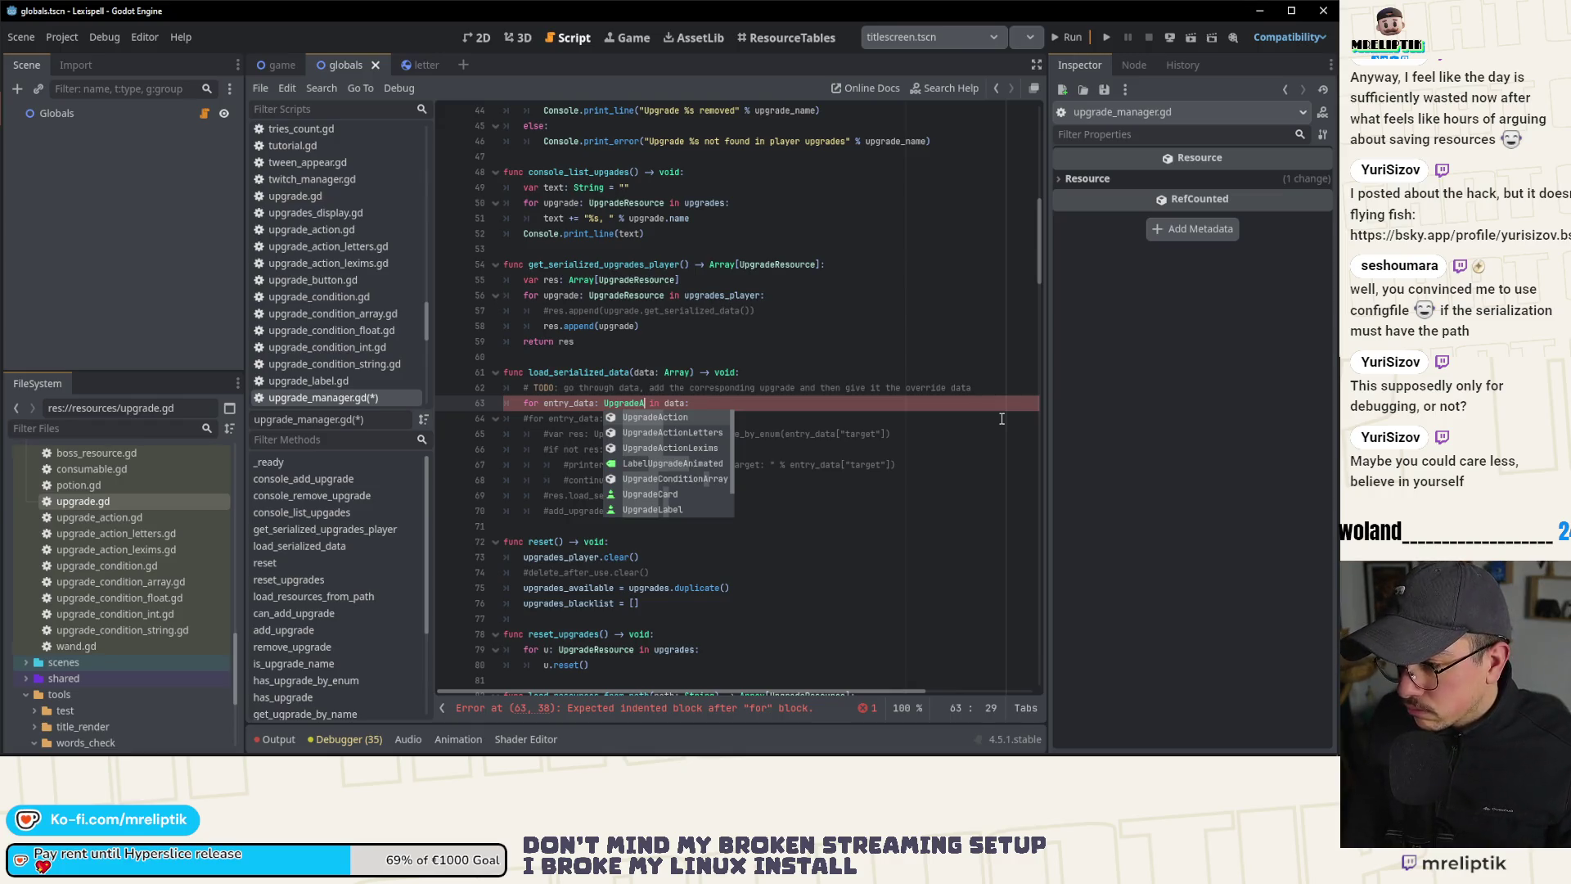
{"action": "key", "text": "BackSpace"}
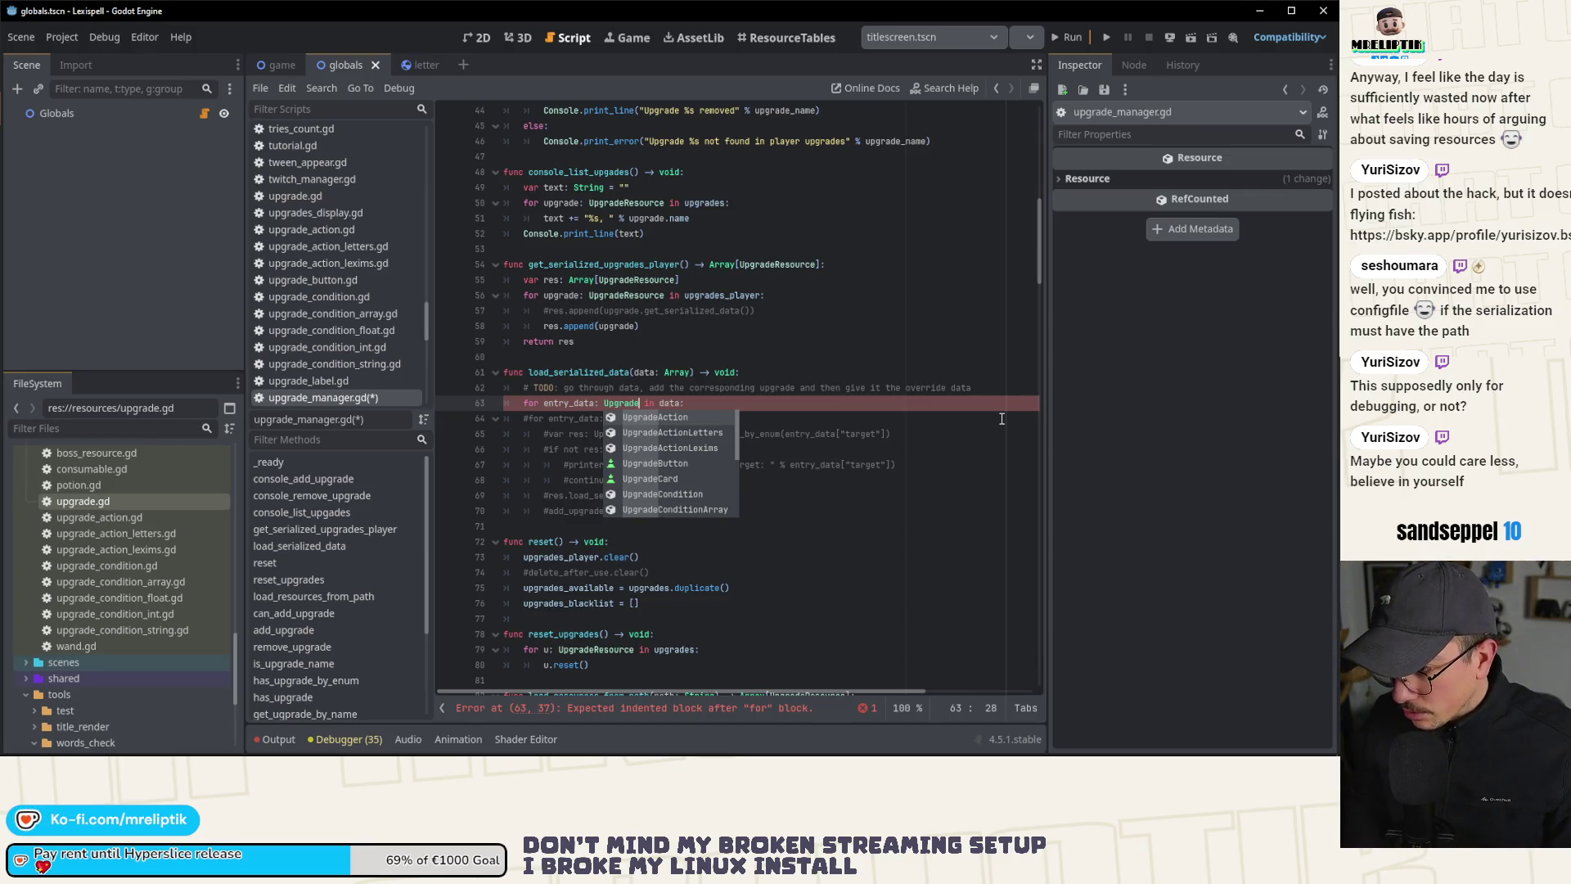
{"action": "type", "text": "Re"}
{"action": "key", "text": "Return"}
{"action": "key", "text": "ctrl+s"}
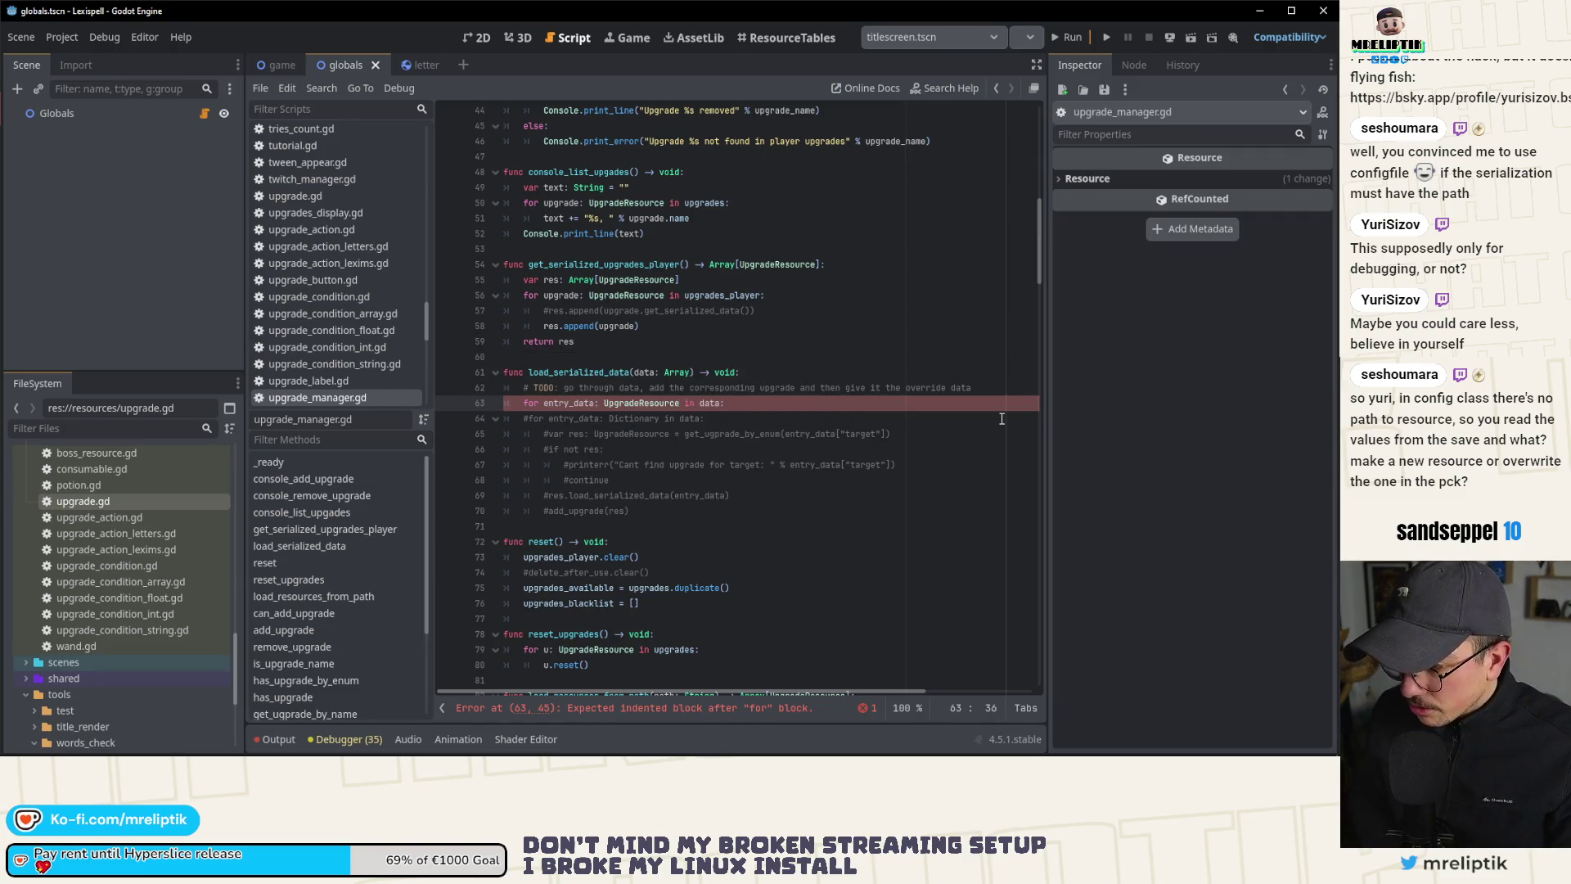
{"action": "key", "text": "End"}
{"action": "key", "text": "Return"}
Step: Type pass as the placeholder body of the UpgradeResource loop
{"action": "type", "text": "pass"}
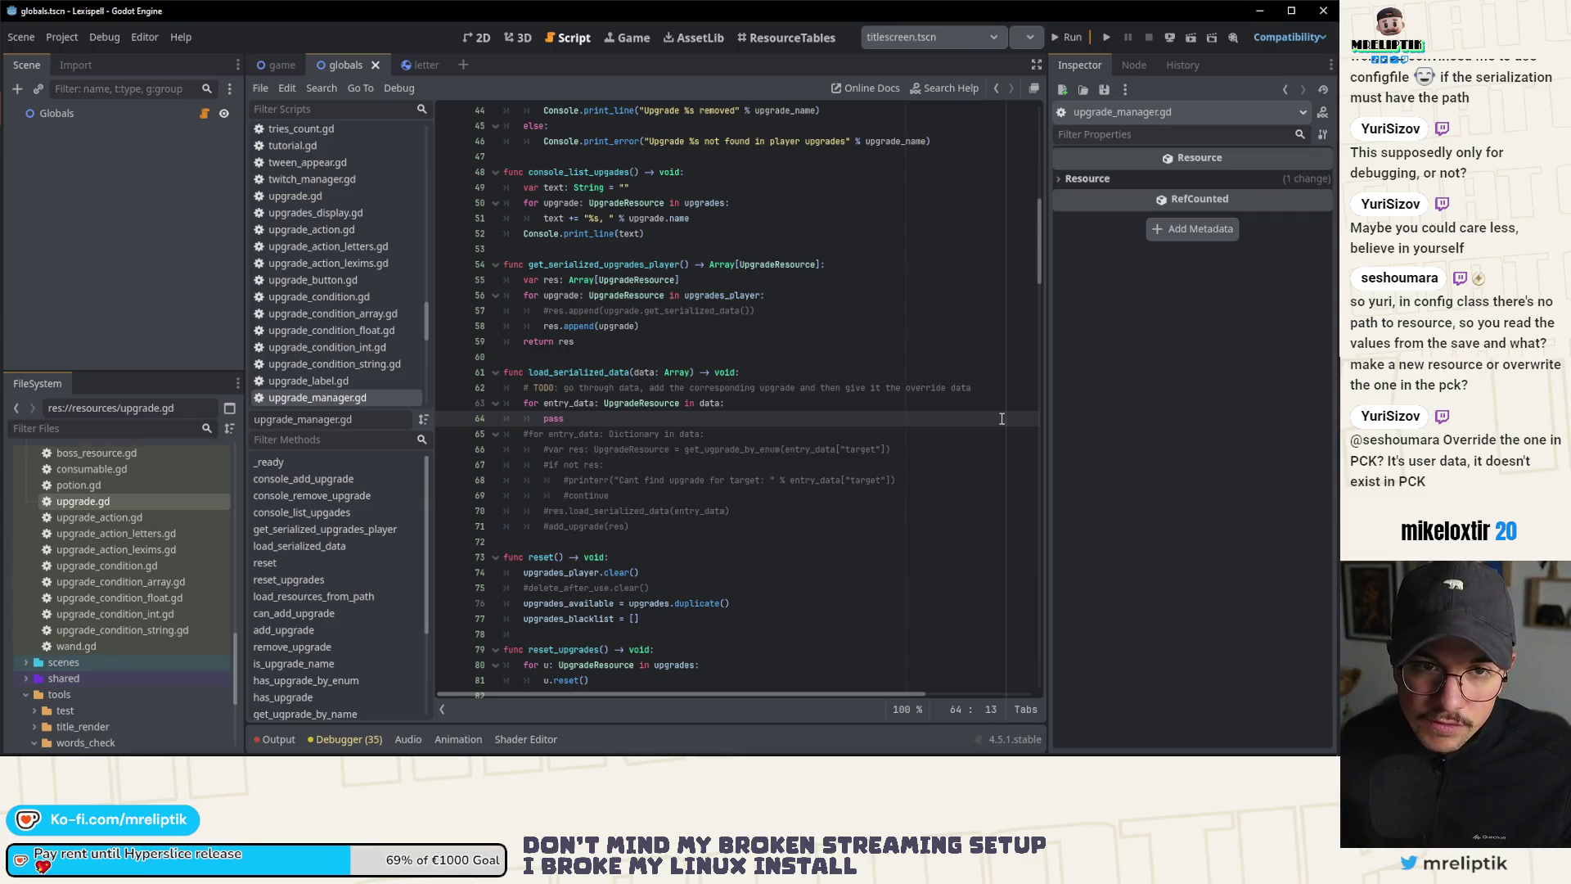
Step: Replace pass with an 'if not res' check and rename the loop variable to res
{"action": "double_click", "coordinate": [594, 418]}
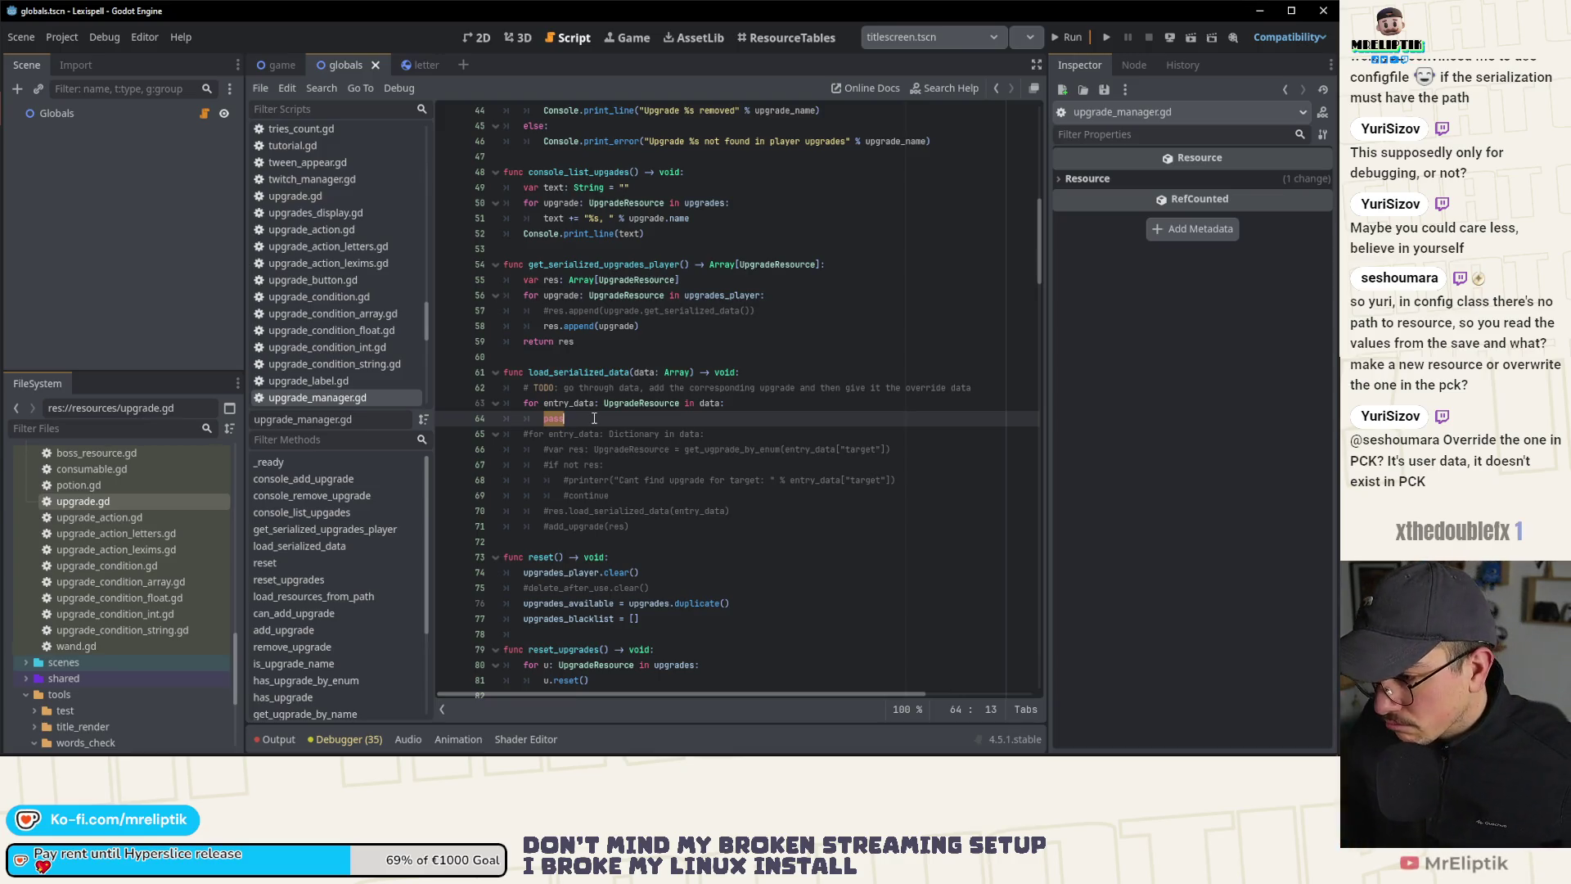
{"action": "key", "text": "BackSpace"}
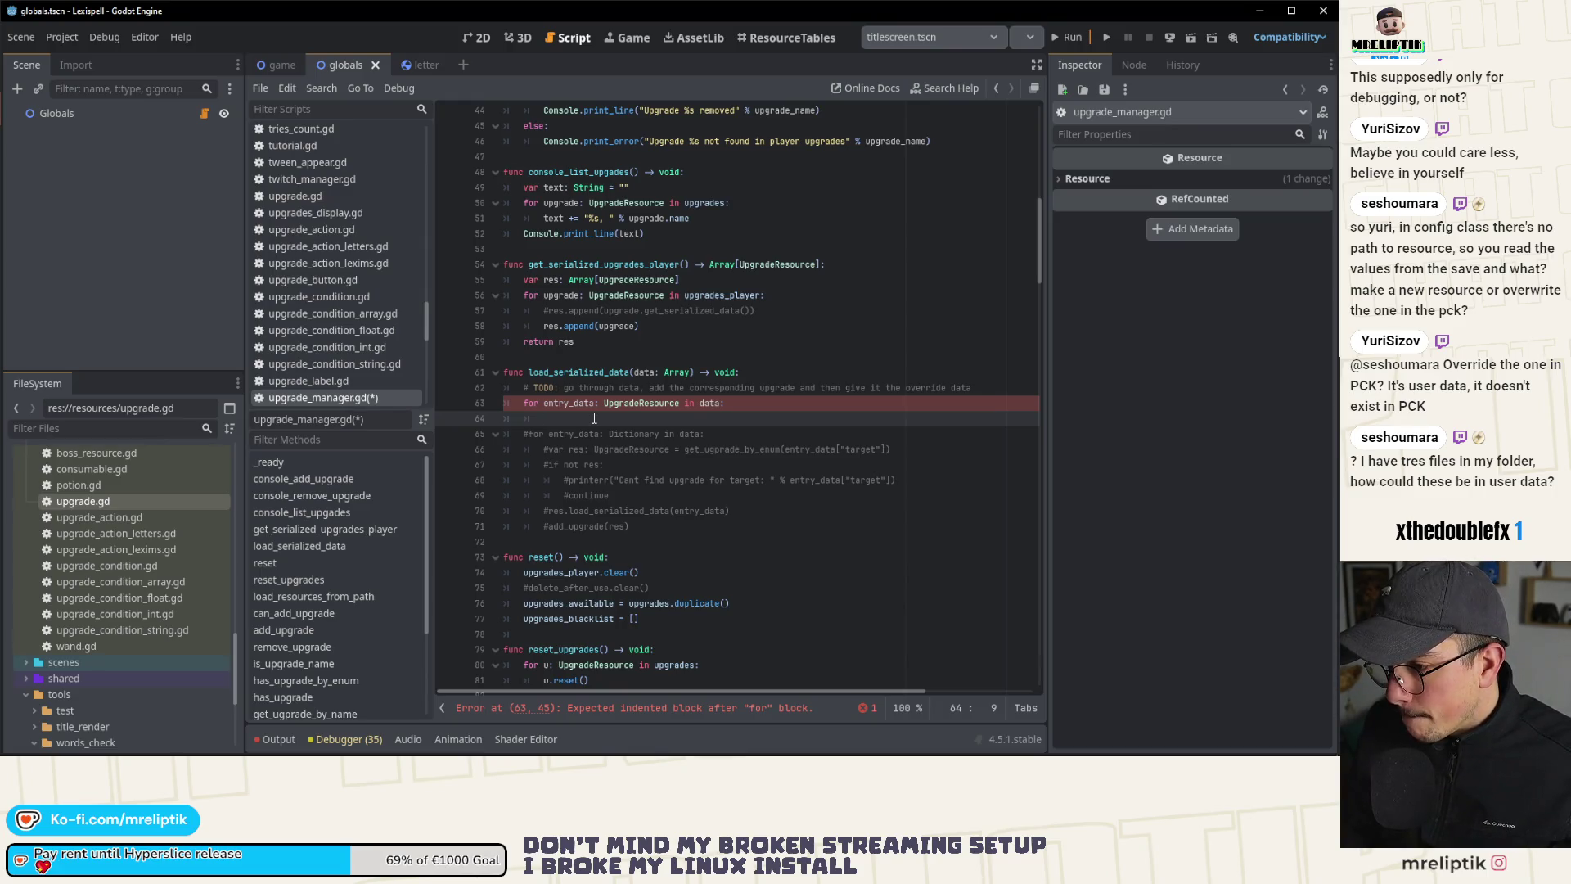
{"action": "type", "text": "if"}
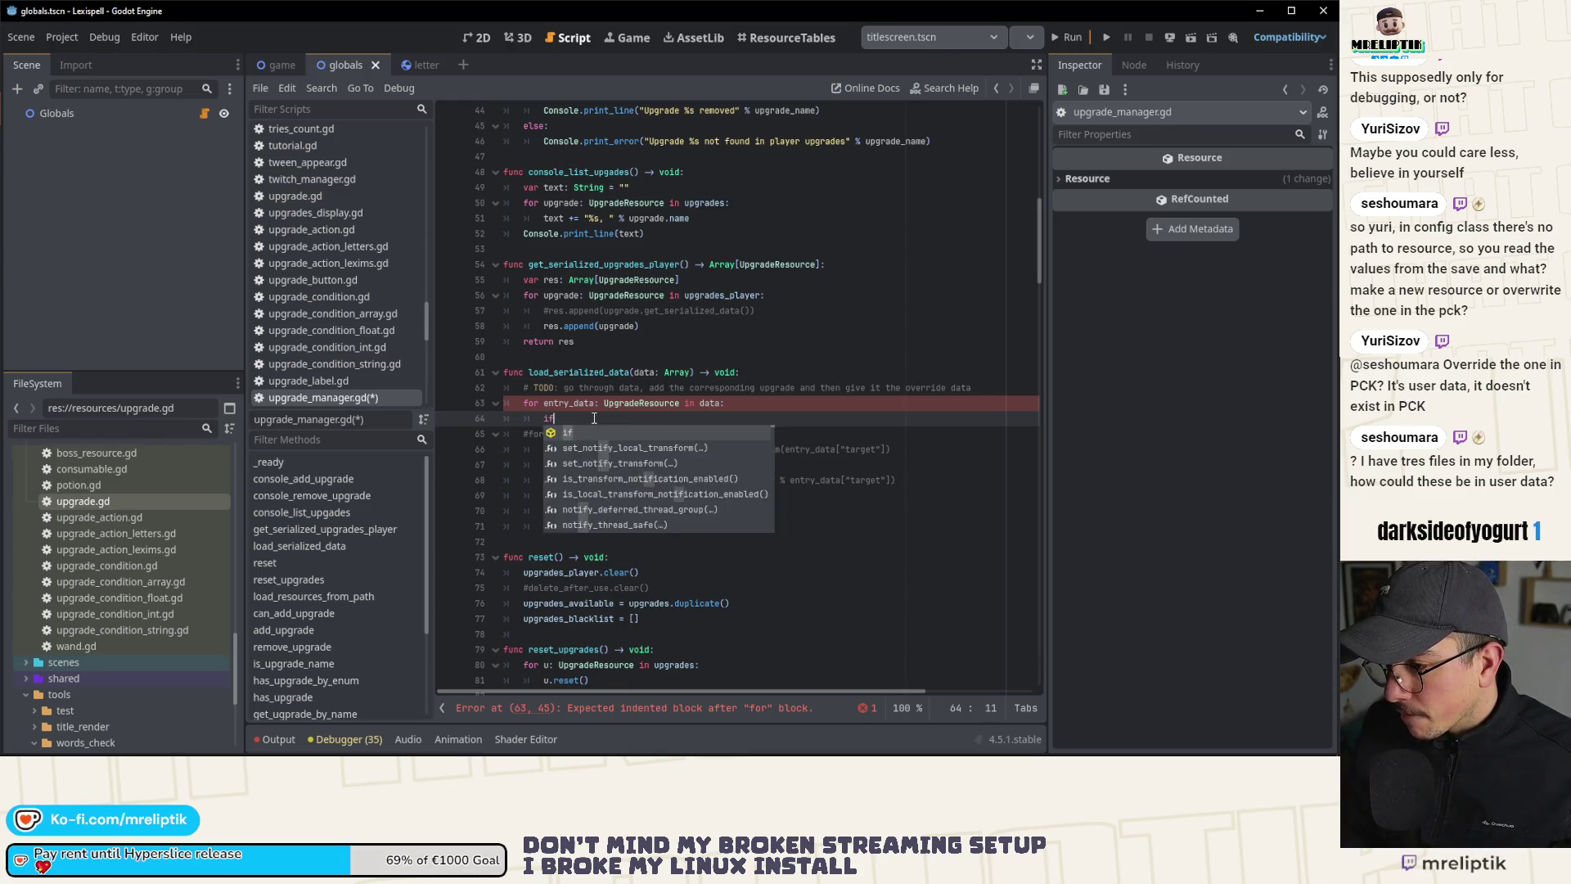
{"action": "key", "text": "Escape"}
{"action": "key", "text": "Up"}
{"action": "key", "text": "ctrl+Left"}
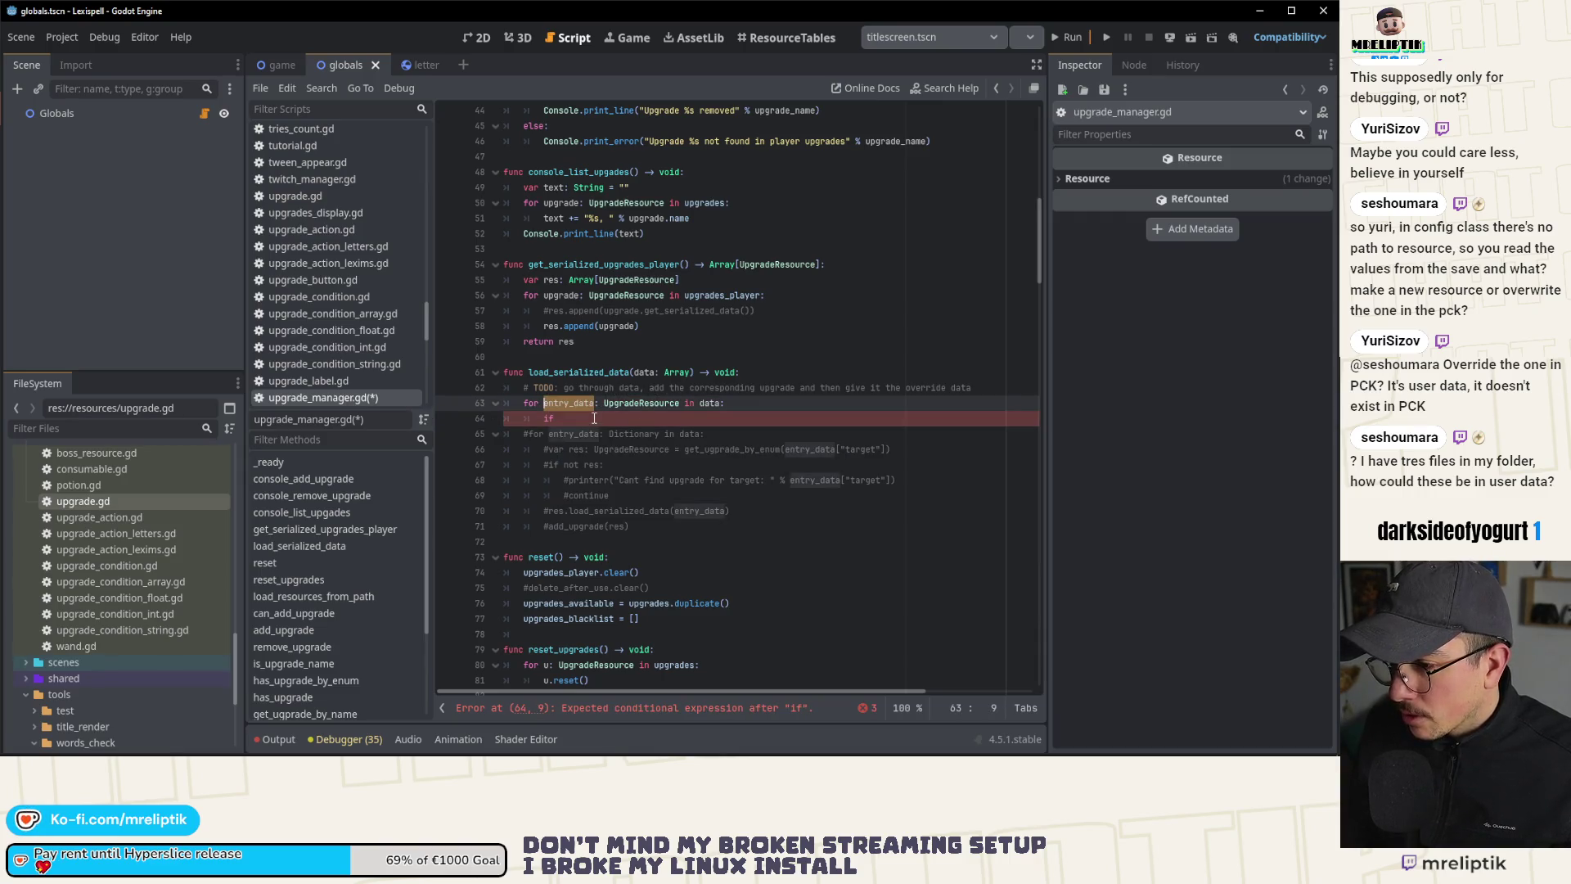
{"action": "type", "text": "res"}
{"action": "key", "text": "Down"}
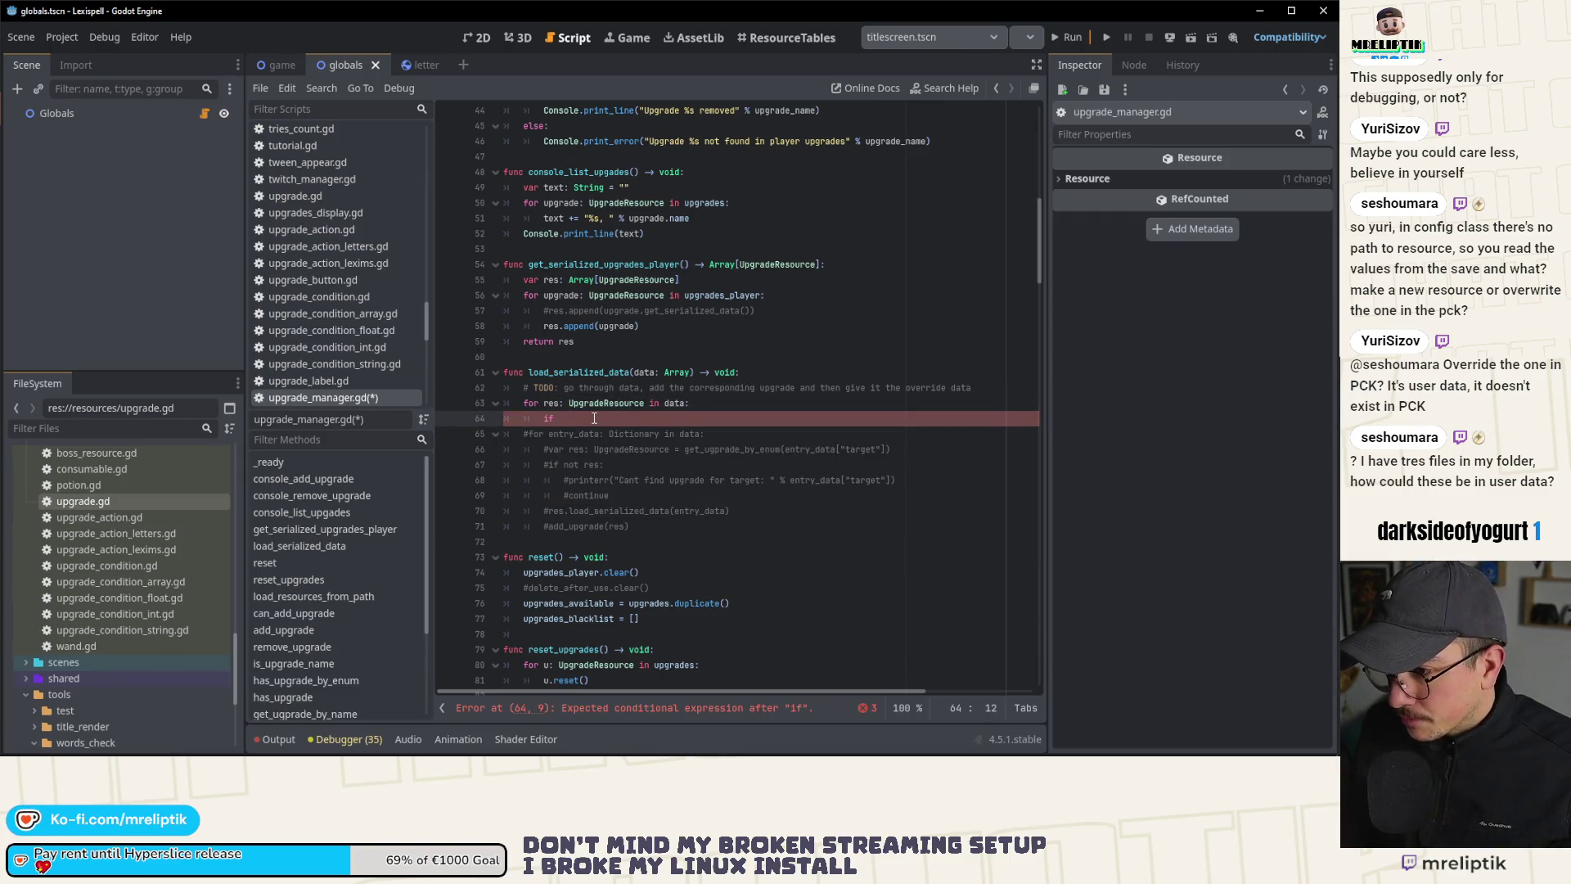
{"action": "type", "text": "not r"}
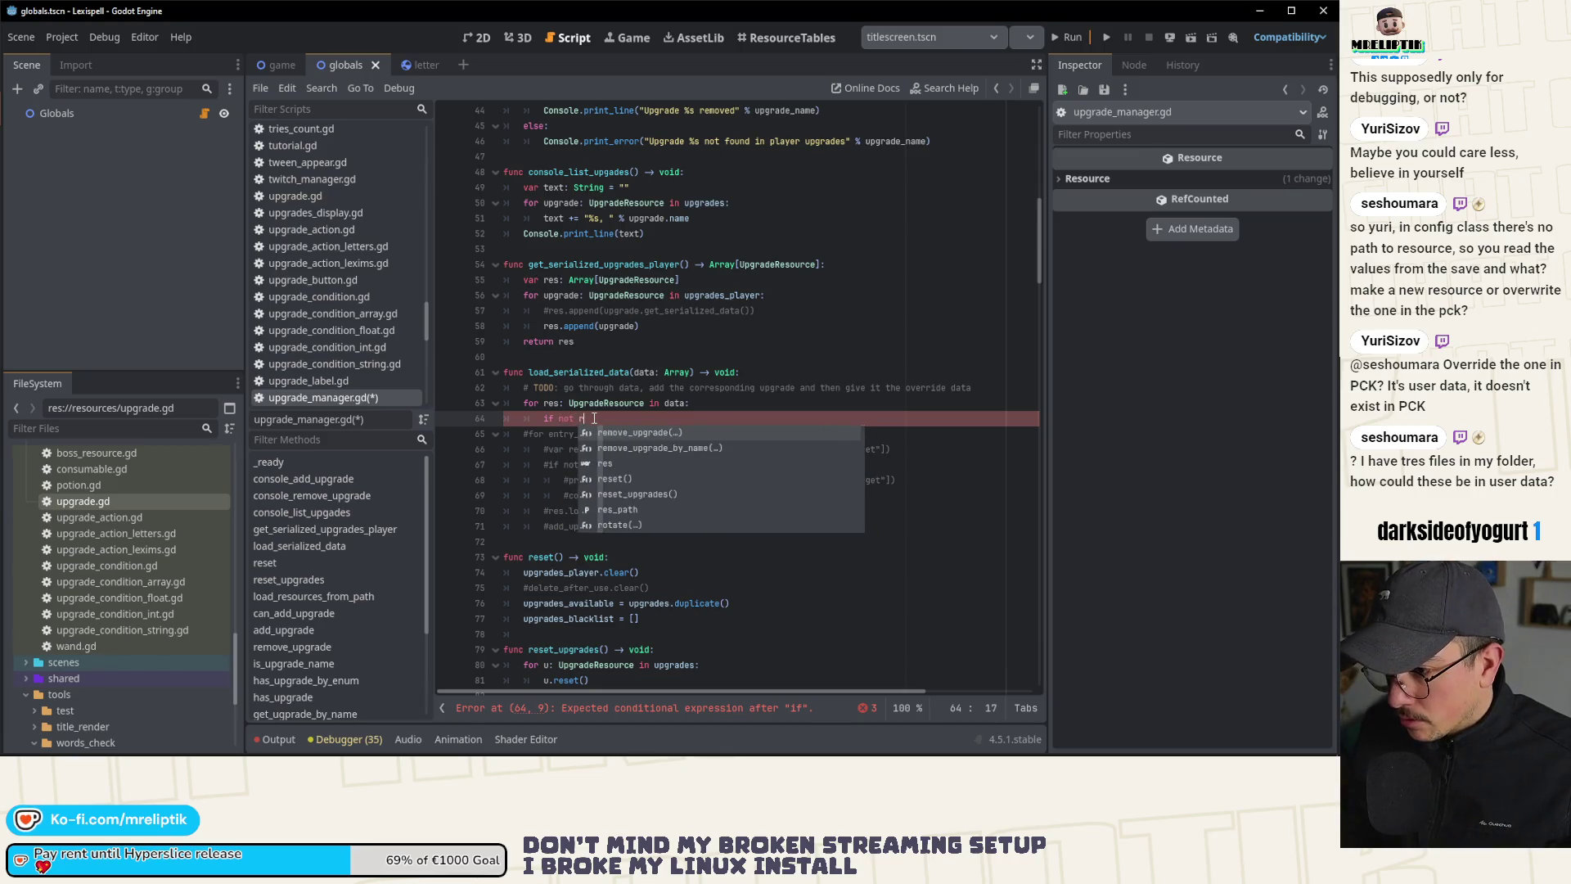
{"action": "type", "text": "es;"}
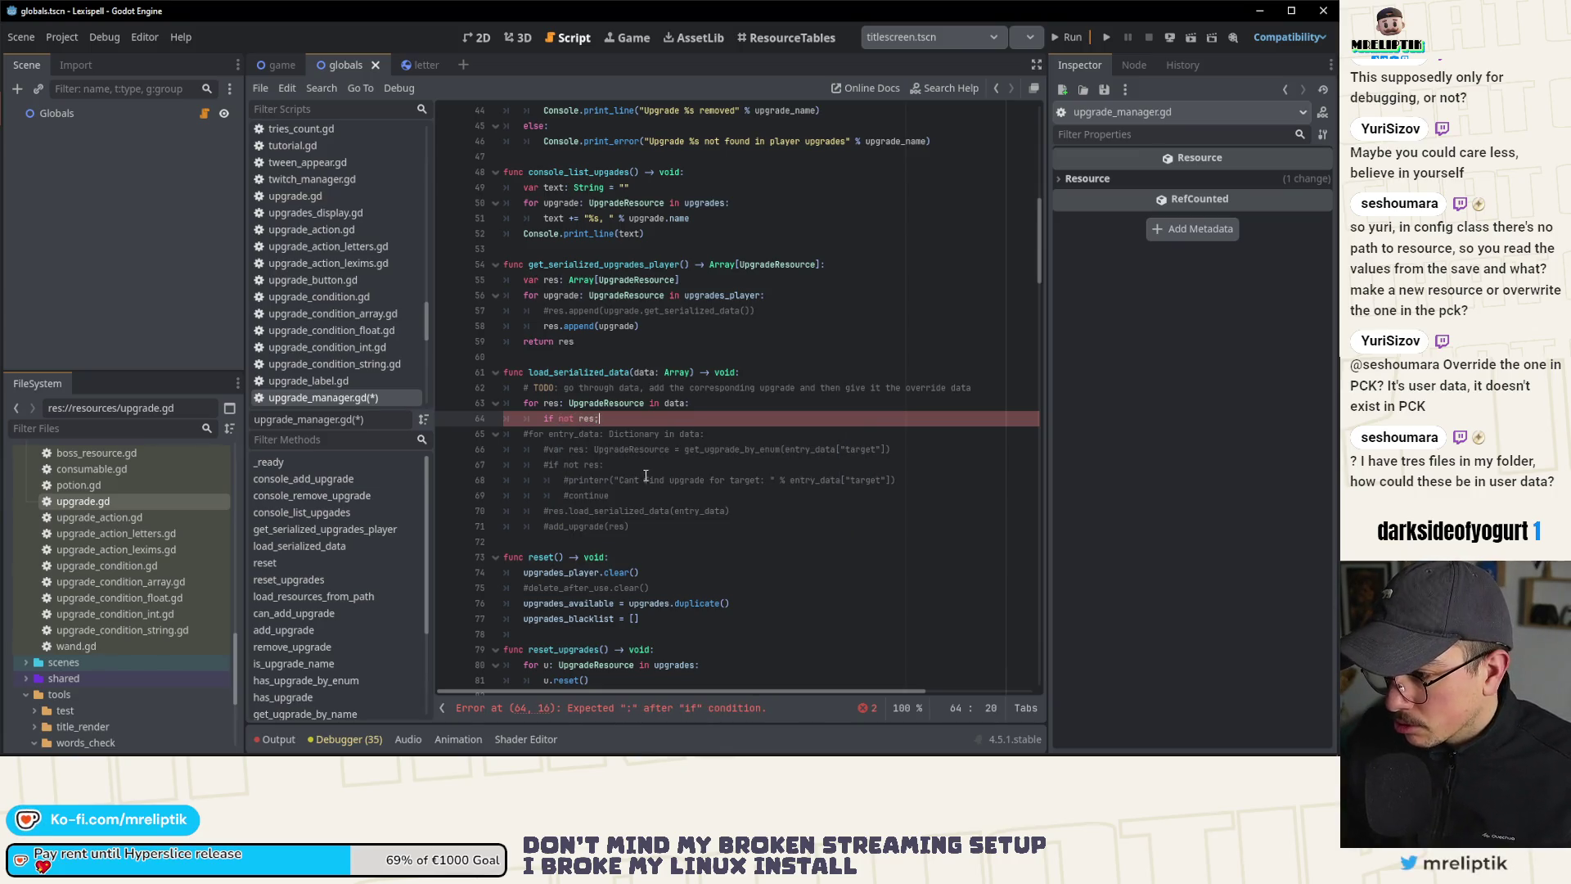
Step: Under the if, add an uncommented copy of the error print line followed by continue
{"action": "left_click", "coordinate": [641, 480]}
{"action": "key", "text": "ctrl+shift+d"}
{"action": "key", "text": "alt+Up"}
{"action": "key", "text": "alt+Up"}
{"action": "key", "text": "alt+Up"}
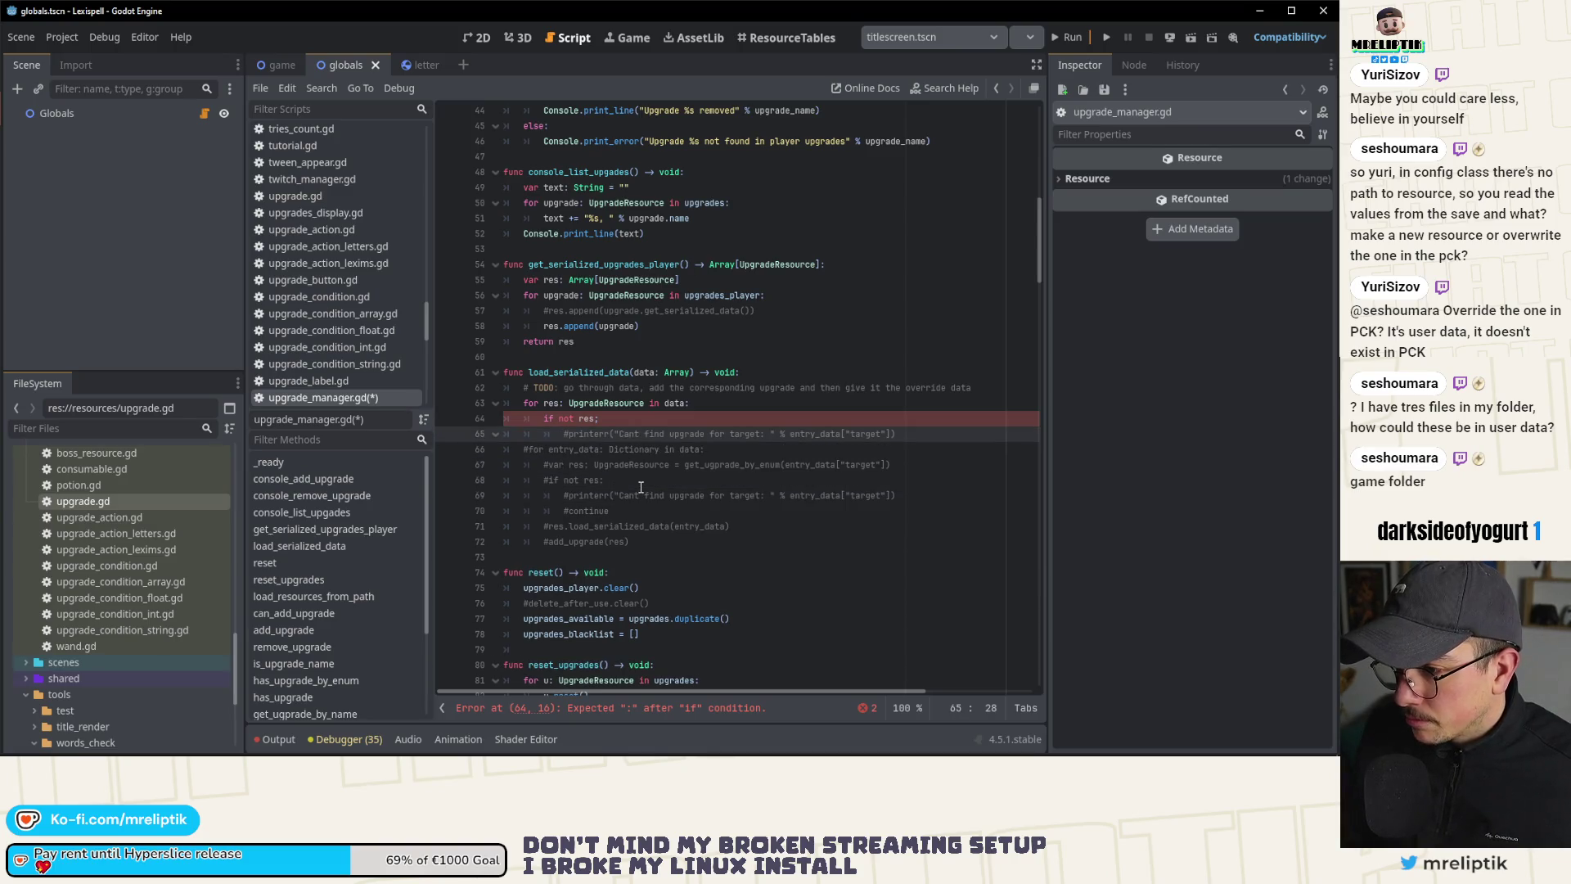
{"action": "key", "text": "Up"}
{"action": "key", "text": "Down"}
{"action": "key", "text": "Home"}
{"action": "key", "text": "ctrl+k"}
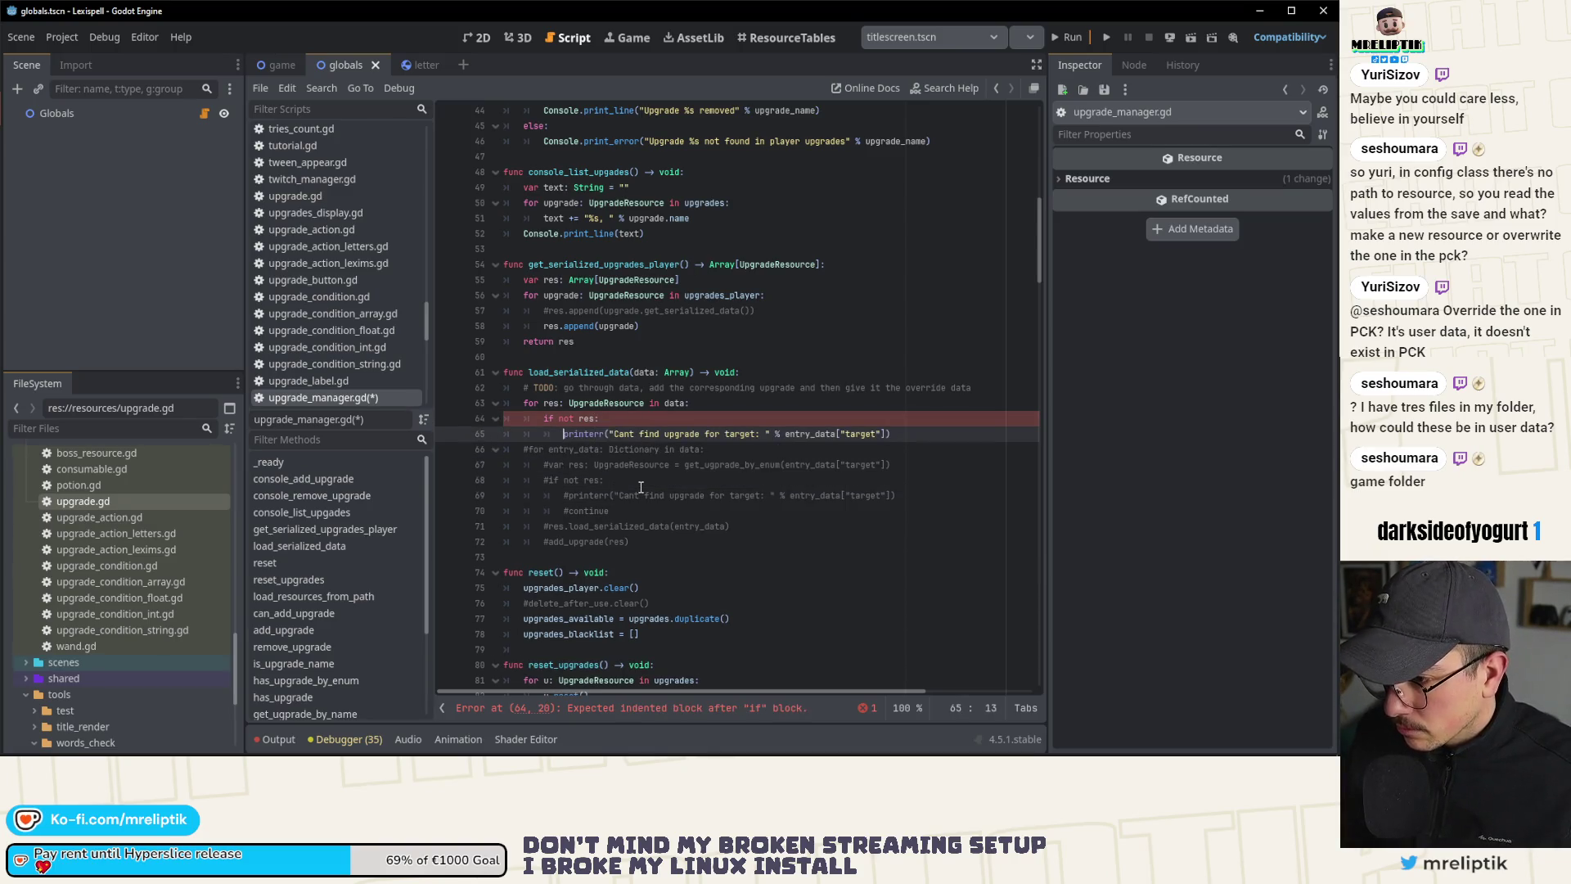
{"action": "key", "text": "ctrl+Right"}
{"action": "key", "text": "ctrl+Right"}
{"action": "key", "text": "ctrl+Right"}
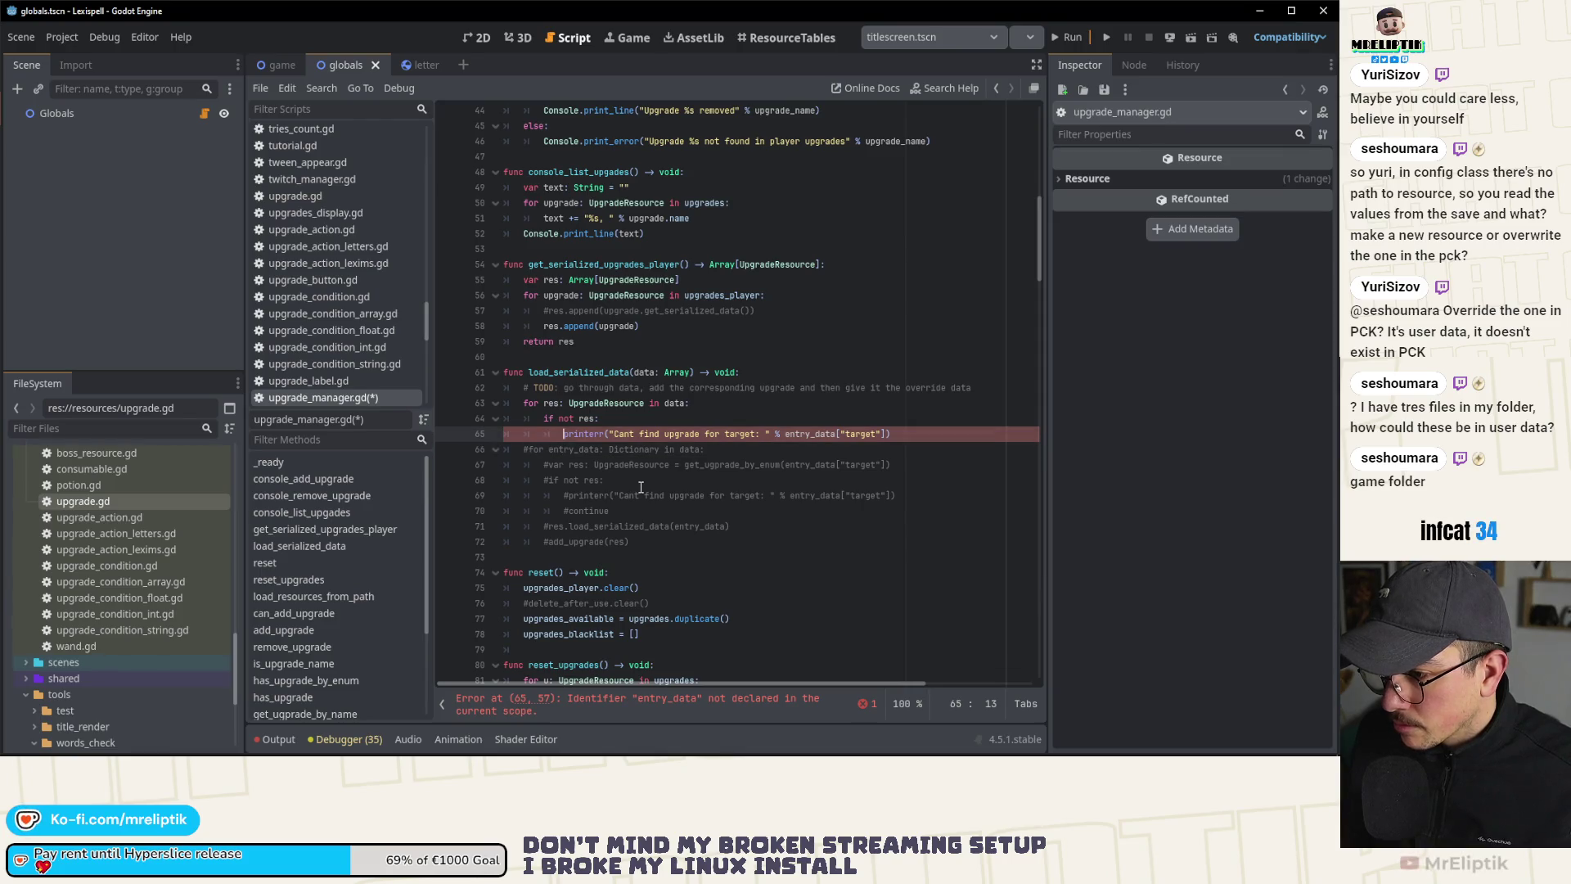
{"action": "key", "text": "Return"}
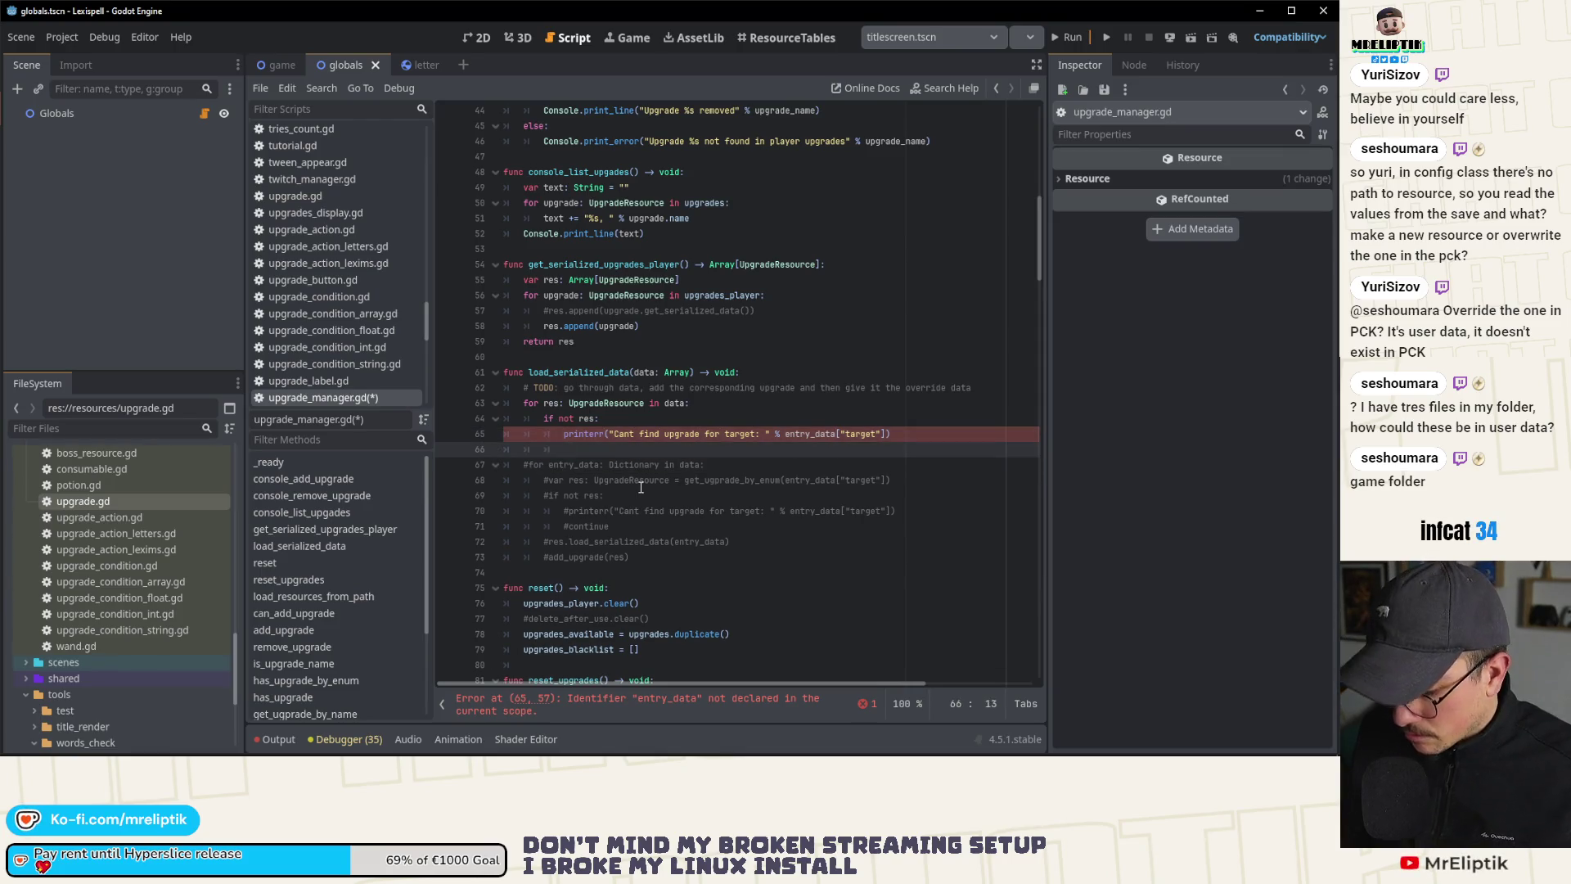
{"action": "type", "text": "cot"}
{"action": "key", "text": "Down"}
{"action": "key", "text": "Down"}
{"action": "key", "text": "Down"}
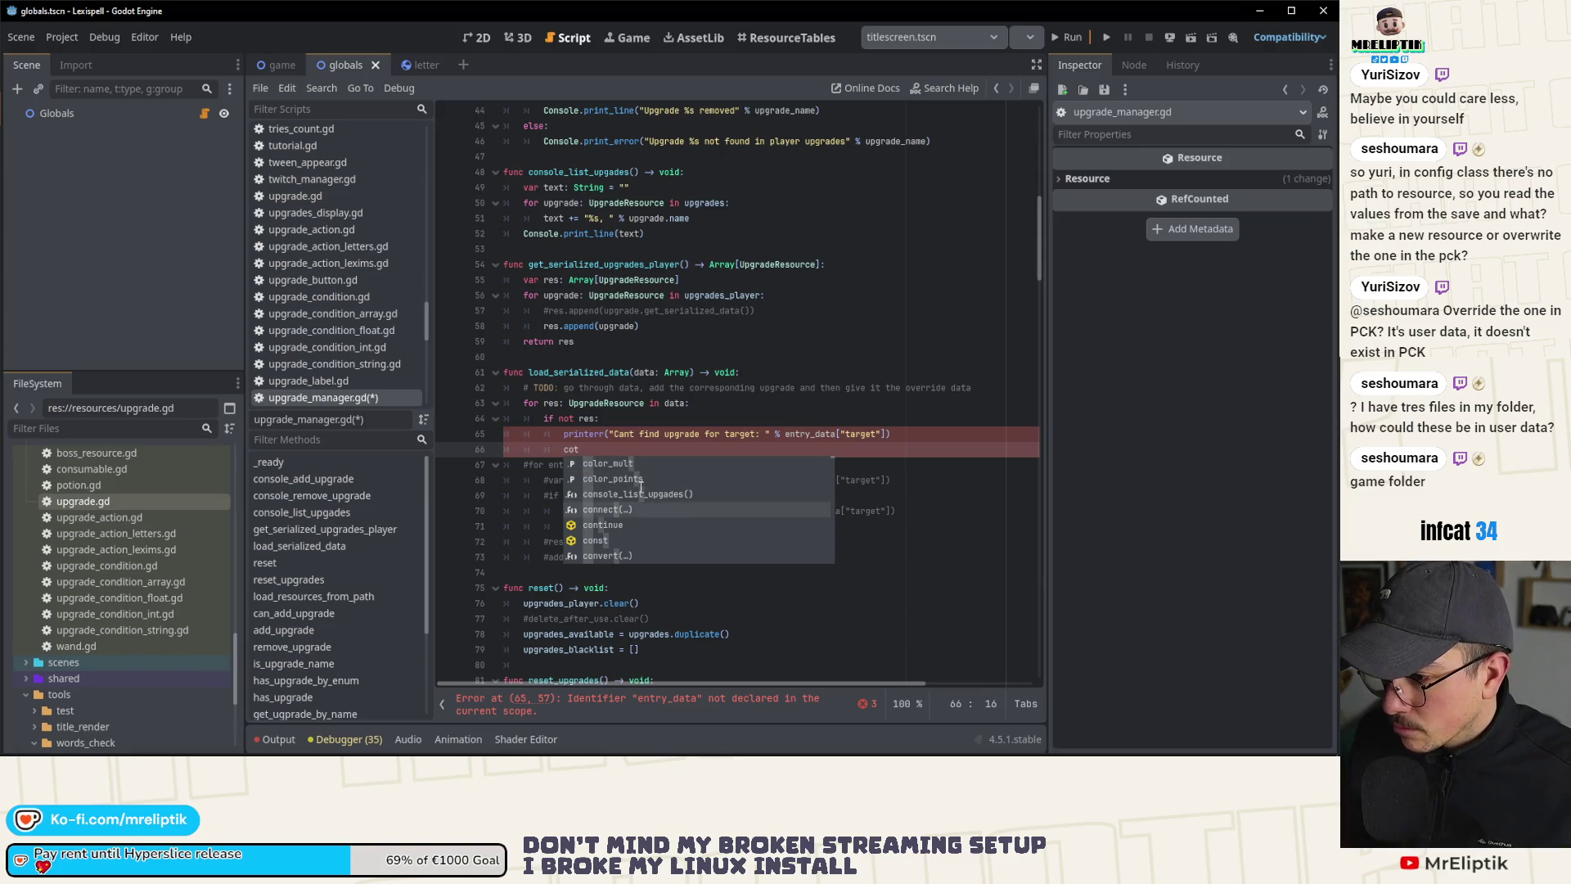
{"action": "key", "text": "Return"}
Step: Change the printerr message to "Resource not valid"
{"action": "key", "text": "Up"}
{"action": "key", "text": "Up"}
{"action": "key", "text": "Down"}
{"action": "key", "text": "ctrl+shift+Right"}
{"action": "key", "text": "ctrl+shift+Right"}
{"action": "key", "text": "ctrl+shift+Right"}
{"action": "key", "text": "ctrl+shift+Right"}
{"action": "key", "text": "ctrl+shift+Right"}
{"action": "type", "text": "Resource not valid"}
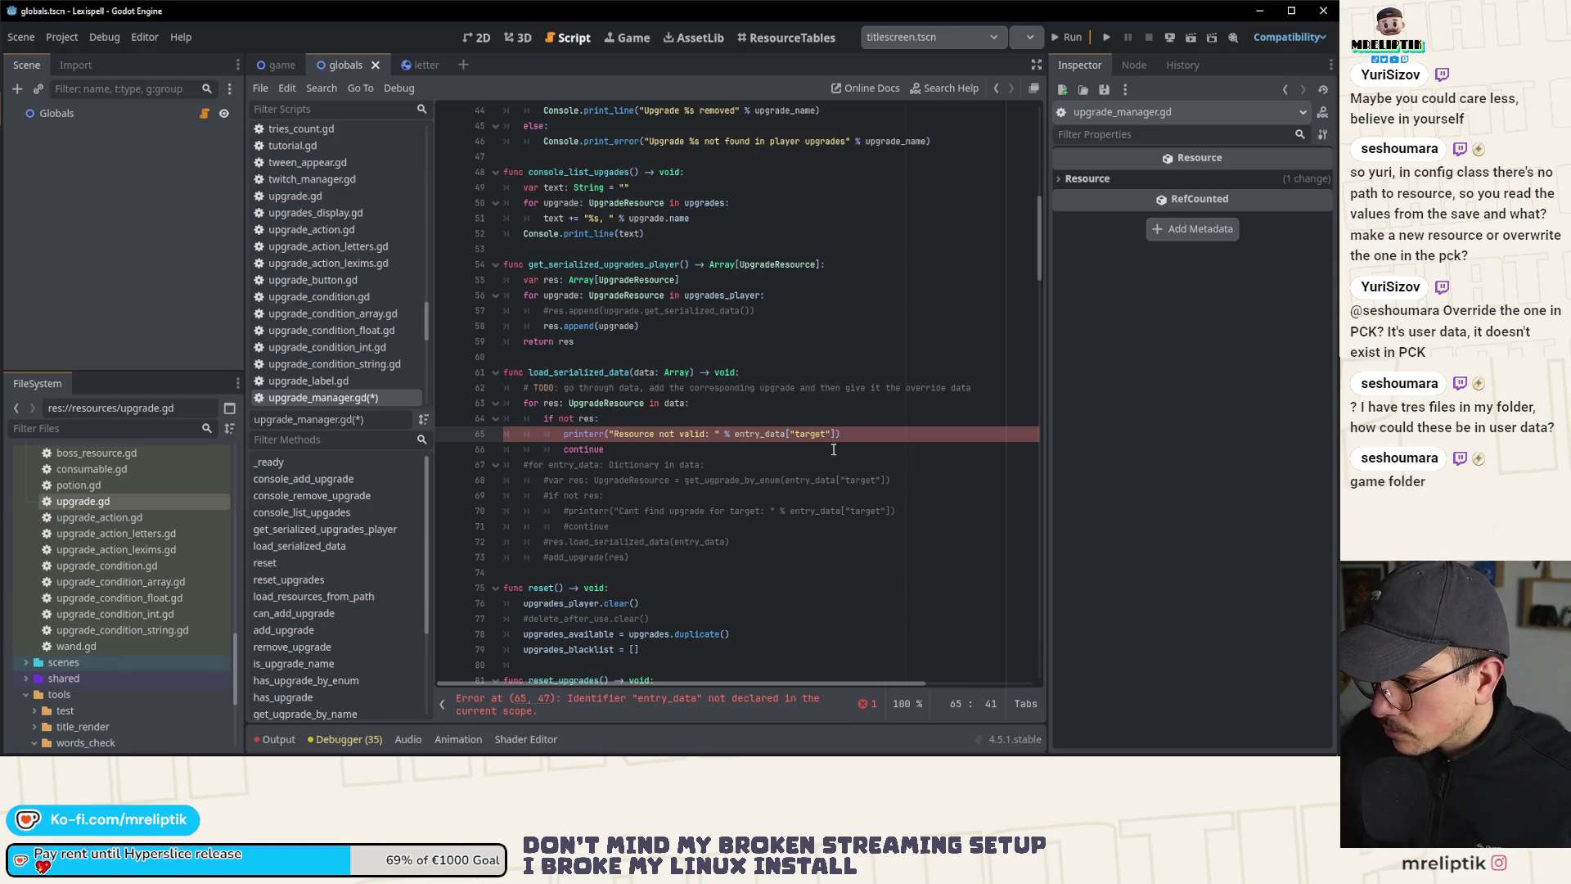
{"action": "left_click_drag", "start_coordinate": [836, 437], "coordinate": [726, 437]}
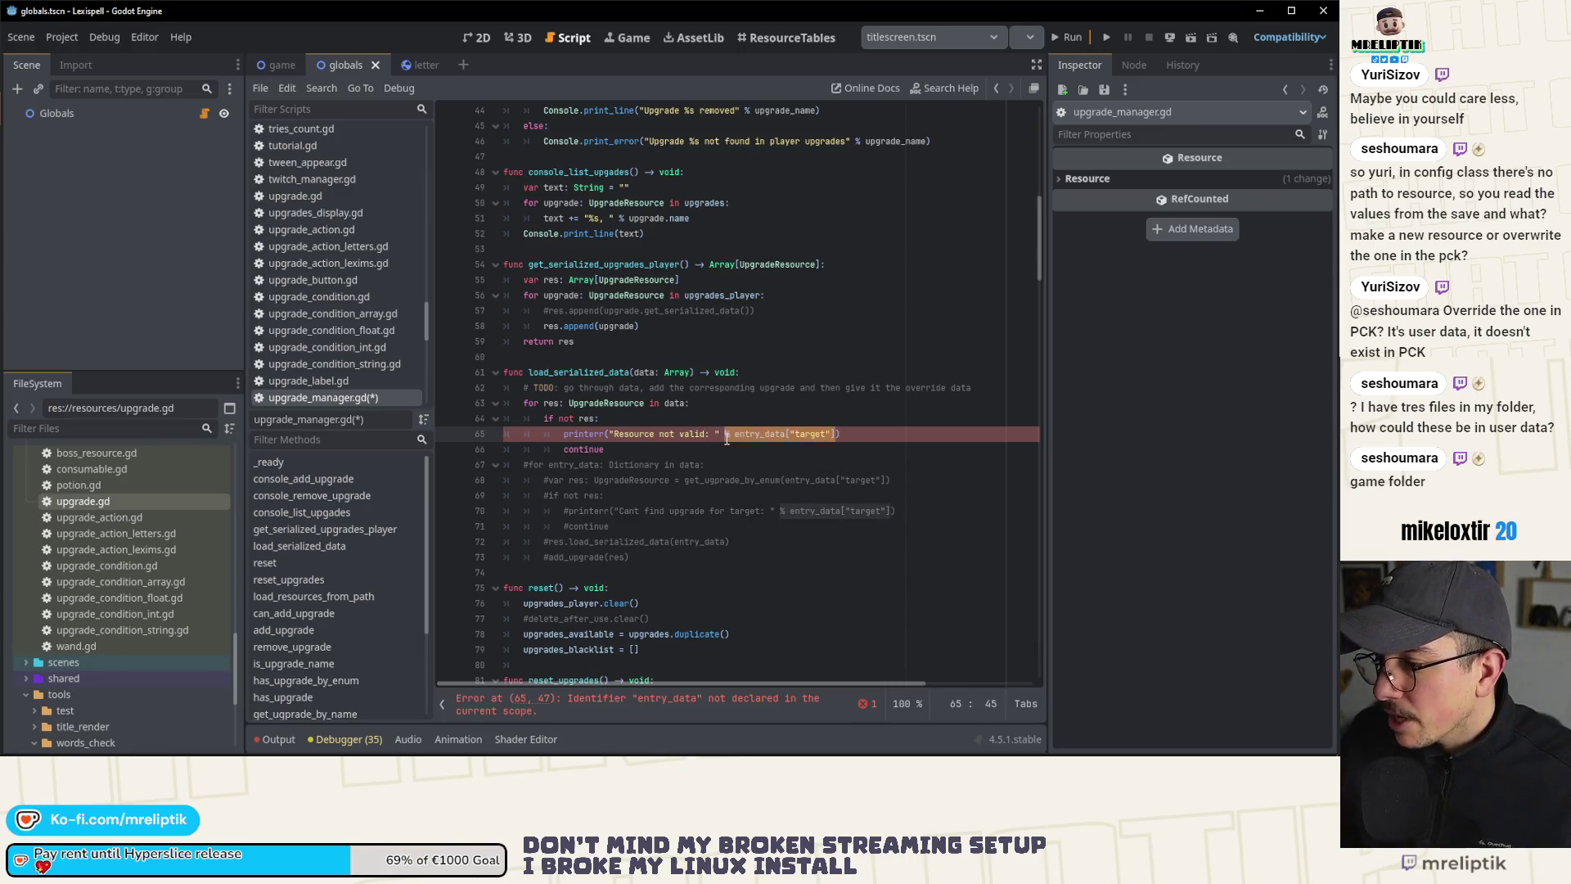
{"action": "key", "text": "BackSpace"}
{"action": "key", "text": "BackSpace"}
{"action": "key", "text": "BackSpace"}
{"action": "type", "text": ":\""}
{"action": "key", "text": "Left"}
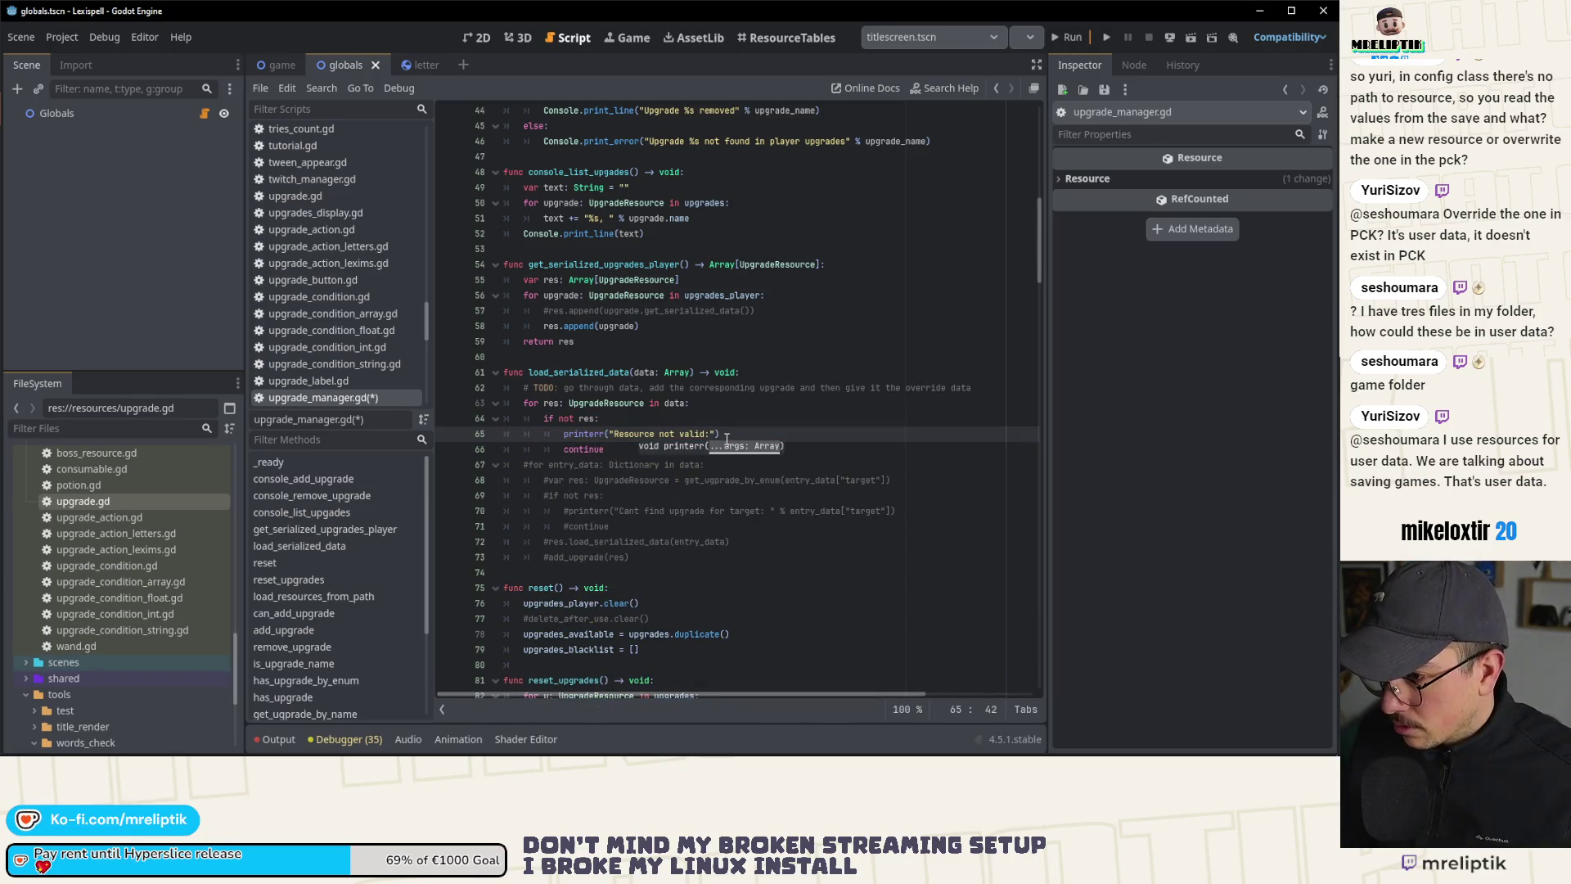
{"action": "left_click", "coordinate": [762, 436]}
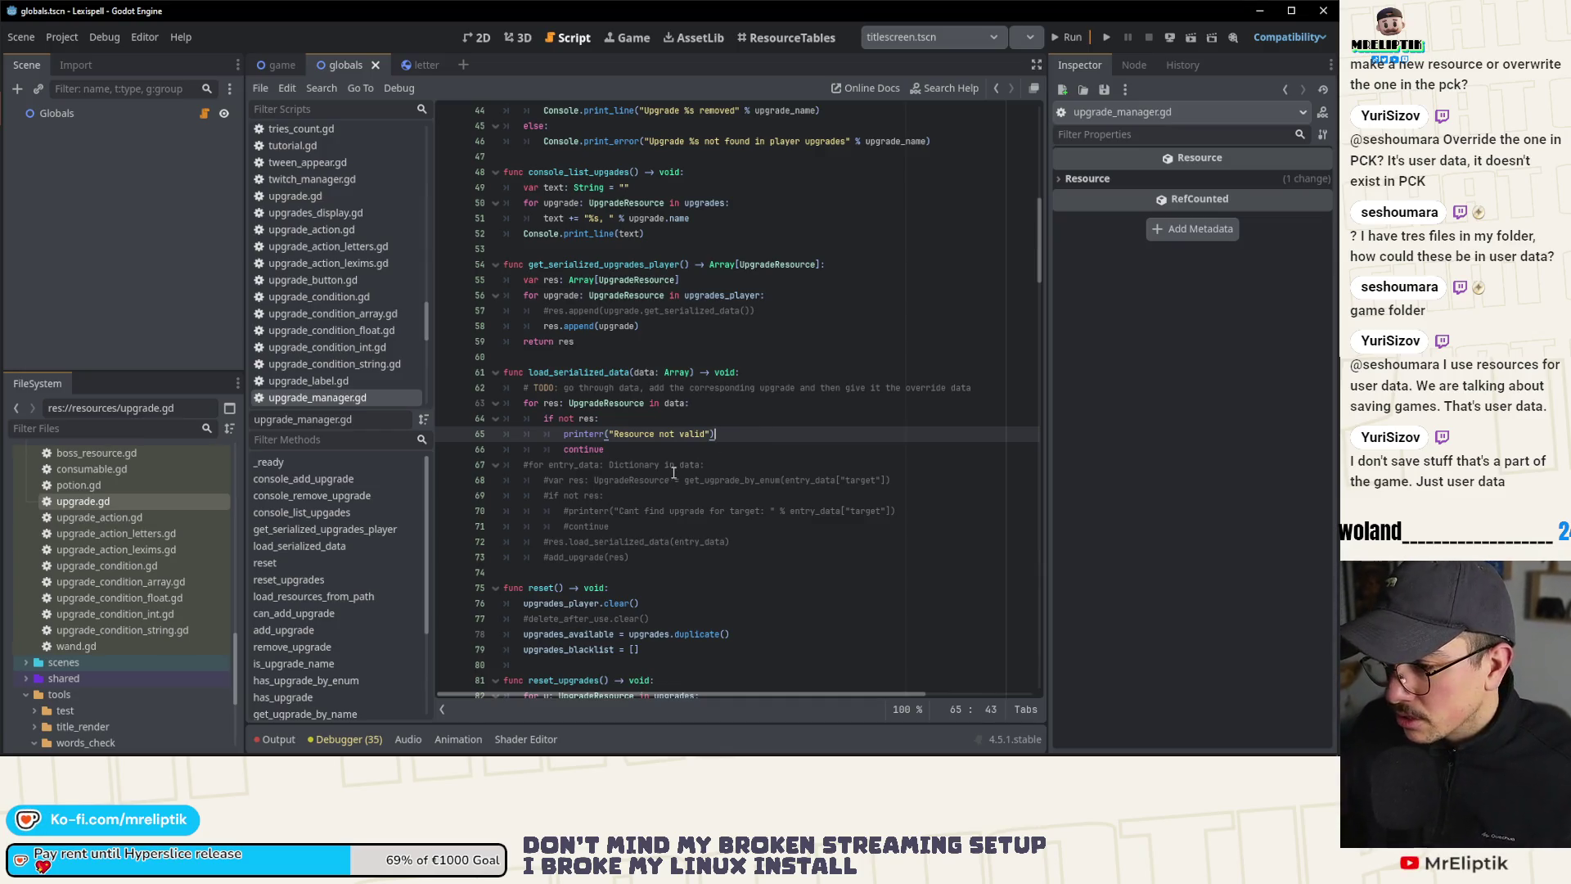
Step: After the check, call add_upgrade(res) for each valid resource and save the script
{"action": "key", "text": "Down"}
{"action": "mouse_move", "coordinate": [656, 460]}
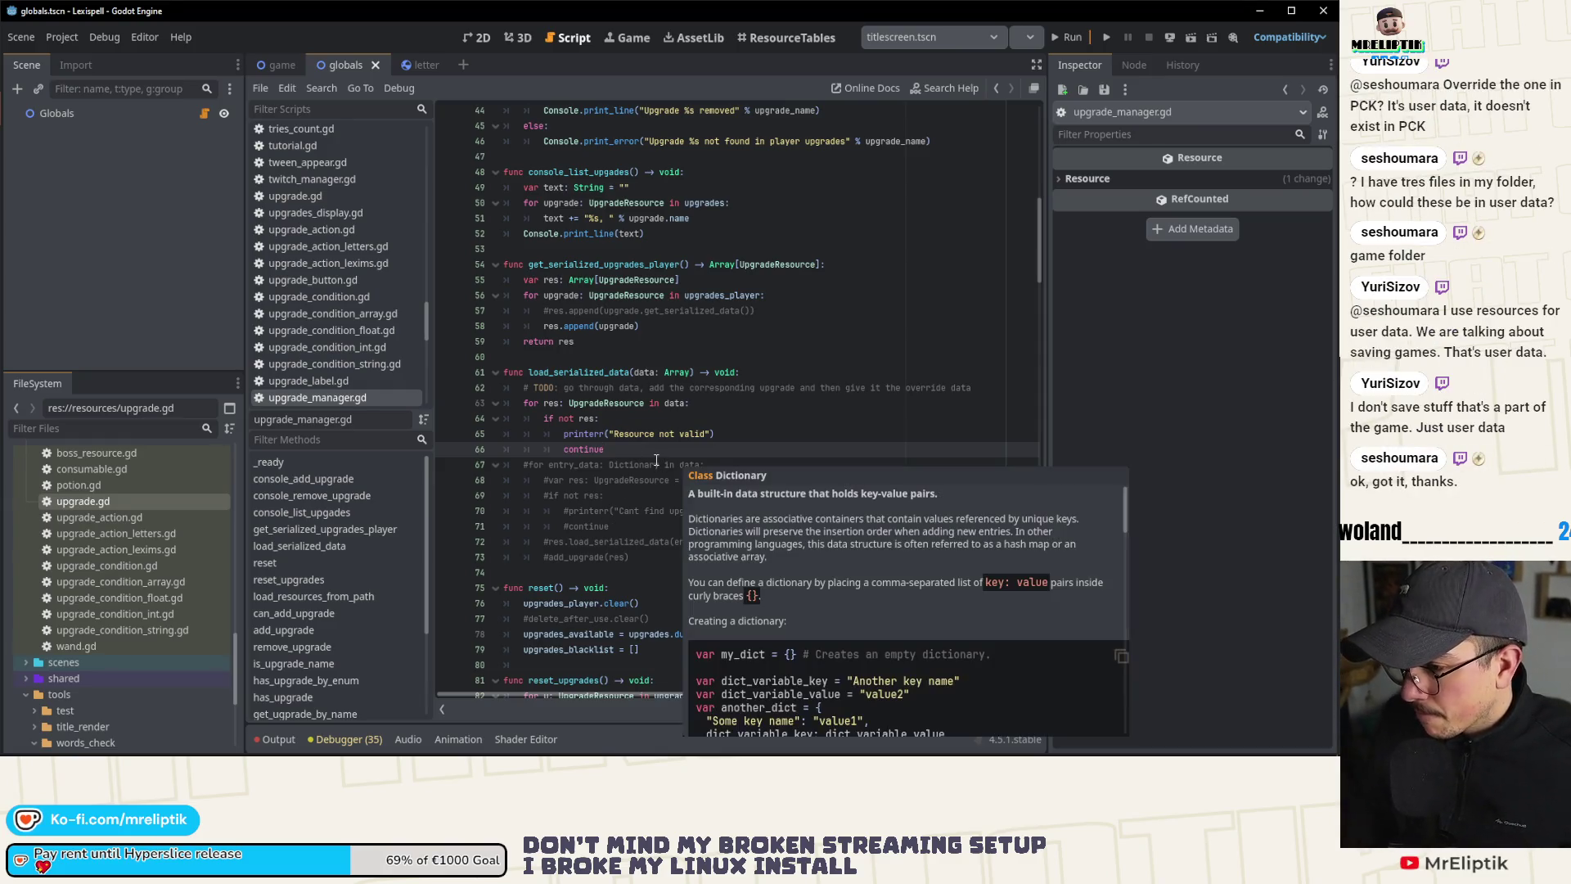
{"action": "key", "text": "Return"}
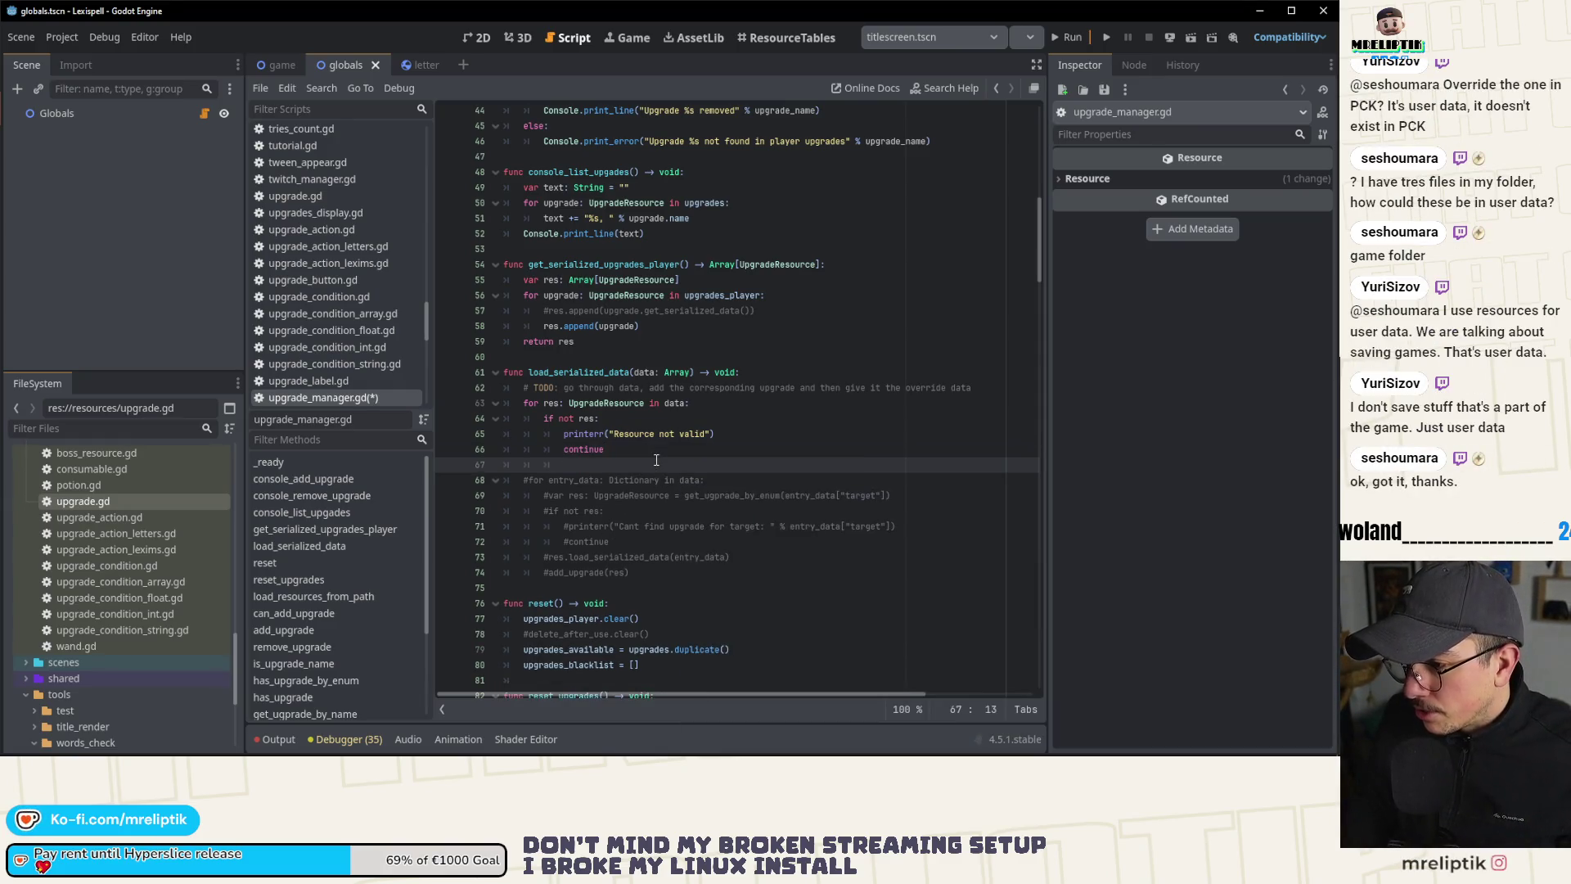
{"action": "type", "text": "add_upgrade("}
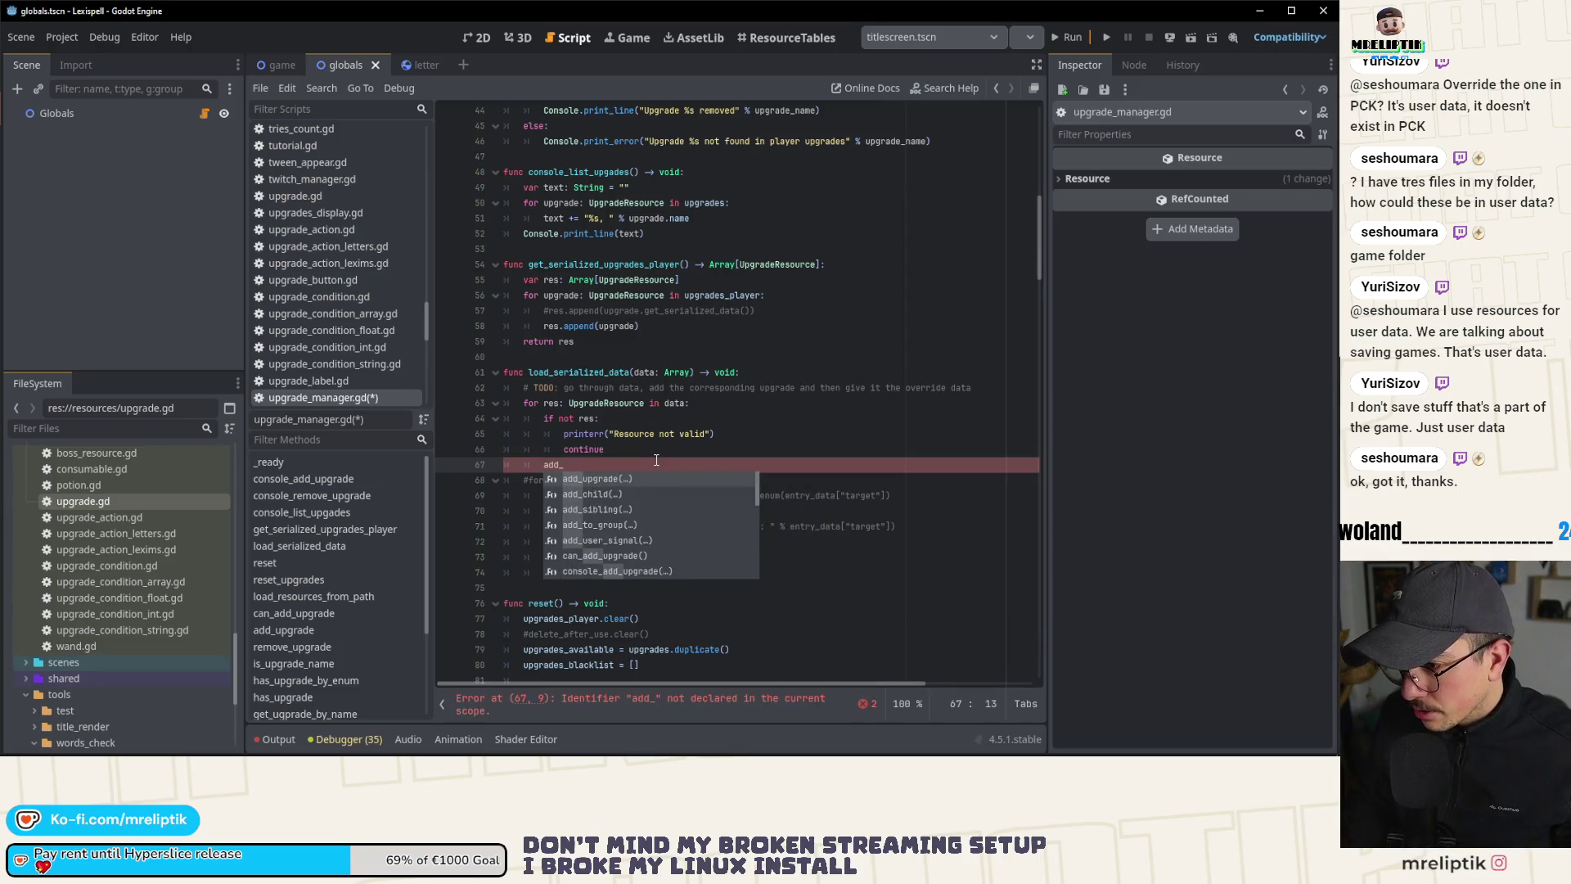
{"action": "key", "text": "Return"}
{"action": "type", "text": "res)"}
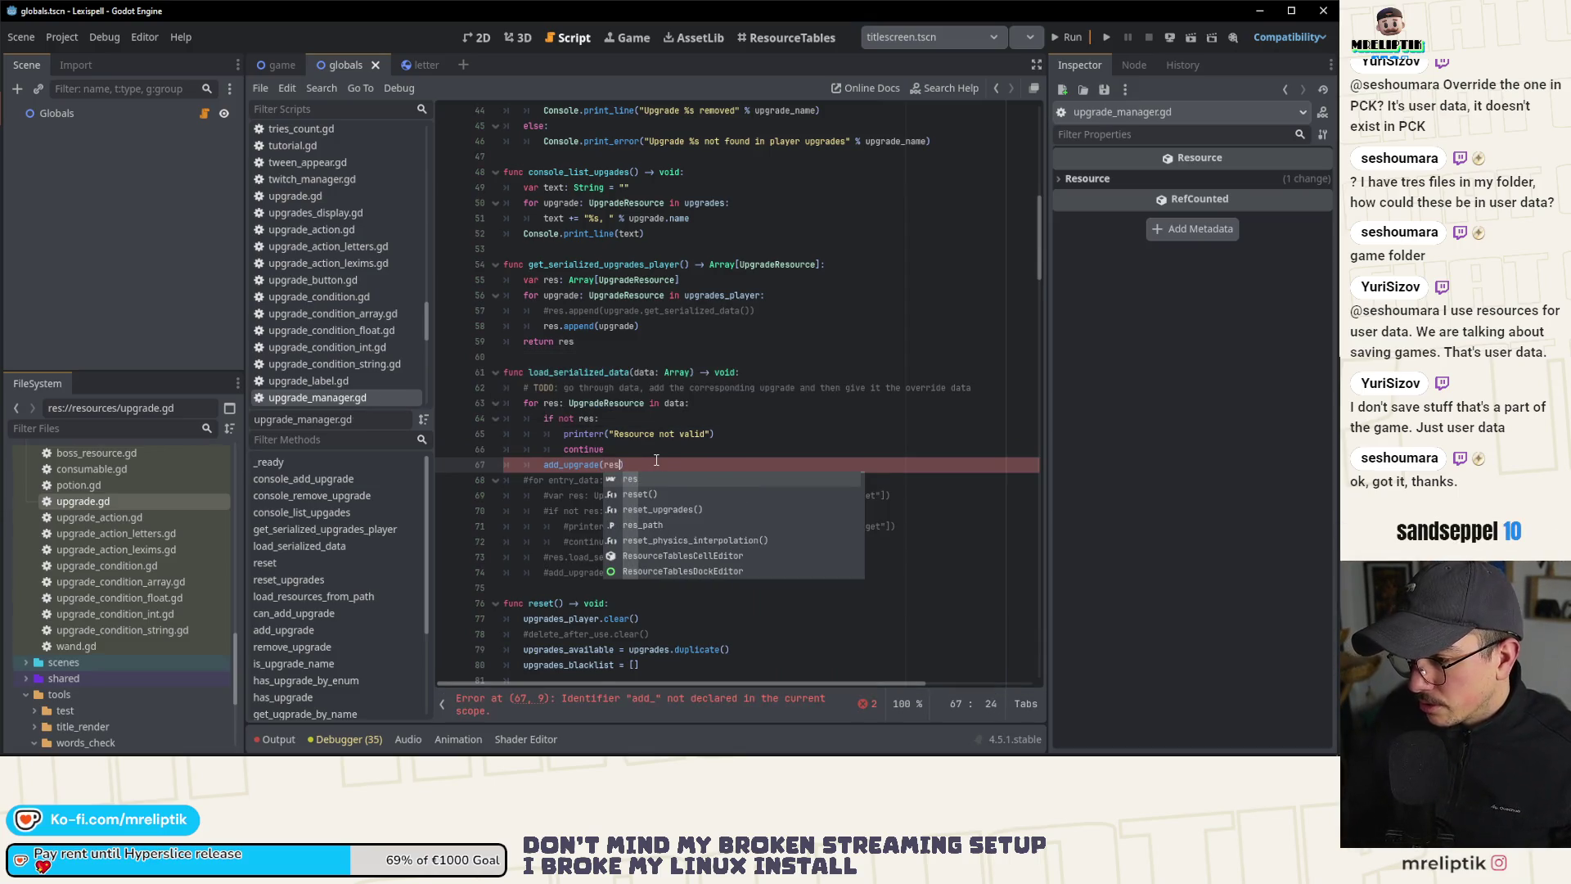
{"action": "key", "text": "ctrl+s"}
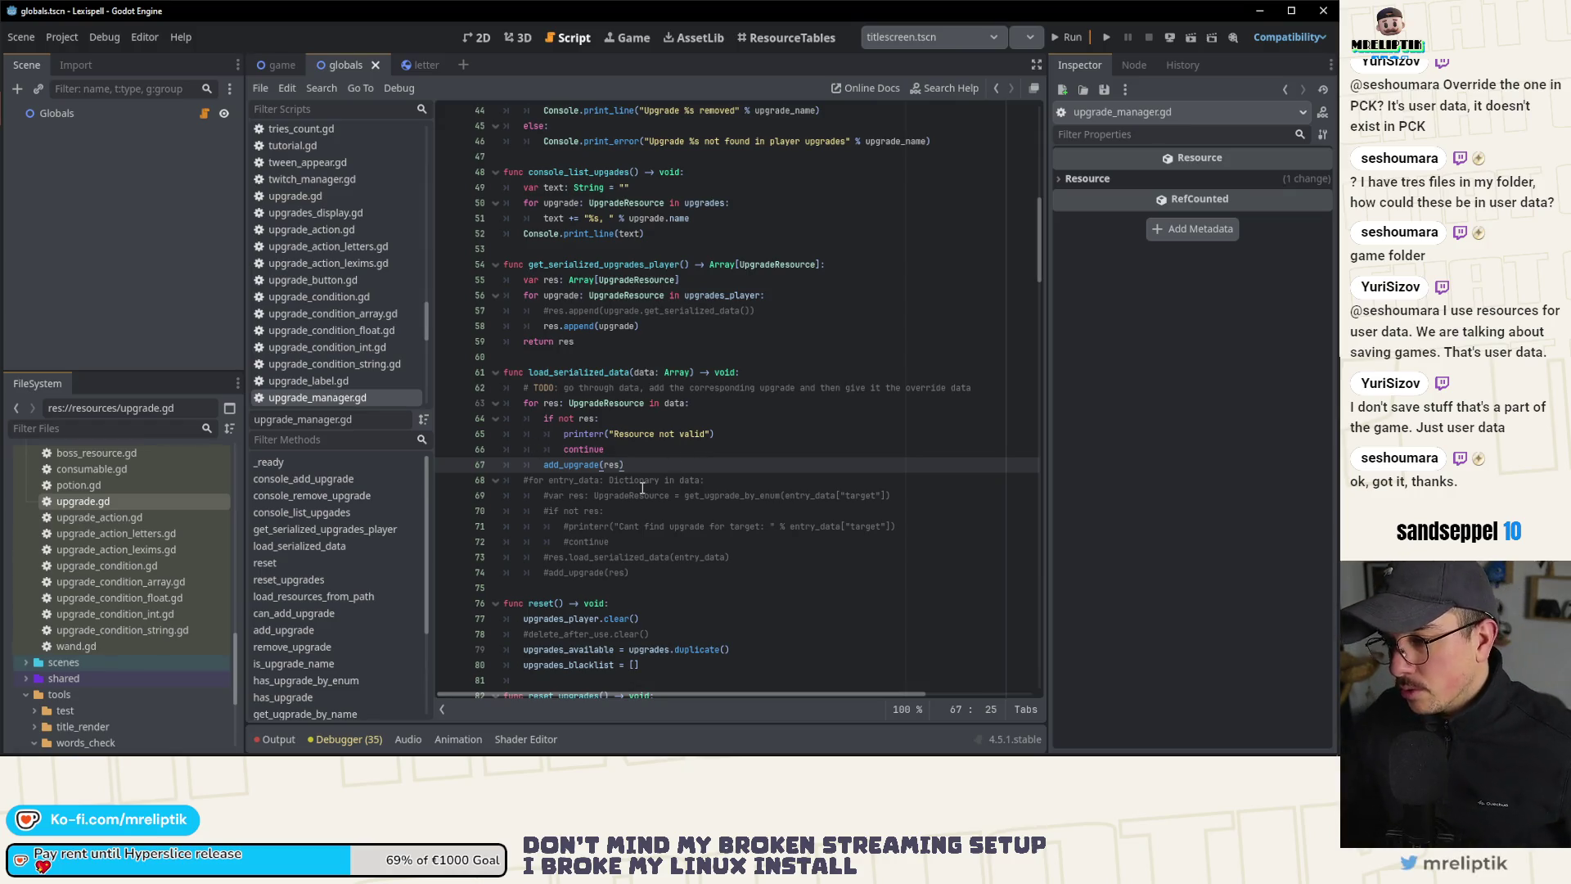
Step: Dismiss the Dictionary documentation popup, check add_upgrade's other uses, and open upgrade.gd
{"action": "mouse_move", "coordinate": [642, 488]}
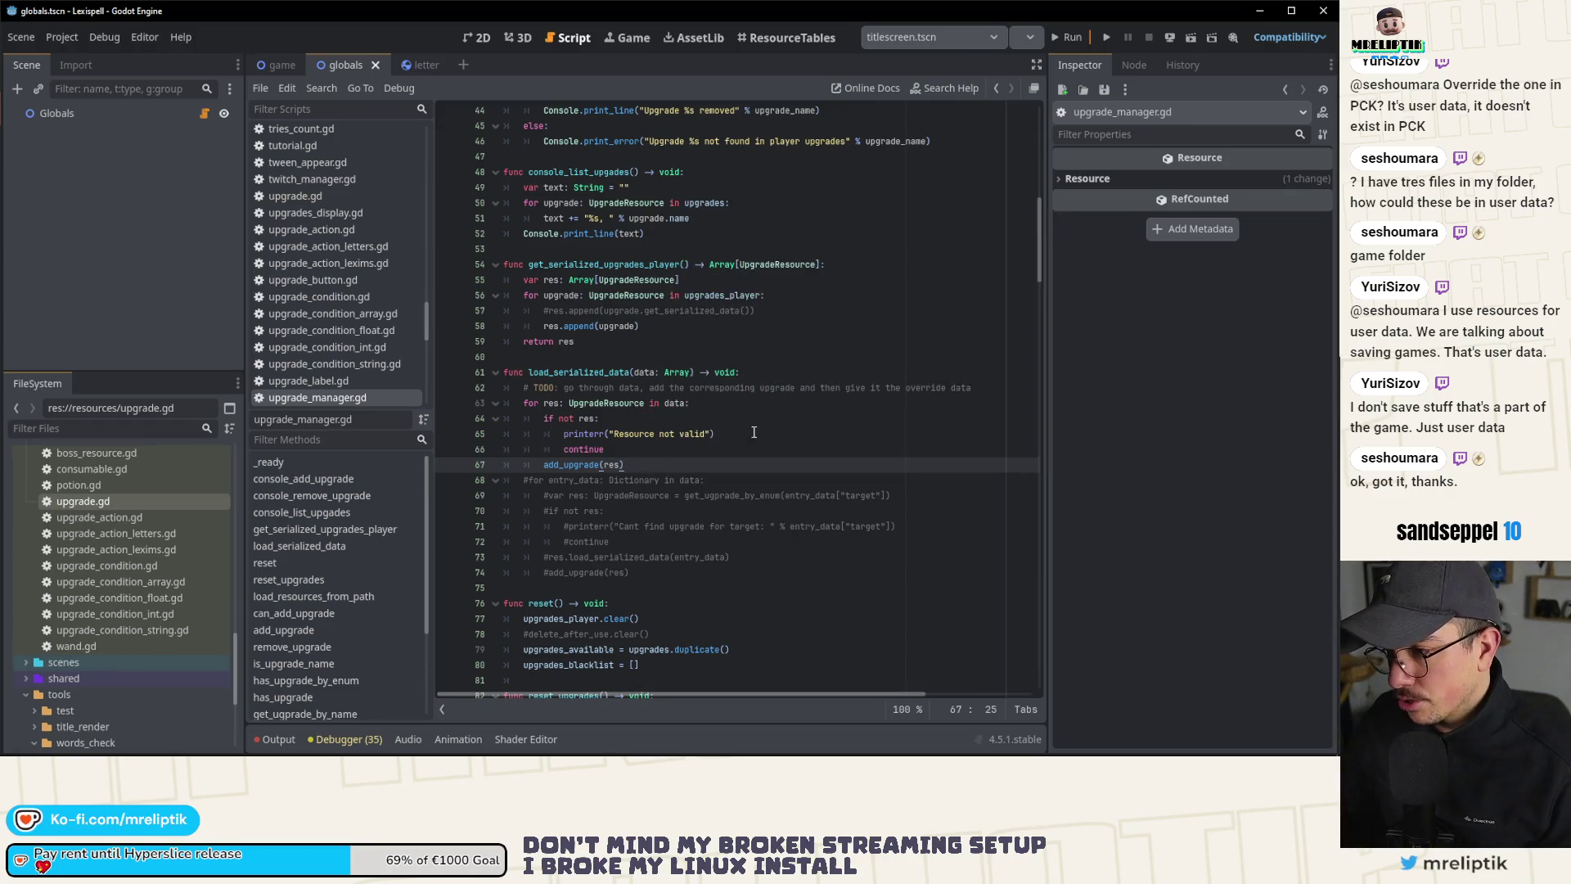
{"action": "left_click", "coordinate": [754, 421]}
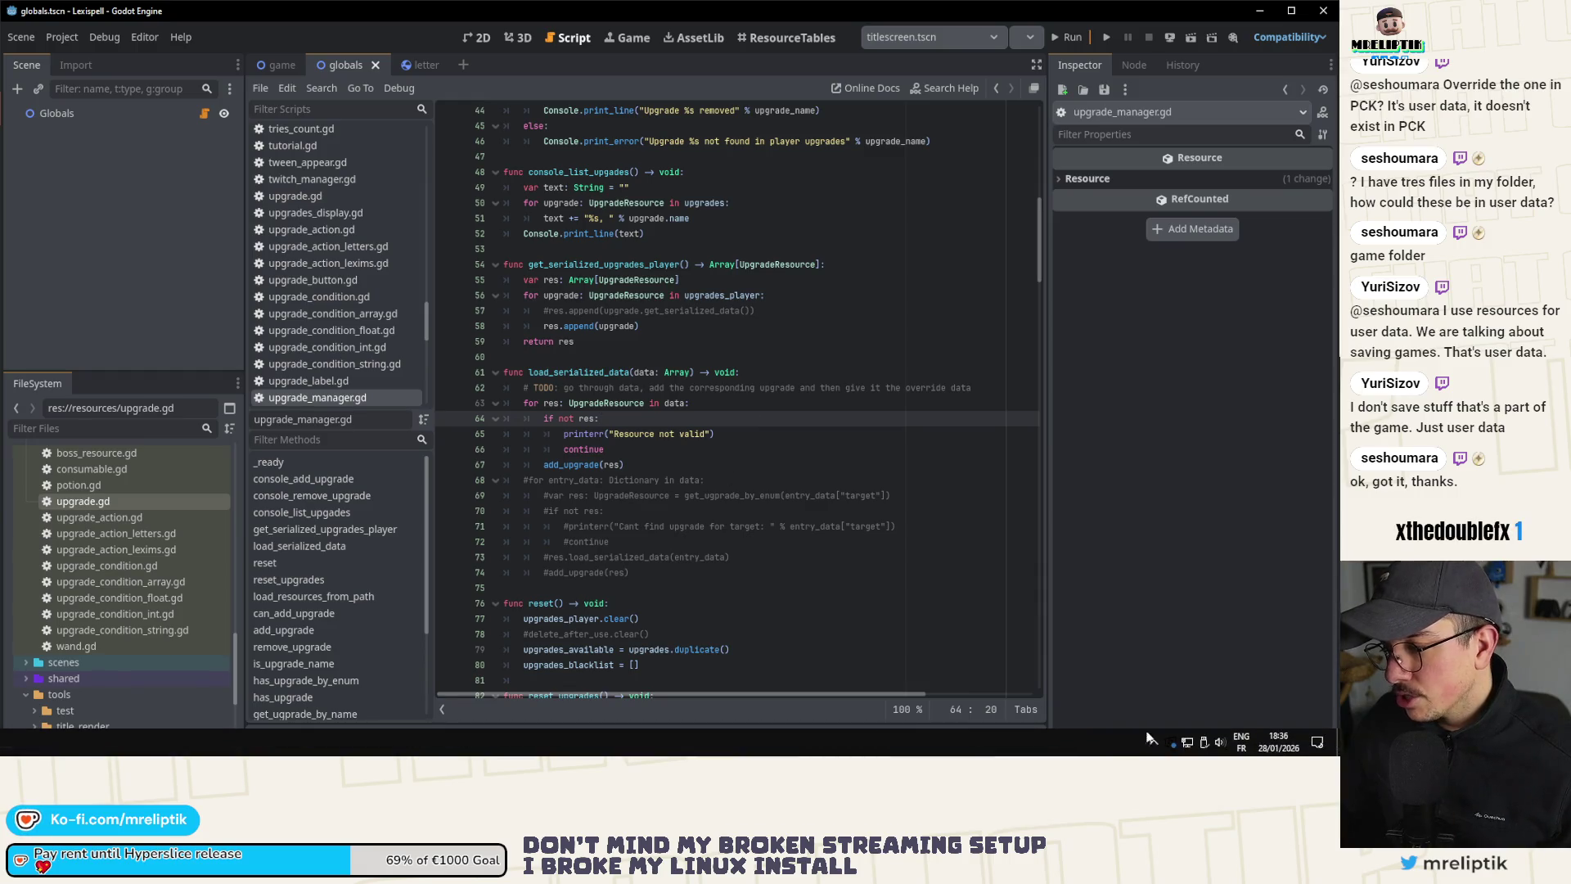
{"action": "left_click", "coordinate": [1152, 744]}
{"action": "left_click", "coordinate": [1140, 716]}
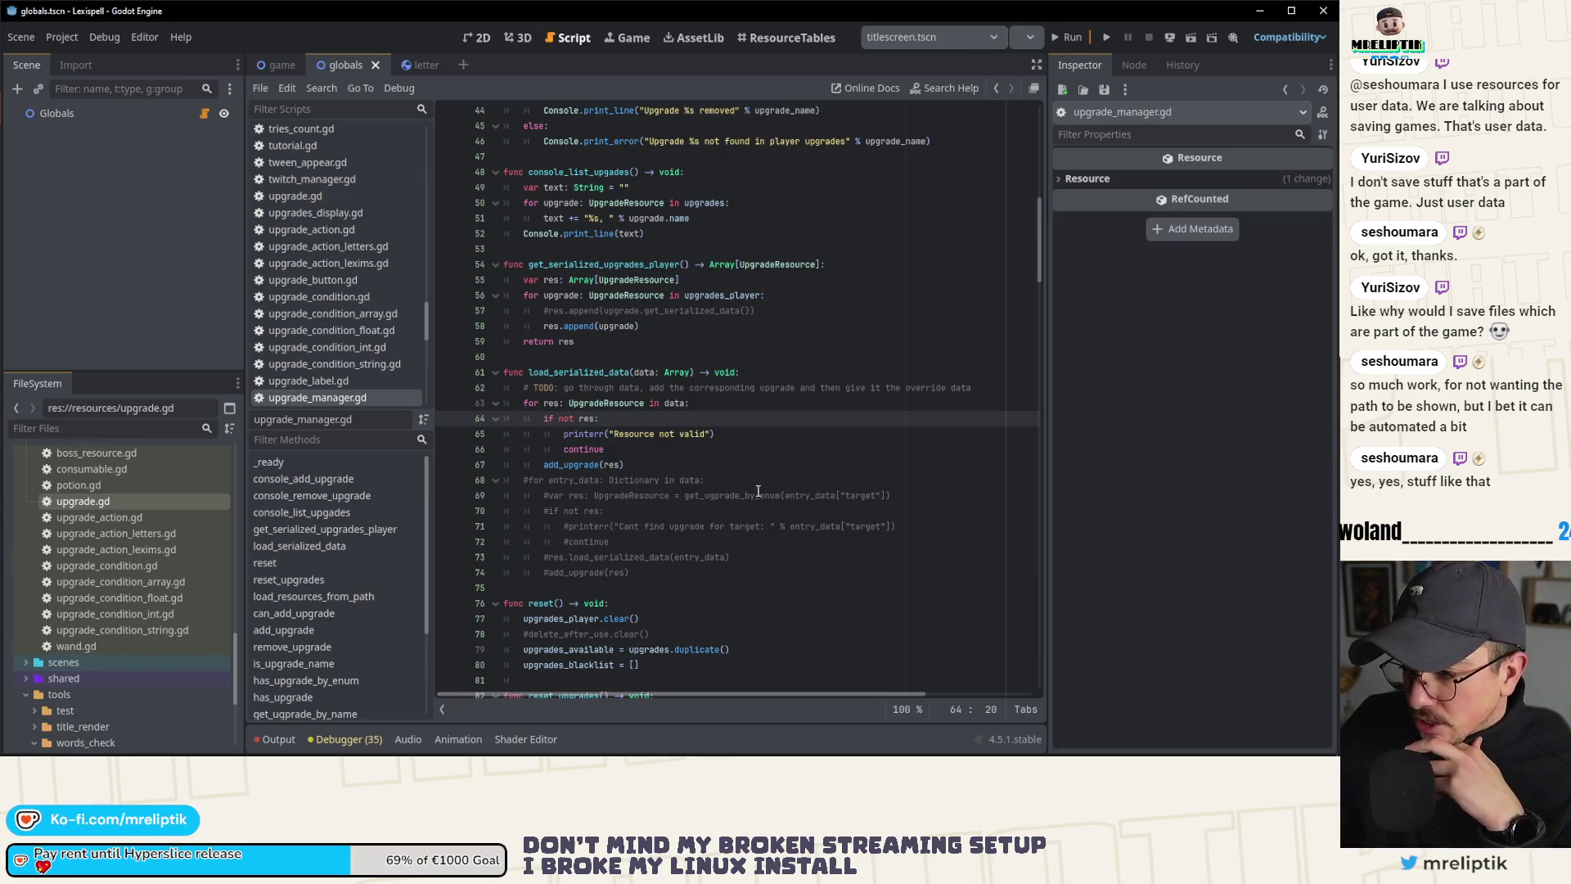
{"action": "double_click", "coordinate": [579, 465]}
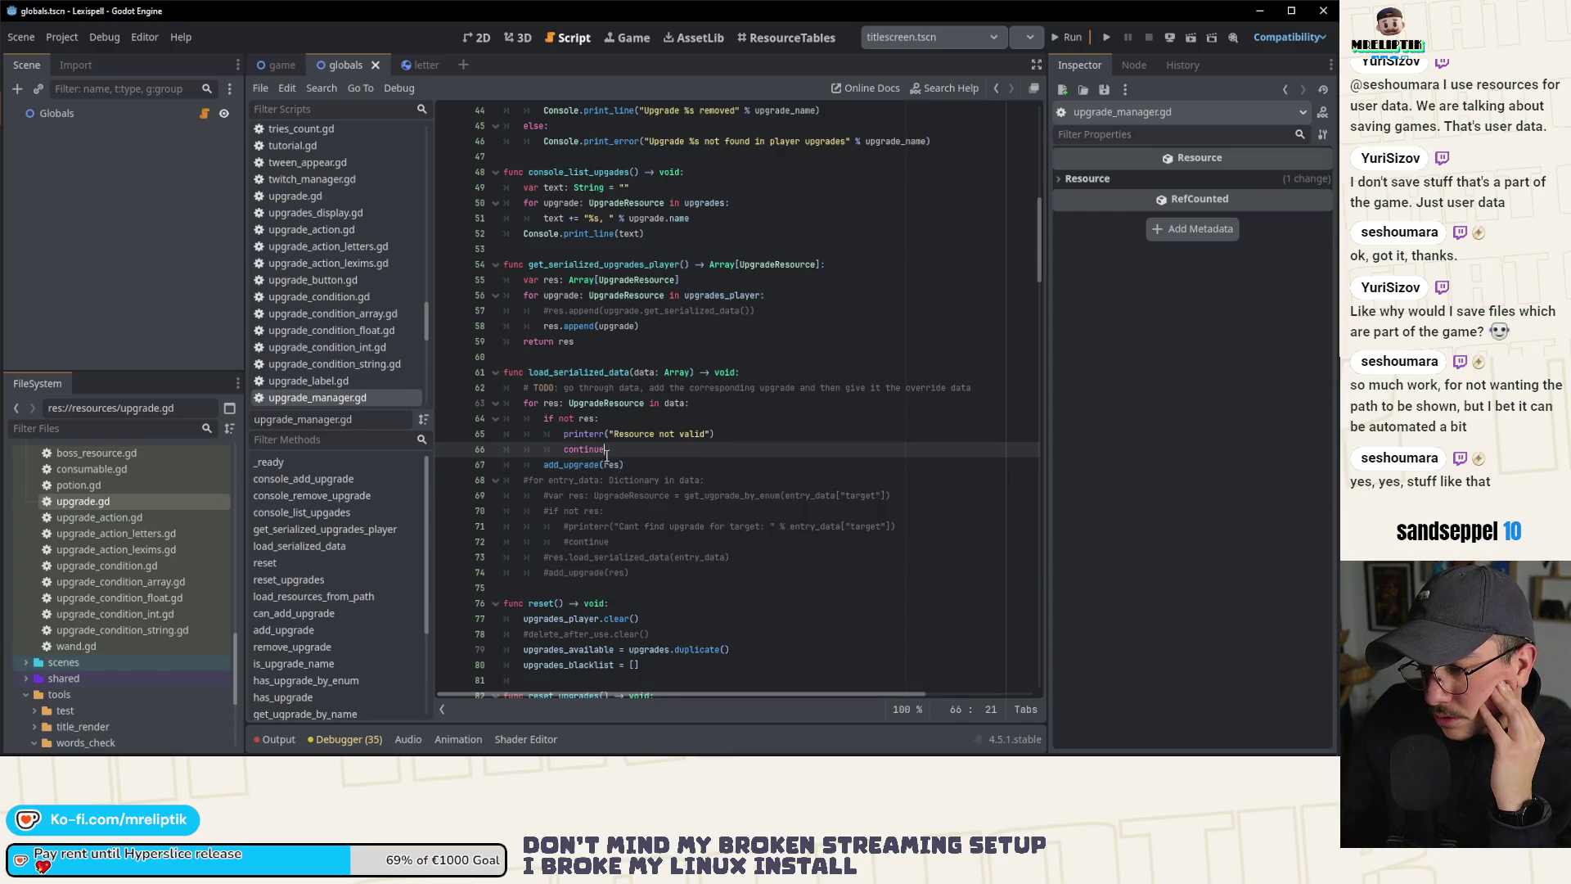
{"action": "double_click", "coordinate": [52, 499]}
{"action": "scroll", "coordinate": [538, 501], "scroll_direction": "up", "scroll_amount": 10}
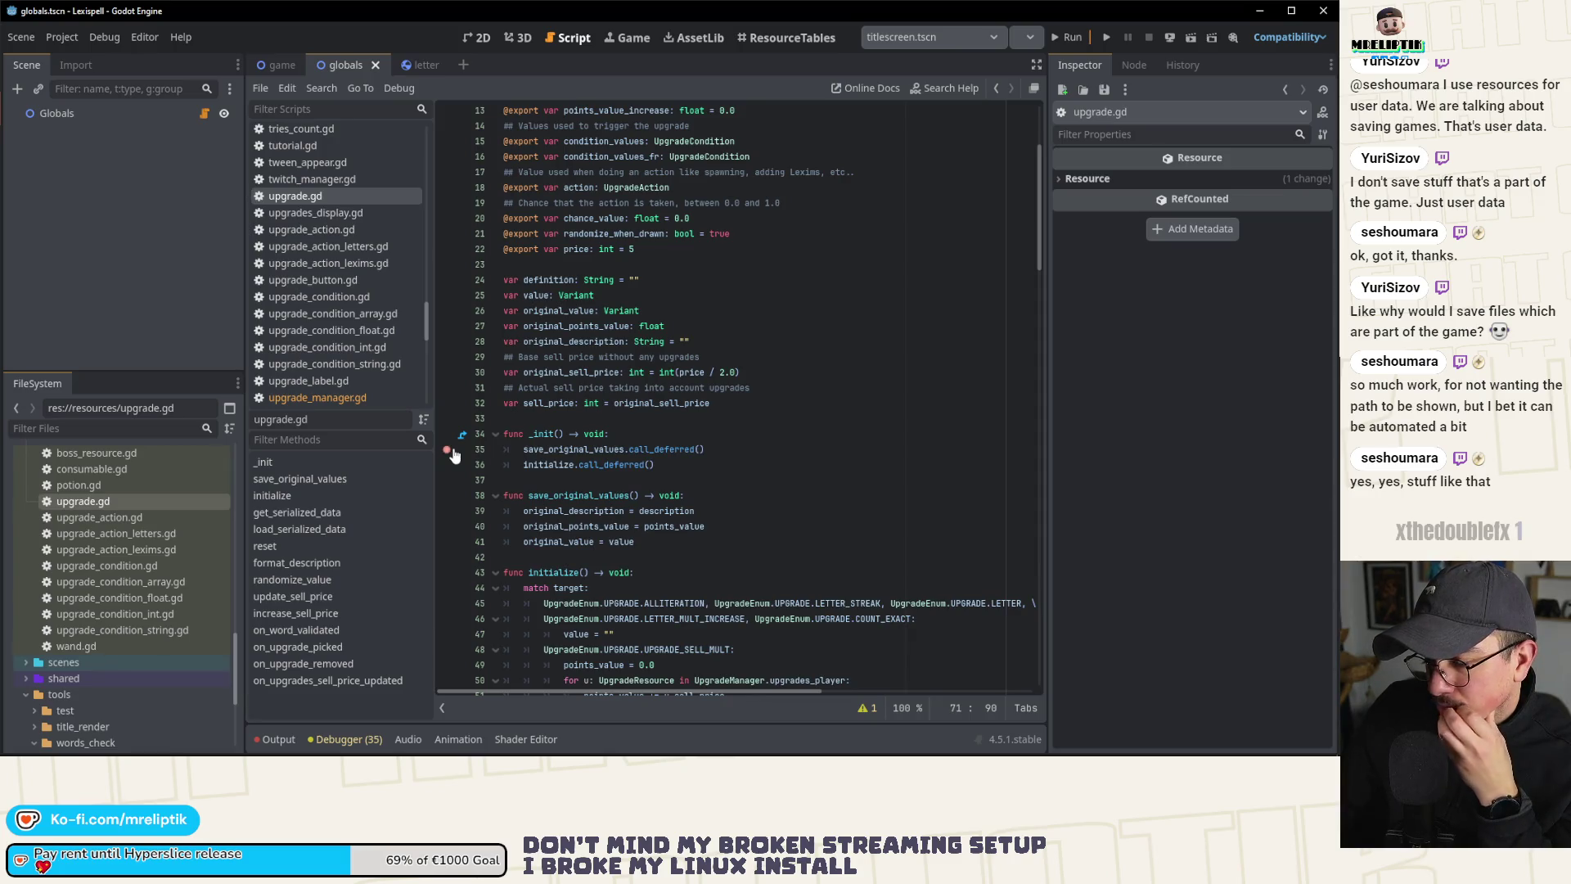
Step: Set a breakpoint on line 35 of upgrade.gd's _init, then open globals.gd from the Globals node
{"action": "left_click", "coordinate": [447, 449]}
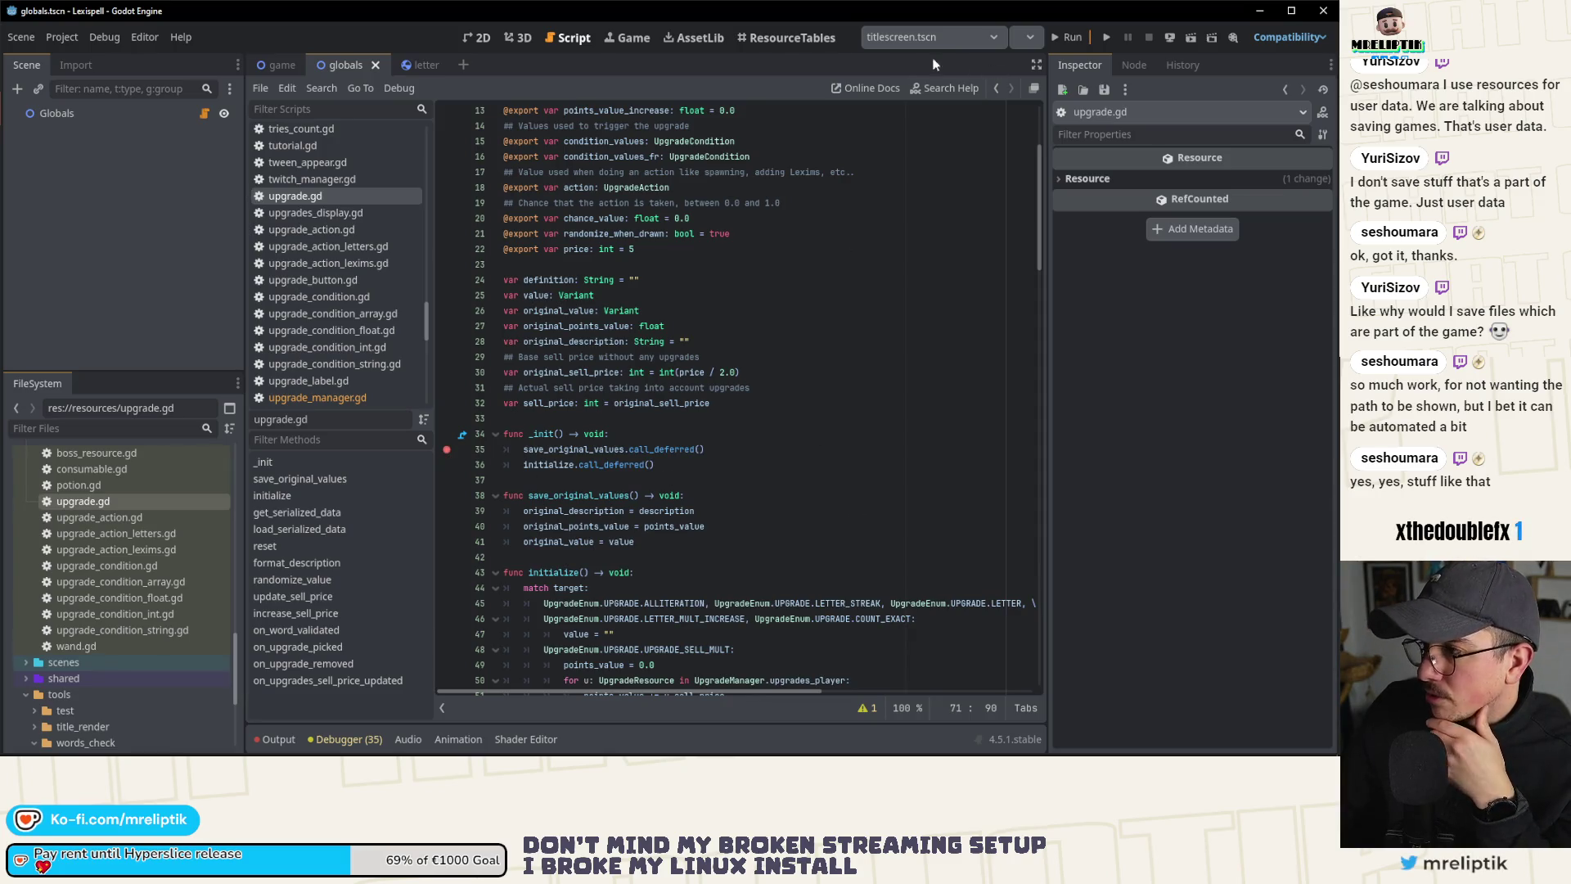
{"action": "left_click", "coordinate": [518, 38]}
{"action": "left_click", "coordinate": [477, 38]}
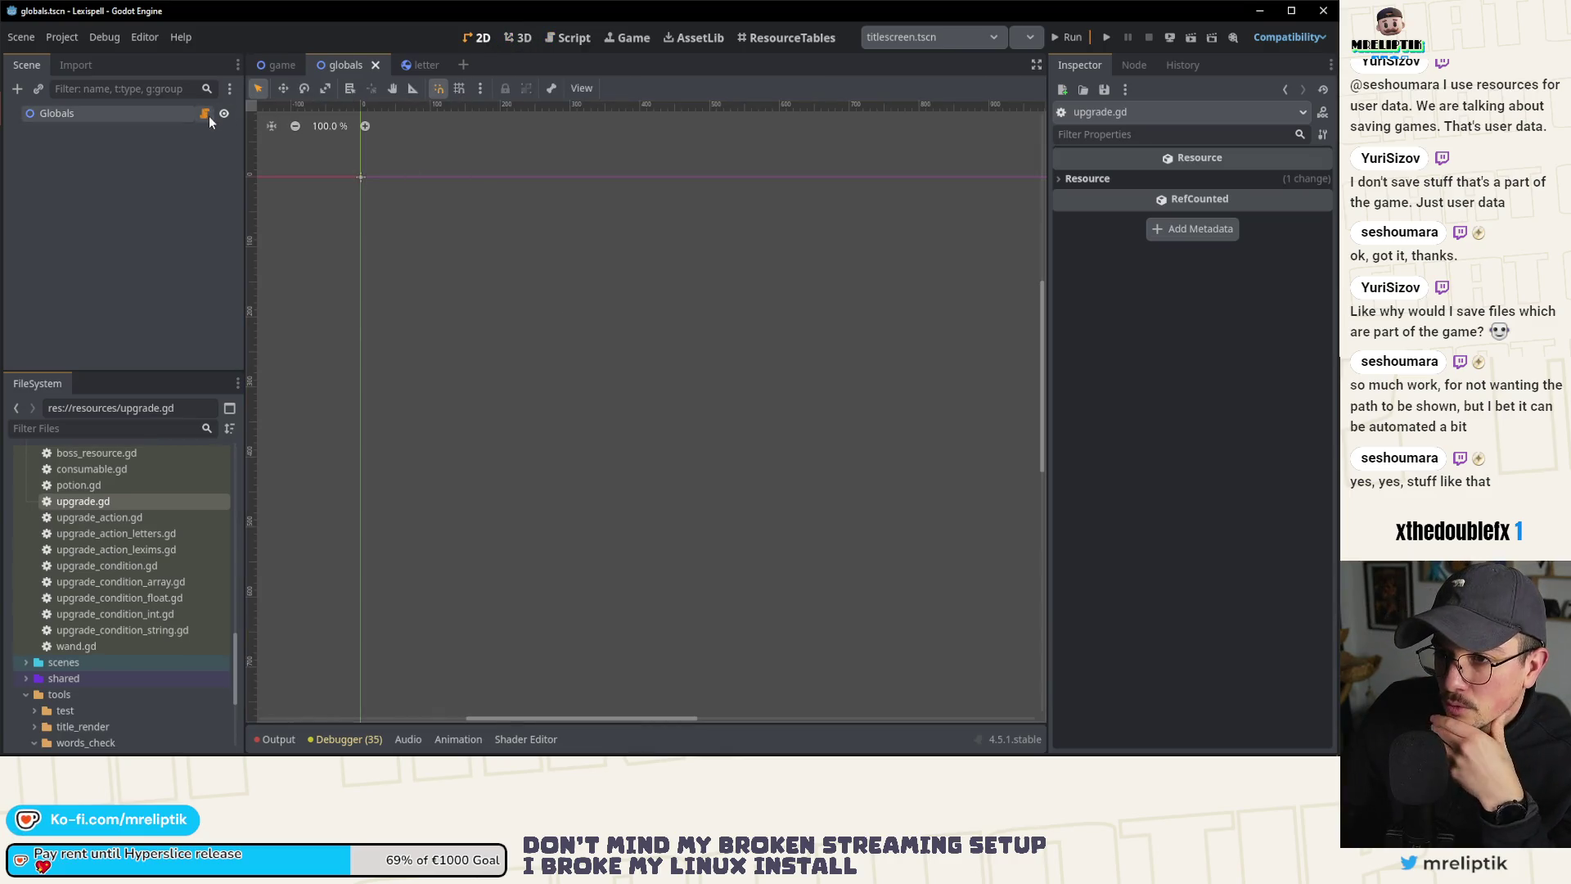
{"action": "left_click", "coordinate": [207, 115]}
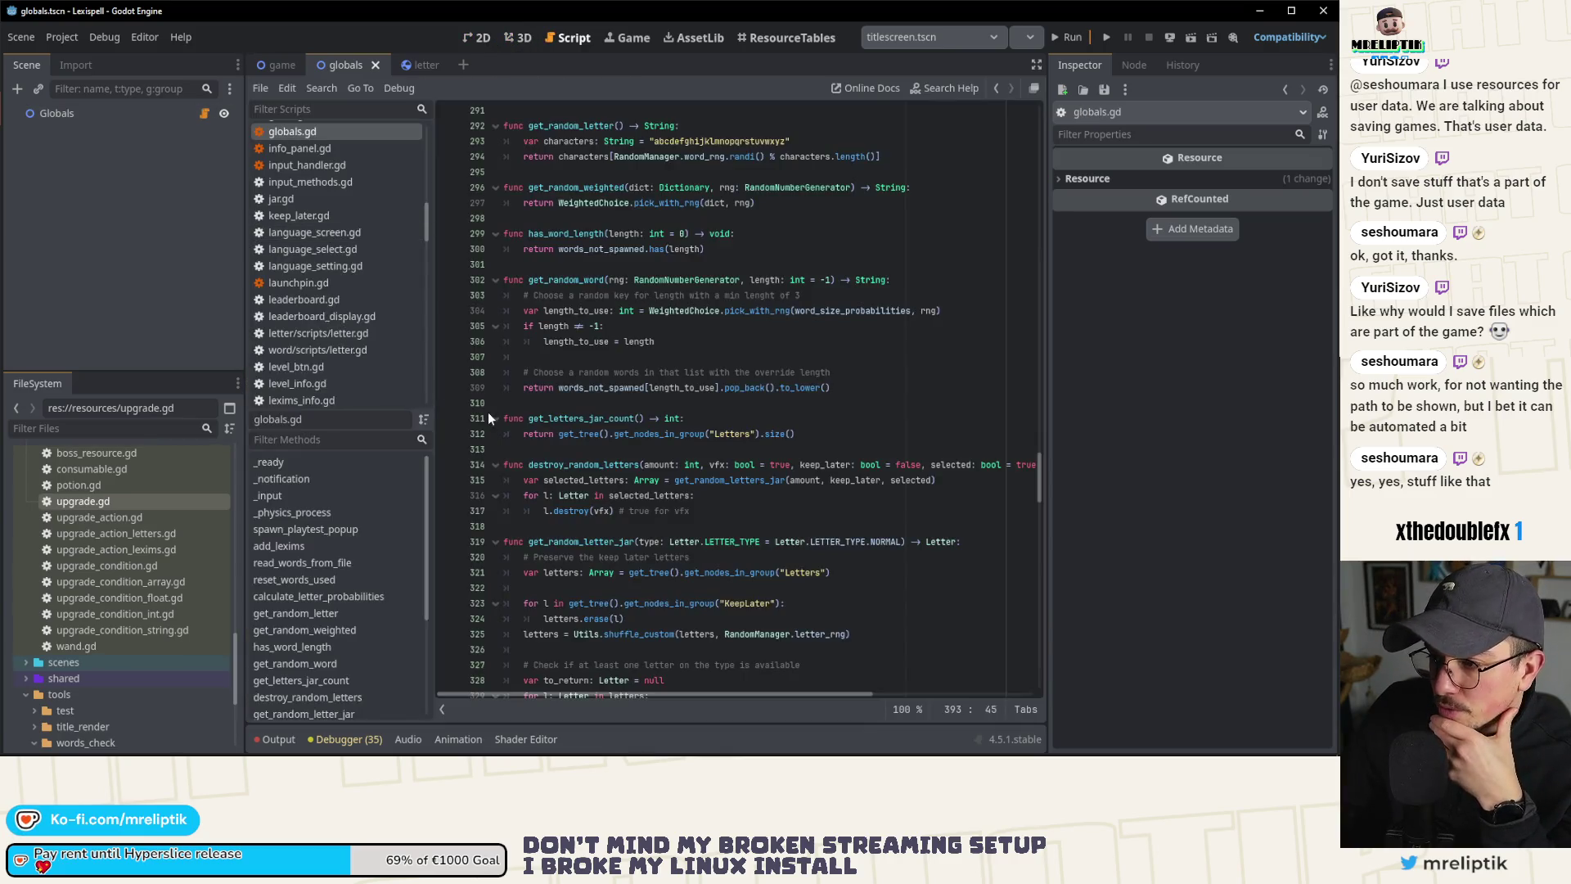
{"action": "double_click", "coordinate": [81, 502]}
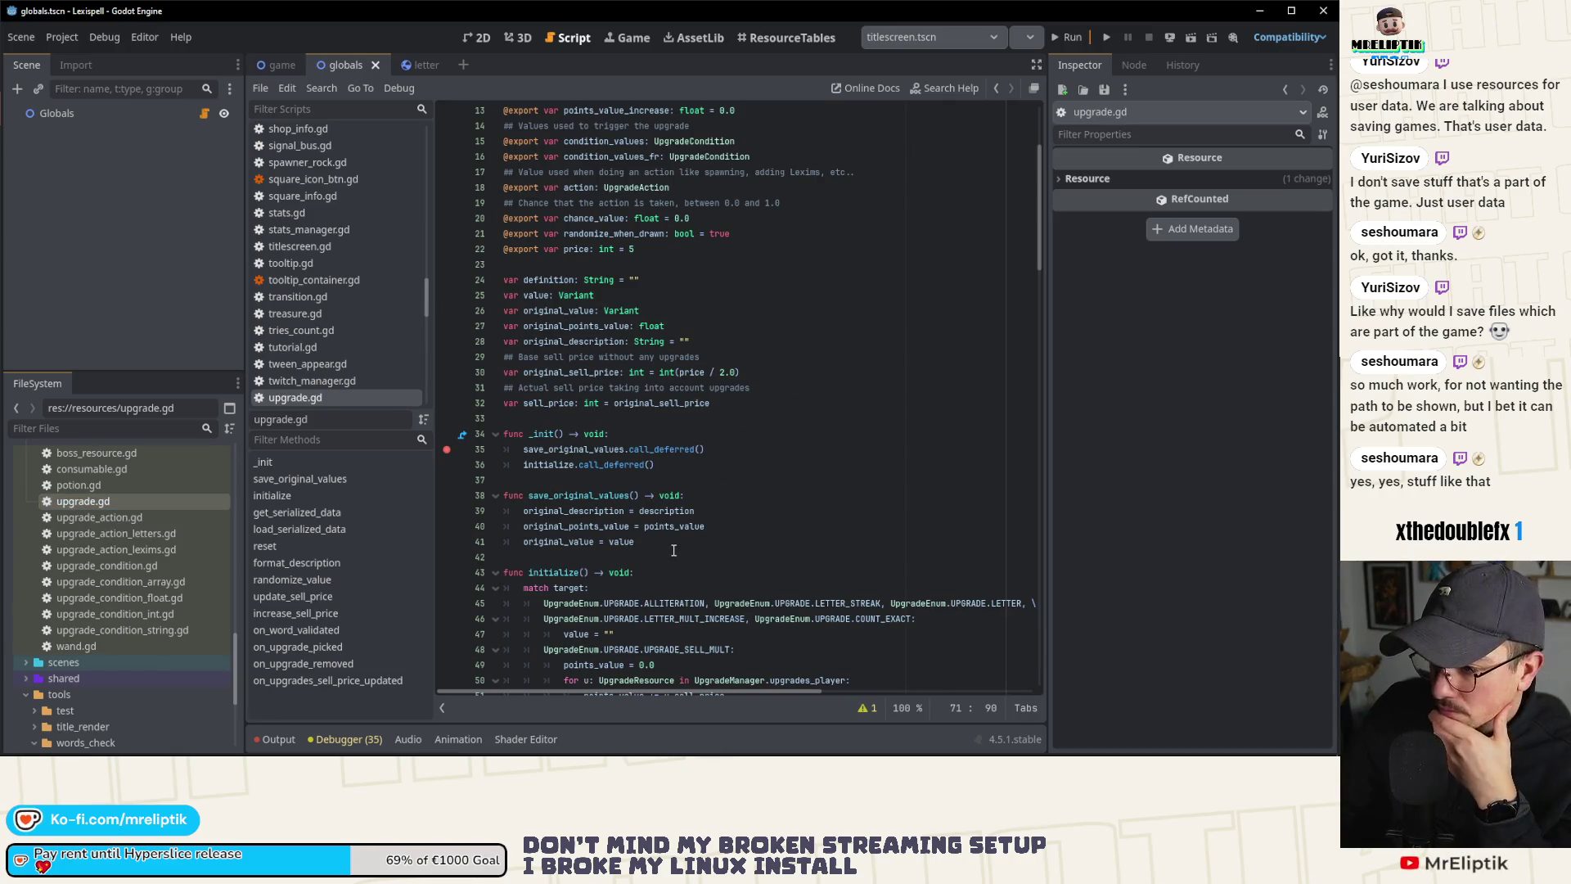
{"action": "left_click", "coordinate": [476, 41]}
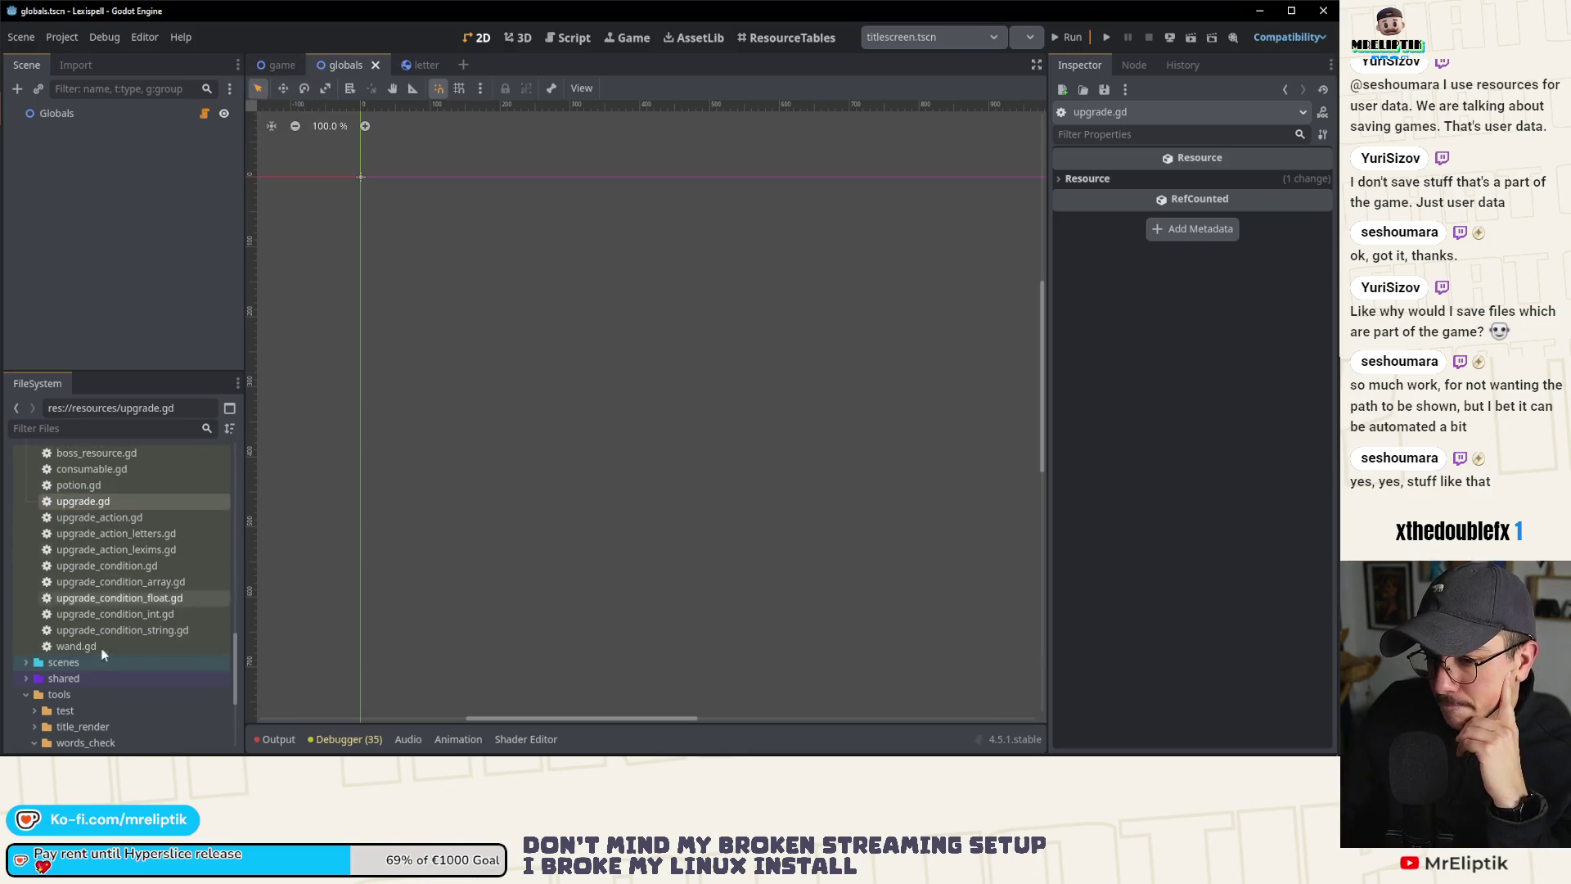
{"action": "mouse_move", "coordinate": [185, 739]}
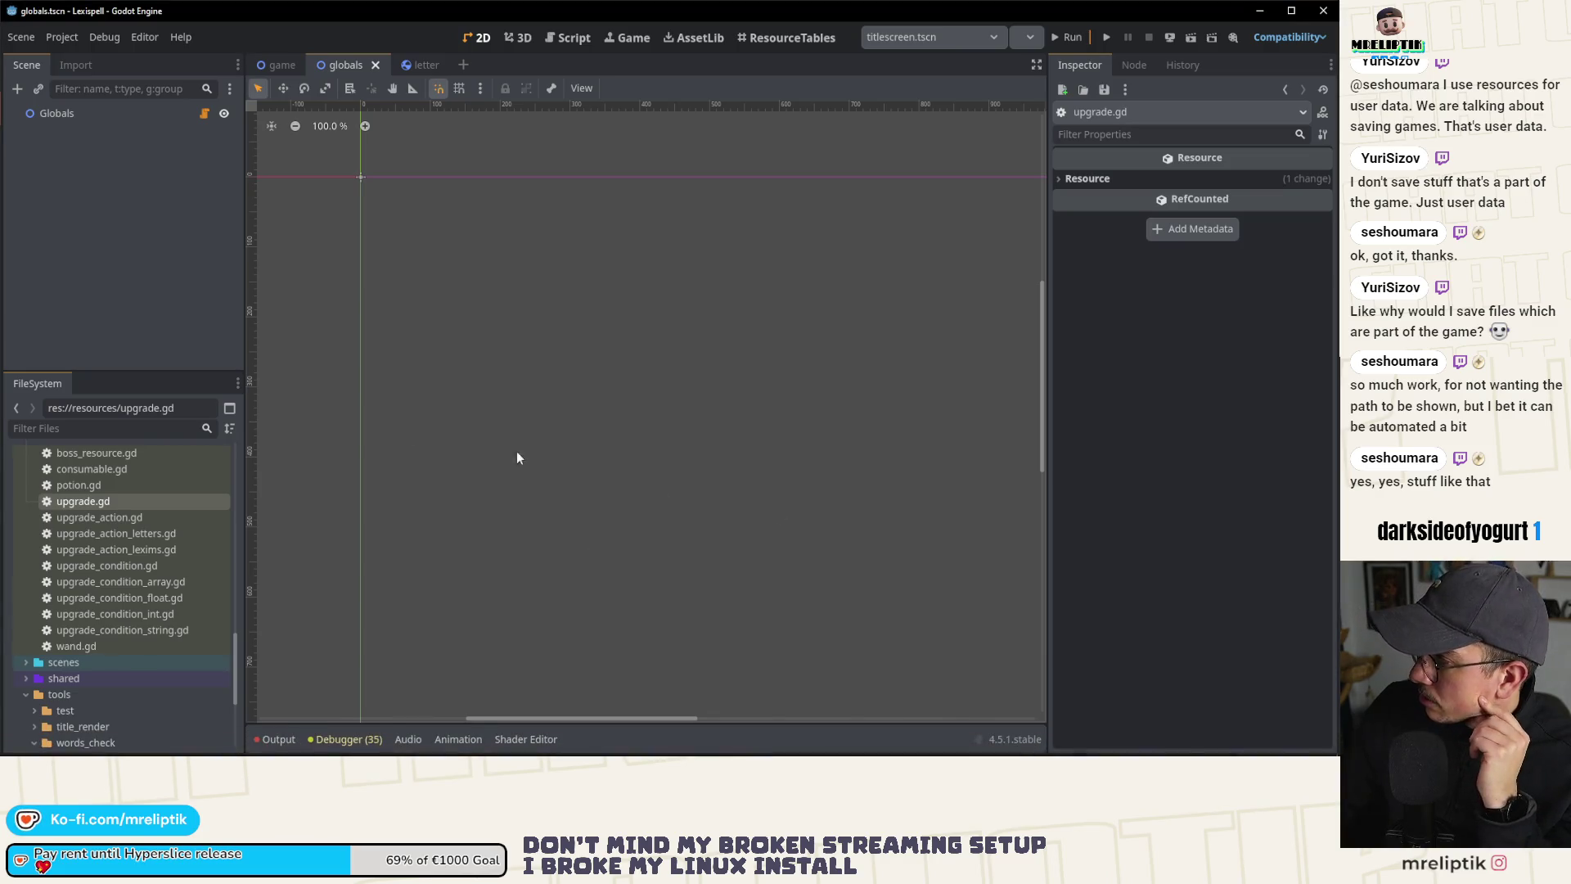
{"action": "double_click", "coordinate": [72, 502]}
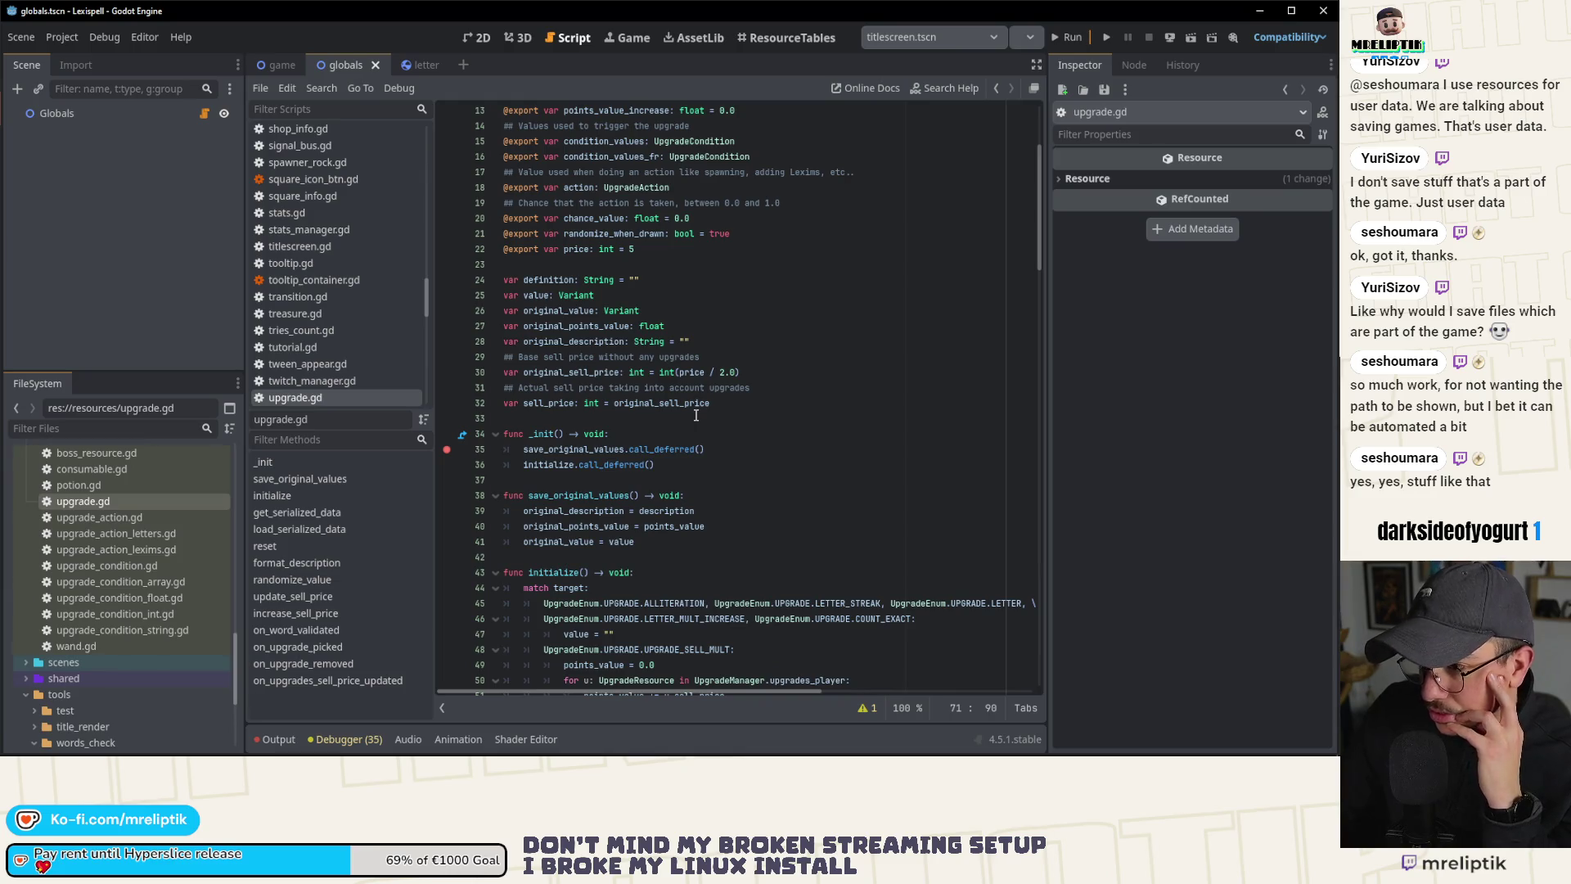
{"action": "left_click", "coordinate": [203, 113]}
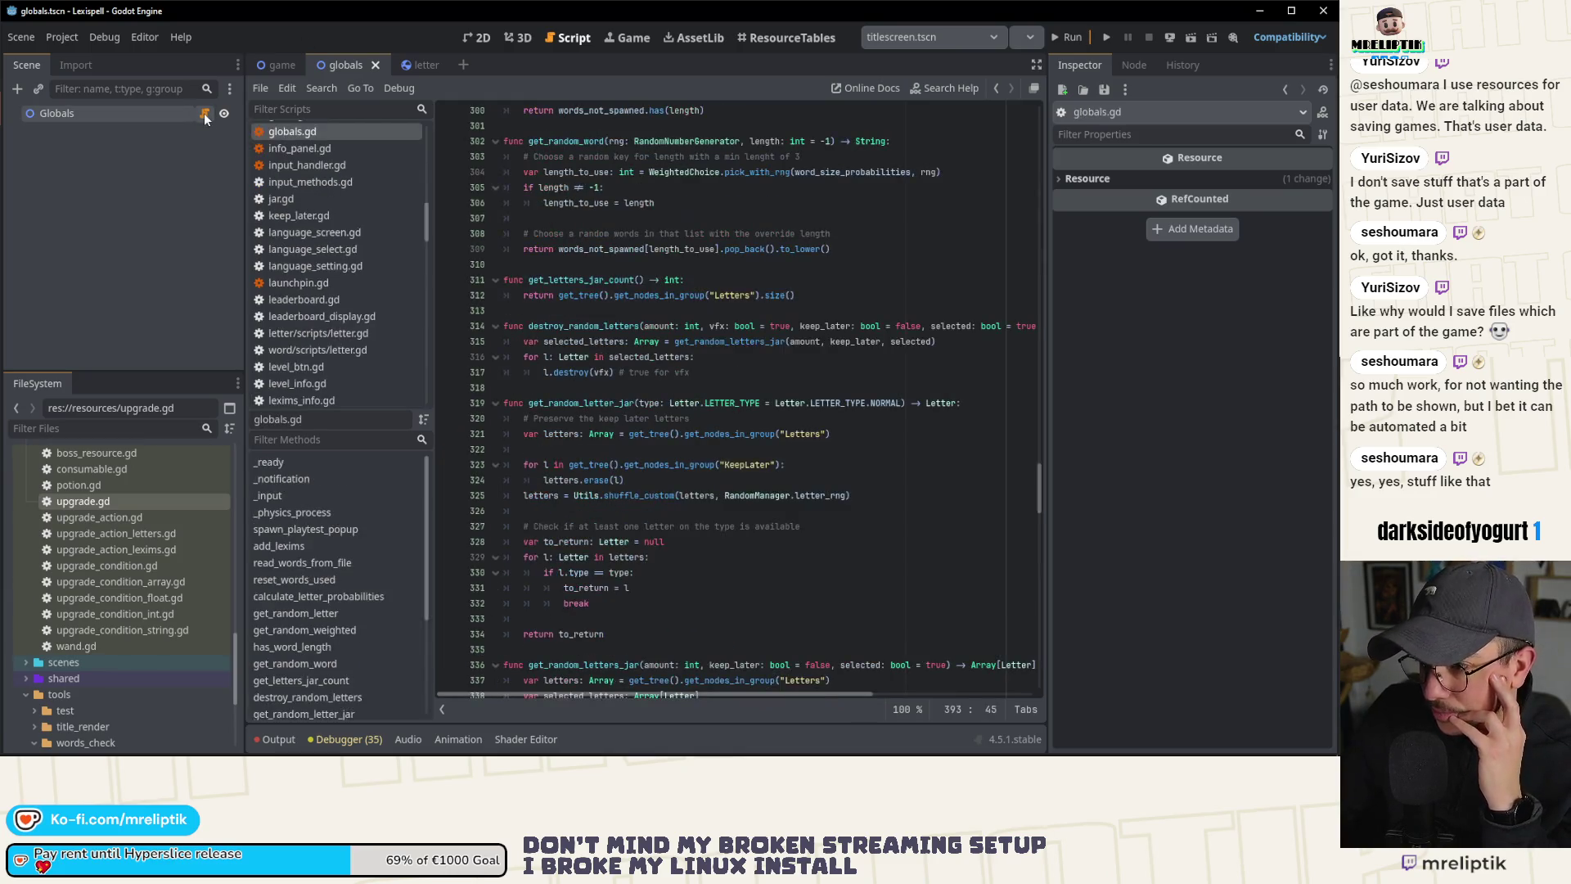
{"action": "scroll", "coordinate": [630, 391], "scroll_direction": "down", "scroll_amount": 9}
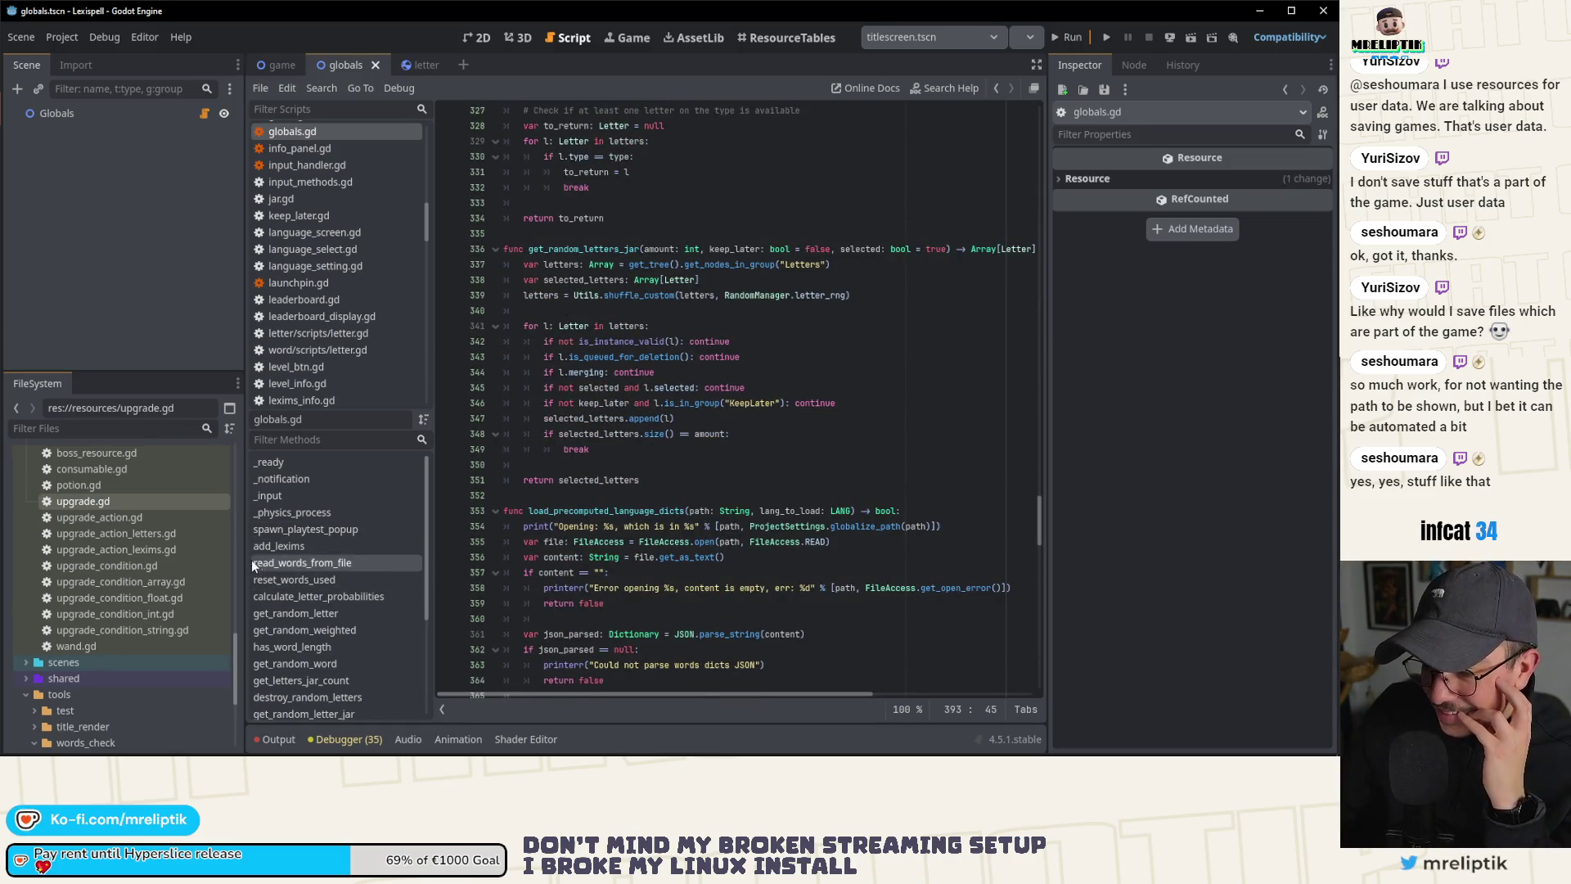
Step: Review globals.gd around lines 351–352, highlighting selected_letters uses, then reopen upgrade.gd
{"action": "scroll", "coordinate": [157, 530], "scroll_direction": "up", "scroll_amount": 2}
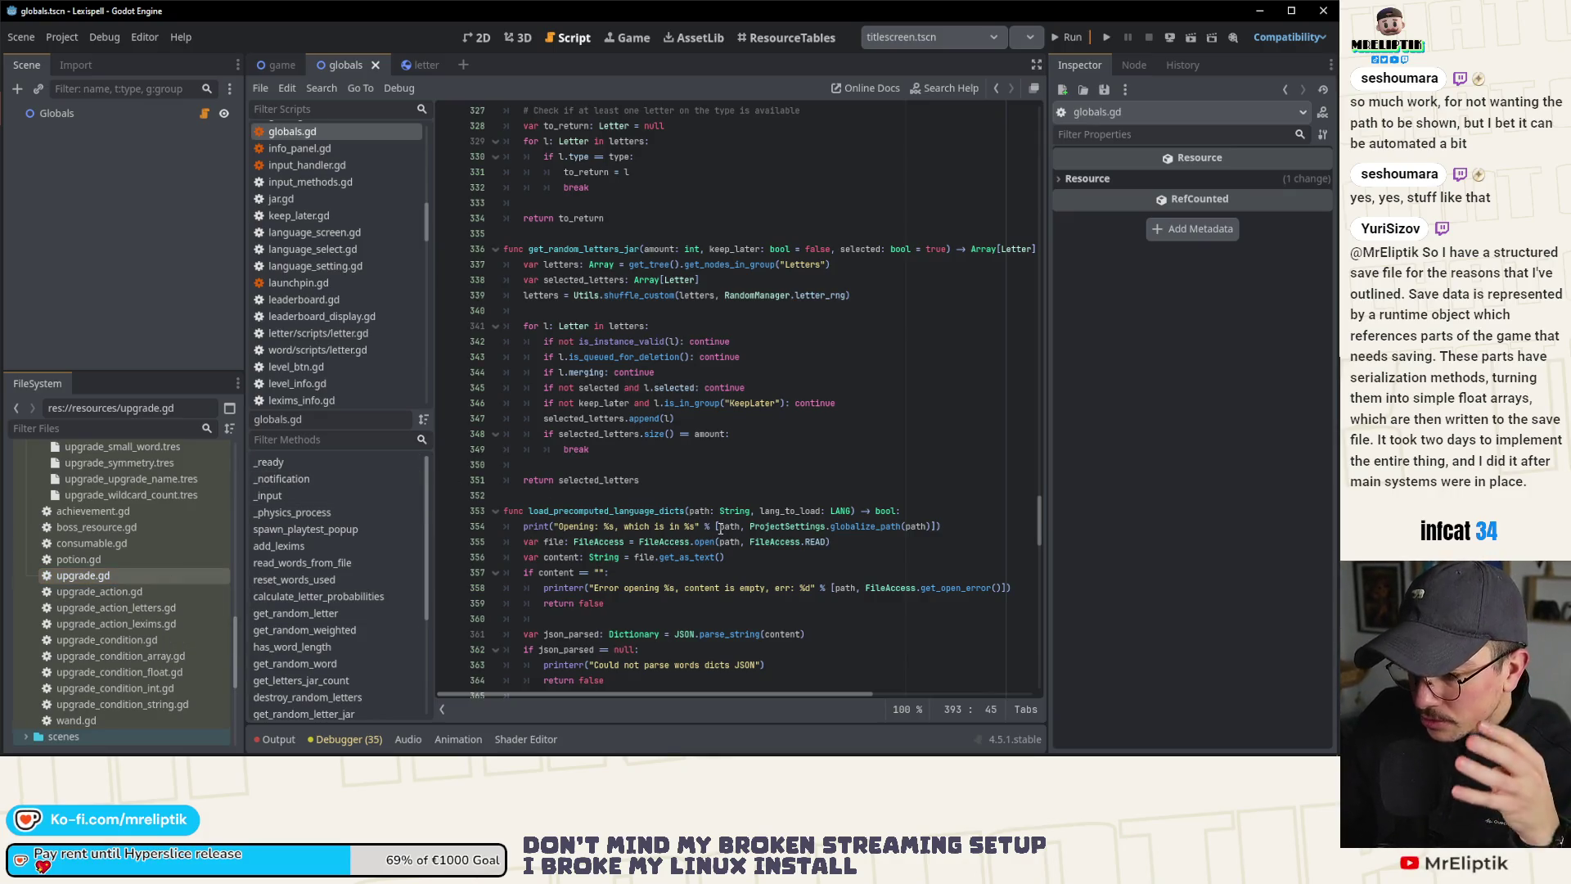
{"action": "left_click", "coordinate": [692, 498]}
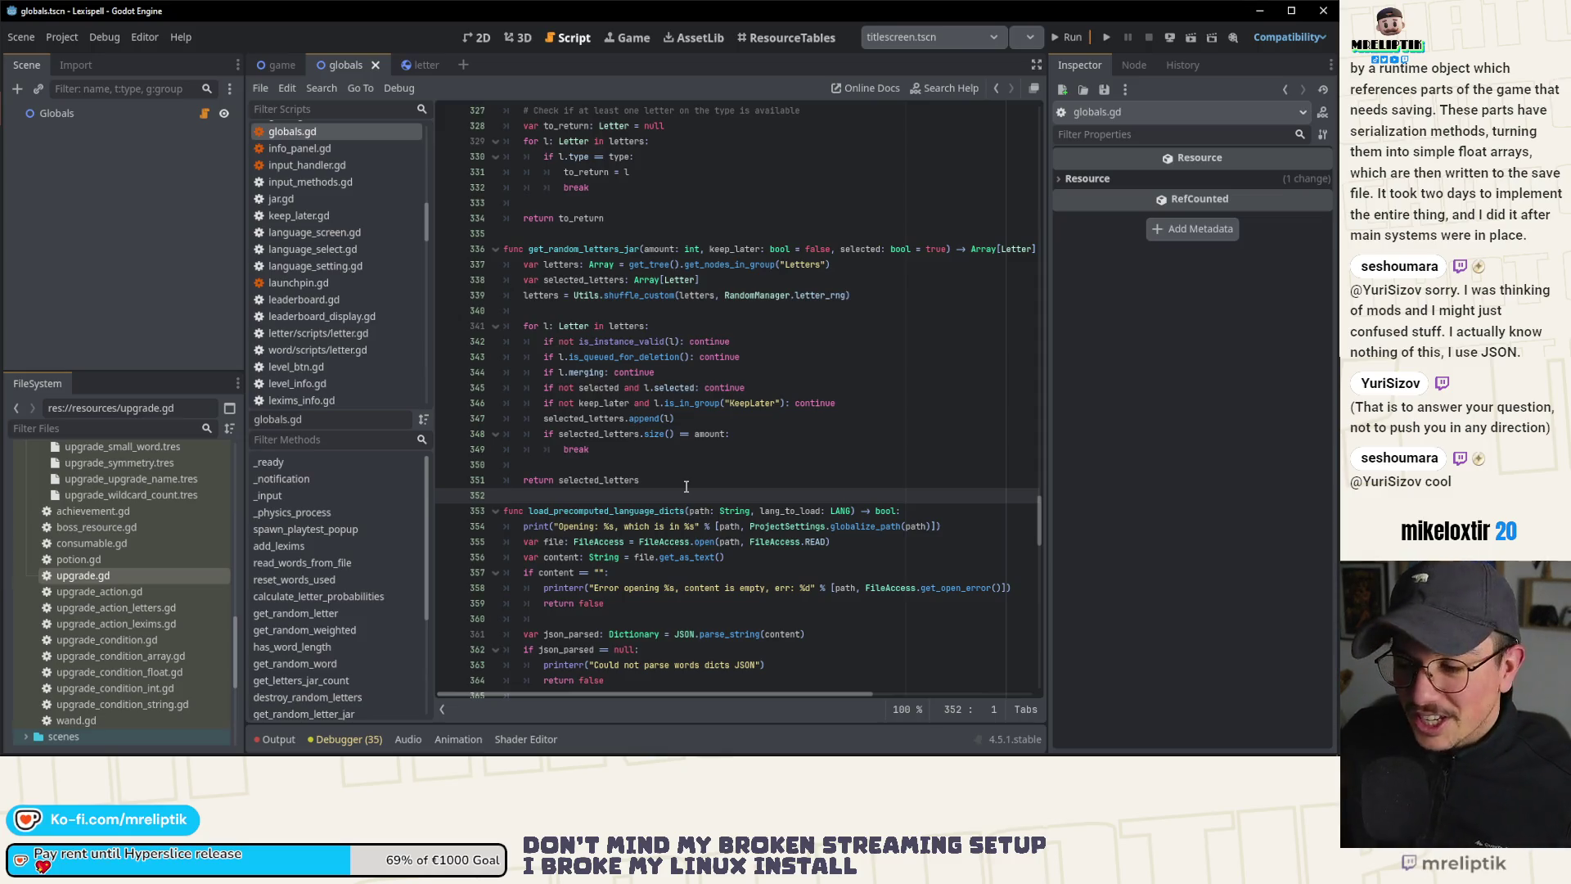
{"action": "left_click", "coordinate": [680, 476]}
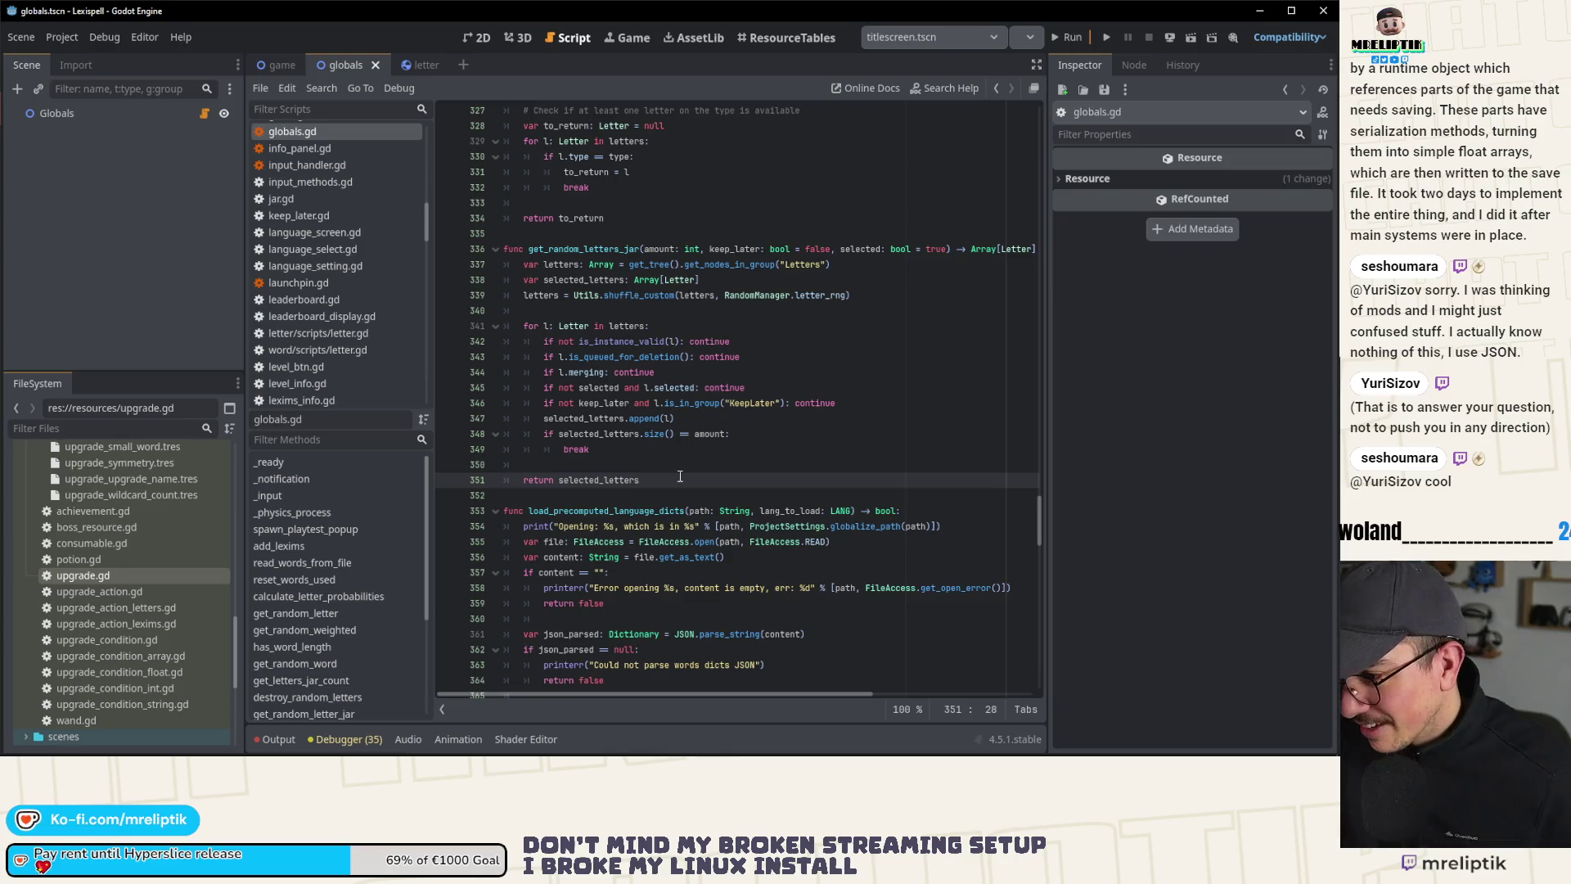
{"action": "scroll", "coordinate": [684, 477], "scroll_direction": "down", "scroll_amount": 2}
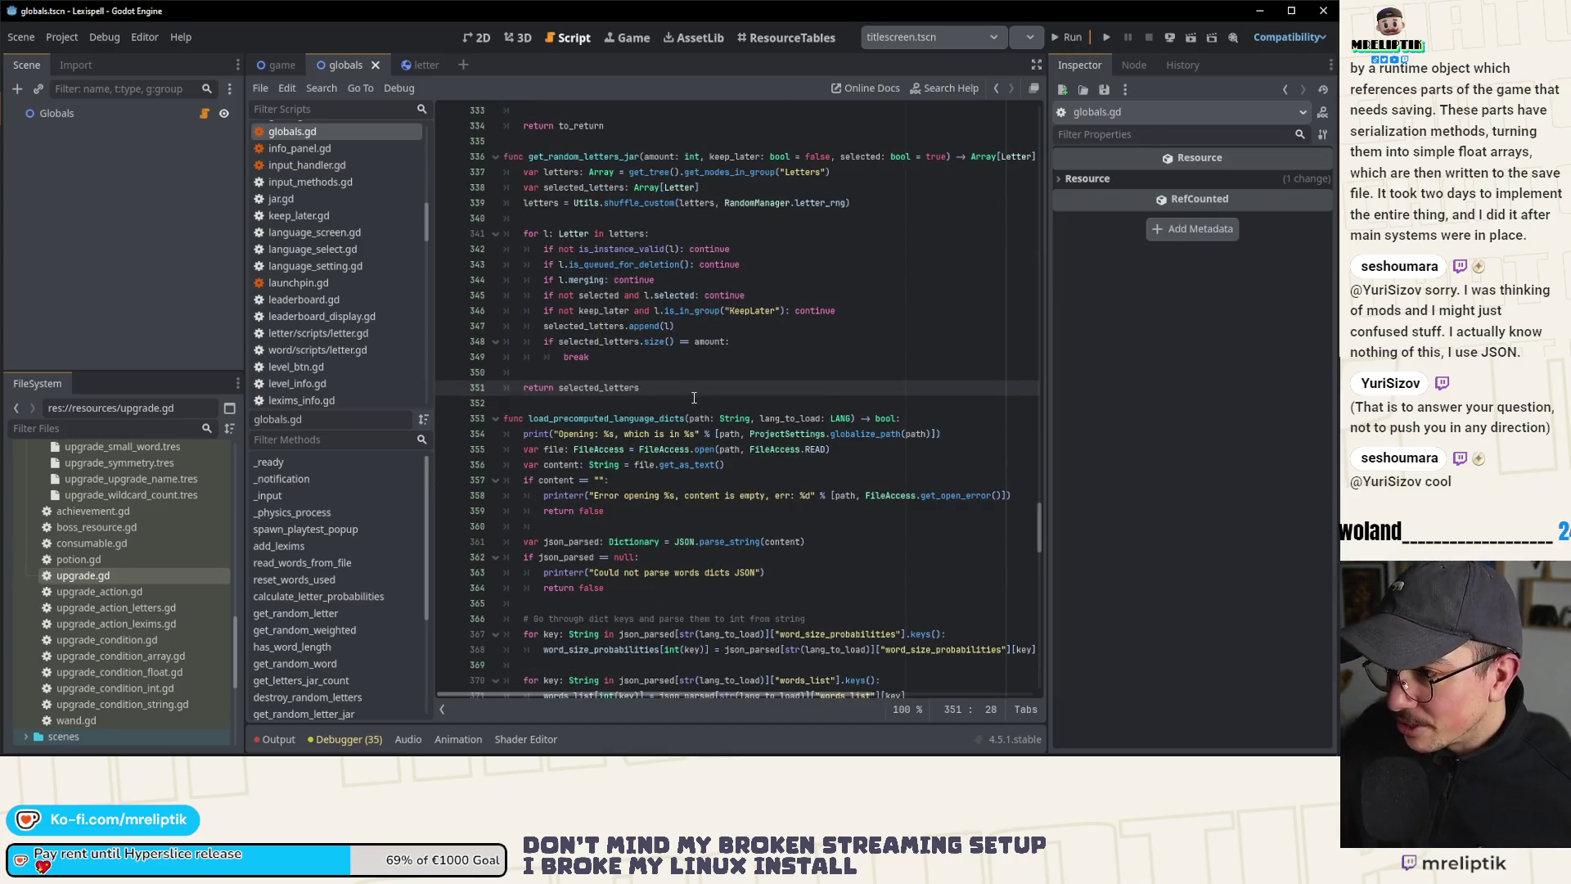
{"action": "key", "text": "ctrl+d"}
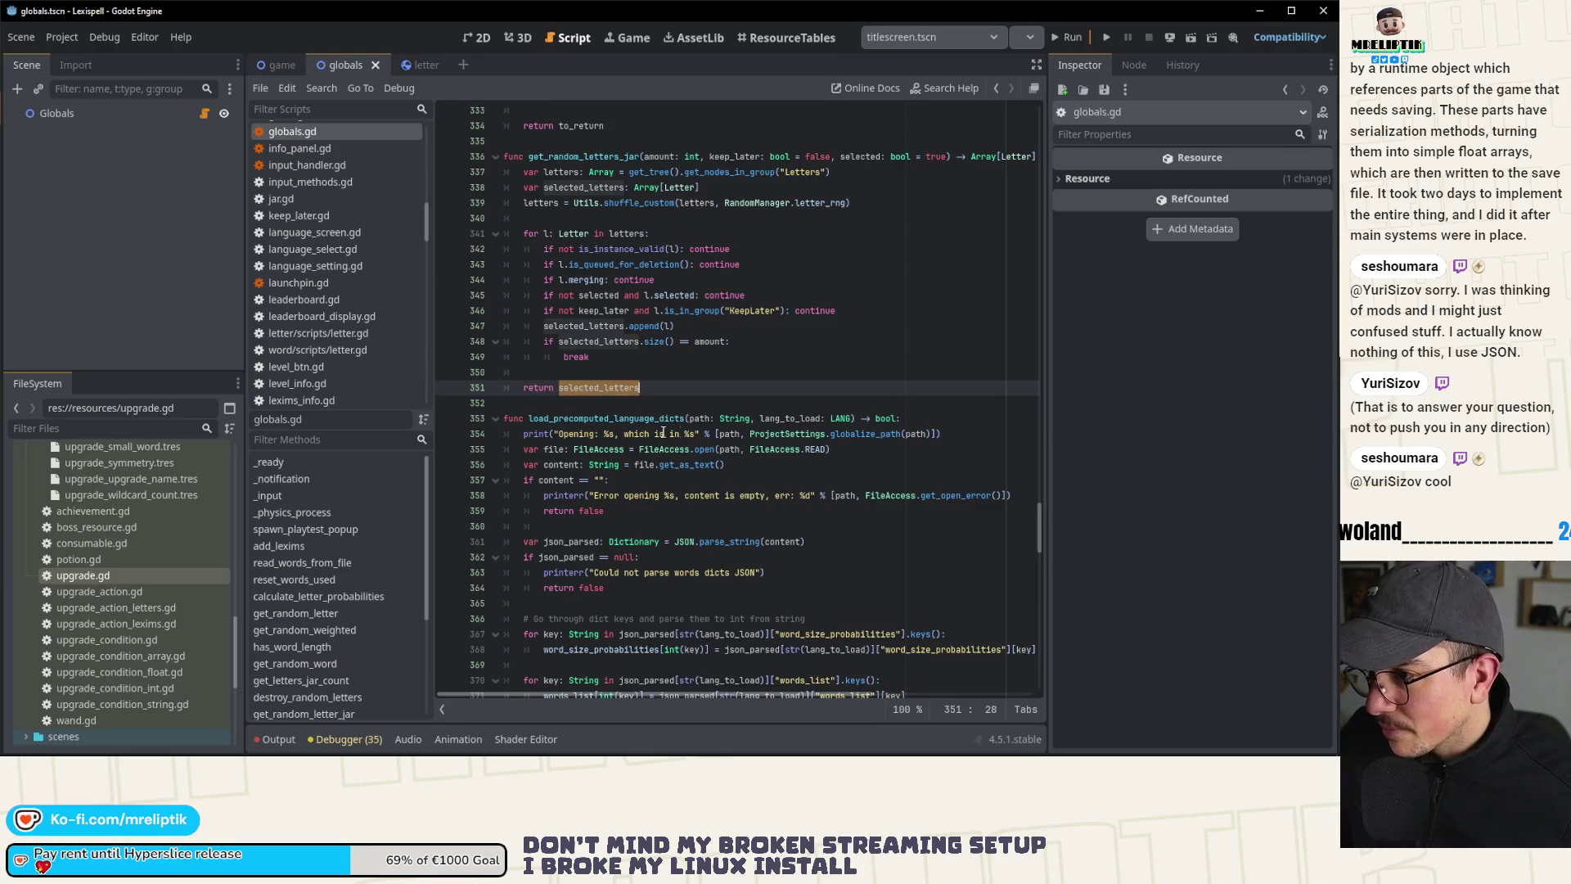
{"action": "double_click", "coordinate": [149, 573]}
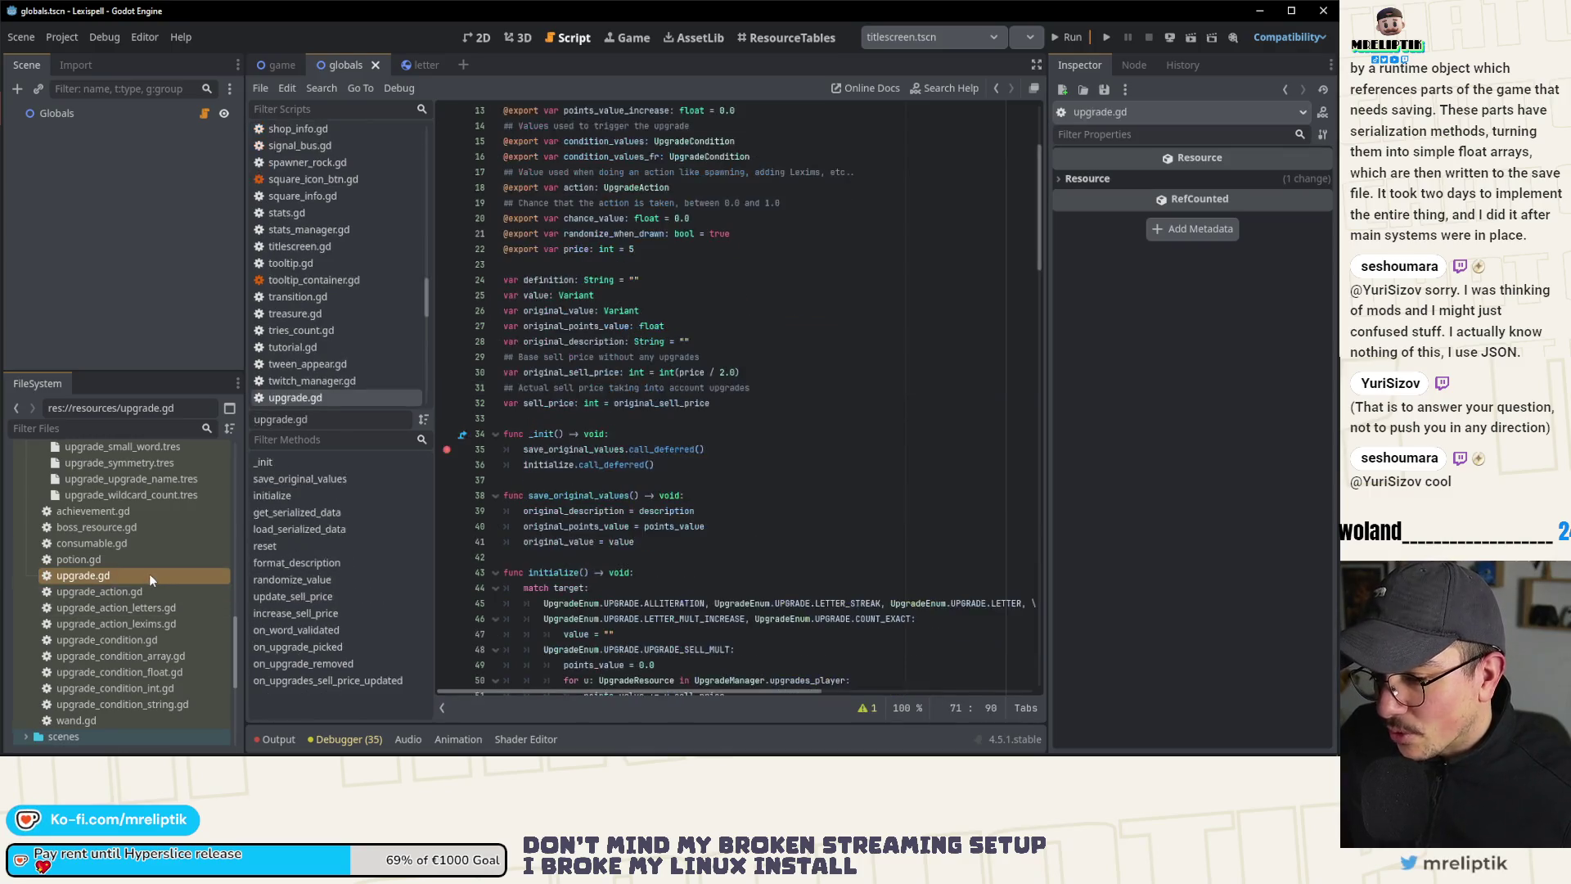
Step: Open save_manager.gd and inspect the get_serialized_upgrades_player call on line 154
{"action": "left_click", "coordinate": [446, 450]}
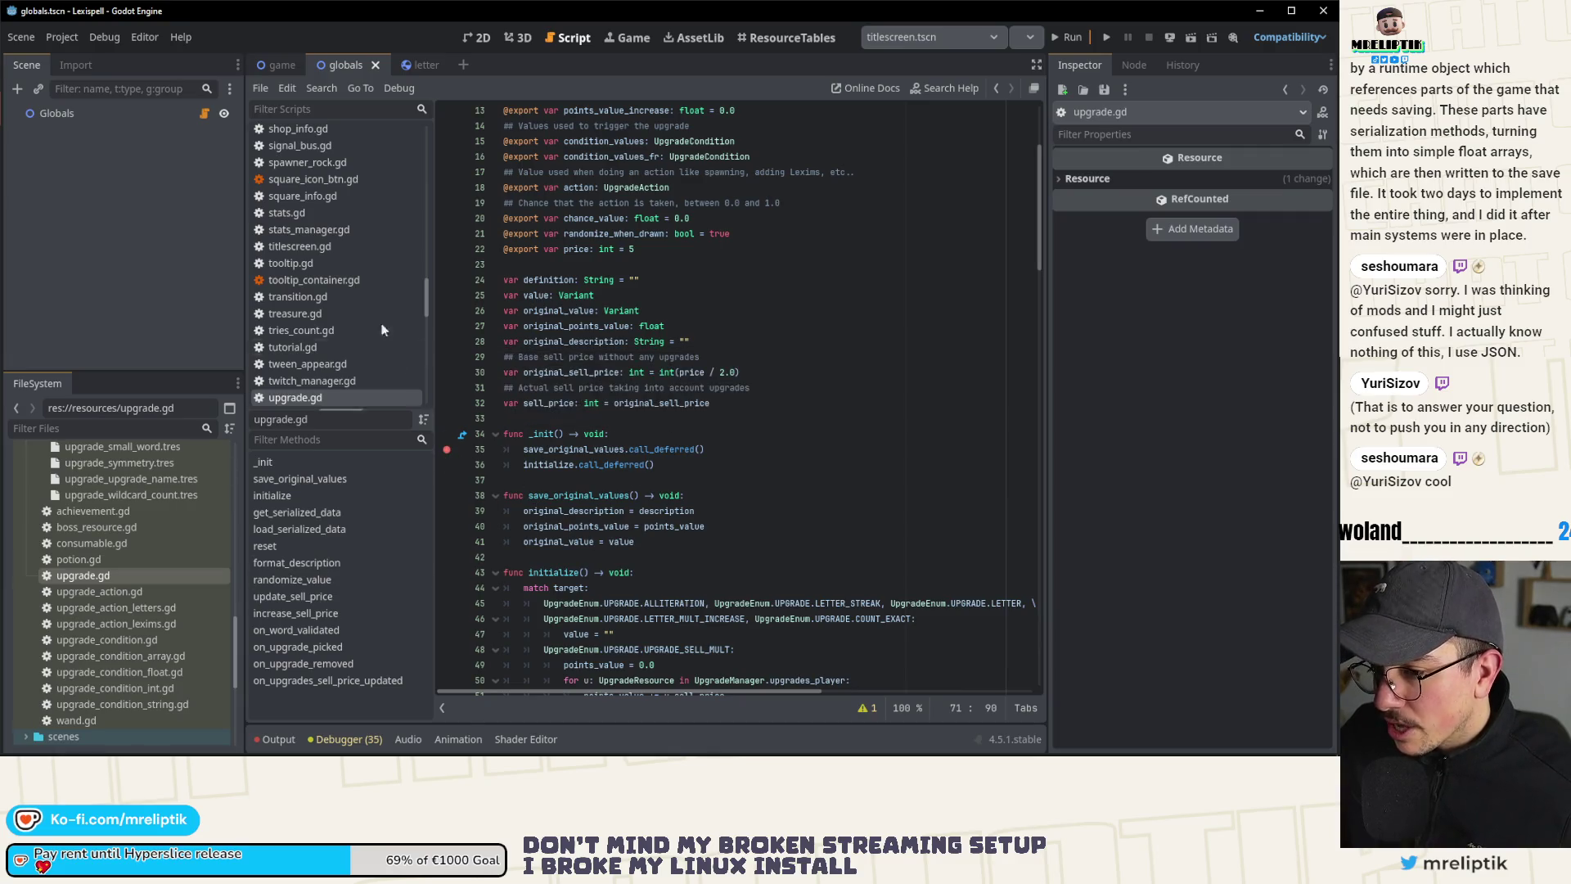
{"action": "scroll", "coordinate": [337, 363], "scroll_direction": "up", "scroll_amount": 5}
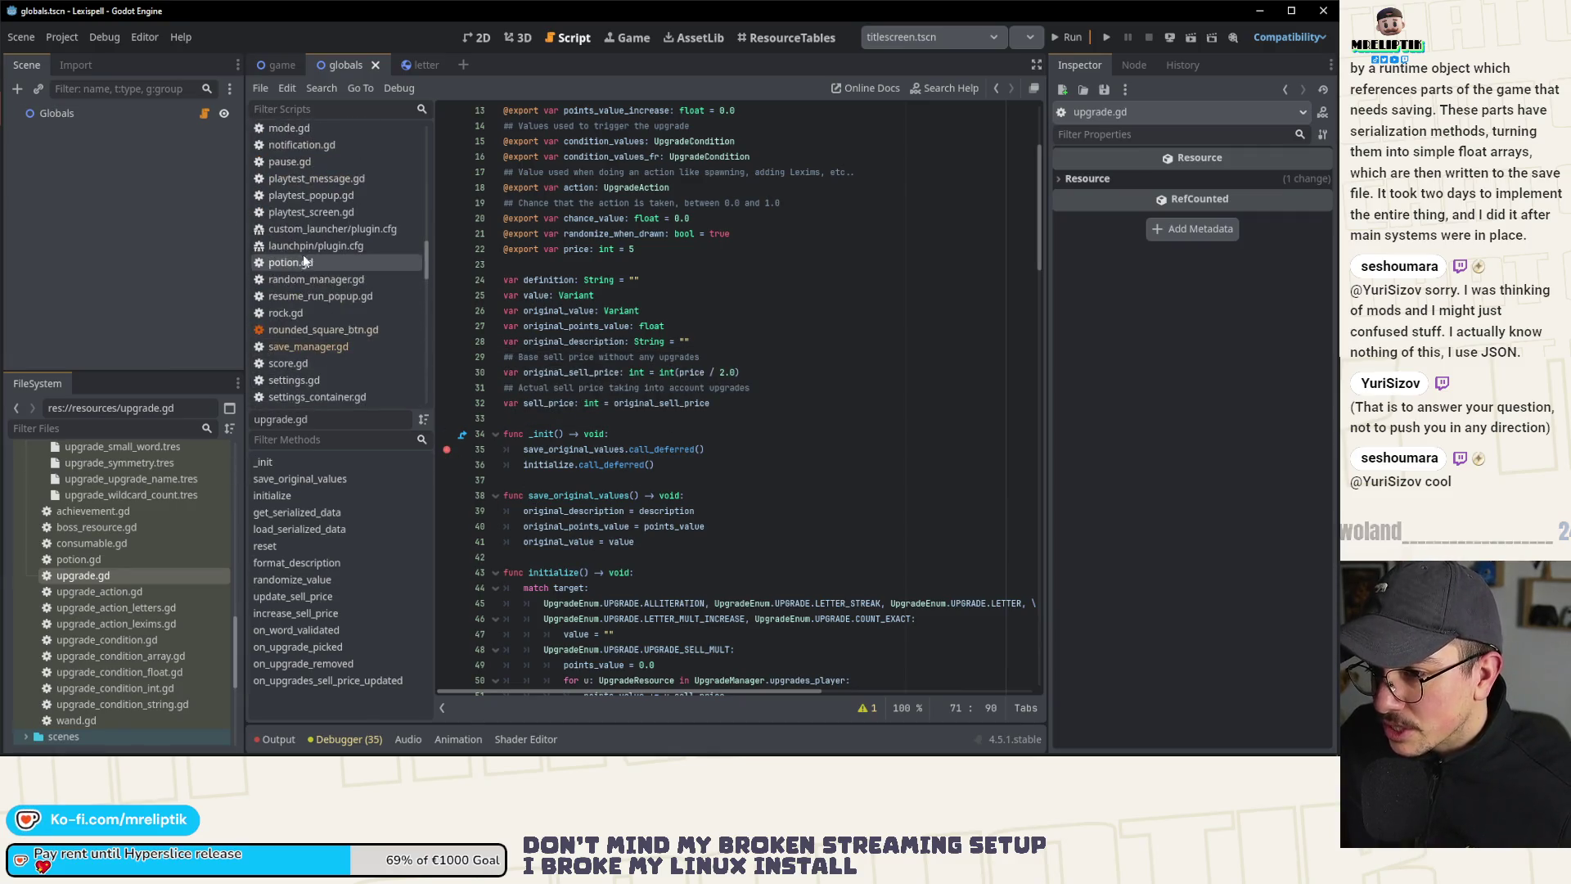
{"action": "left_click", "coordinate": [322, 277]}
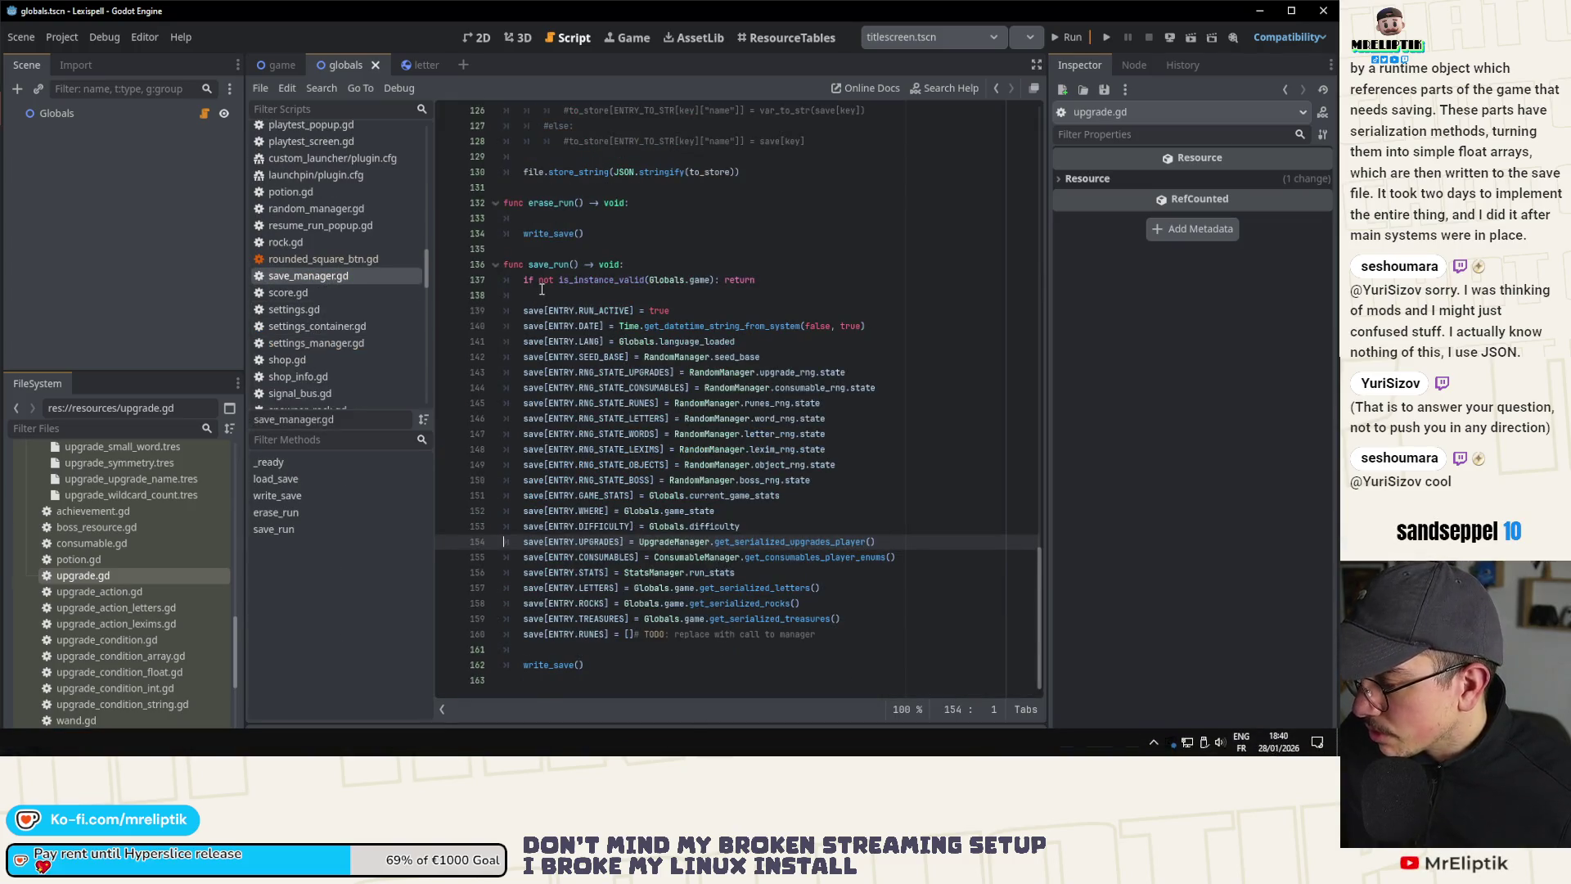
{"action": "double_click", "coordinate": [811, 541]}
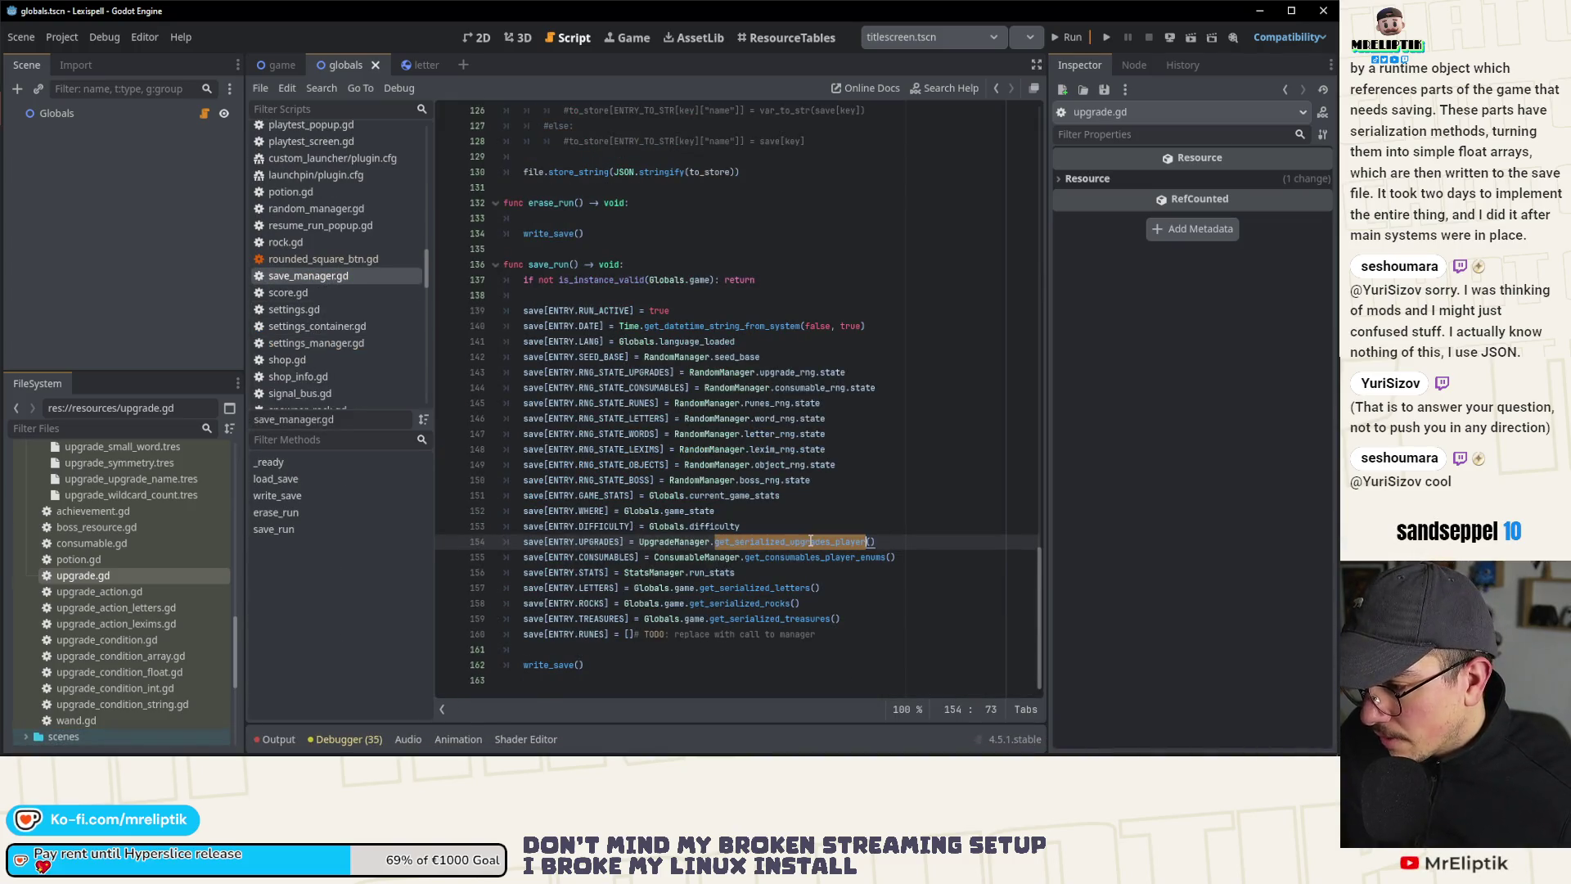
{"action": "left_click", "coordinate": [577, 542]}
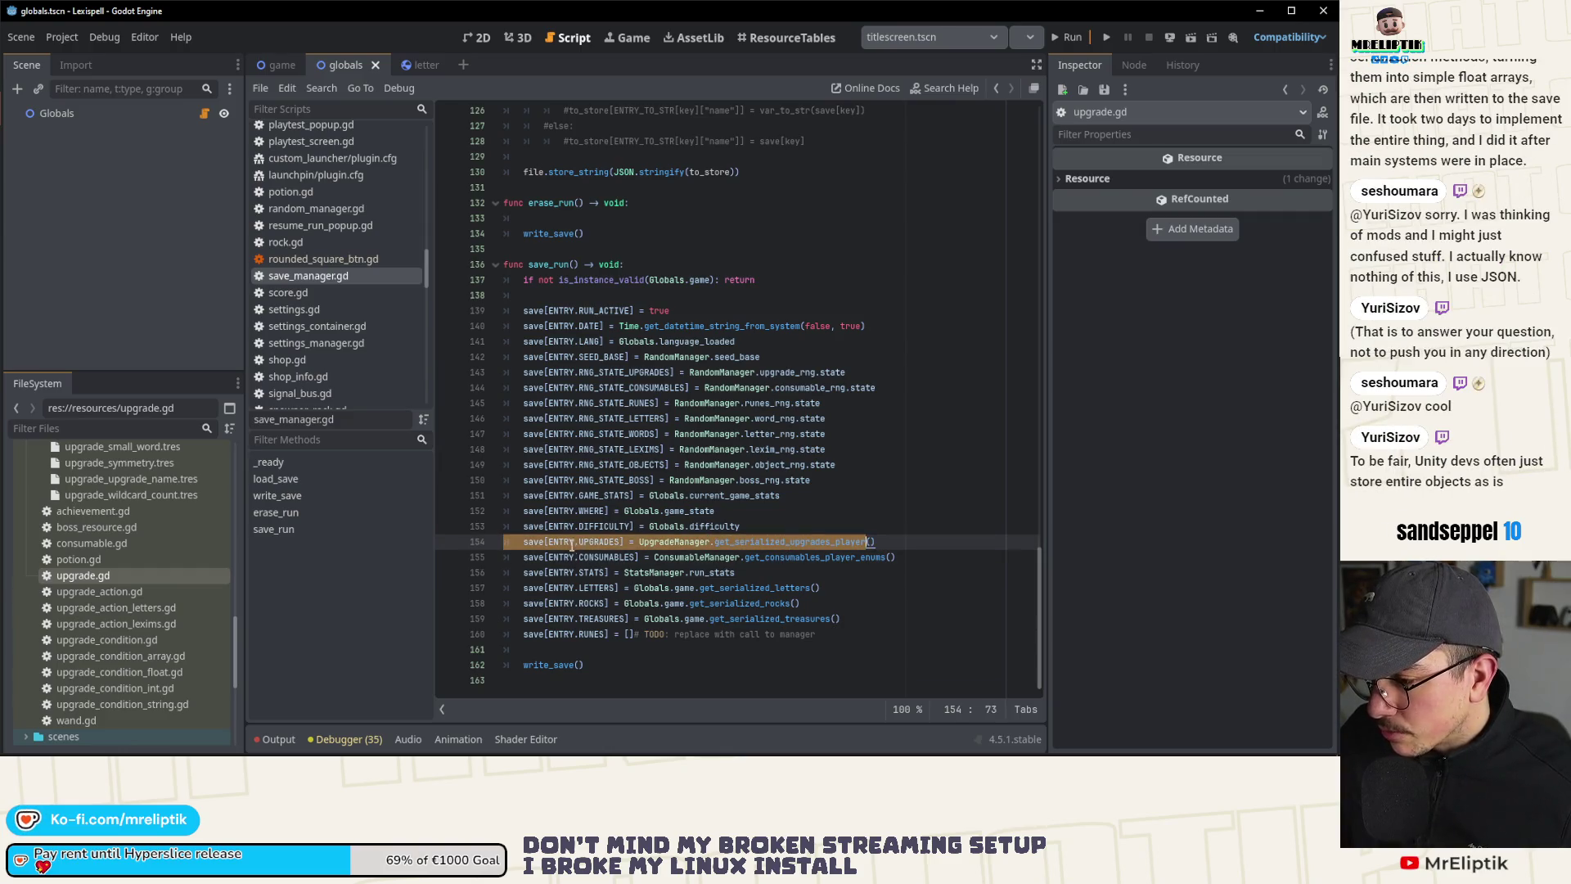
{"action": "scroll", "coordinate": [765, 549], "scroll_direction": "up", "scroll_amount": 5}
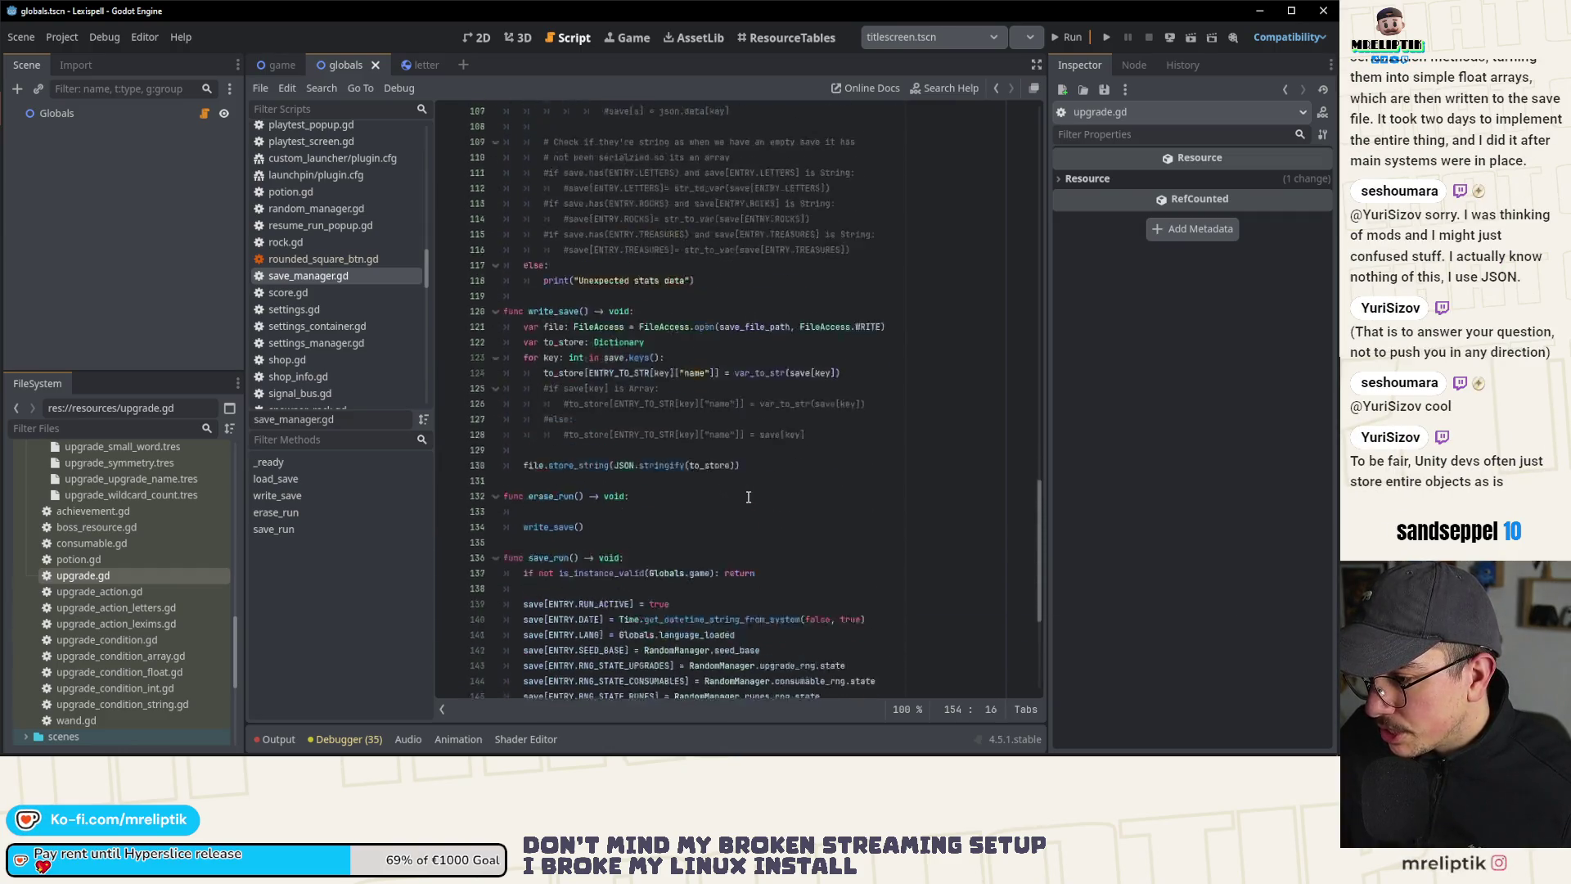
{"action": "scroll", "coordinate": [655, 328], "scroll_direction": "down", "scroll_amount": 3}
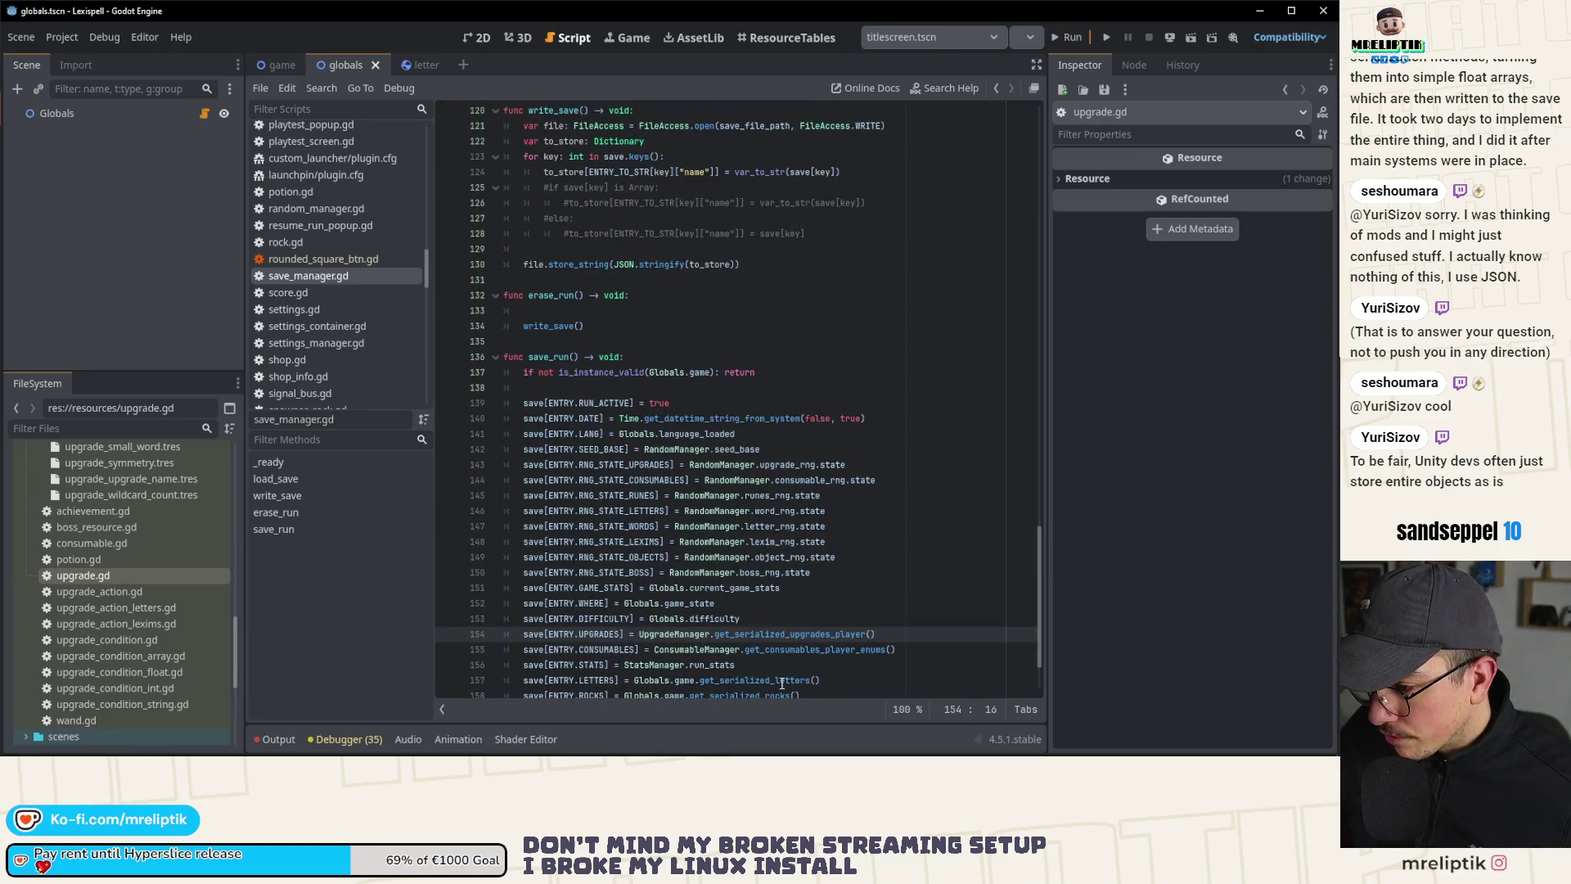
{"action": "double_click", "coordinate": [790, 634]}
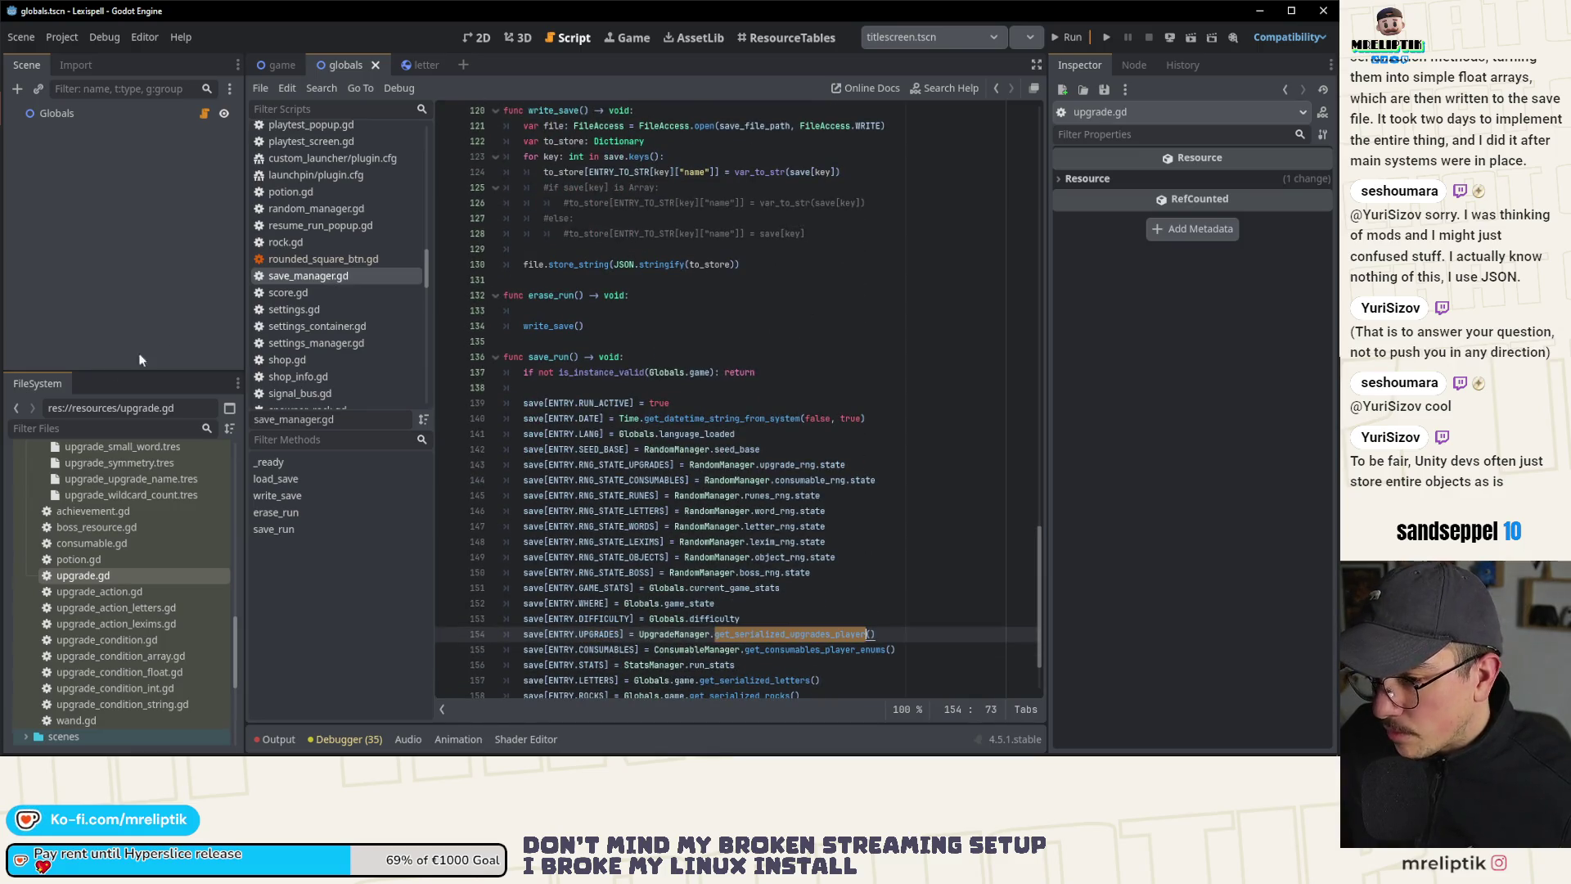
Step: Switch to game.gd from the script list
{"action": "scroll", "coordinate": [165, 520], "scroll_direction": "up", "scroll_amount": 4}
{"action": "scroll", "coordinate": [165, 520], "scroll_direction": "up", "scroll_amount": 10}
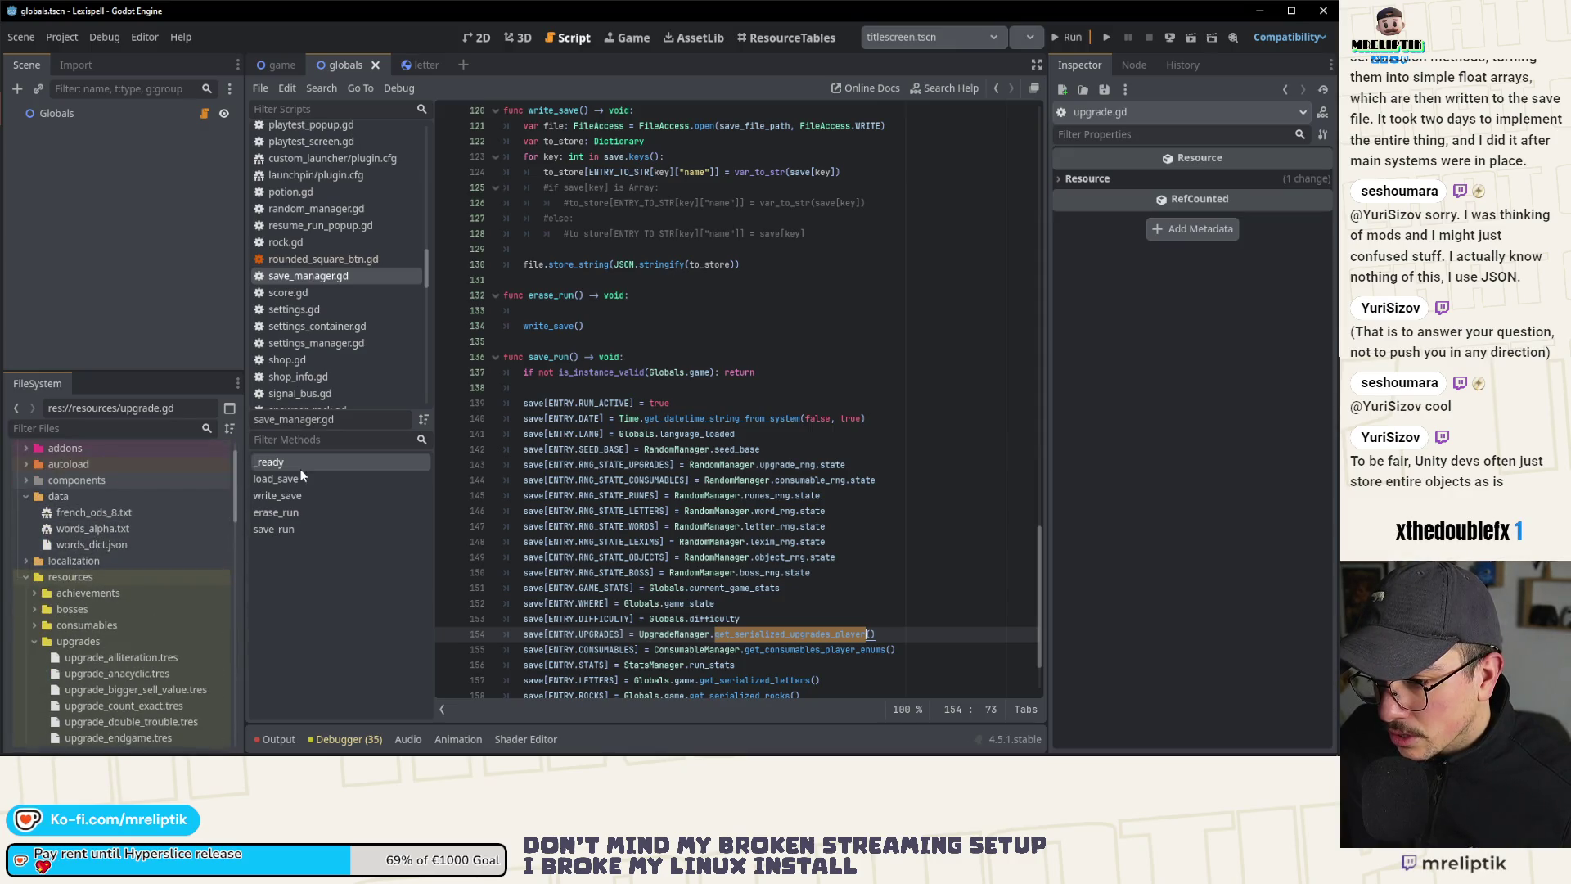
{"action": "scroll", "coordinate": [344, 270], "scroll_direction": "up", "scroll_amount": 10}
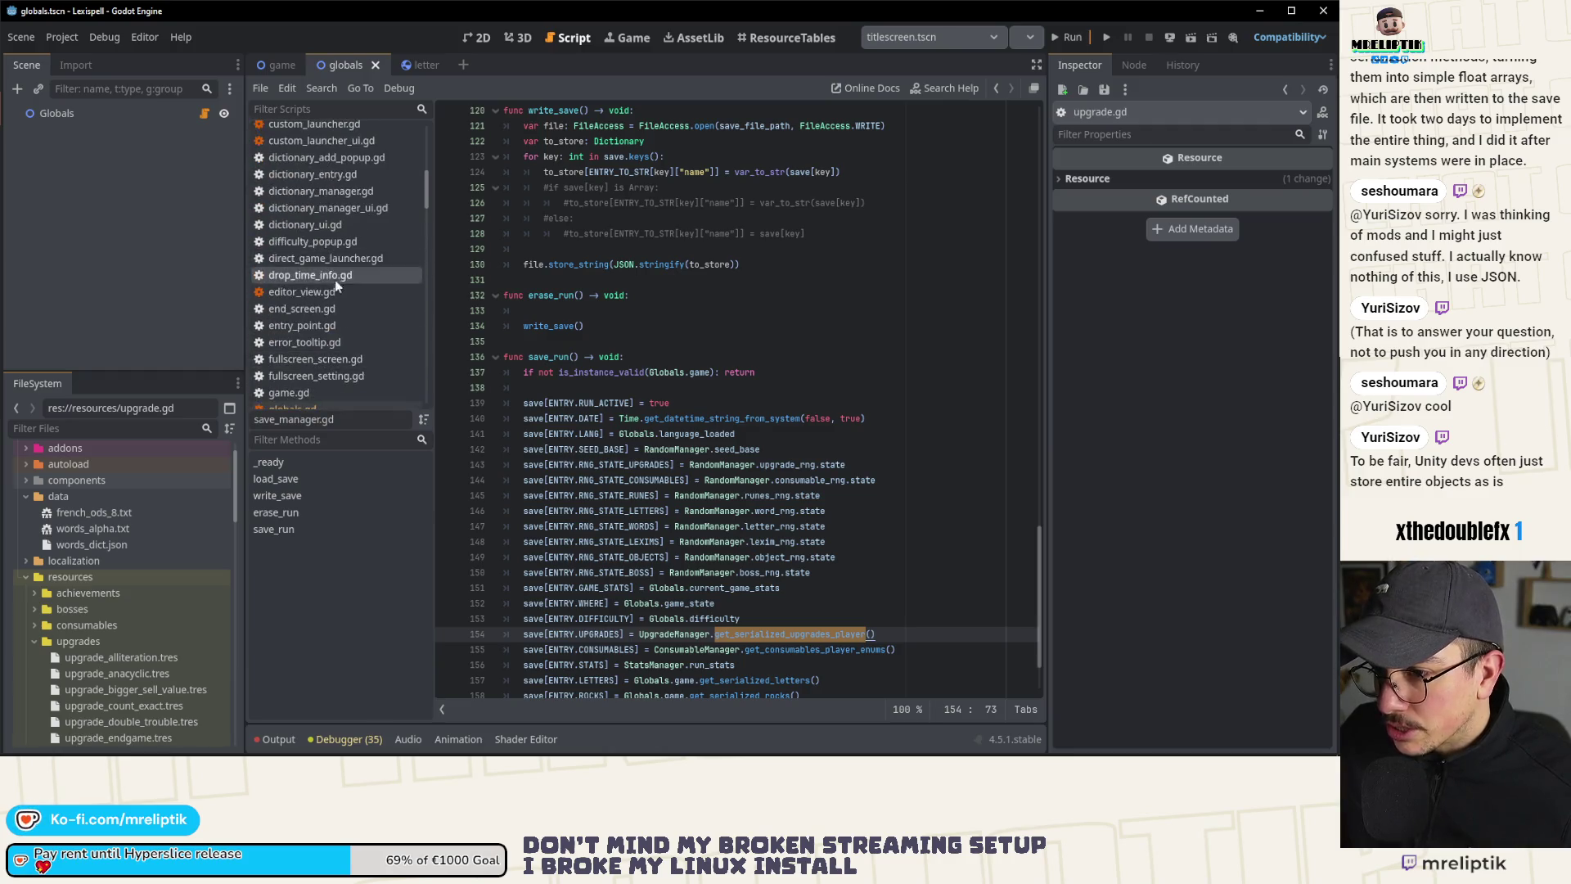
{"action": "scroll", "coordinate": [324, 326], "scroll_direction": "up", "scroll_amount": 2}
{"action": "left_click", "coordinate": [314, 322]}
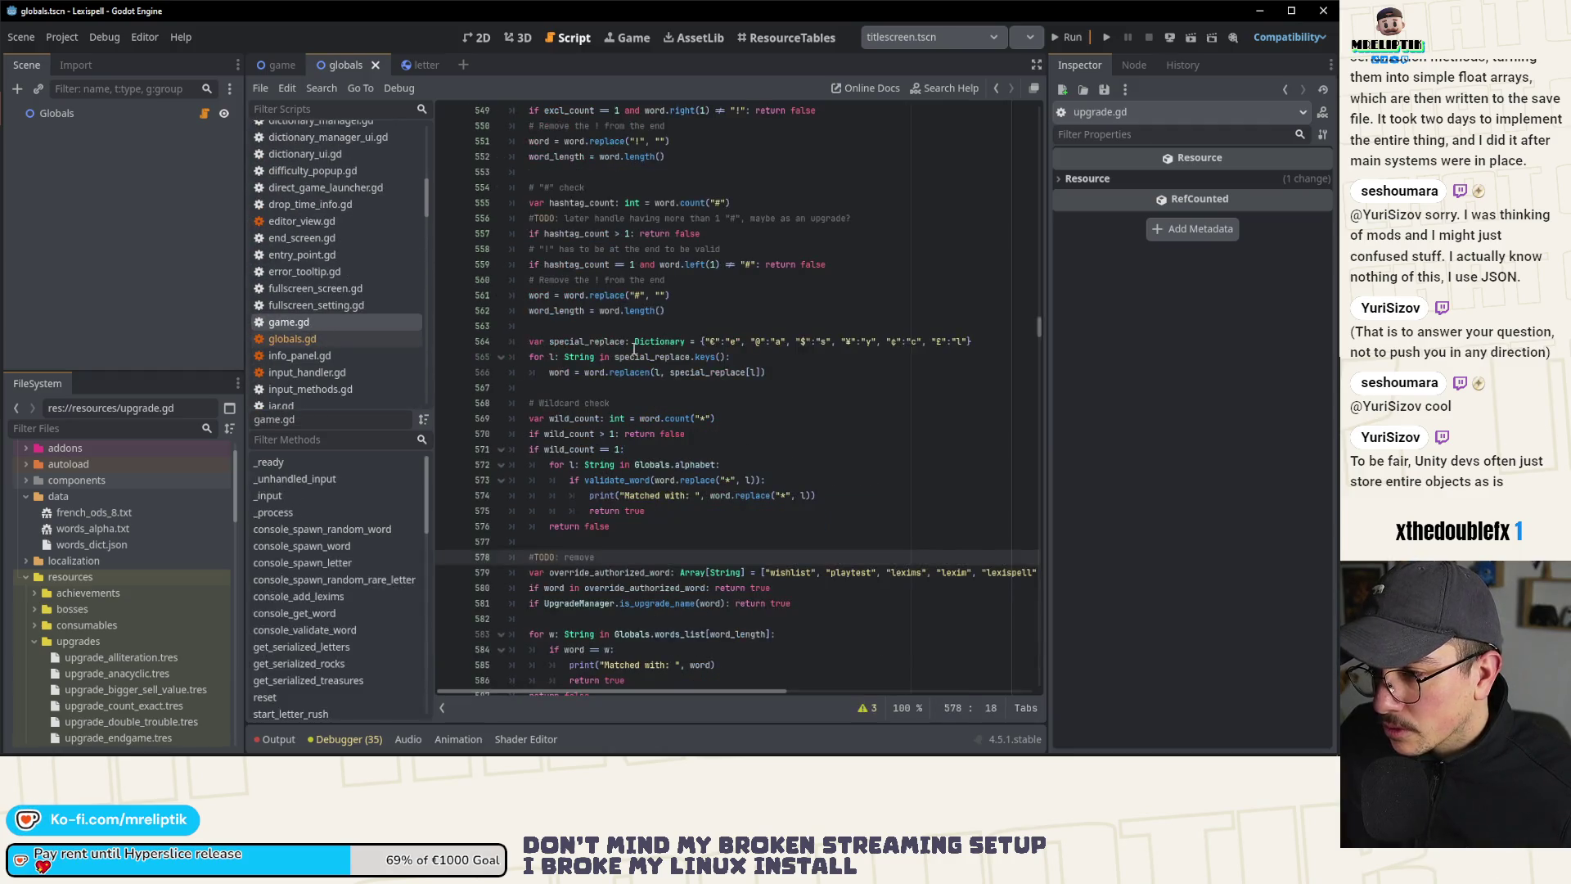
Step: Follow game.gd's _ready to line 215's load_serialized_data call and jump to its definition in upgrade_manager.gd
{"action": "left_click", "coordinate": [285, 468]}
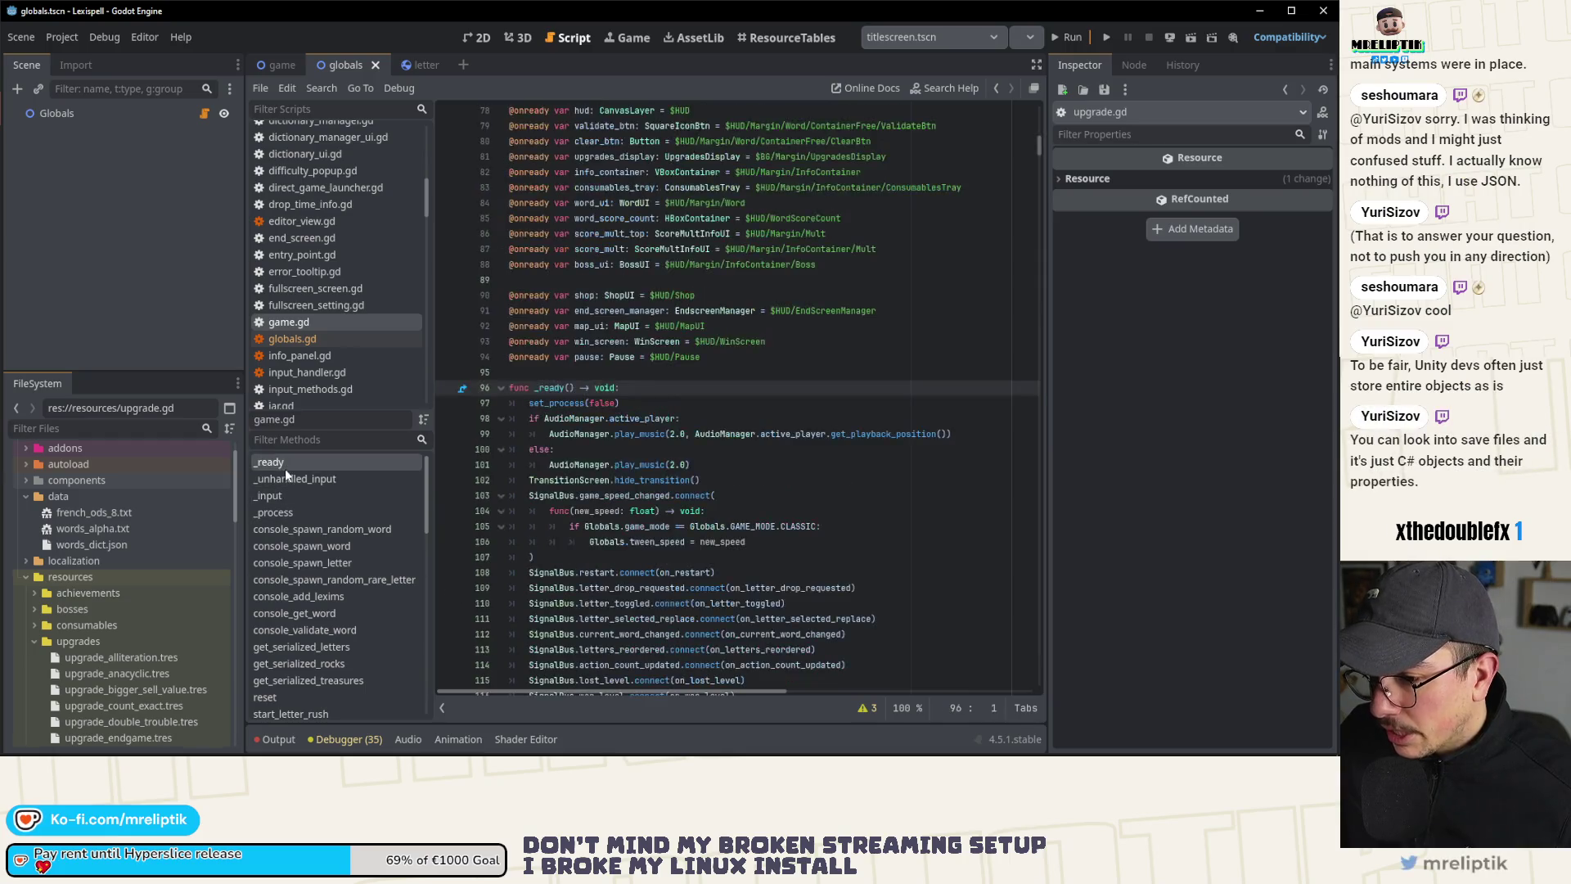
{"action": "scroll", "coordinate": [640, 456], "scroll_direction": "down", "scroll_amount": 3}
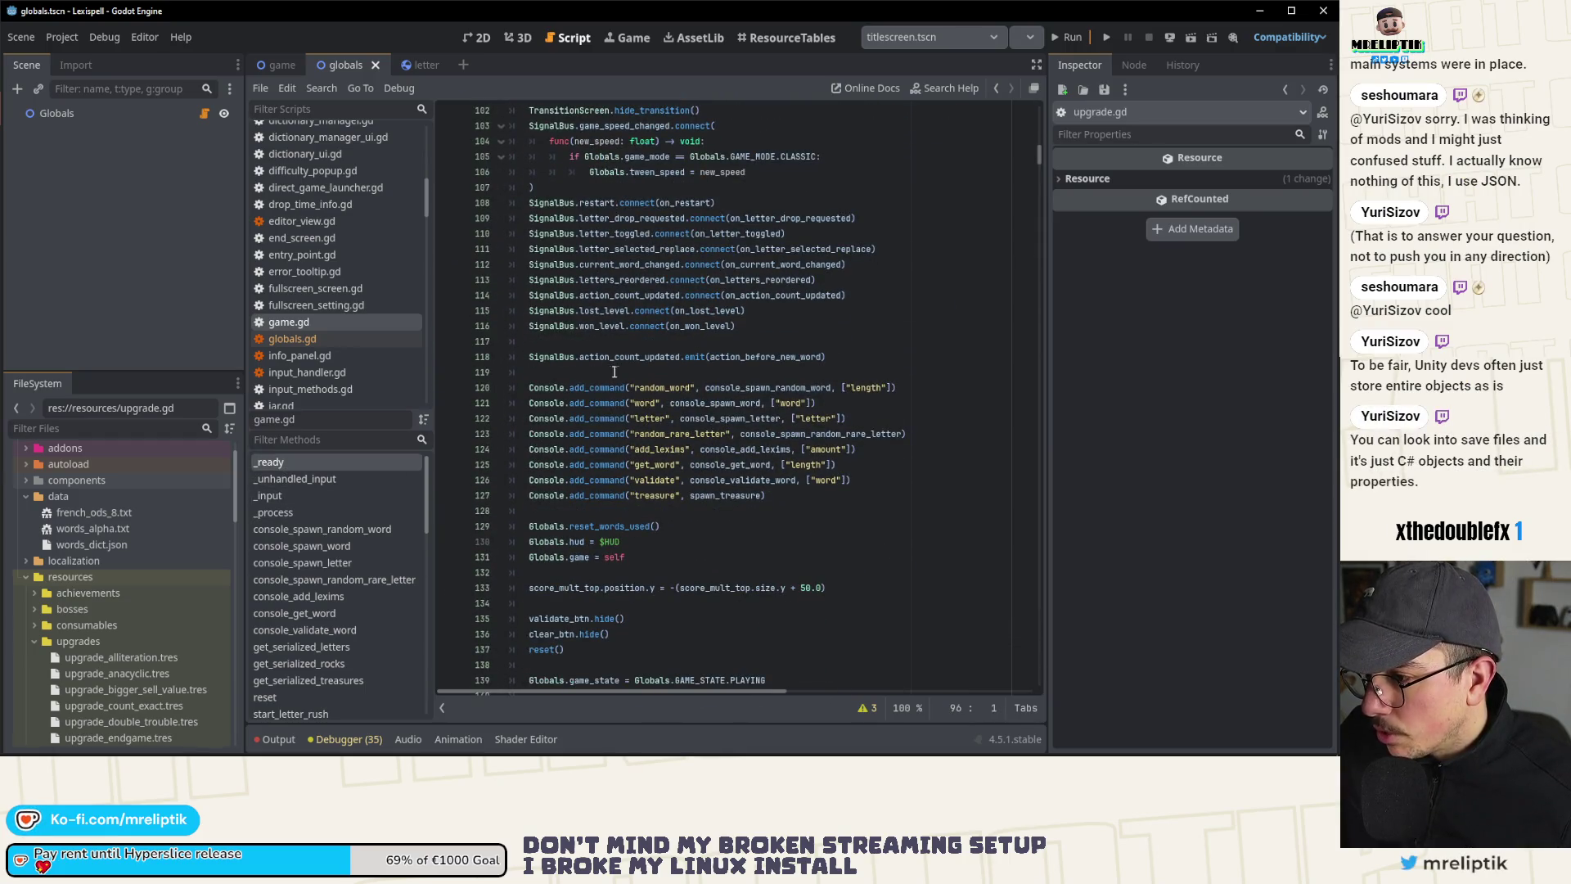
{"action": "scroll", "coordinate": [590, 441], "scroll_direction": "down", "scroll_amount": 7}
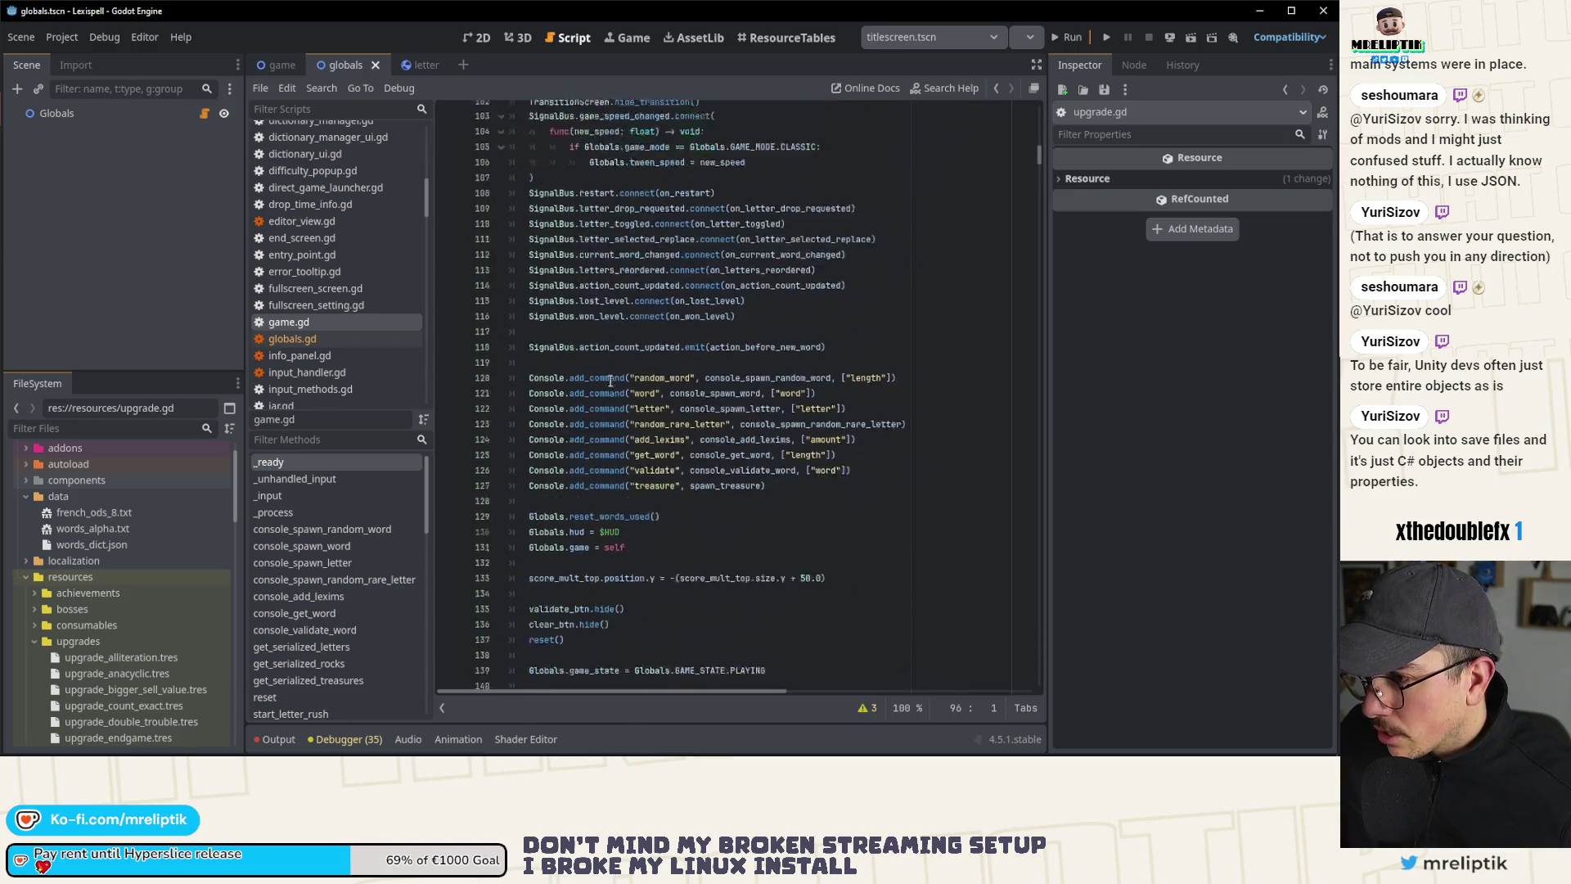
{"action": "scroll", "coordinate": [611, 381], "scroll_direction": "down", "scroll_amount": 13}
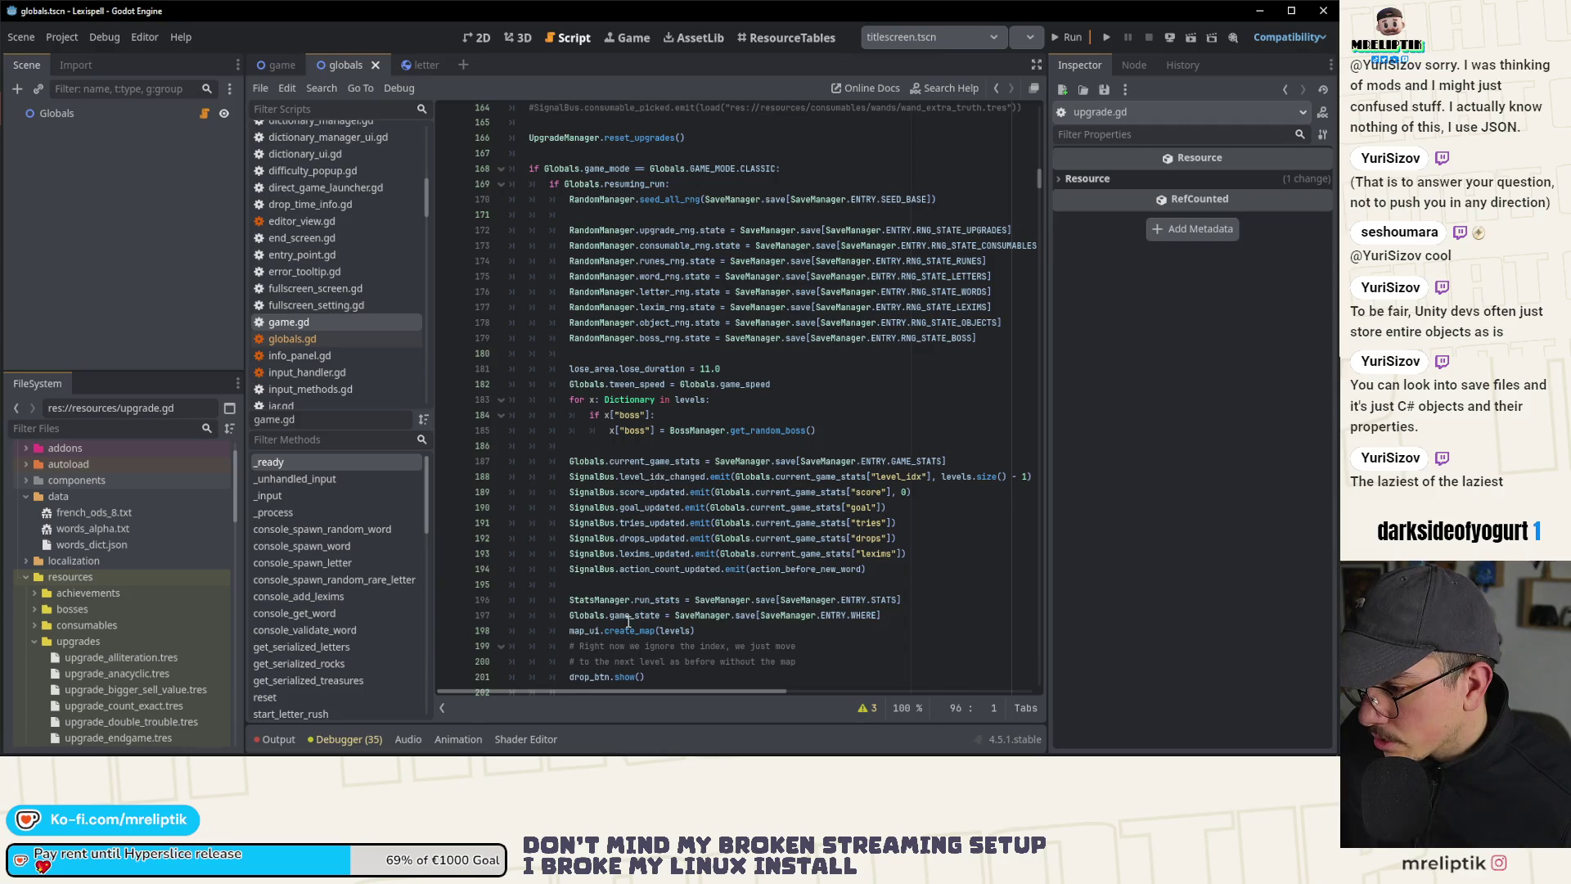
{"action": "scroll", "coordinate": [628, 622], "scroll_direction": "up", "scroll_amount": 2}
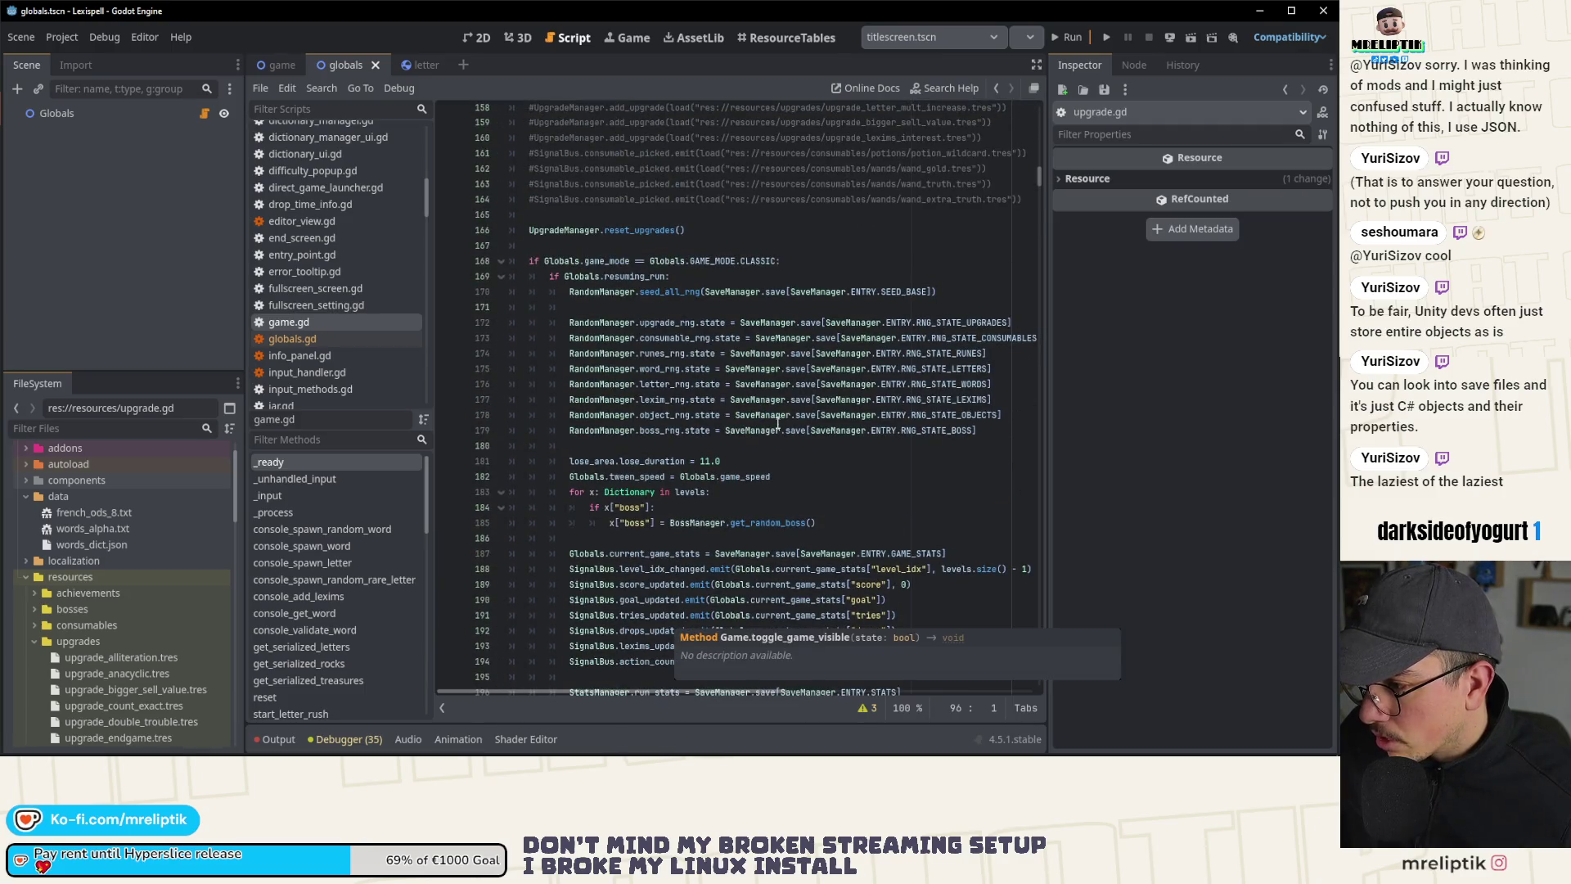
{"action": "scroll", "coordinate": [777, 426], "scroll_direction": "down", "scroll_amount": 7}
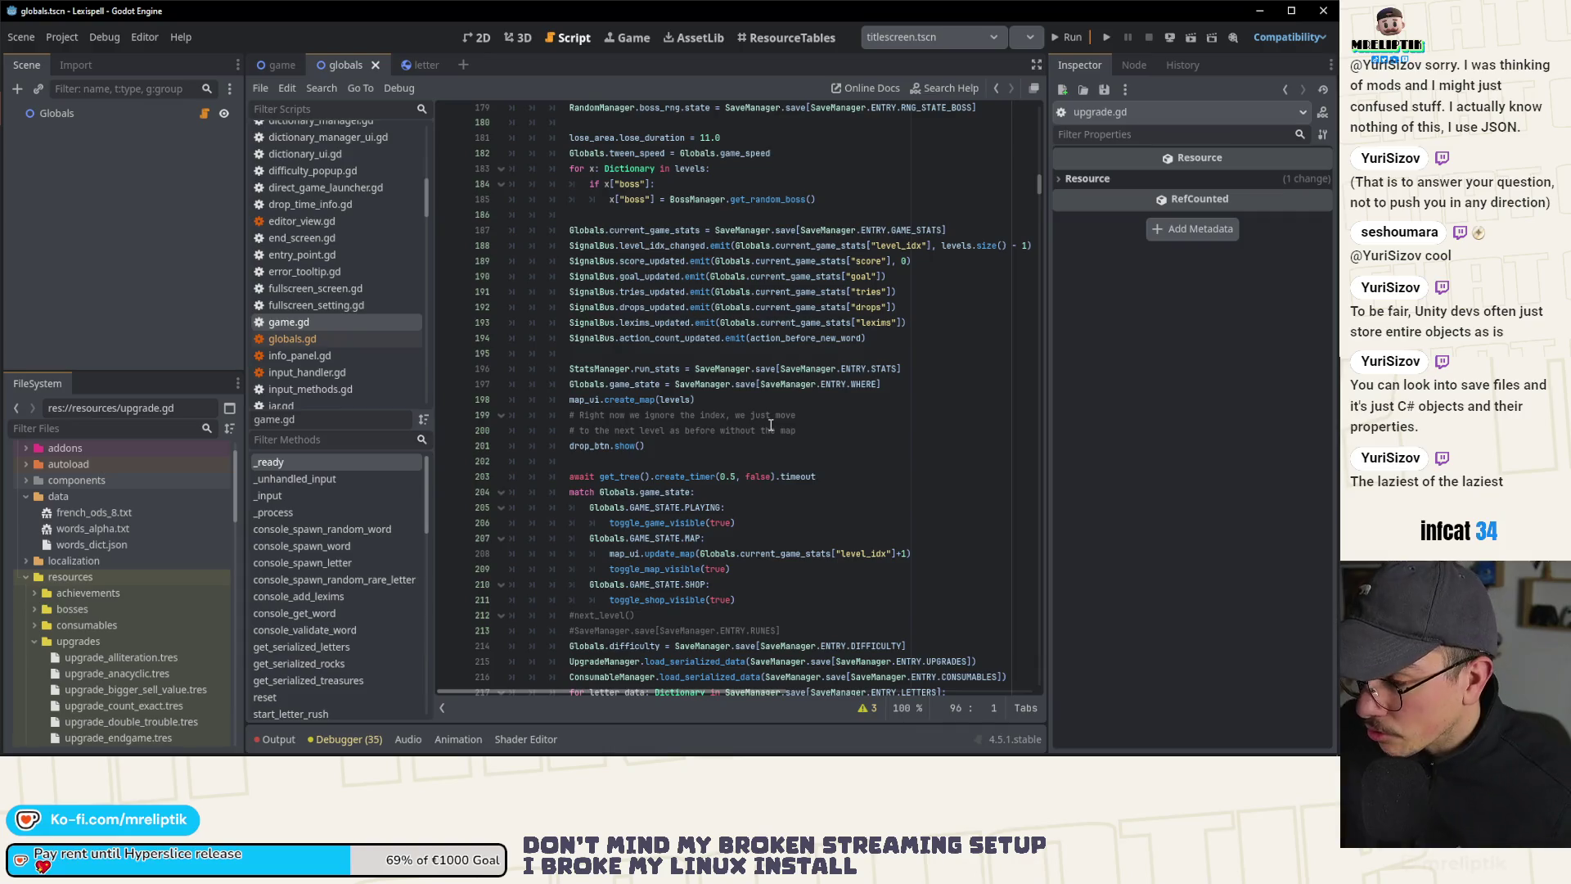
{"action": "scroll", "coordinate": [652, 373], "scroll_direction": "down", "scroll_amount": 5}
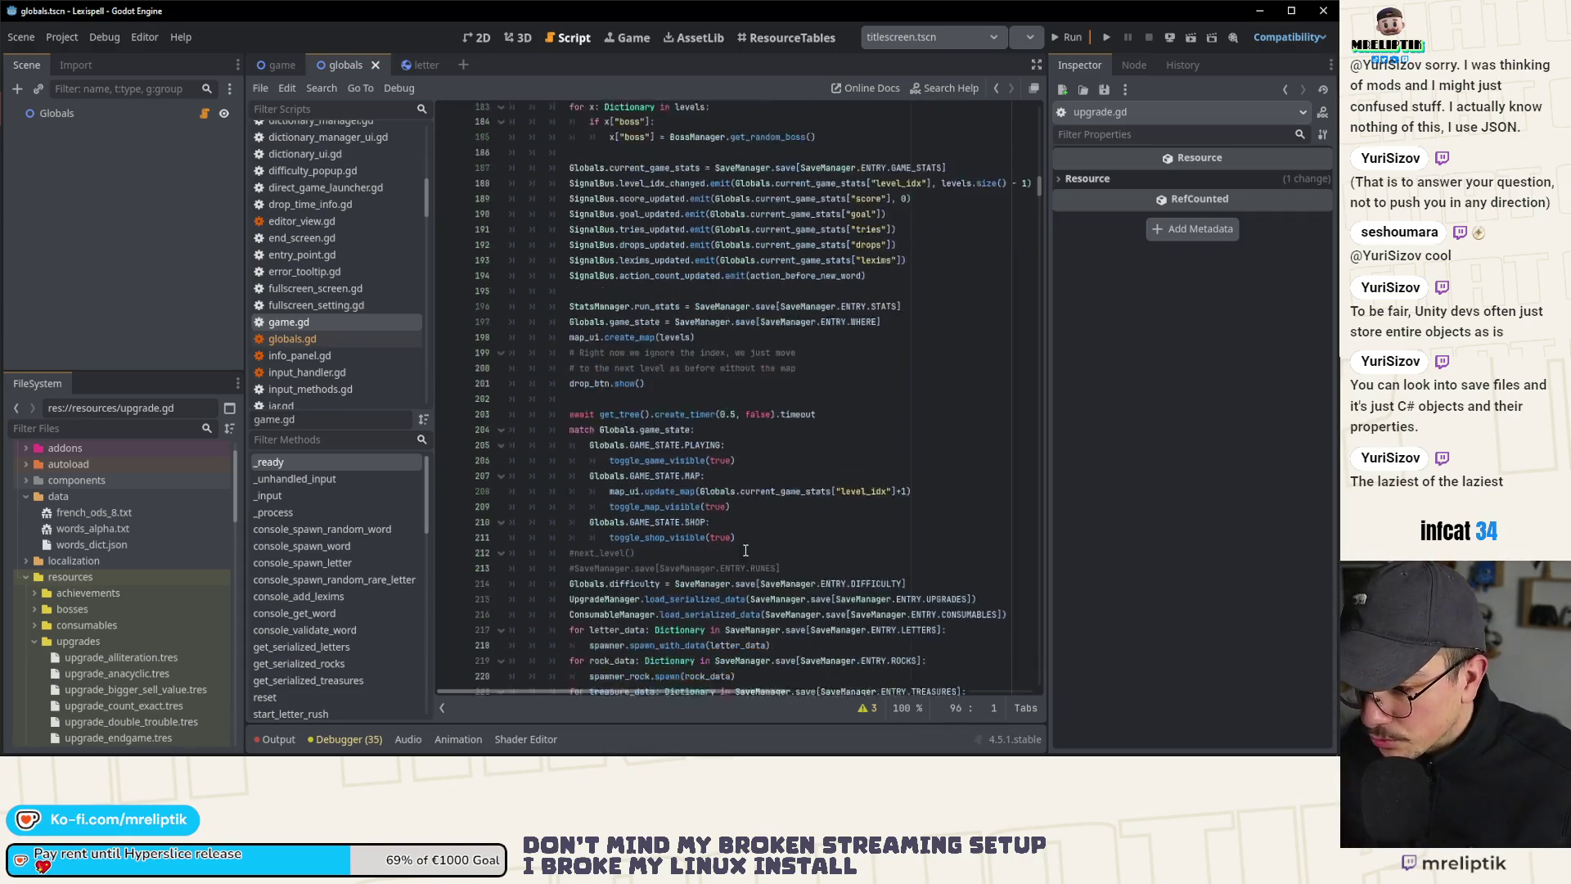
{"action": "left_click", "coordinate": [697, 430]}
{"action": "double_click", "coordinate": [696, 430]}
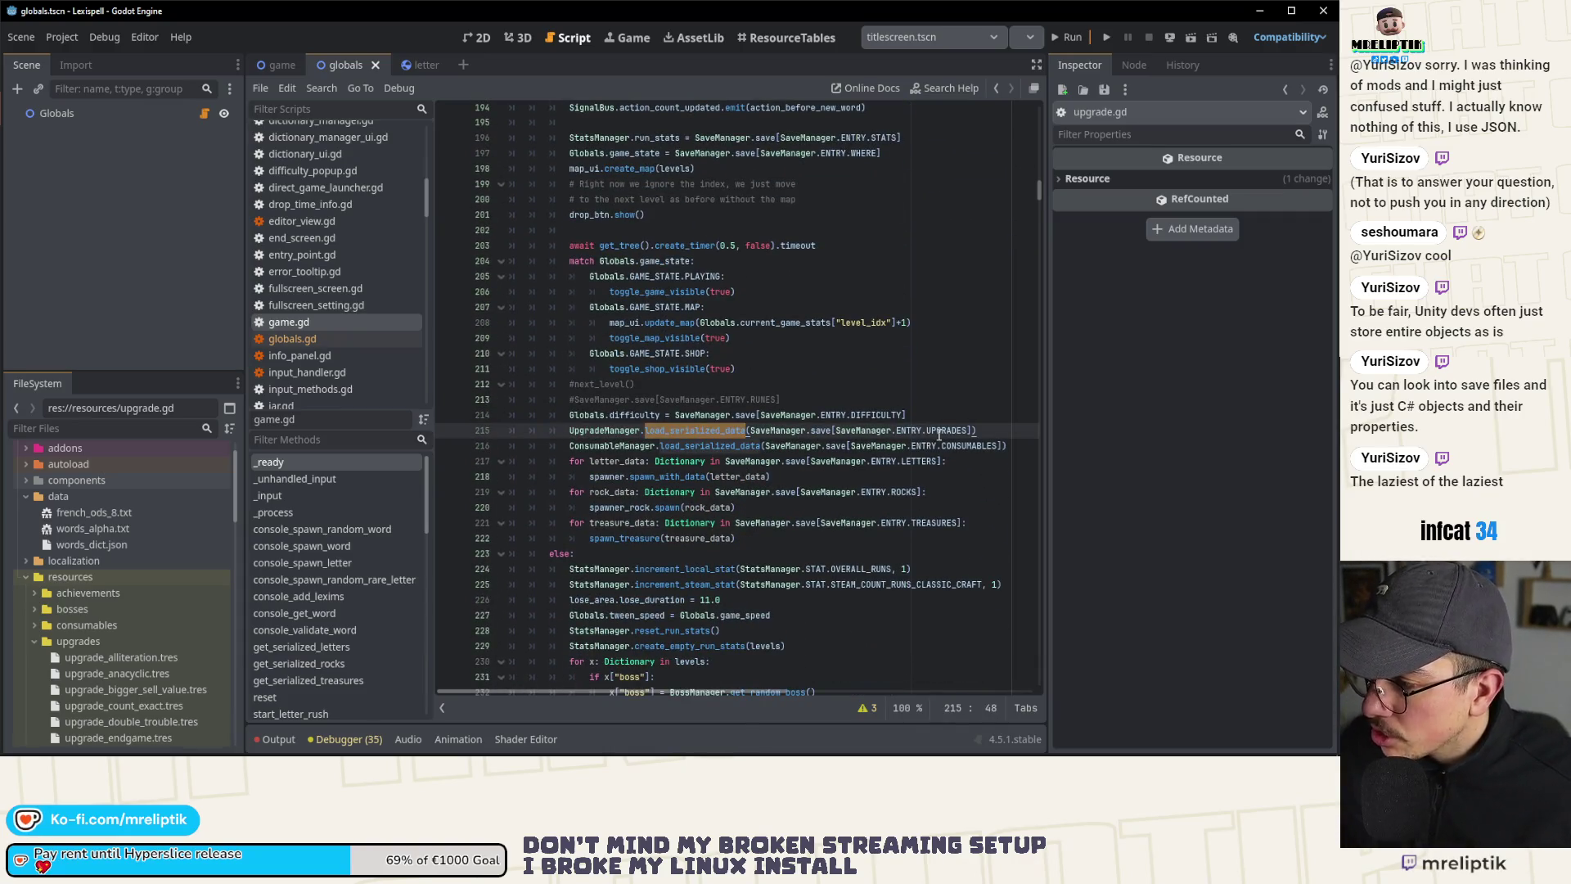
{"action": "double_click", "coordinate": [954, 430]}
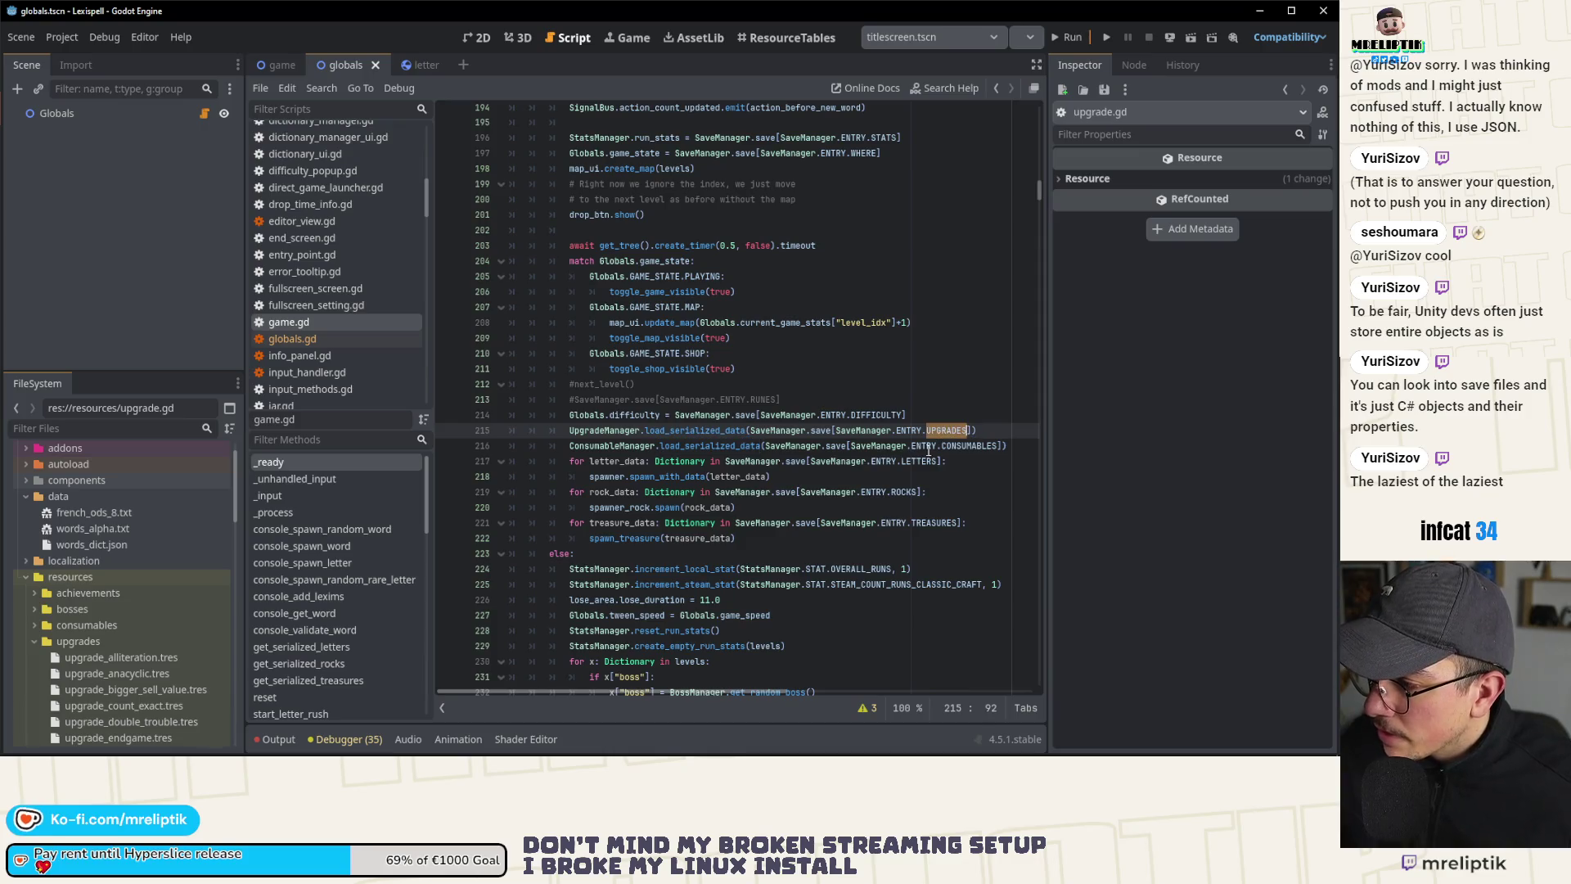
{"action": "left_click", "coordinate": [726, 429], "text": "ctrl"}
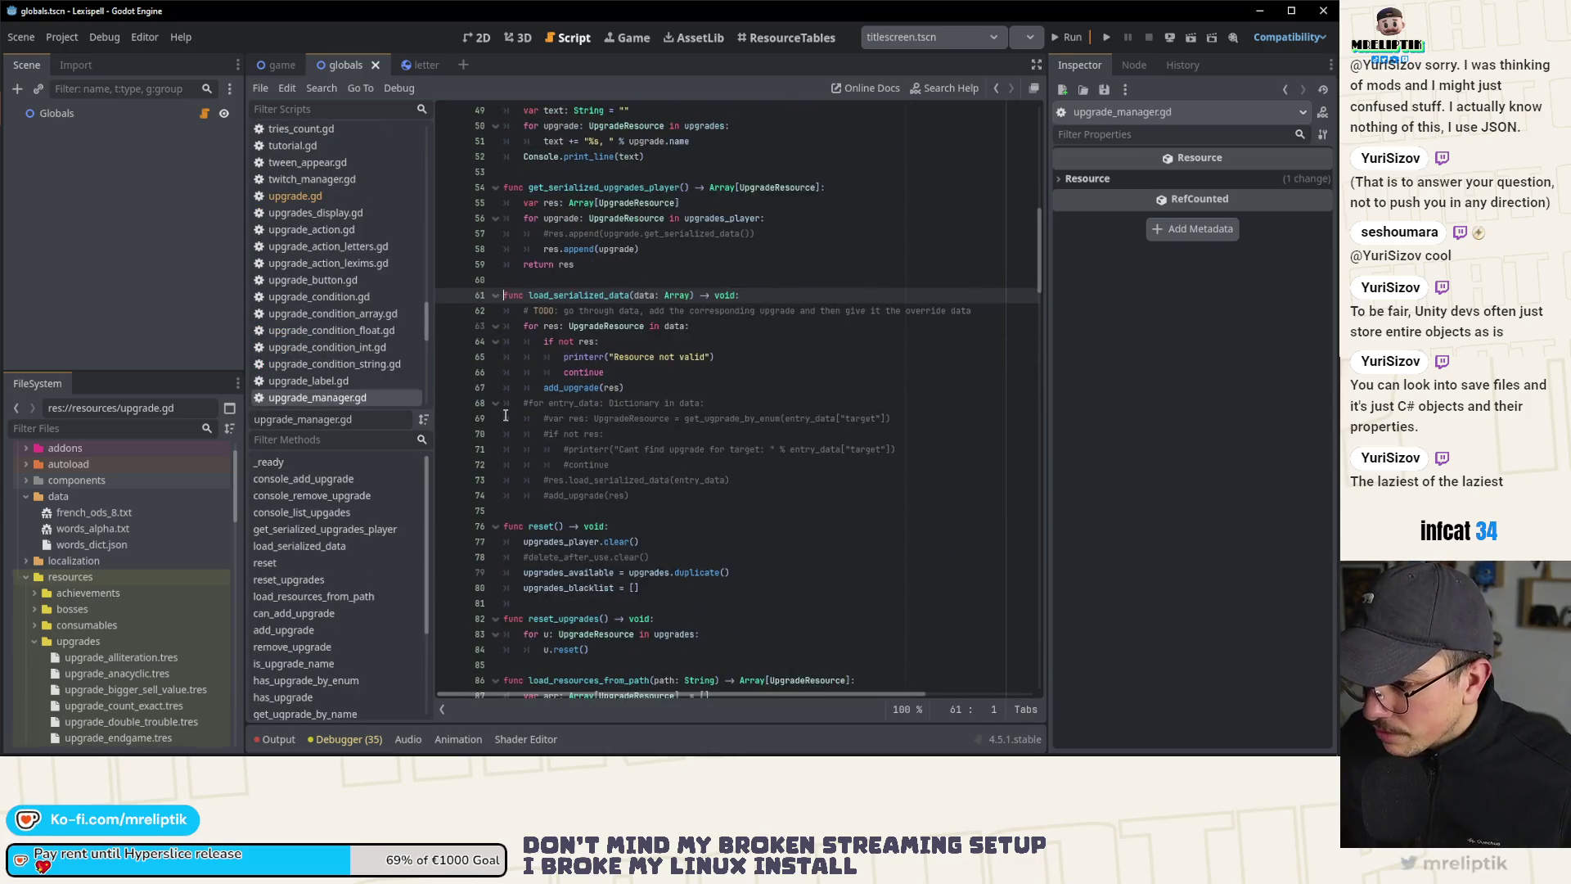
Step: Toggle breakpoints in load_serialized_data, leaving one on line 67's add_upgrade(res) call
{"action": "left_click", "coordinate": [440, 343]}
{"action": "left_click", "coordinate": [604, 311]}
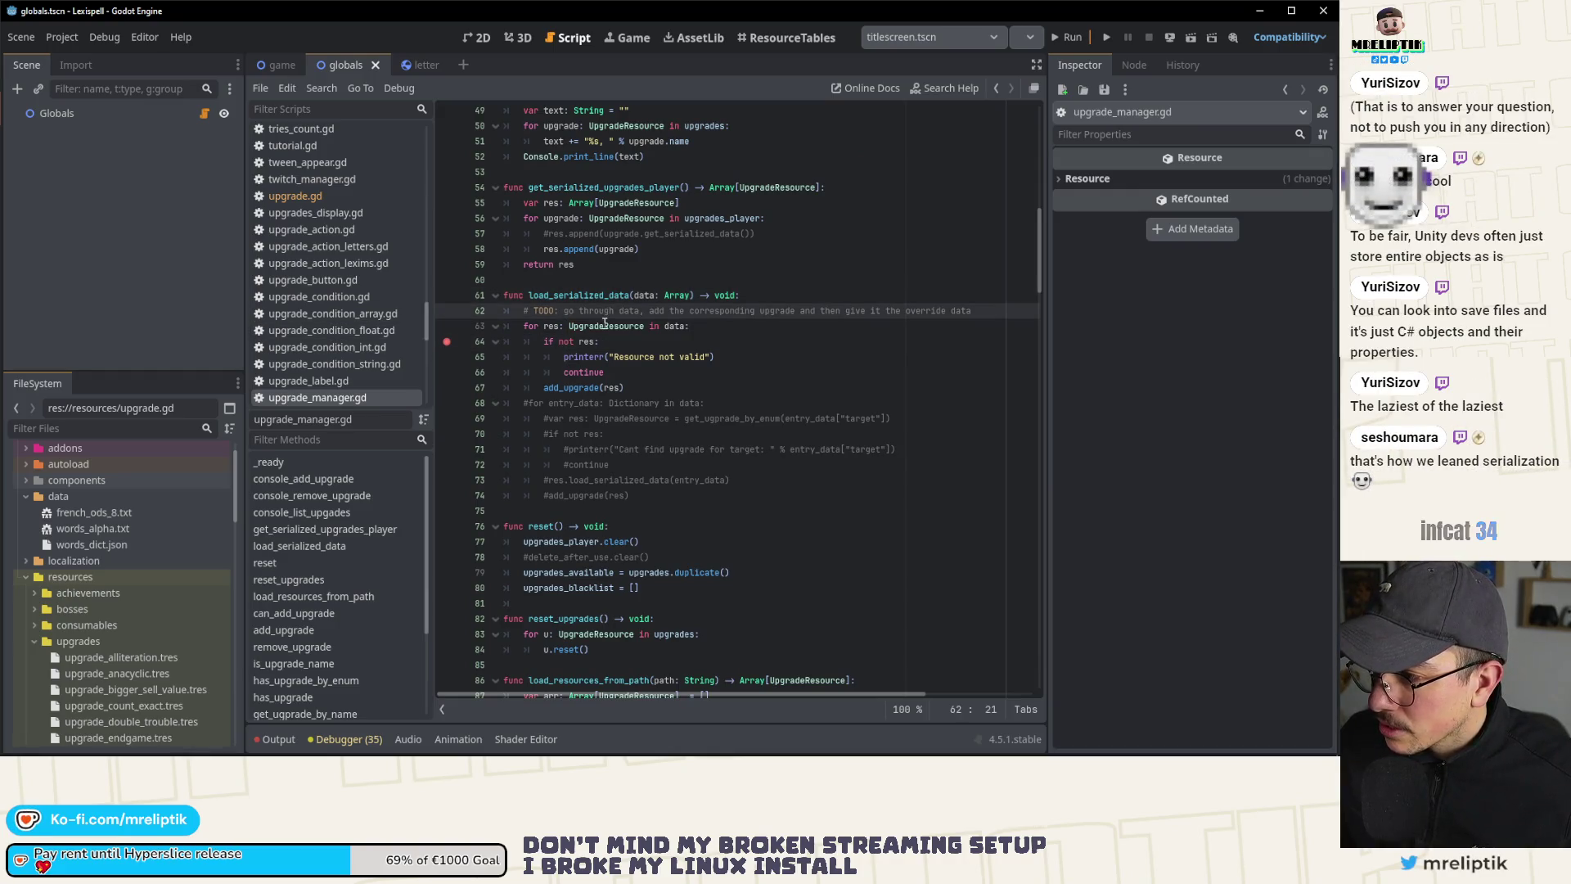
{"action": "left_click", "coordinate": [446, 387]}
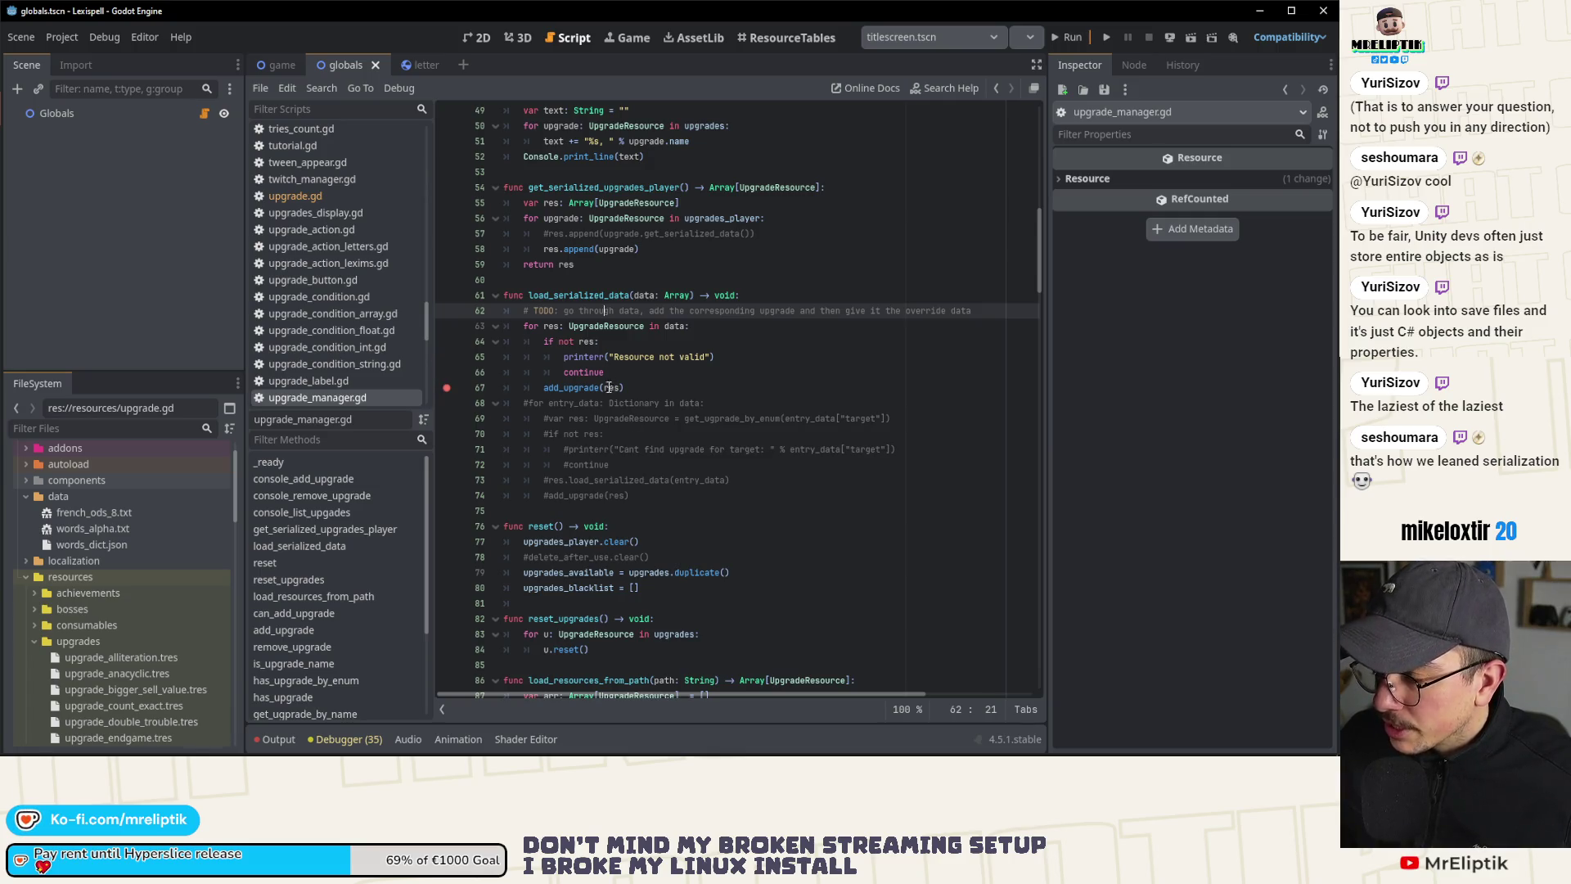
Step: Open save_manager.gd and scroll to the ENTRY enum at the top of the file
{"action": "mouse_move", "coordinate": [609, 387]}
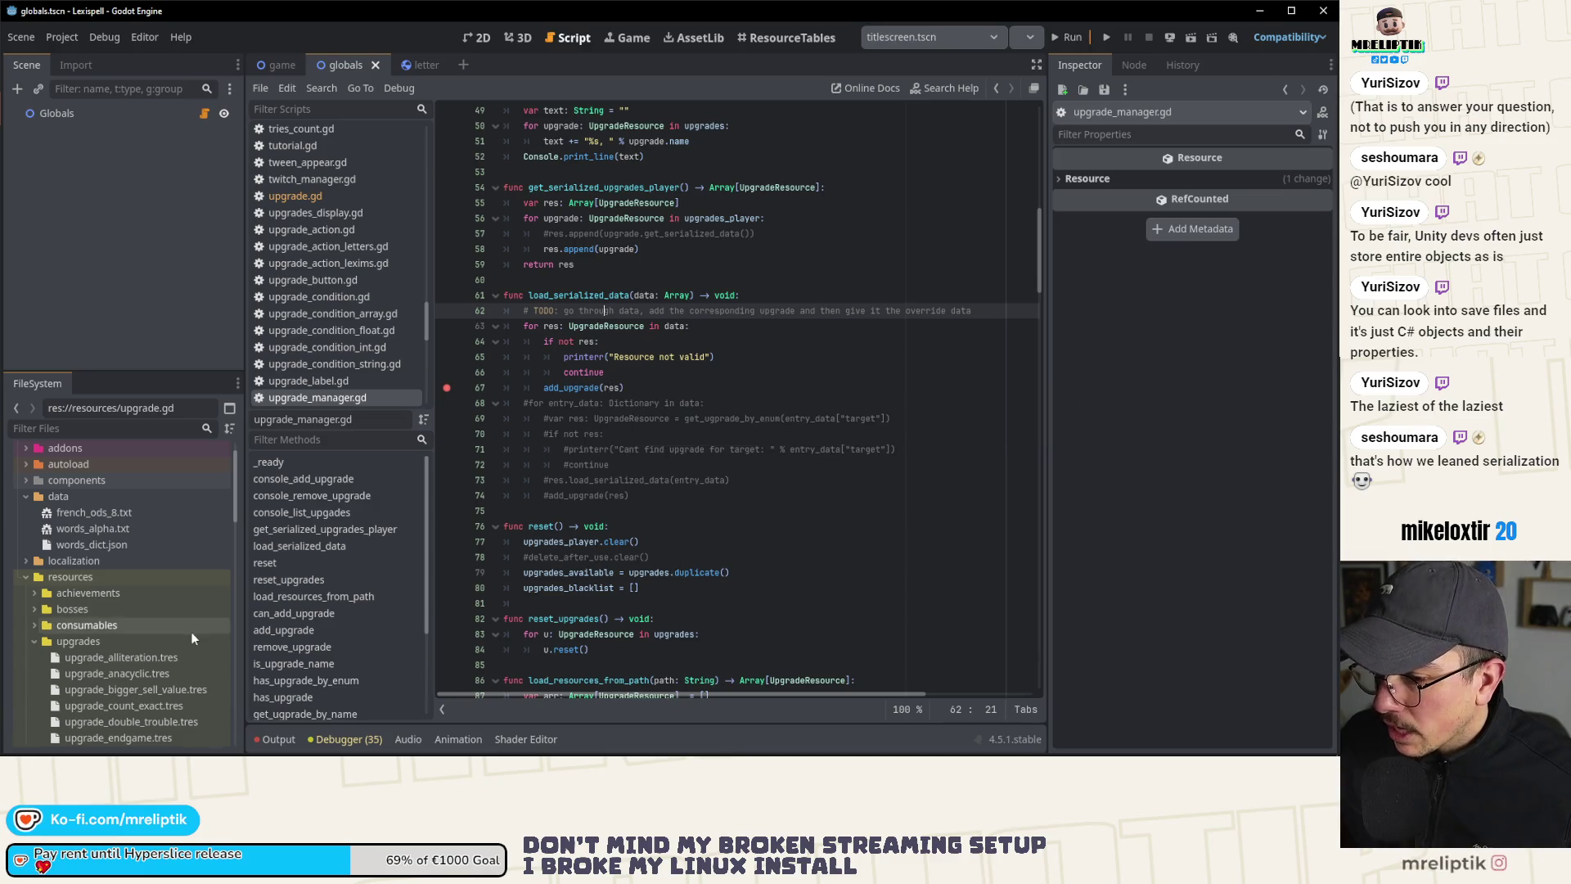
{"action": "scroll", "coordinate": [321, 303], "scroll_direction": "down", "scroll_amount": 4}
{"action": "scroll", "coordinate": [319, 270], "scroll_direction": "up", "scroll_amount": 10}
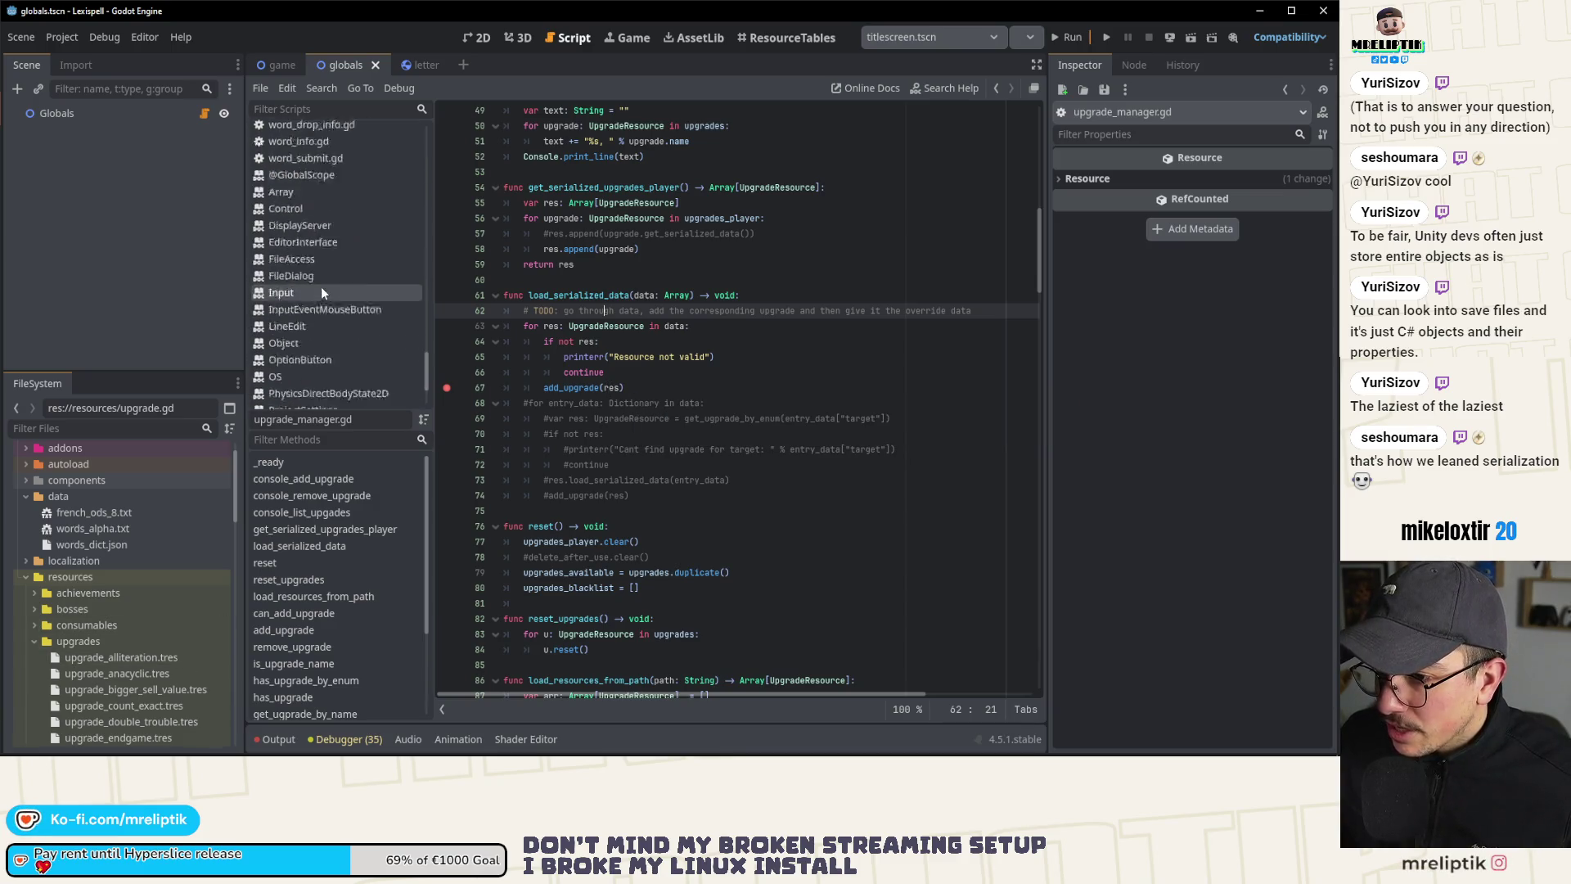
{"action": "scroll", "coordinate": [346, 326], "scroll_direction": "up", "scroll_amount": 3}
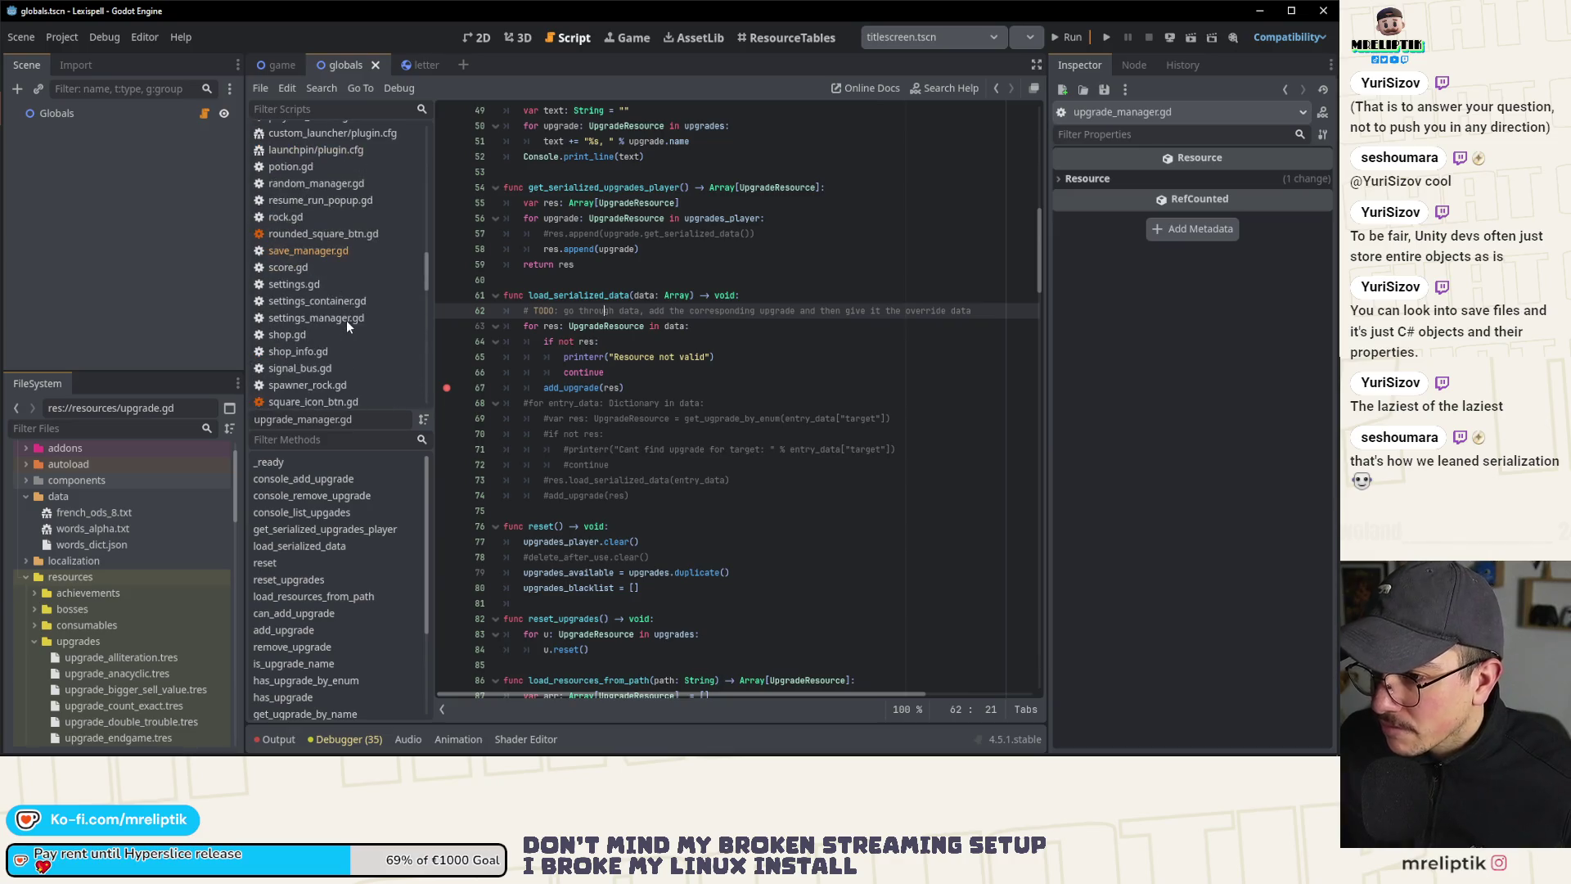
{"action": "left_click", "coordinate": [326, 250]}
{"action": "scroll", "coordinate": [697, 487], "scroll_direction": "up", "scroll_amount": 8}
{"action": "scroll", "coordinate": [697, 486], "scroll_direction": "up", "scroll_amount": 20}
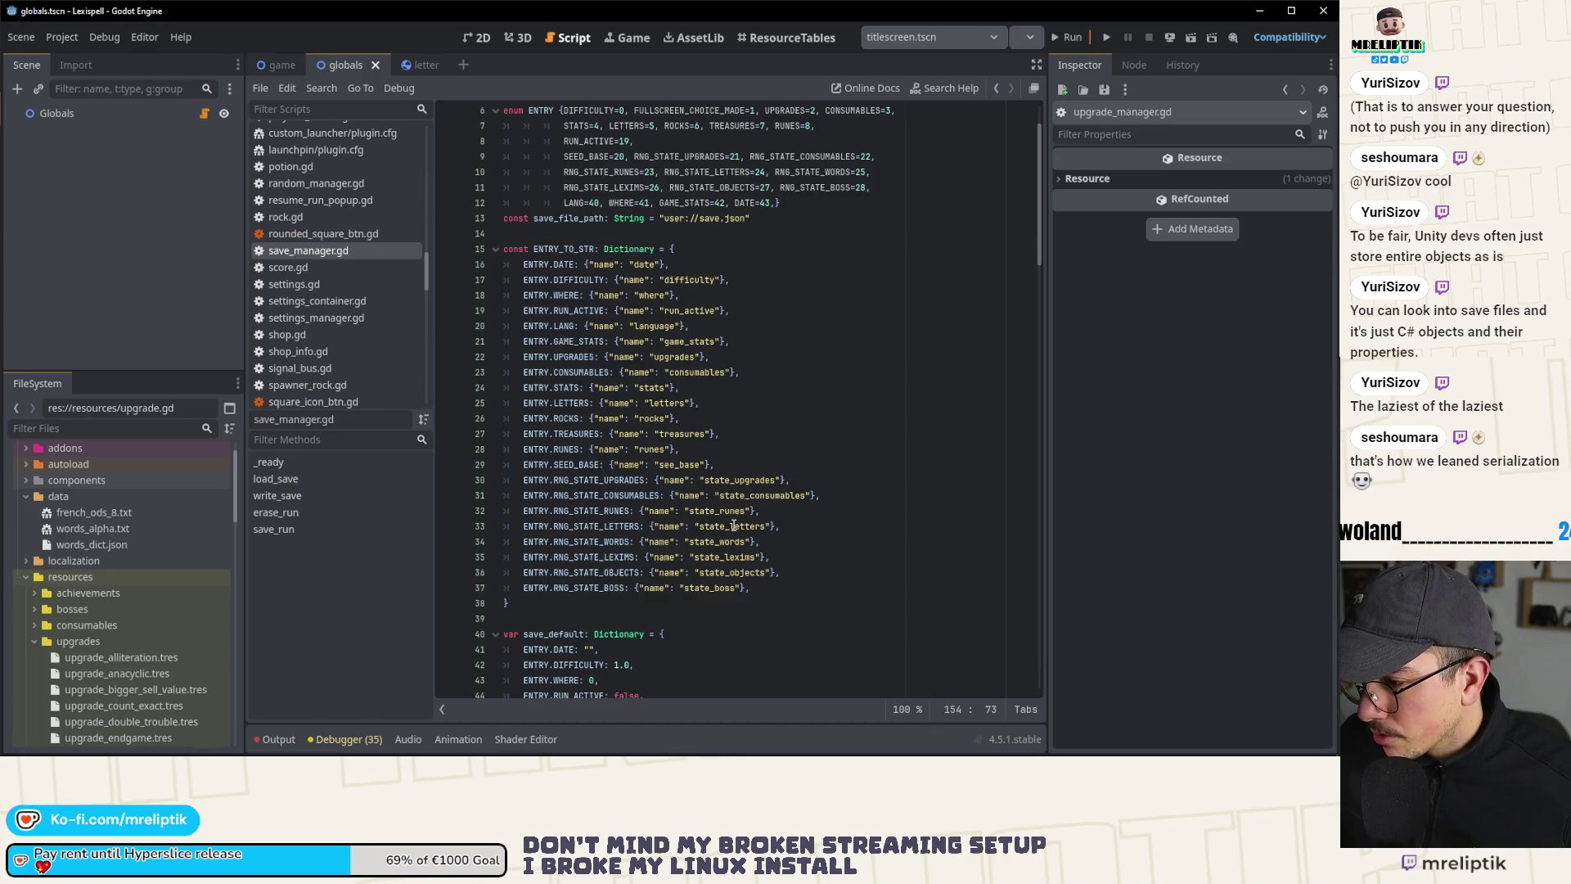
Step: Check the RUNES entry on line 28 of ENTRY_TO_STR, then launch the direct game launcher scene
{"action": "left_click", "coordinate": [676, 468]}
{"action": "key", "text": "Up"}
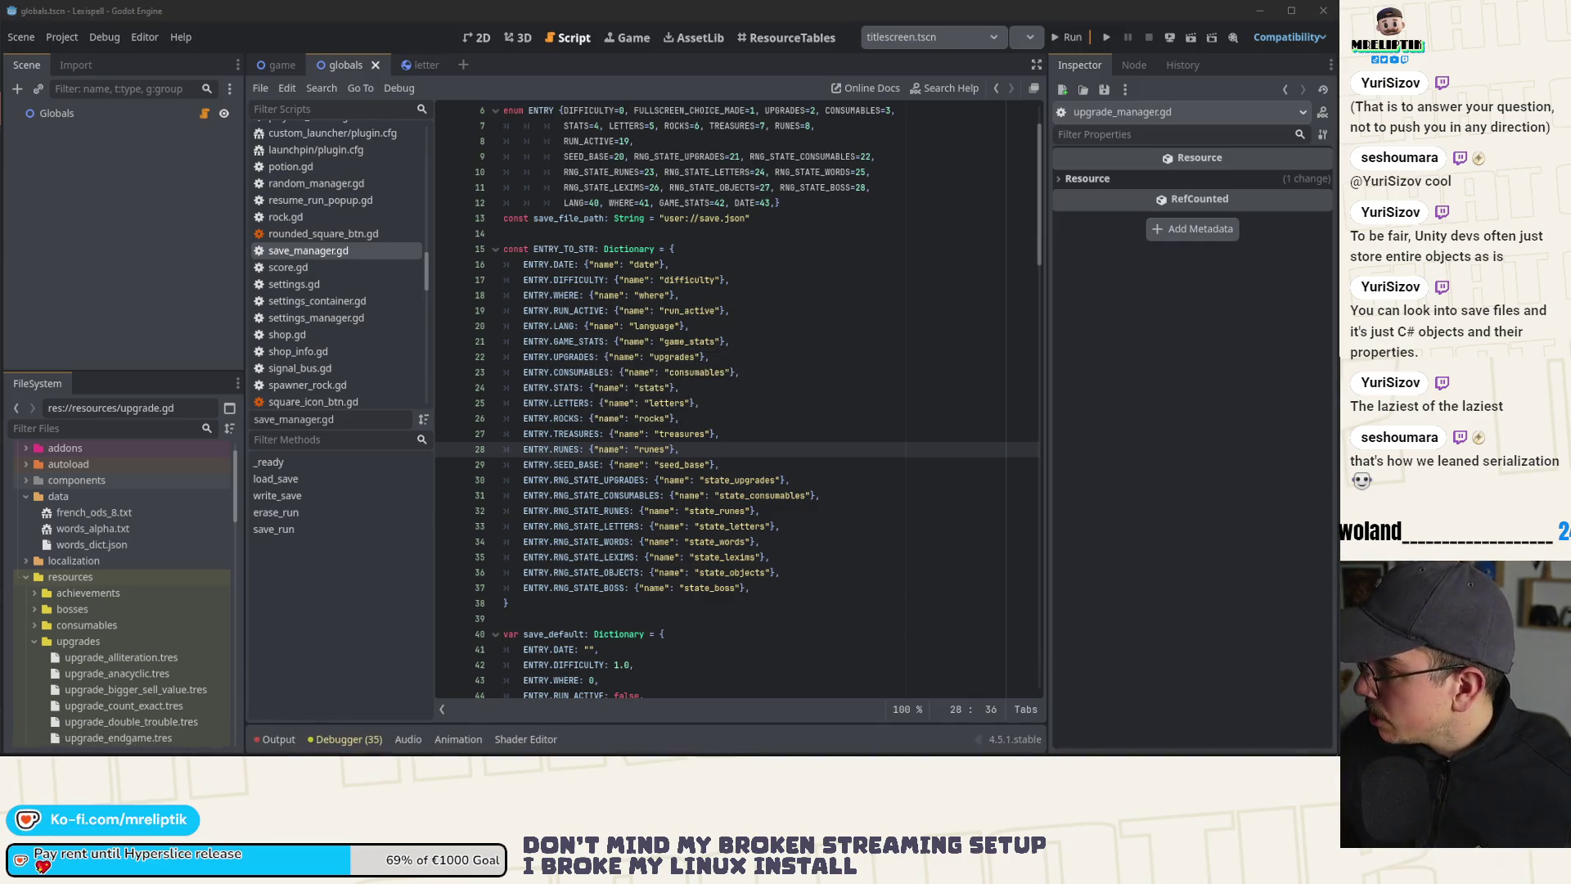
{"action": "left_click", "coordinate": [926, 43]}
{"action": "left_click", "coordinate": [922, 81]}
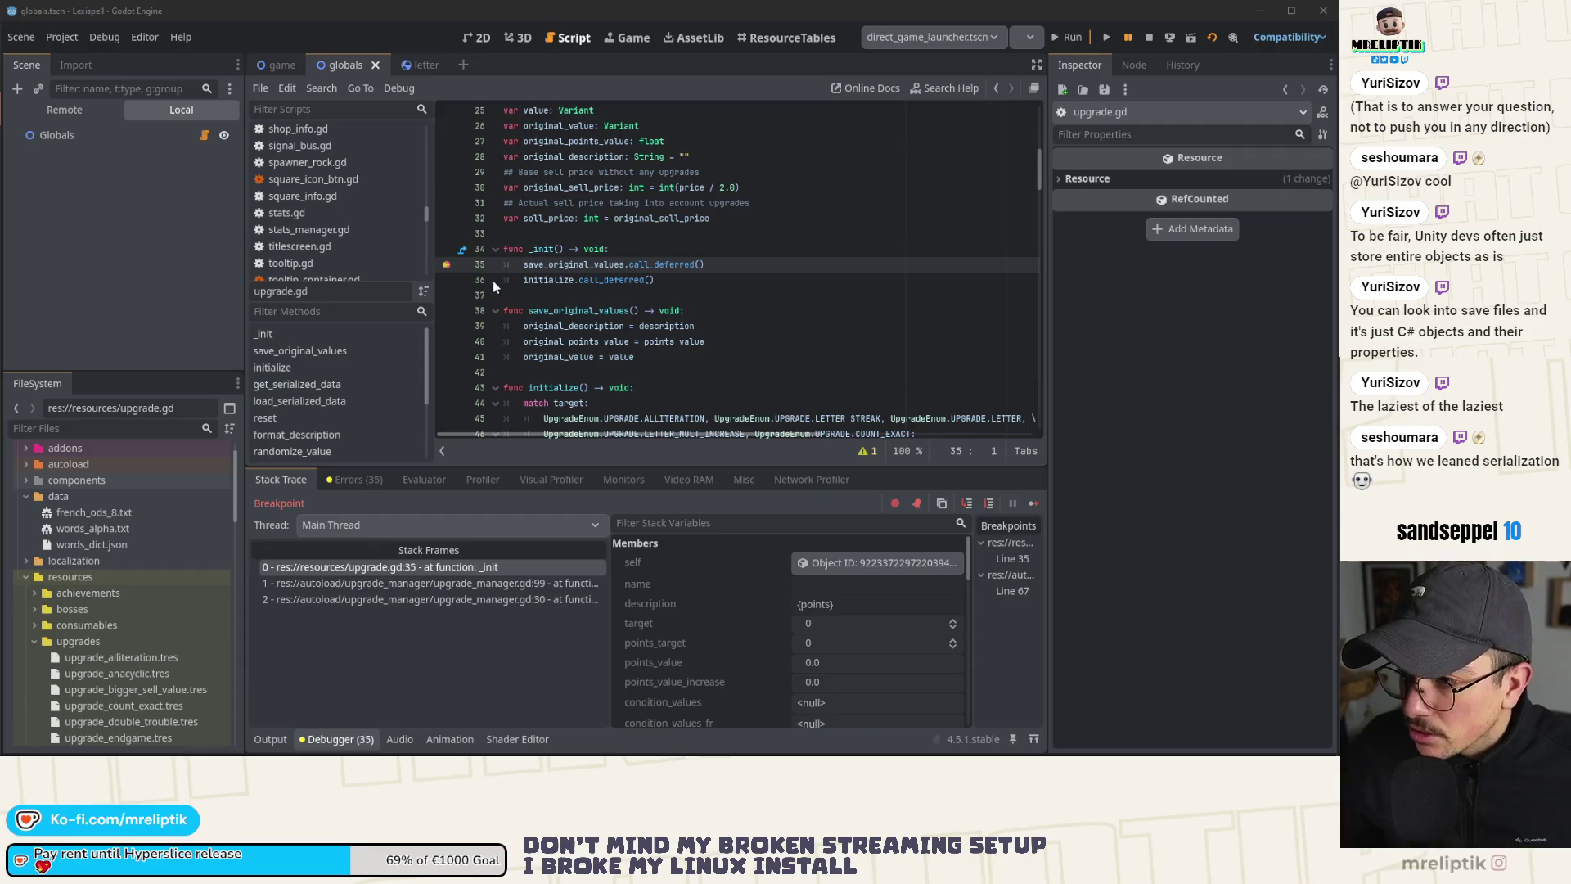
Step: Continue past upgrade.gd's line-35 breakpoint, remove it, and stop after the game.gd level_idx error
{"action": "left_click", "coordinate": [1033, 503]}
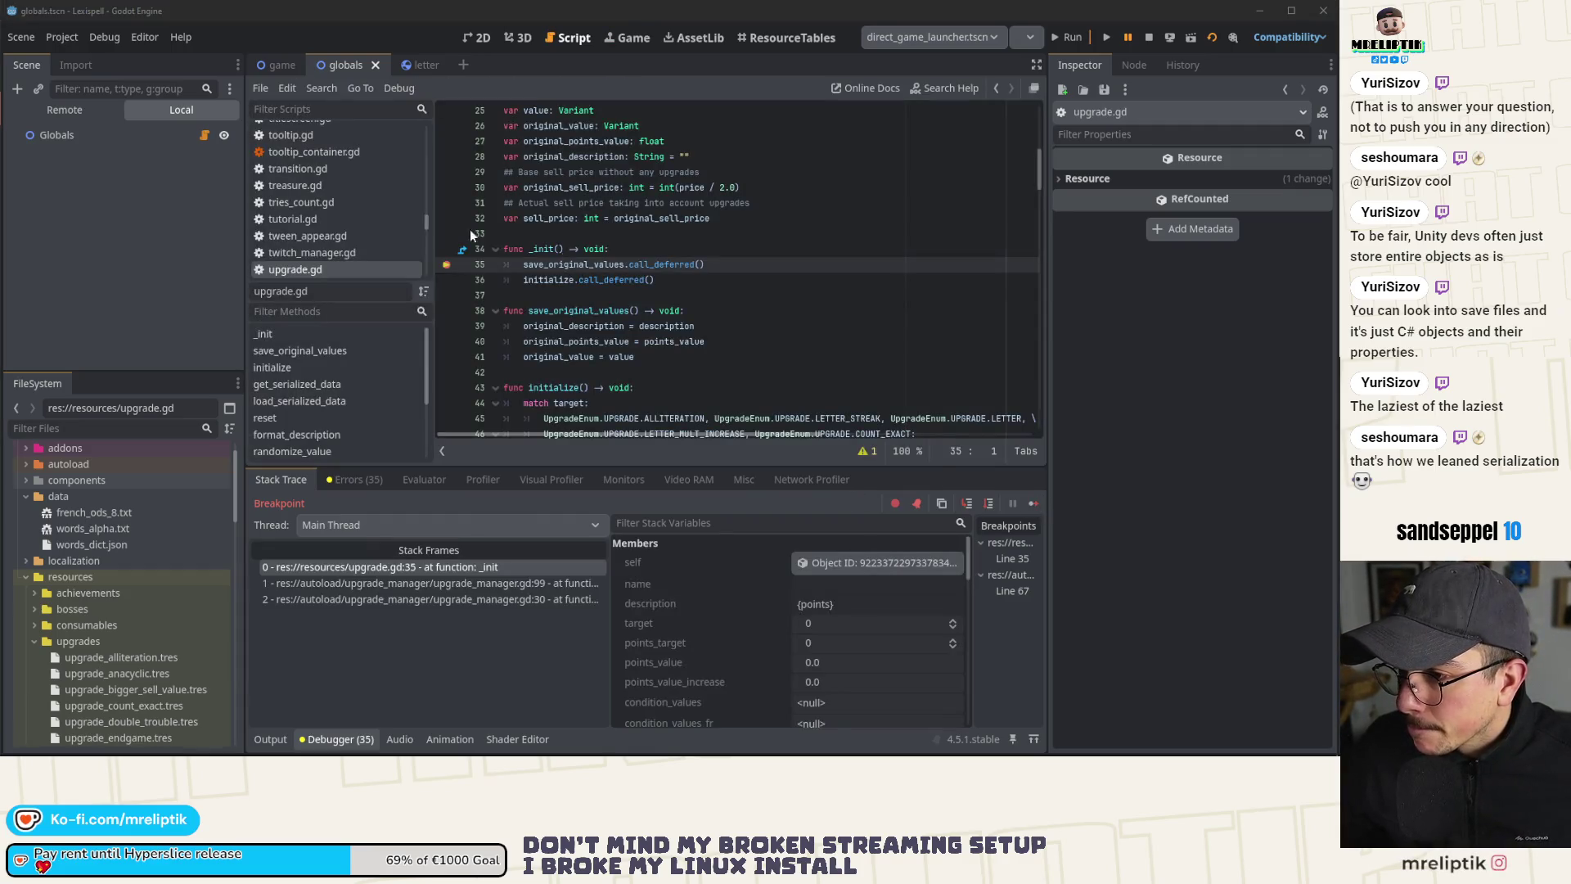
{"action": "left_click", "coordinate": [446, 264]}
{"action": "left_click", "coordinate": [1034, 504]}
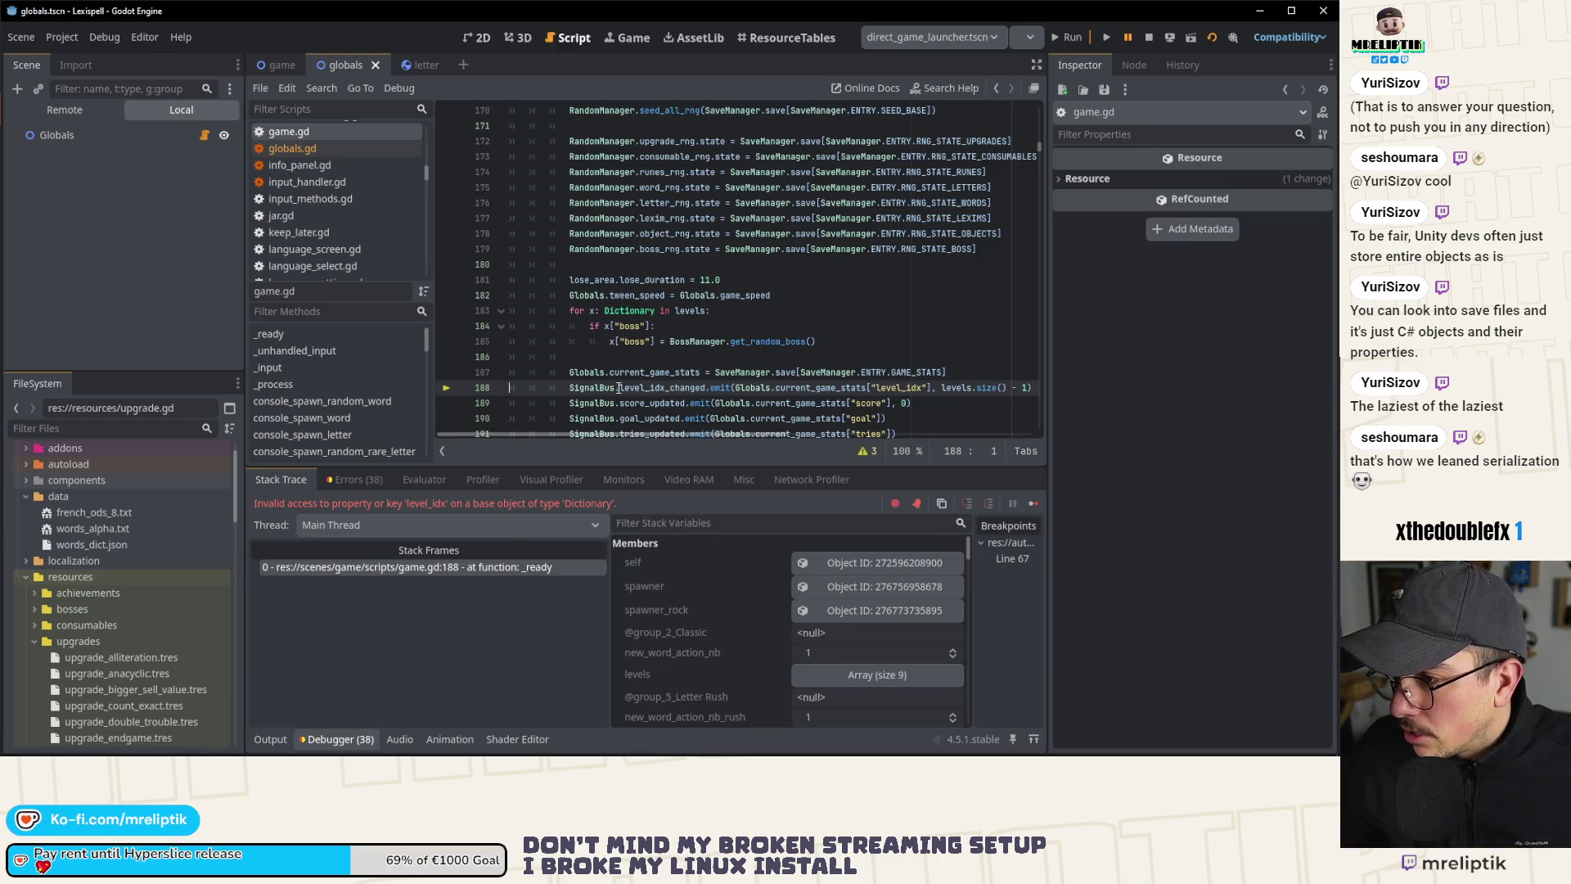
{"action": "scroll", "coordinate": [620, 388], "scroll_direction": "up", "scroll_amount": 5}
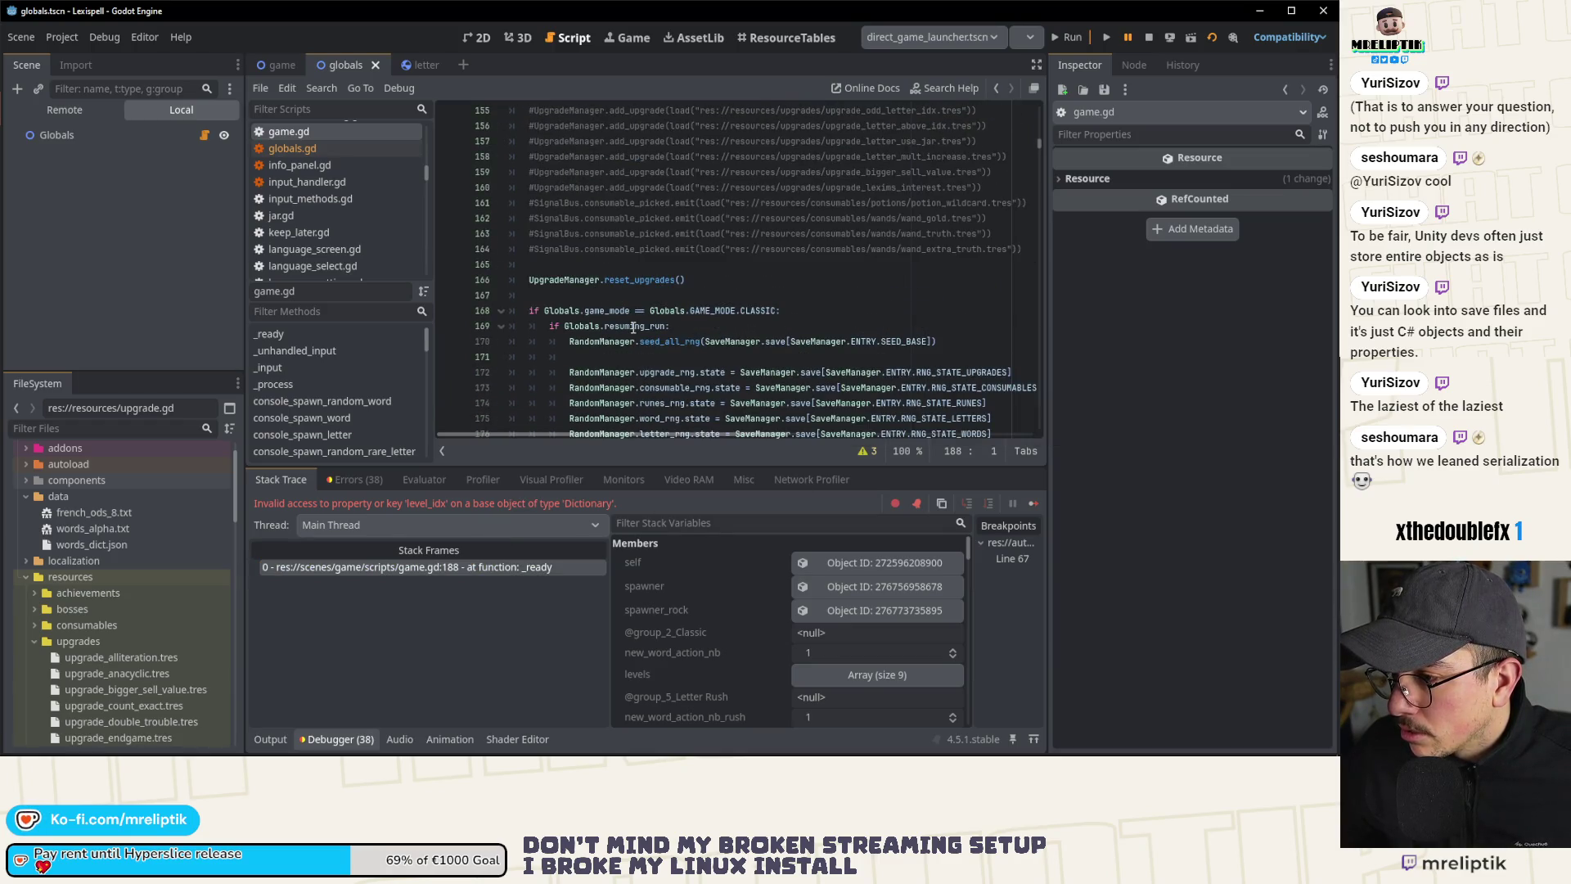
{"action": "left_click", "coordinate": [1149, 37]}
{"action": "left_click", "coordinate": [954, 37]}
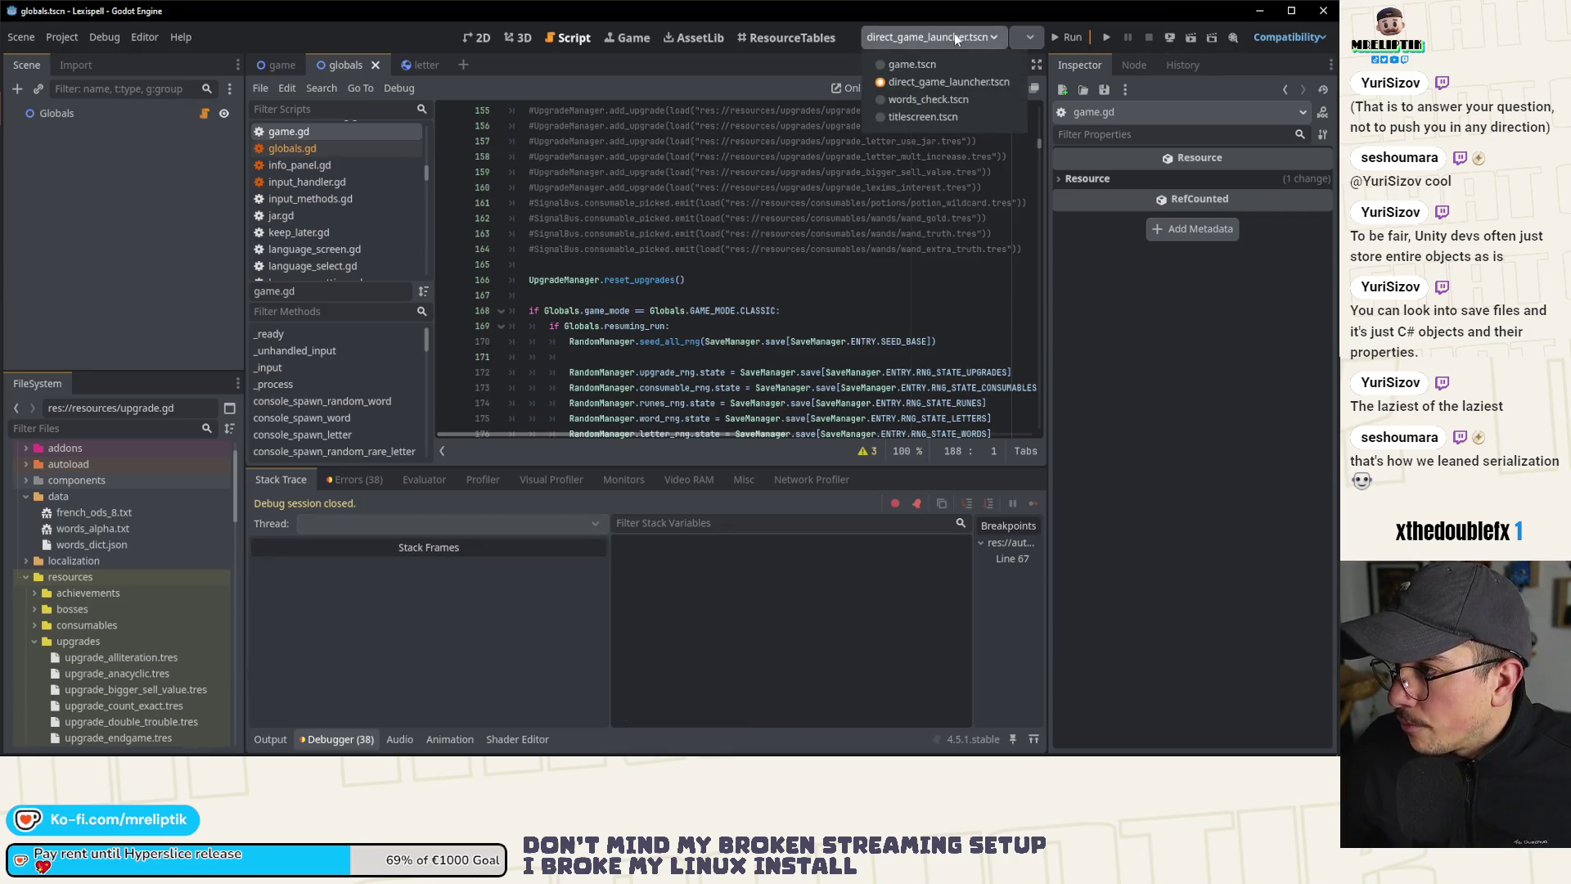
Step: Run game.tscn and continue past the repeated empty-keys errors in WeightedChoice.gd
{"action": "left_click", "coordinate": [954, 36]}
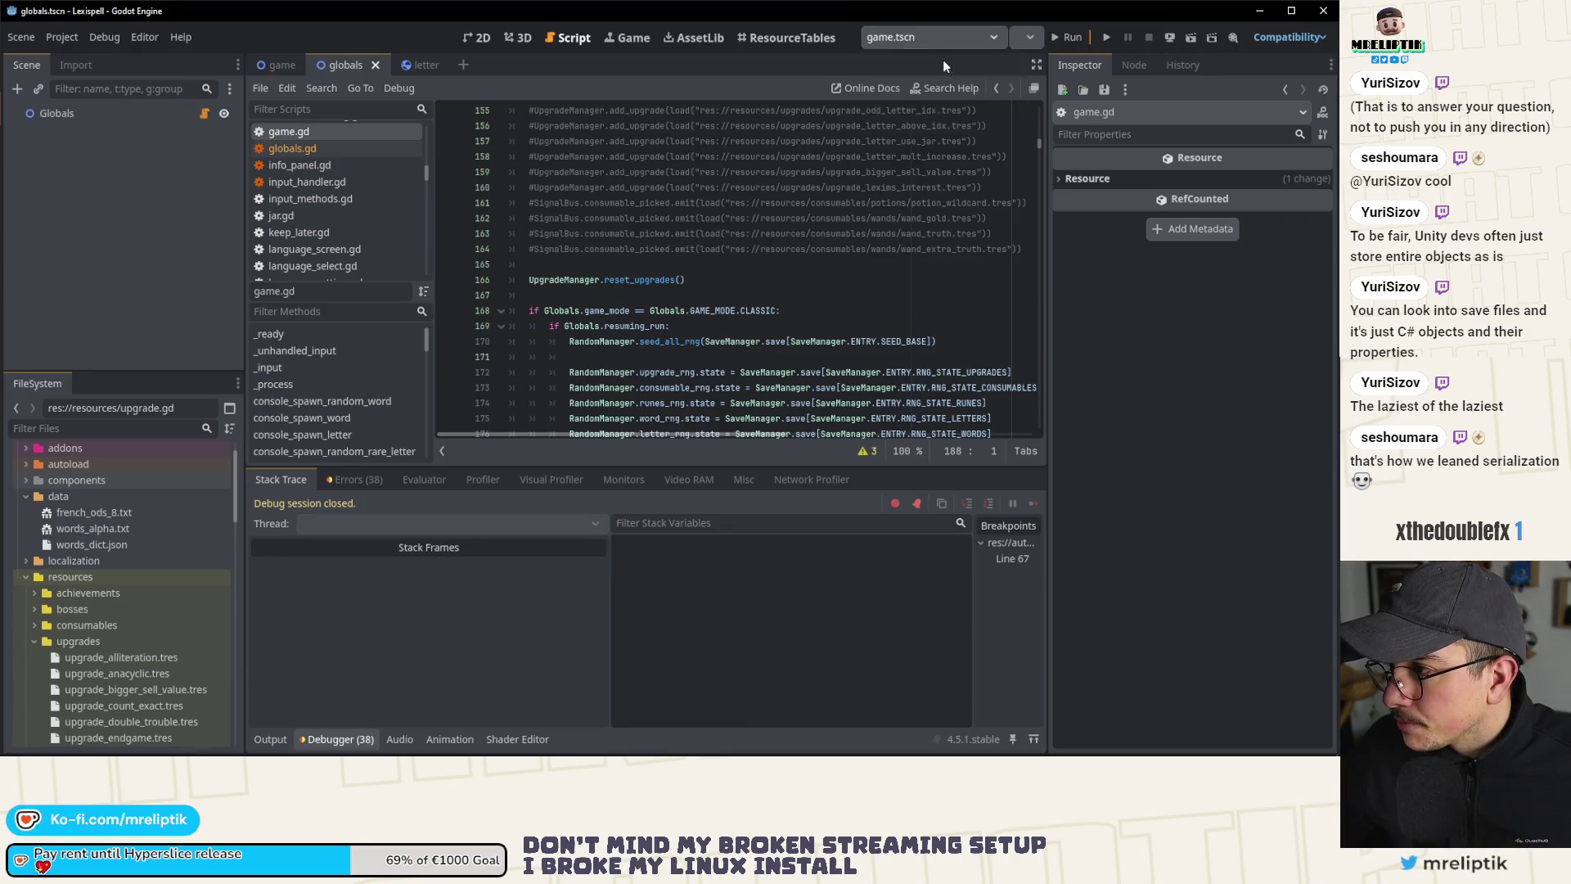
{"action": "scroll", "coordinate": [949, 37], "scroll_direction": "up", "scroll_amount": 1}
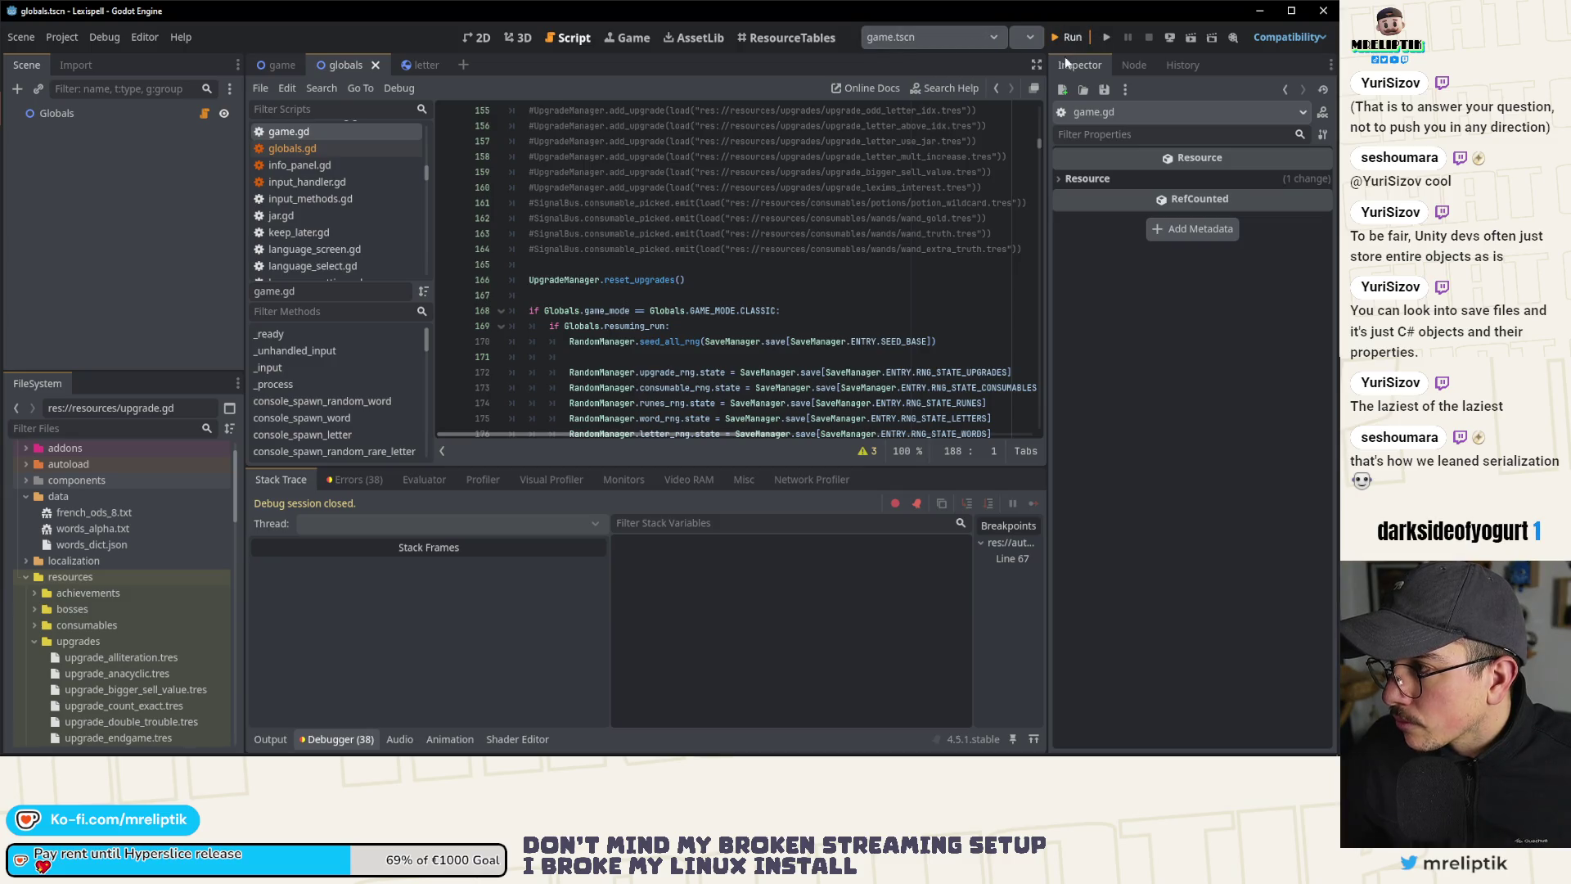
{"action": "left_click", "coordinate": [1067, 43]}
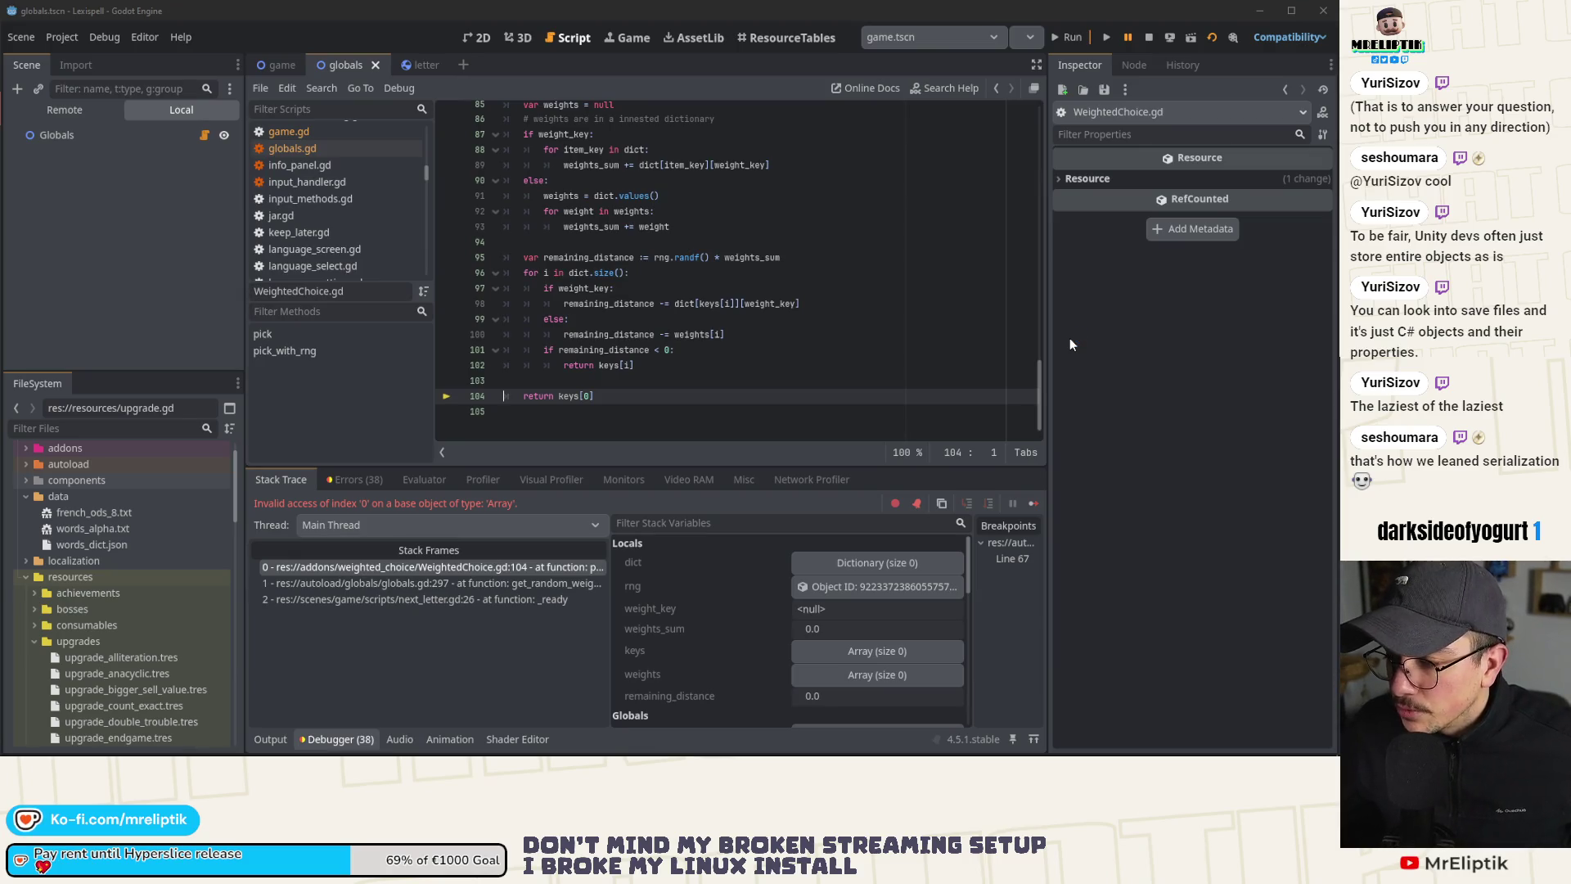
{"action": "mouse_move", "coordinate": [606, 374]}
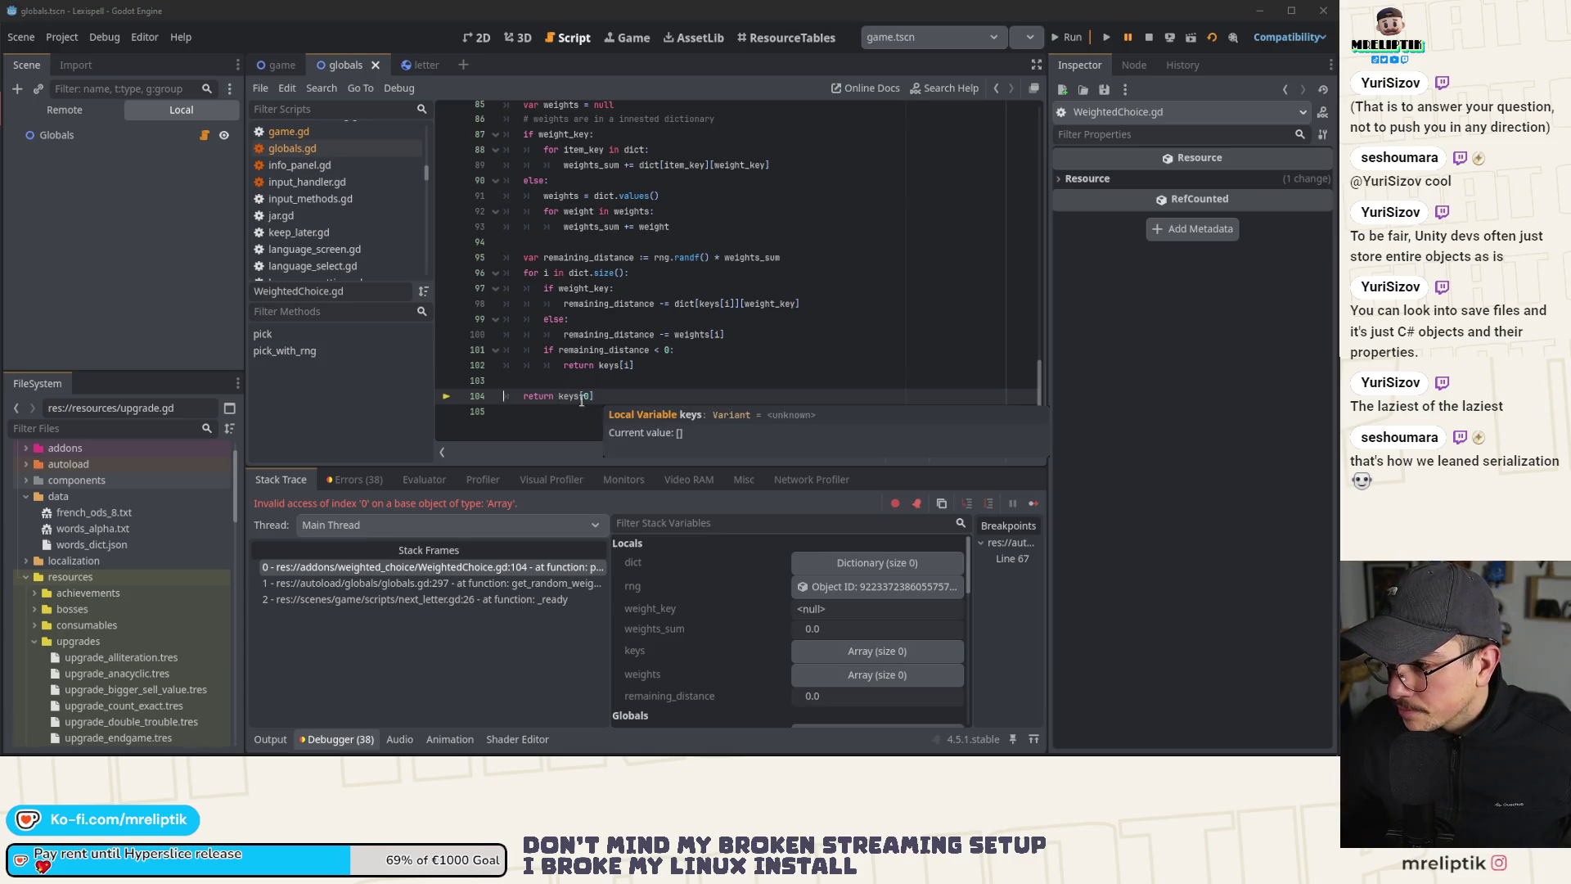
{"action": "left_click", "coordinate": [1032, 504]}
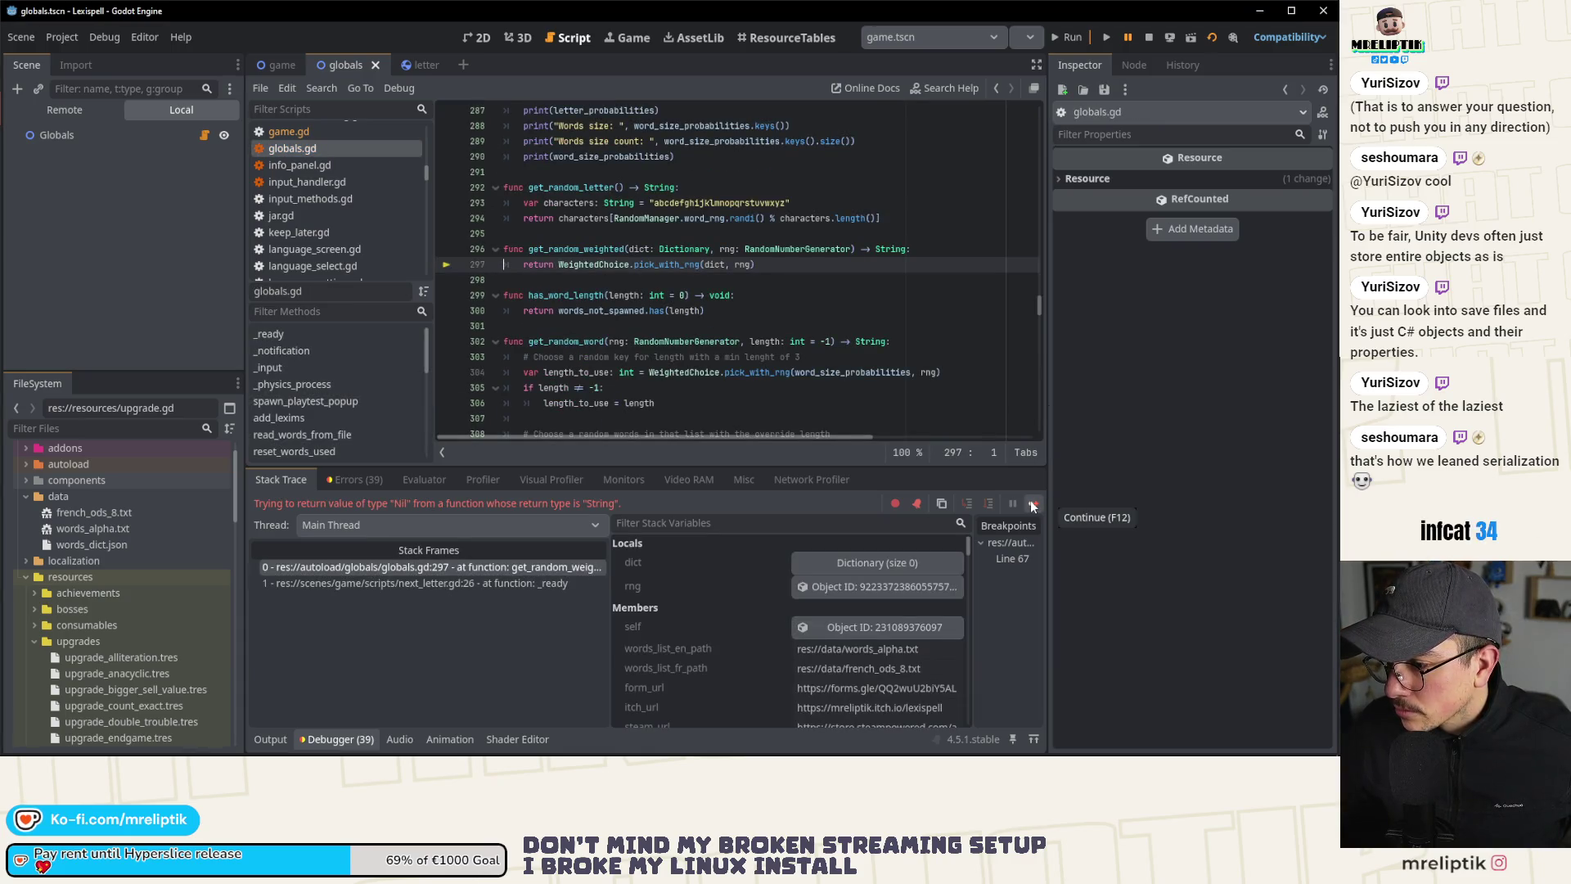
{"action": "left_click", "coordinate": [1032, 504]}
{"action": "left_click", "coordinate": [1033, 504]}
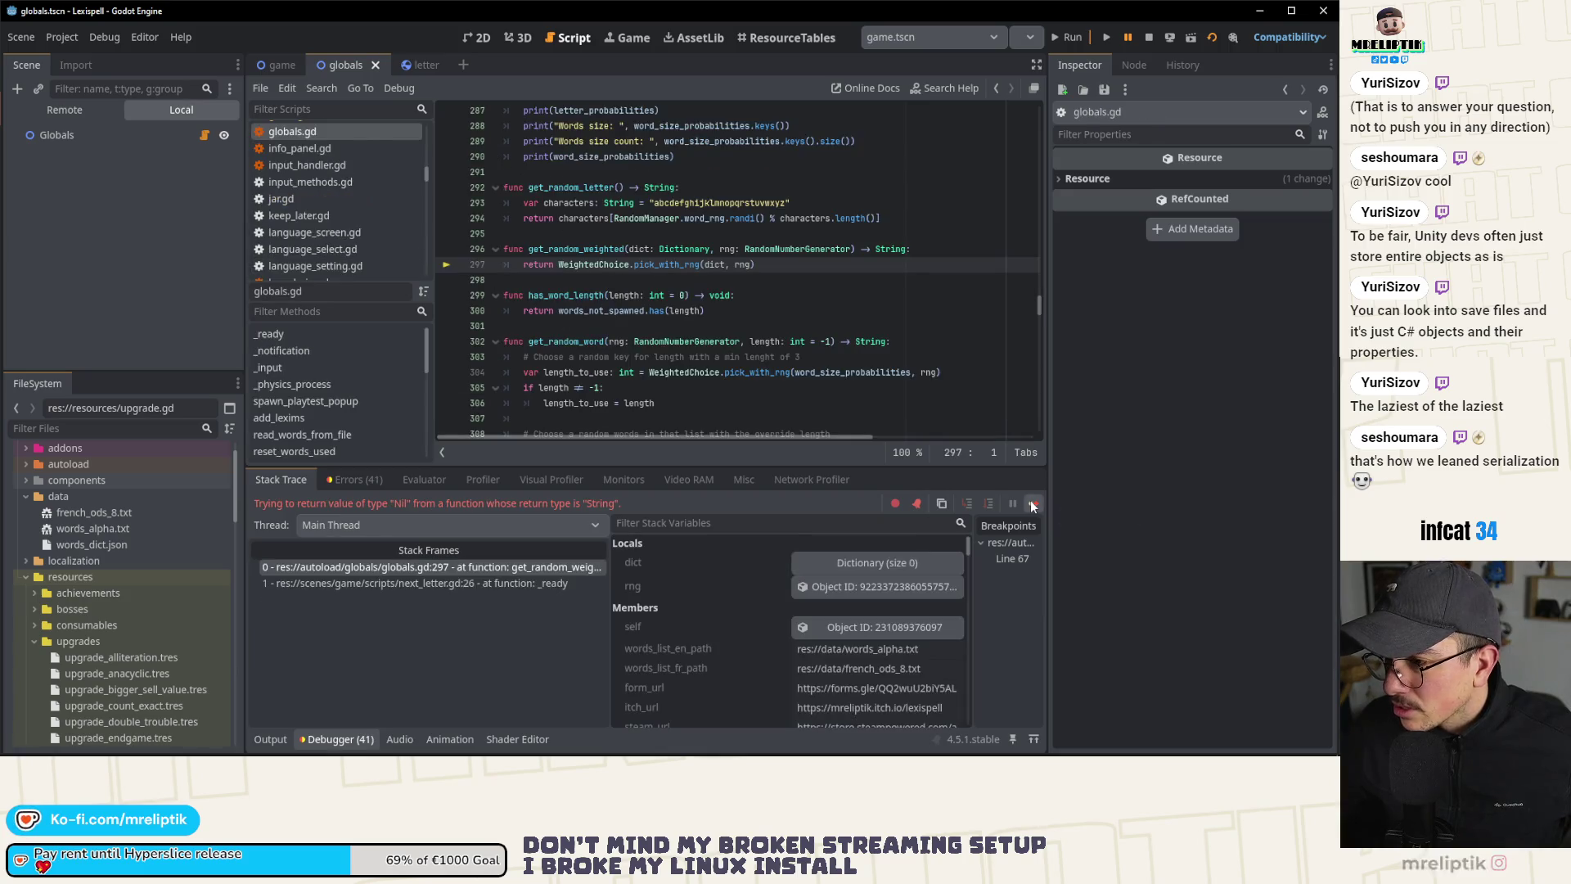
{"action": "left_click", "coordinate": [1032, 504]}
Step: Stop the debug session and make titlescreen.tscn the launch scene
{"action": "left_click", "coordinate": [1148, 38]}
{"action": "left_click", "coordinate": [941, 43]}
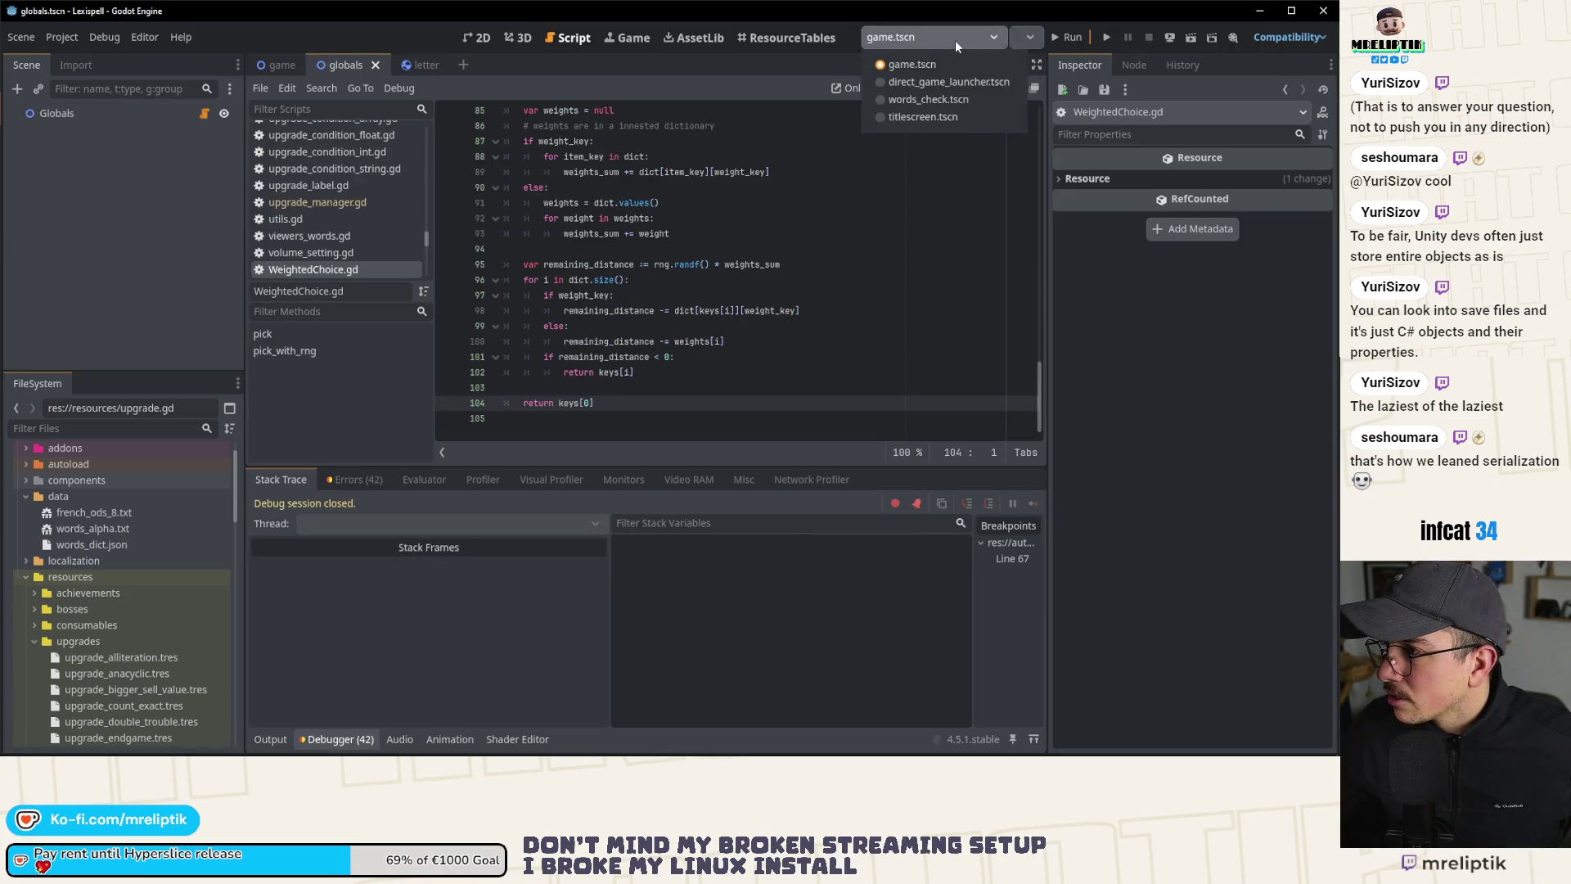
{"action": "left_click", "coordinate": [941, 116]}
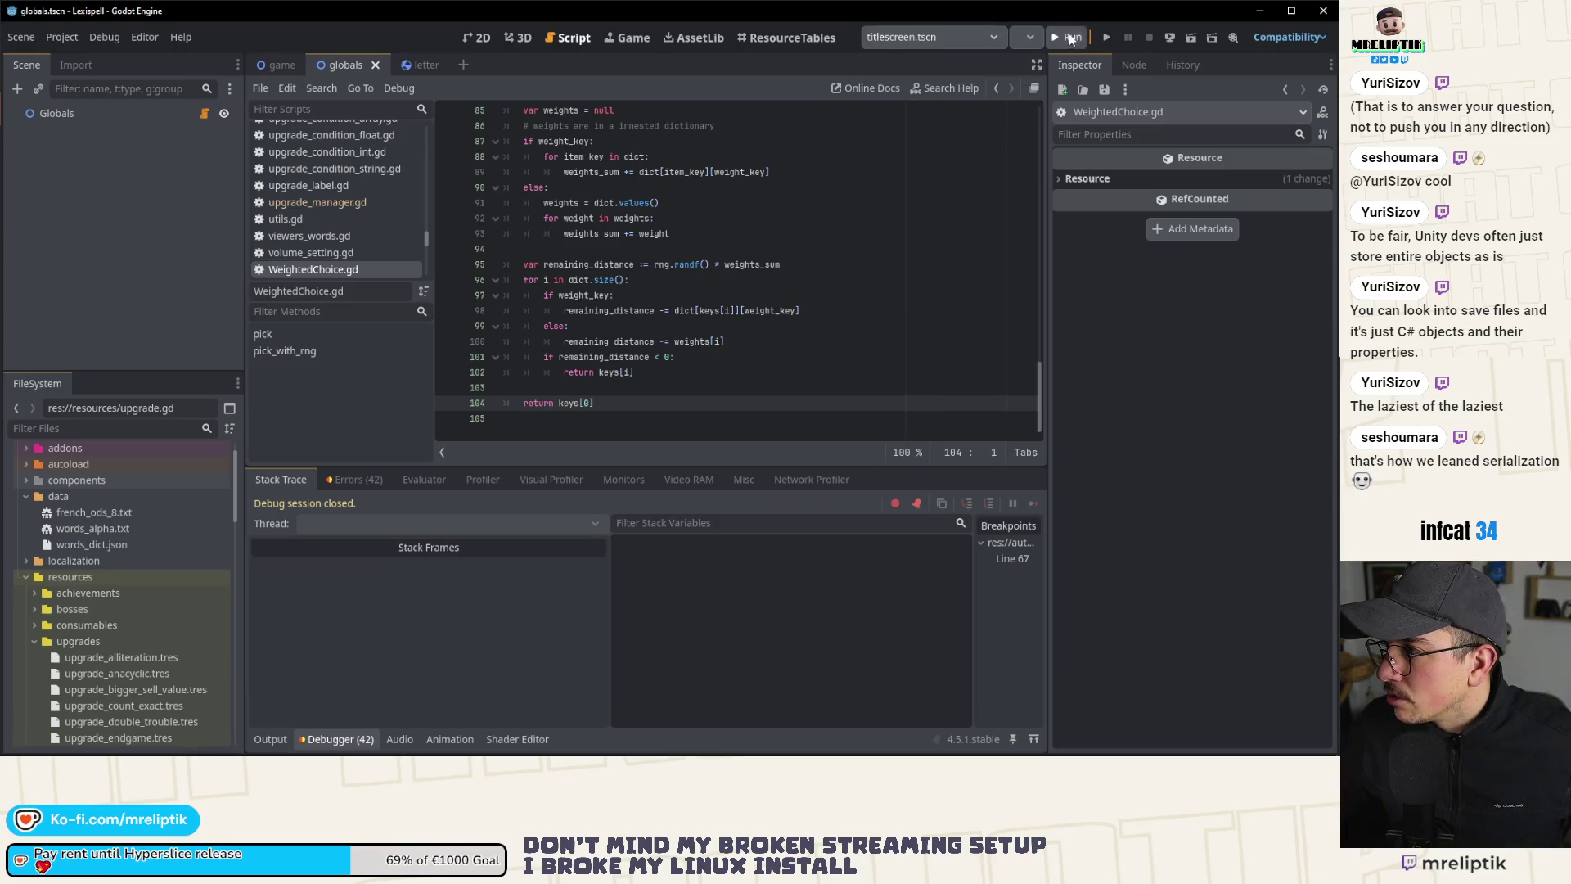
Step: Run the project and start level 1 of a Classic Craft run in English
{"action": "left_click", "coordinate": [1069, 37]}
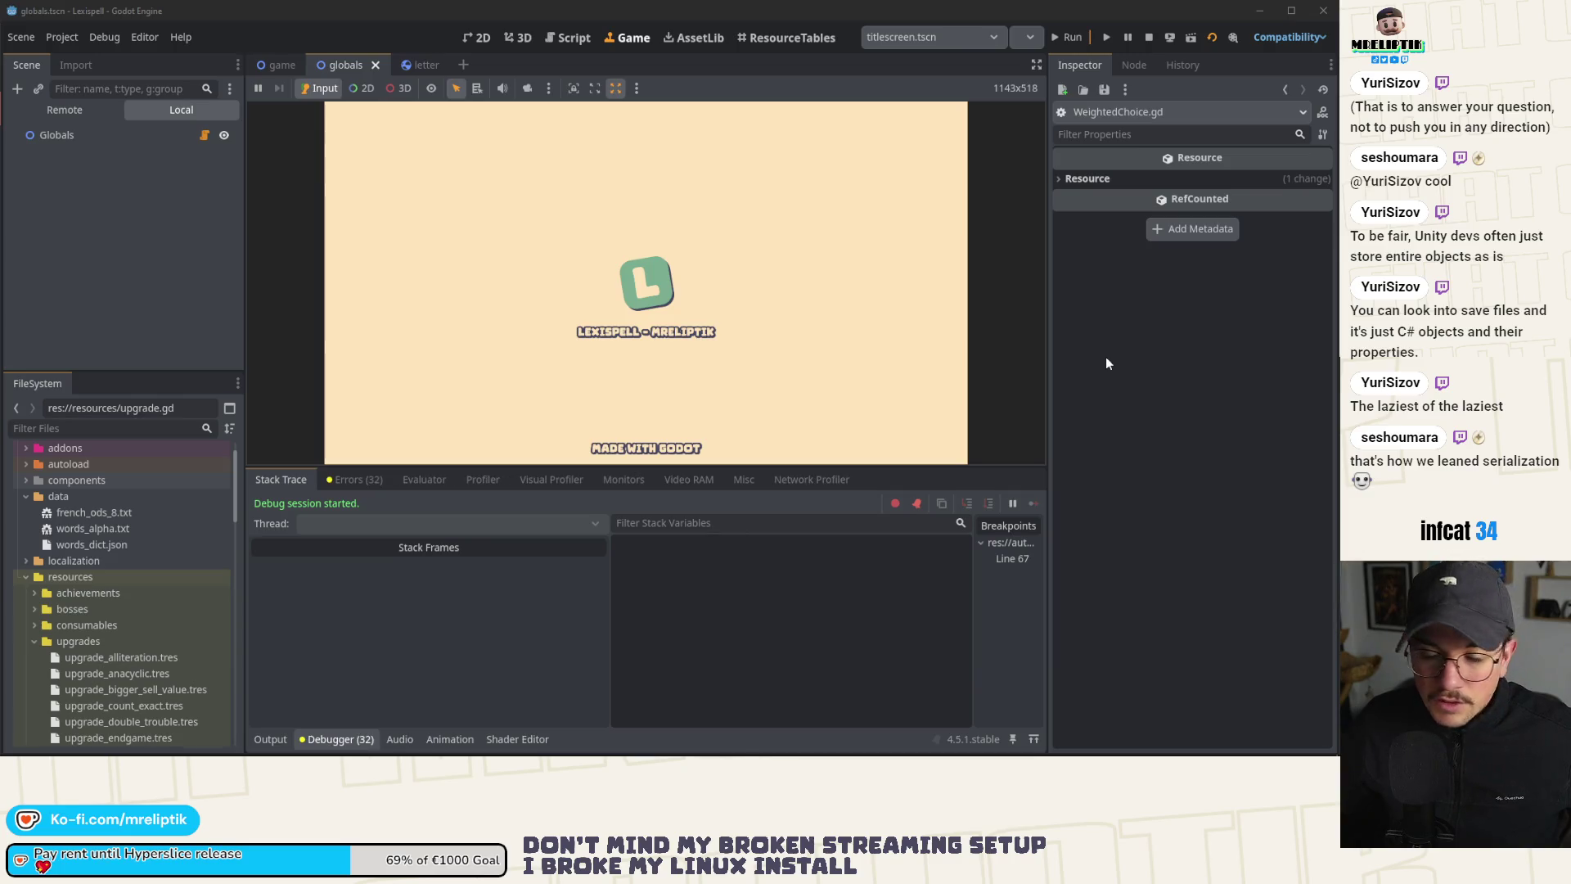
{"action": "left_click", "coordinate": [271, 739]}
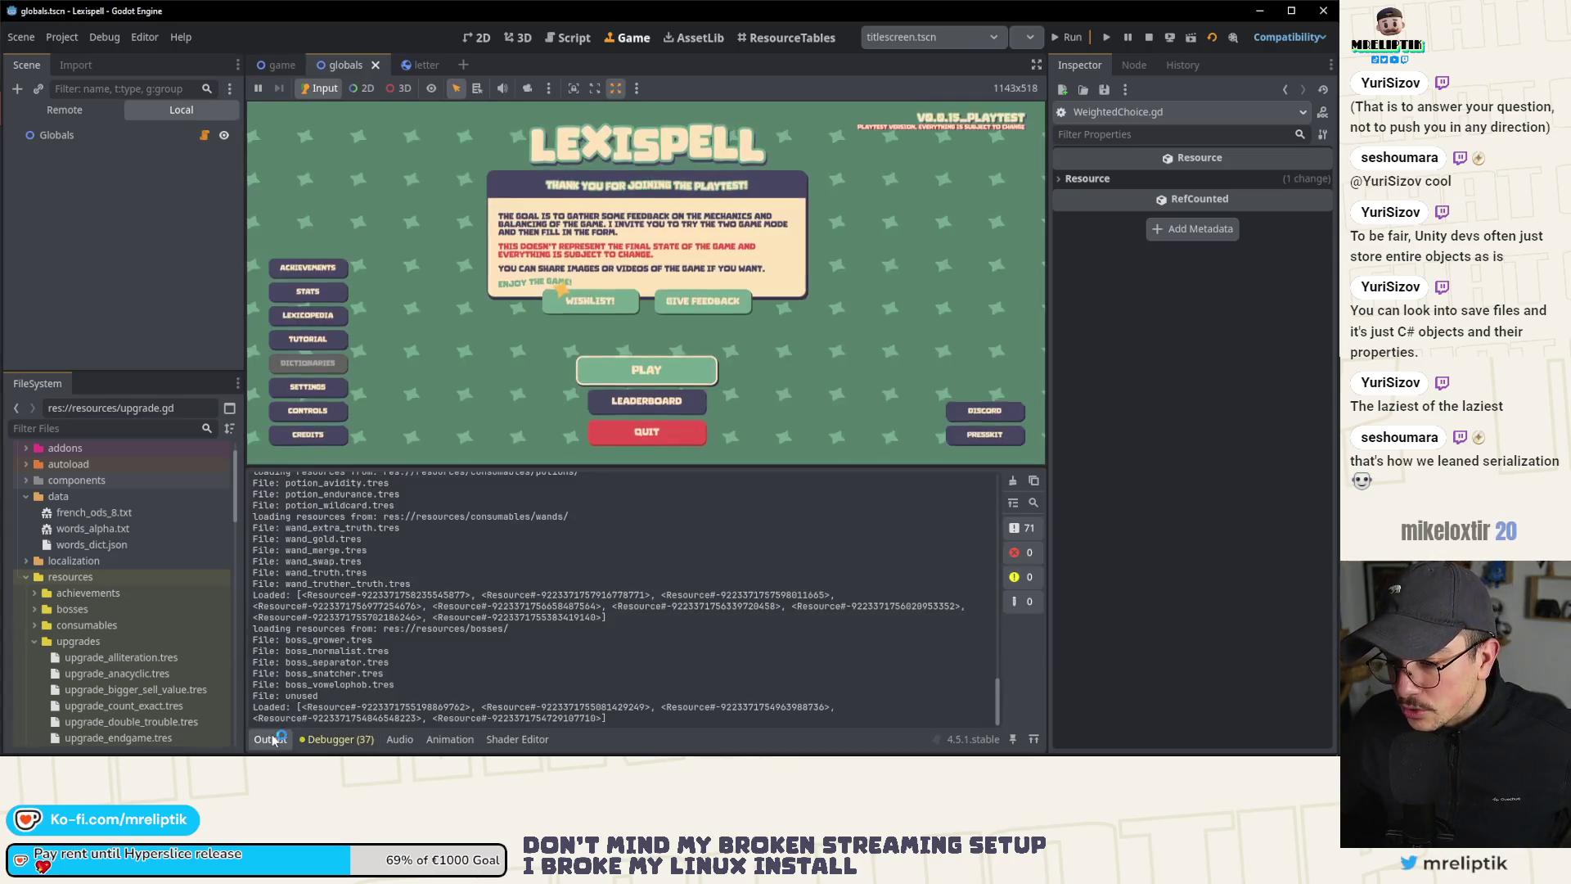
{"action": "left_click", "coordinate": [272, 739]}
{"action": "left_click", "coordinate": [646, 599]}
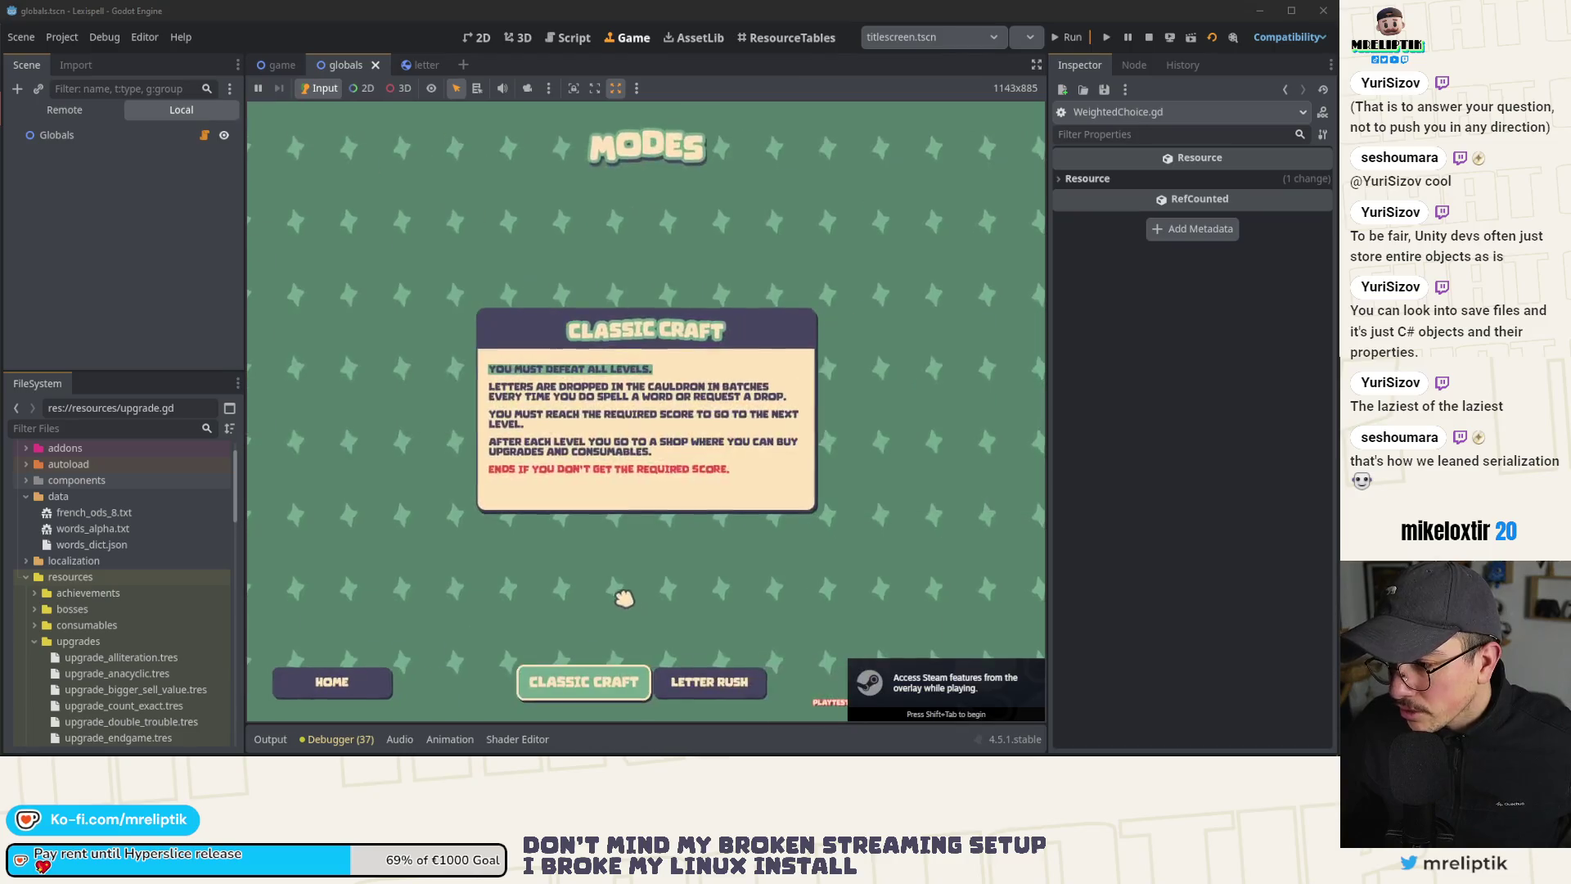
{"action": "left_click", "coordinate": [580, 679]}
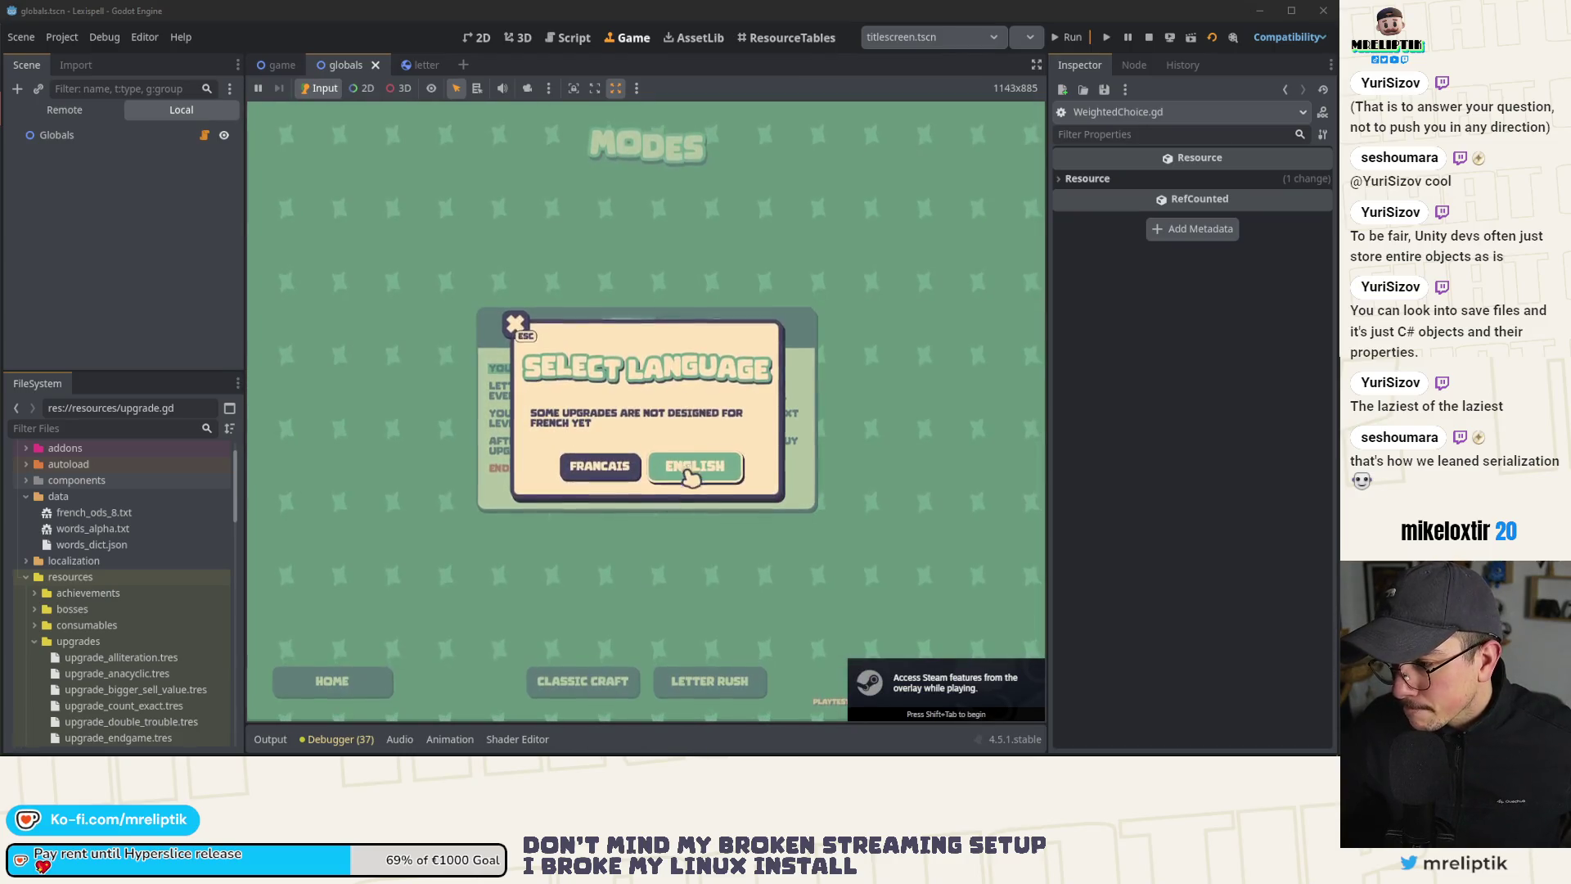
{"action": "left_click", "coordinate": [692, 471]}
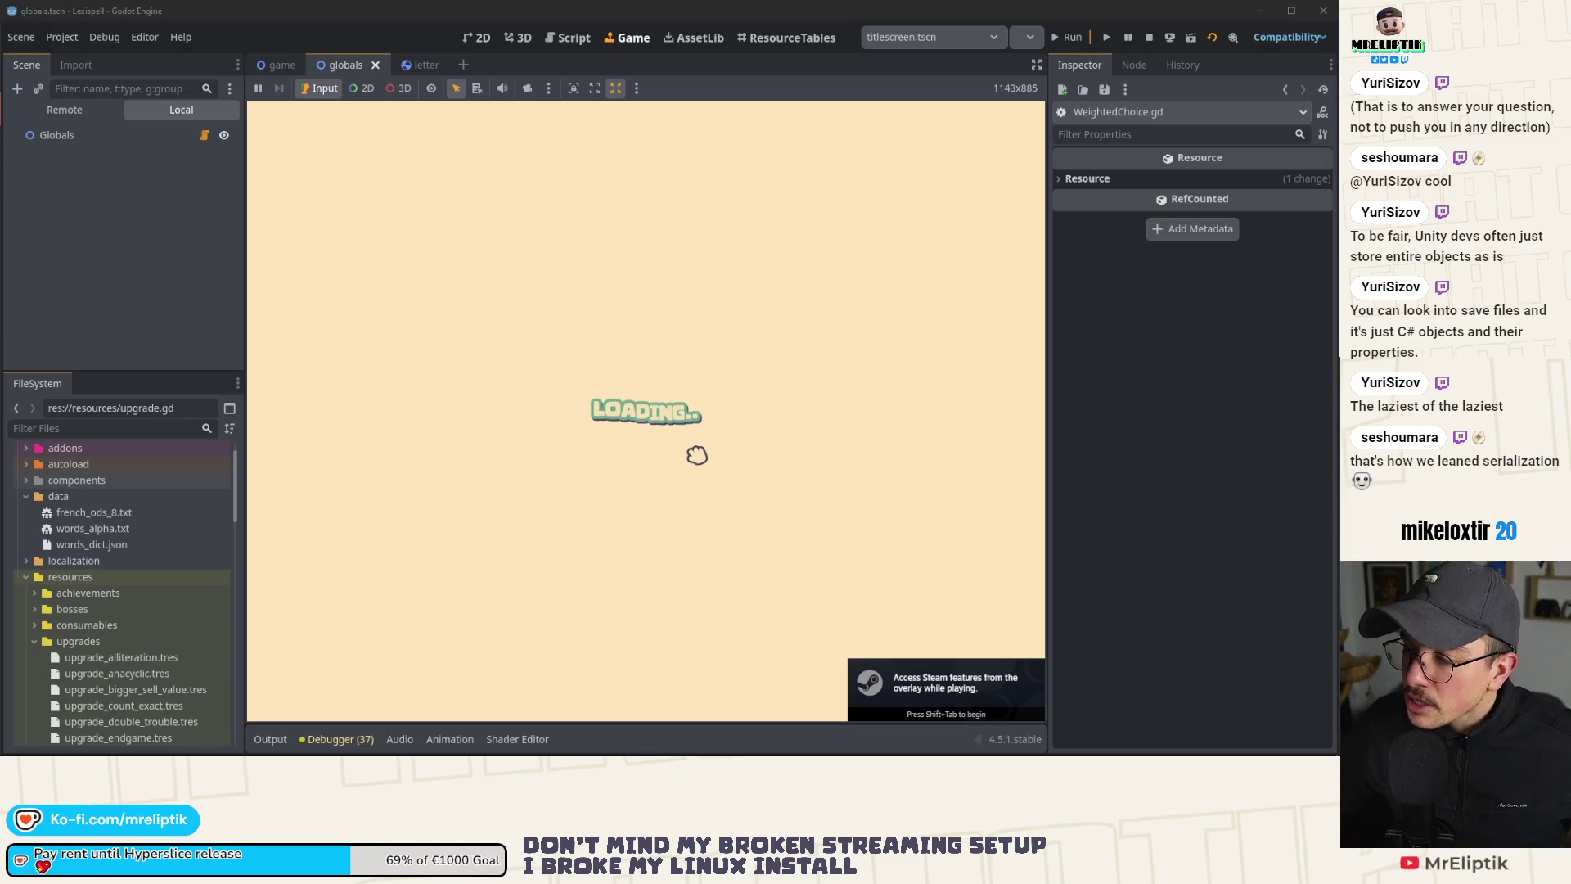
{"action": "left_click", "coordinate": [318, 419]}
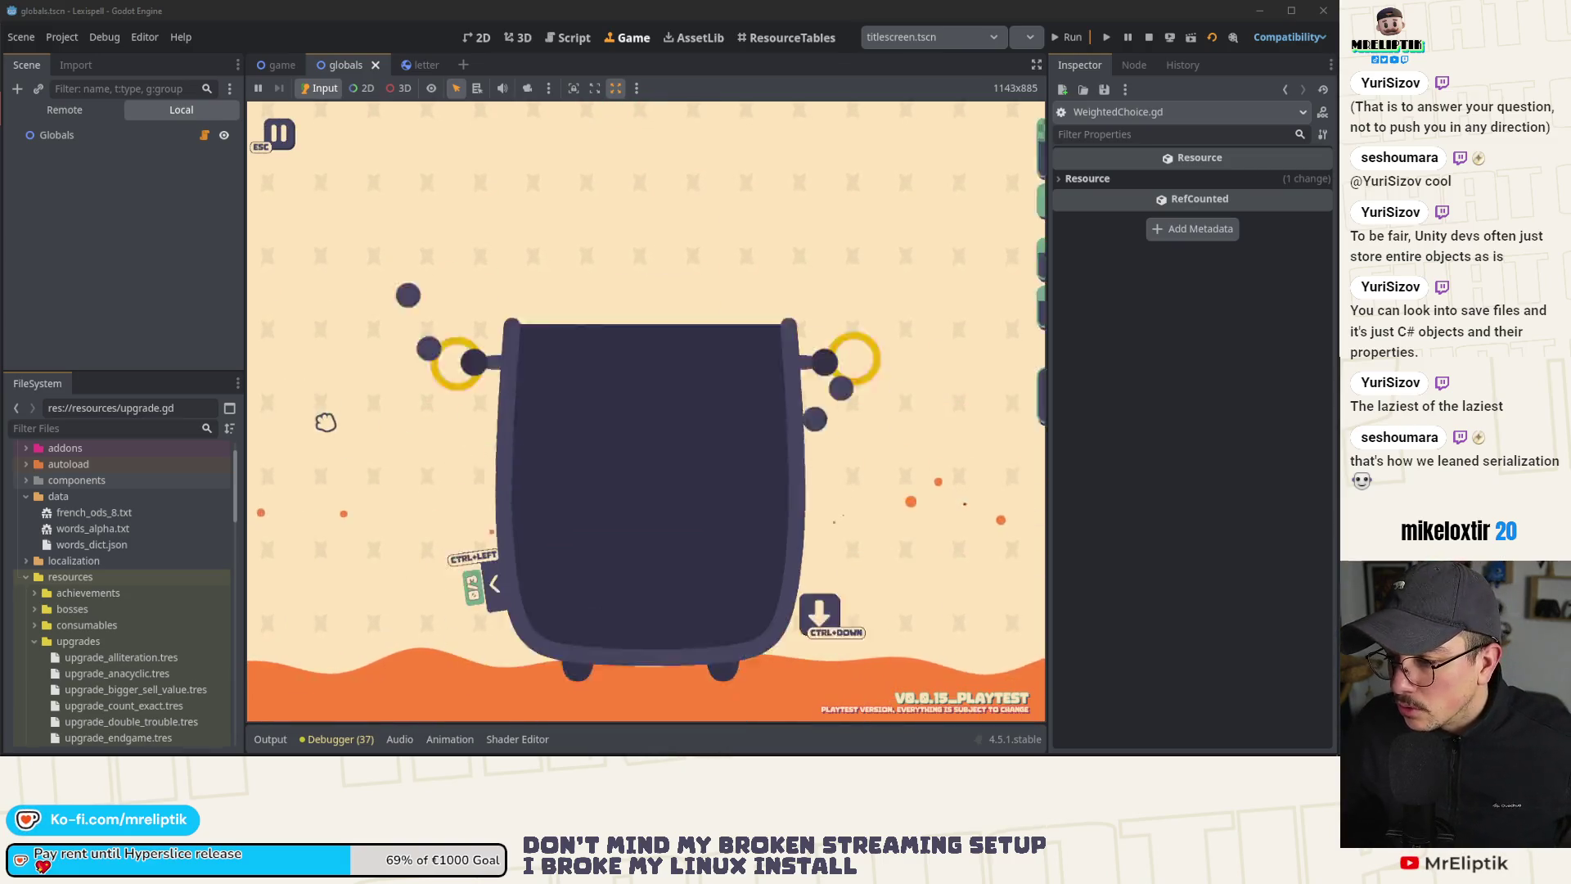
Step: Drop letters into the cauldron and submit the word CHIRP
{"action": "left_click", "coordinate": [814, 500]}
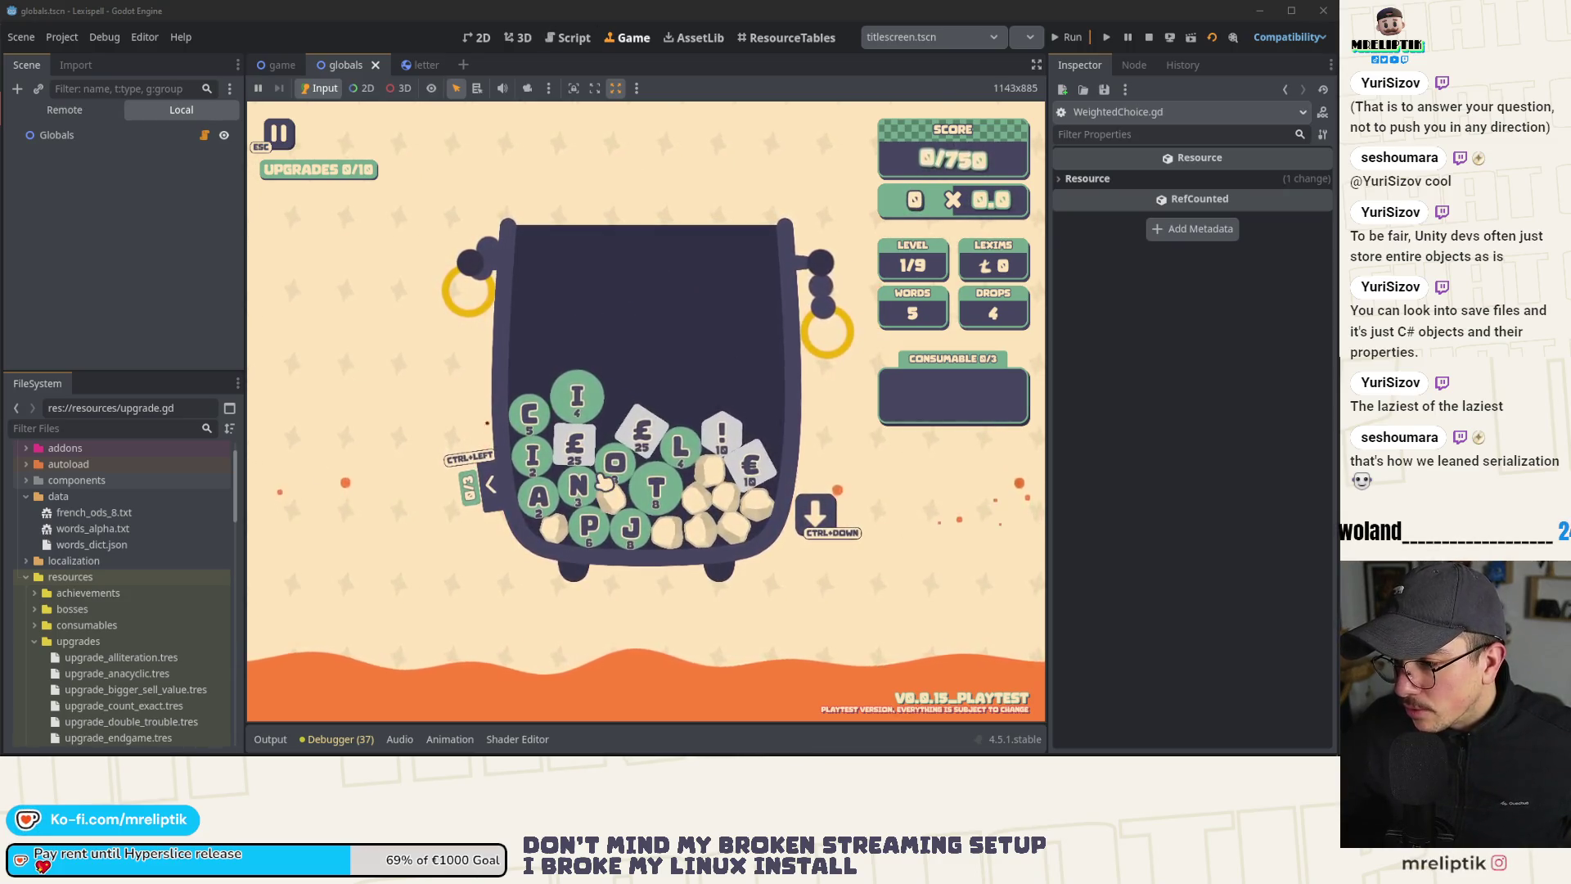
{"action": "left_click", "coordinate": [828, 522]}
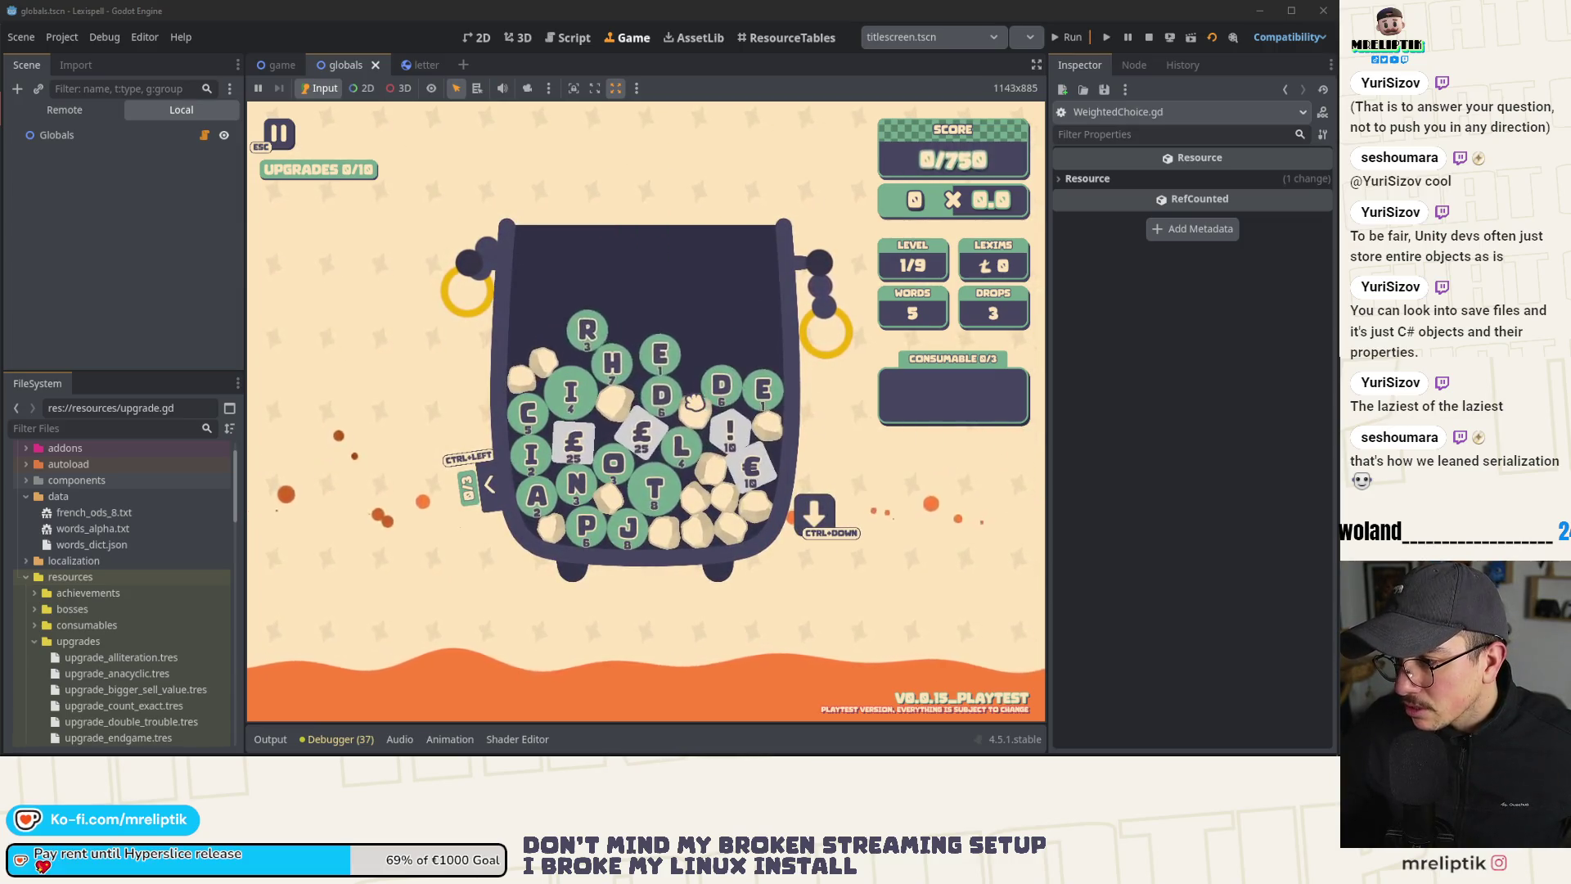
{"action": "type", "text": "chir"}
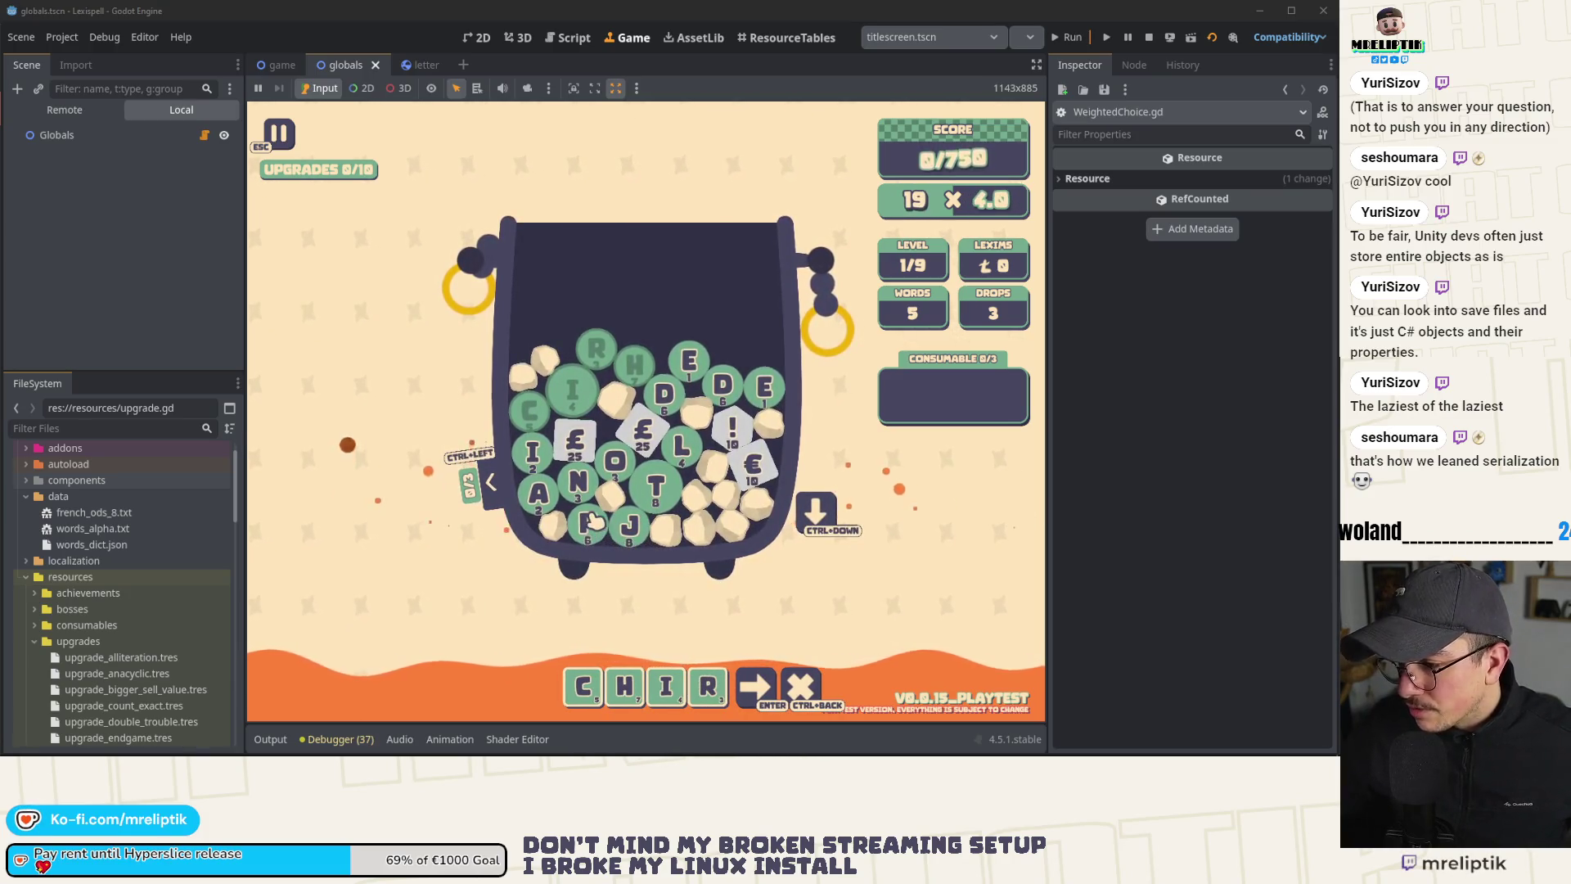
{"action": "type", "text": "p"}
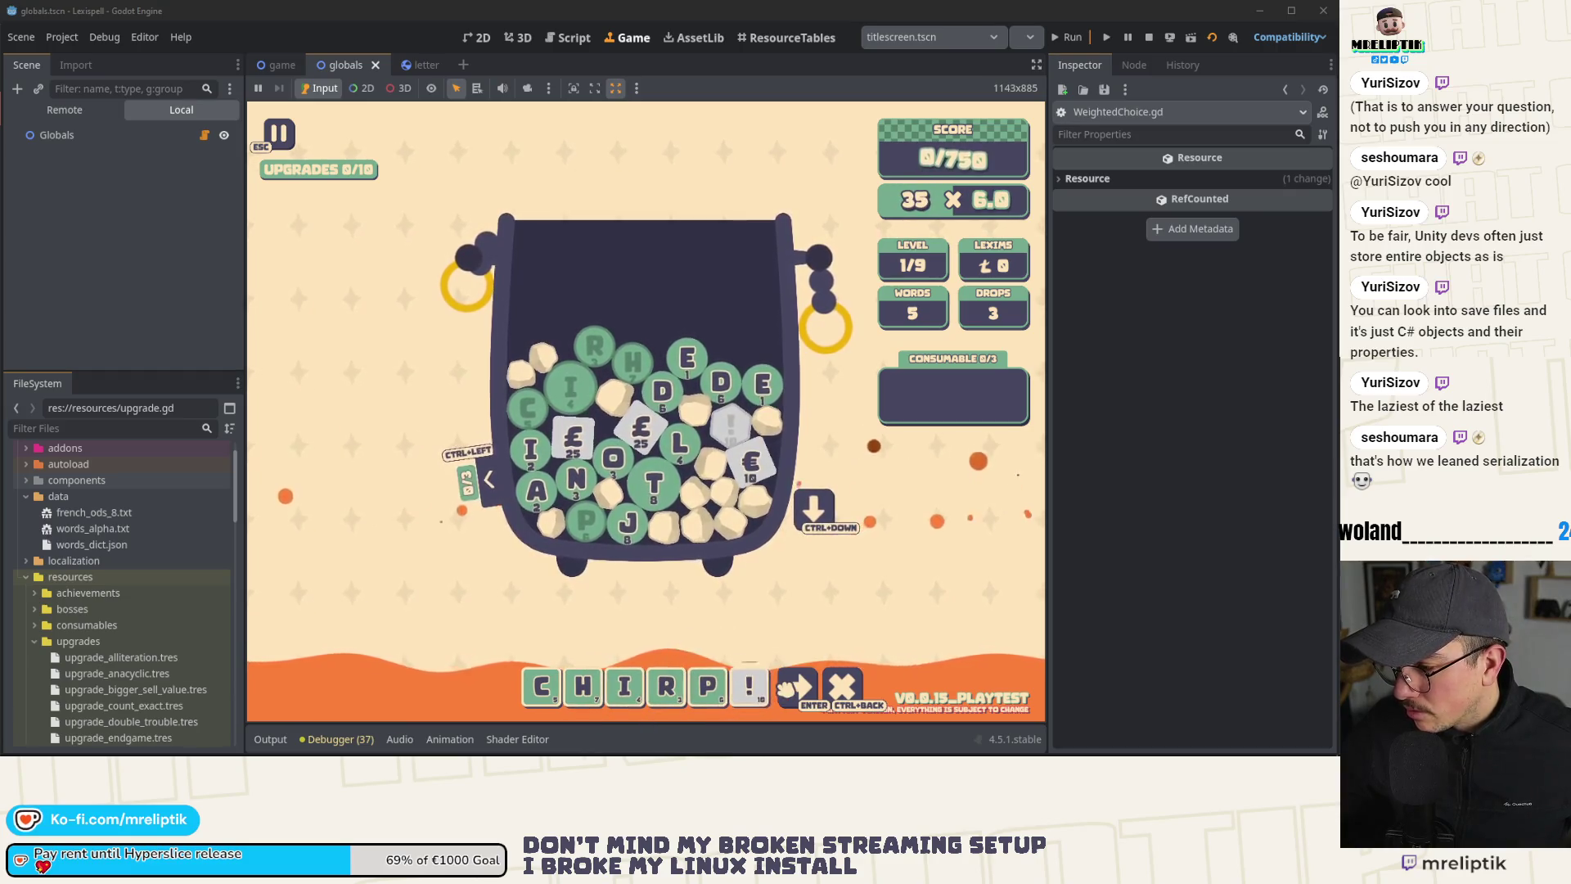
{"action": "left_click", "coordinate": [788, 689]}
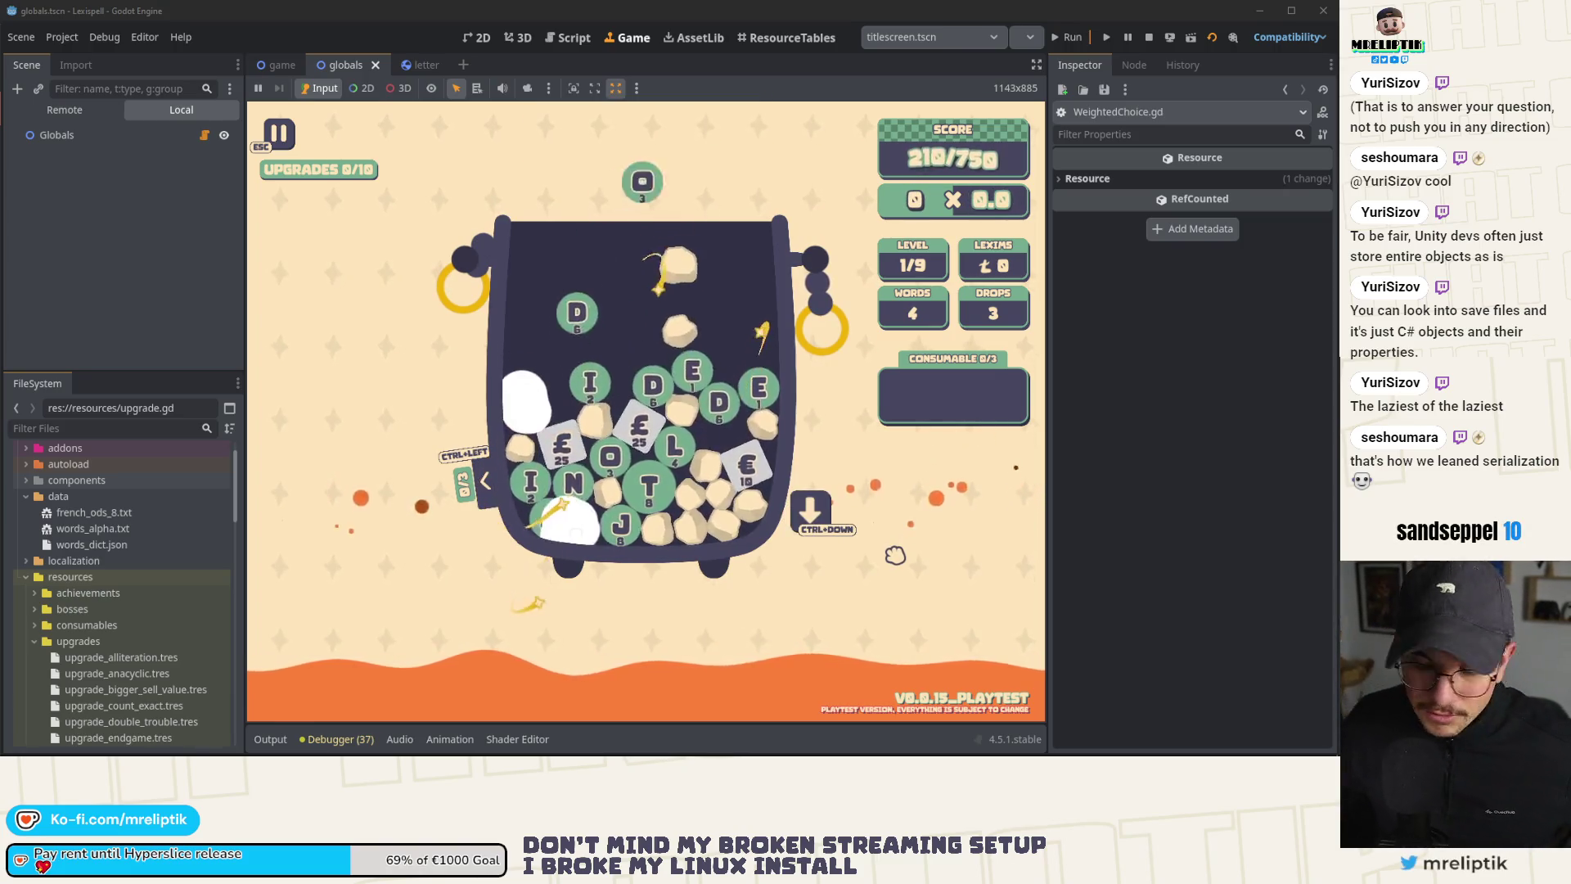
Step: Spell GOOD, clear it, then submit SALE€ to raise the score to 286 of 750
{"action": "left_click", "coordinate": [816, 521]}
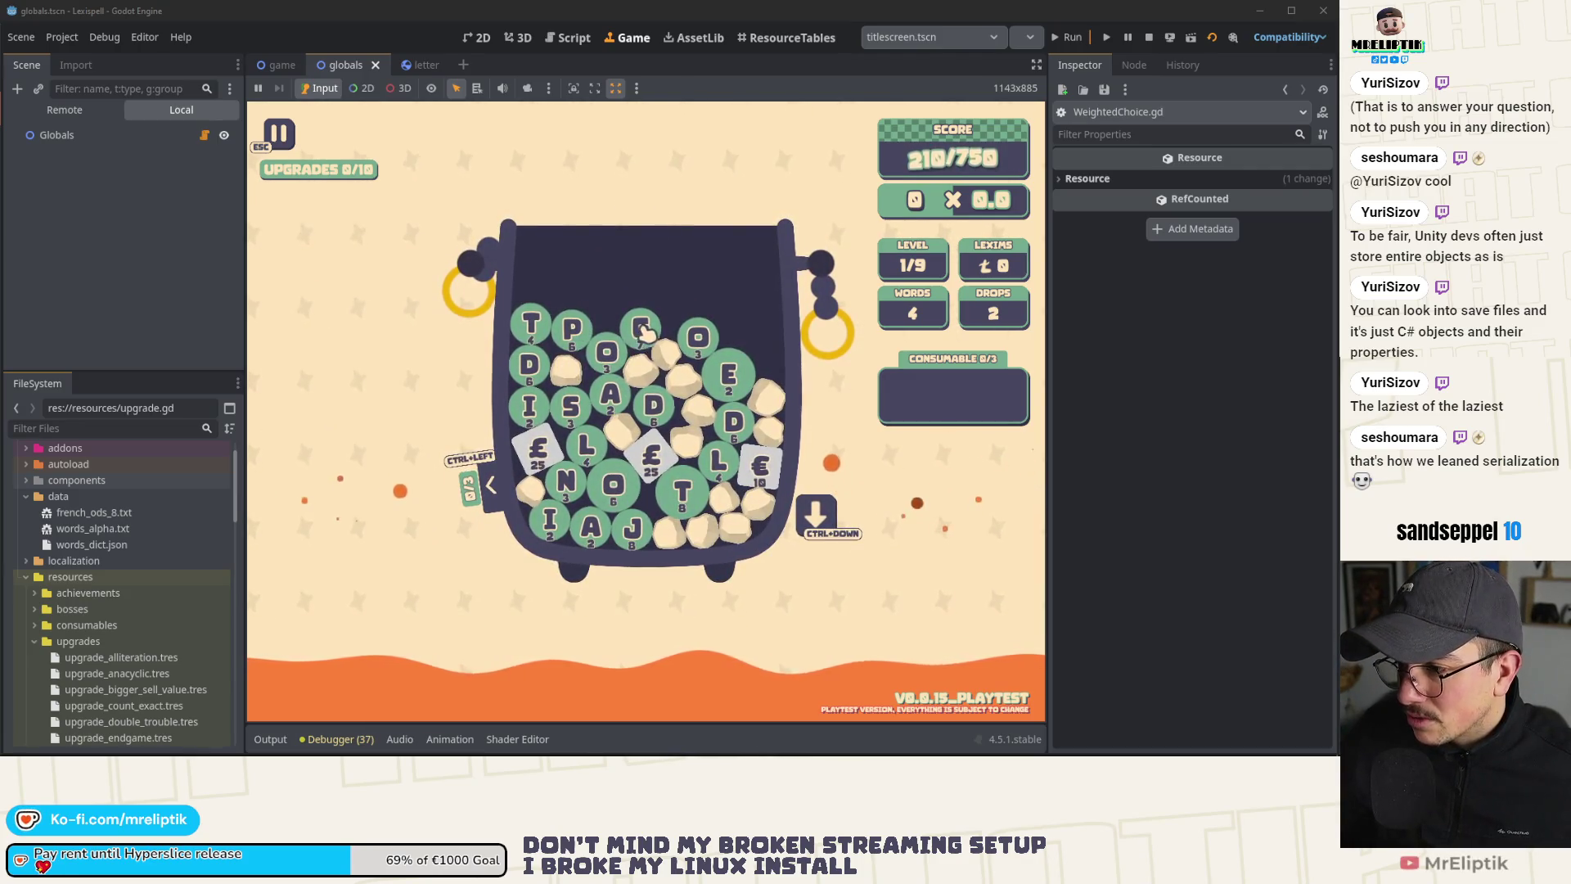
{"action": "left_click", "coordinate": [698, 338]}
{"action": "left_click", "coordinate": [652, 404]}
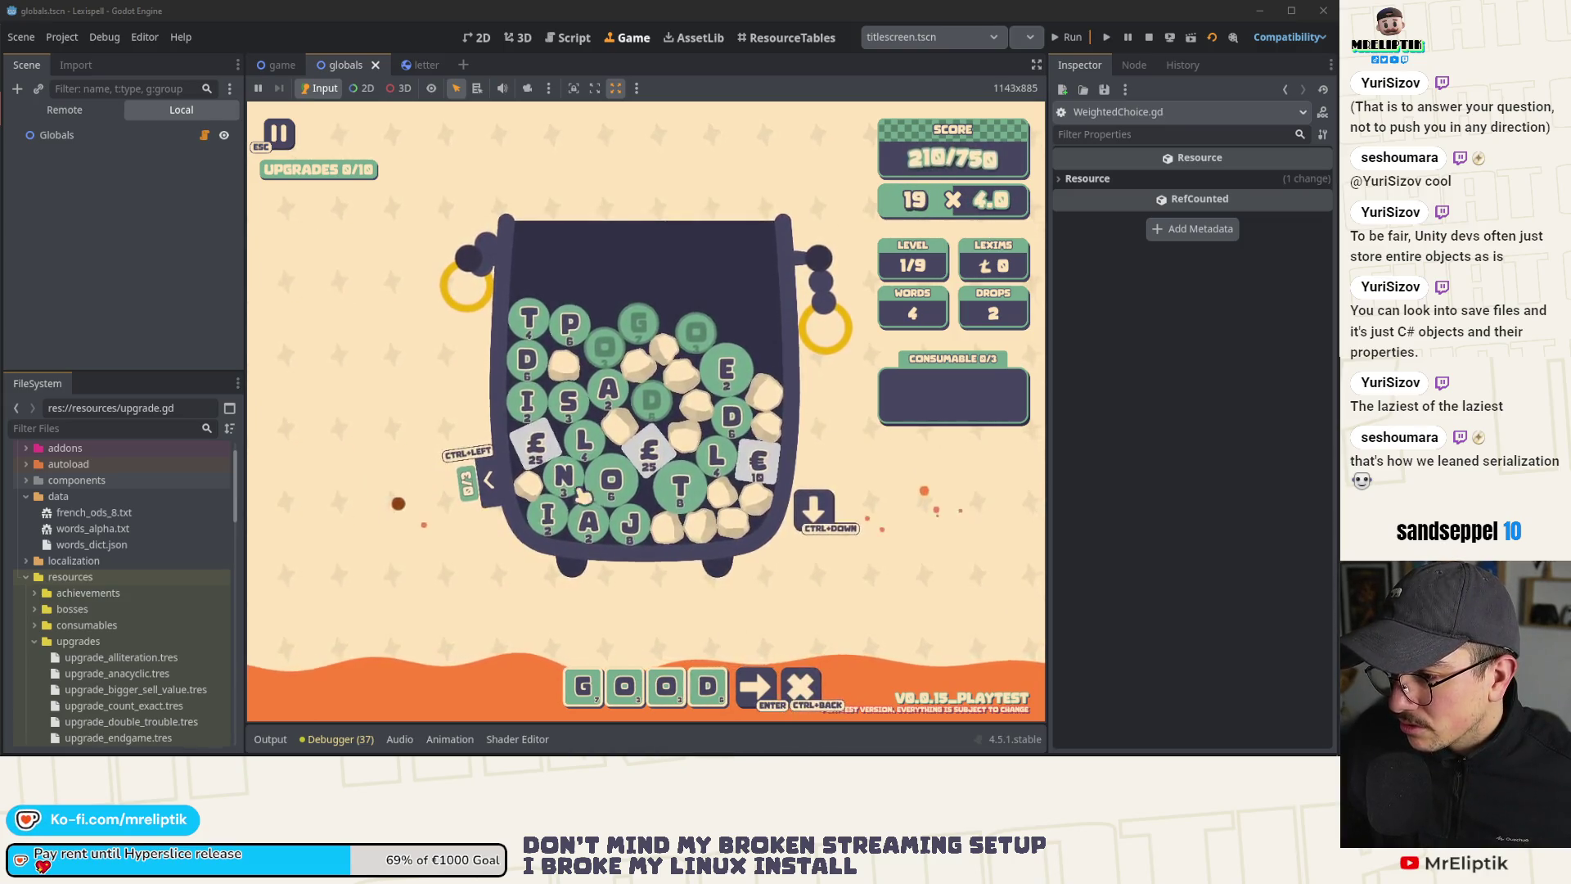
{"action": "left_click", "coordinate": [802, 688]}
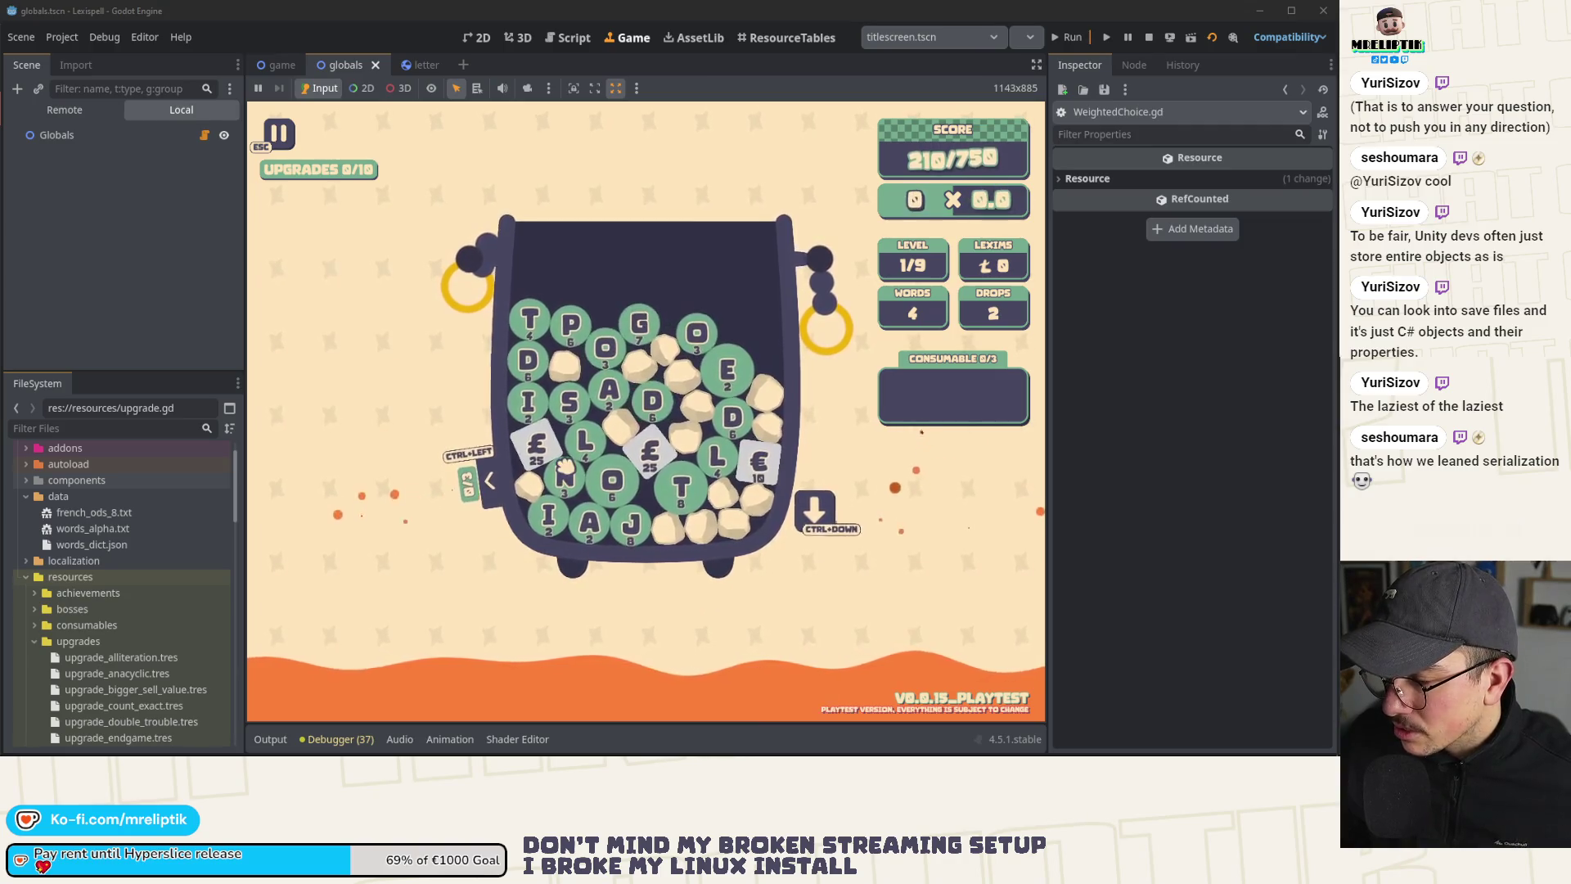
{"action": "type", "text": "S"}
{"action": "left_click", "coordinate": [622, 396]}
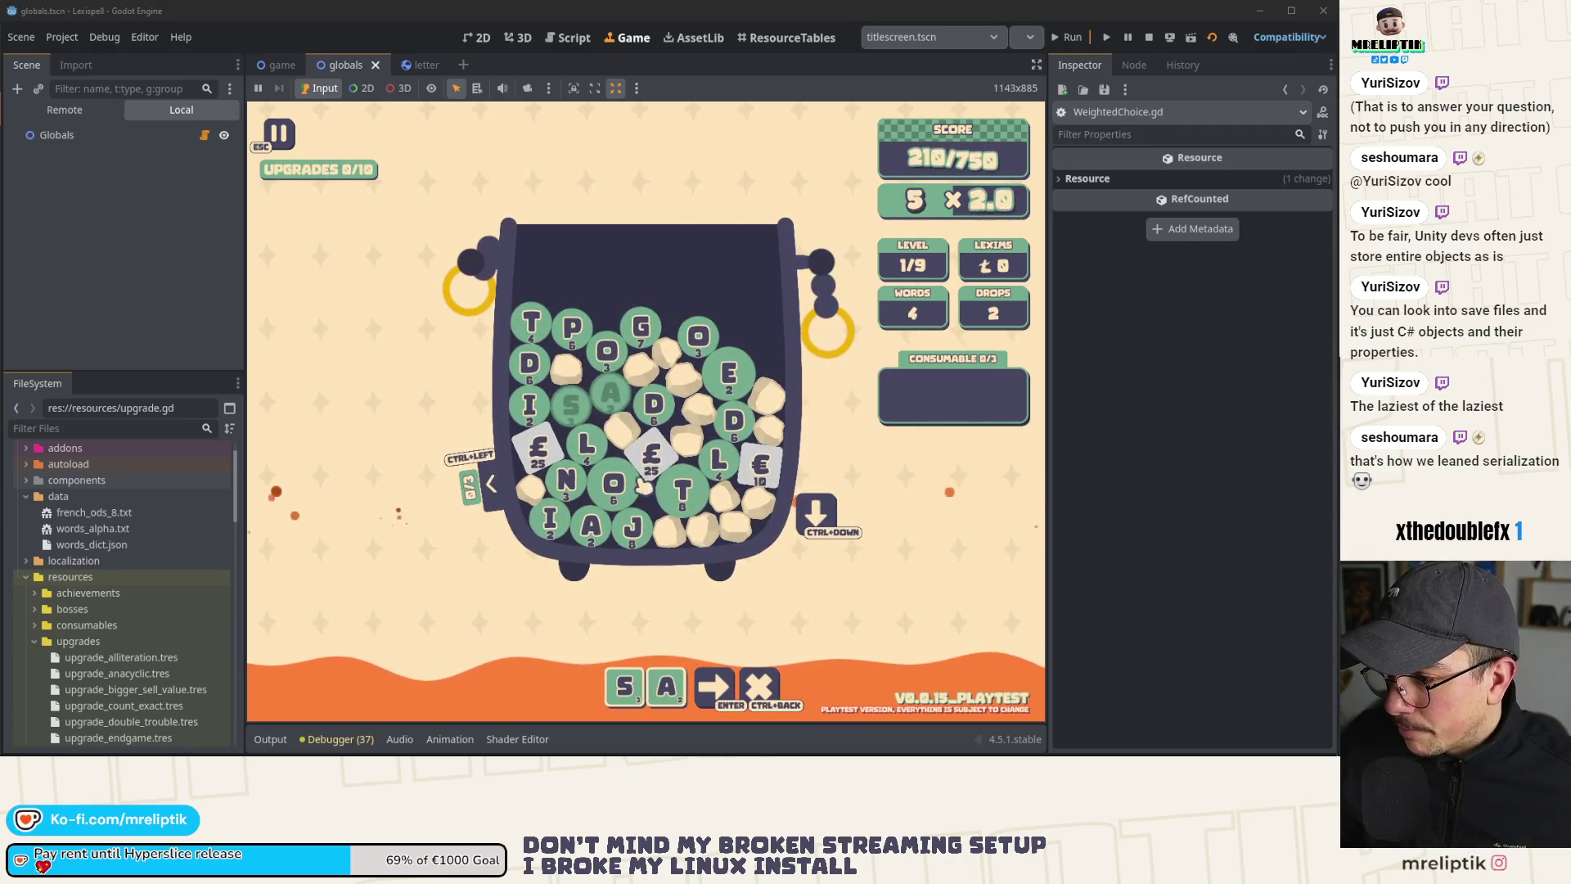
{"action": "left_click", "coordinate": [754, 466]}
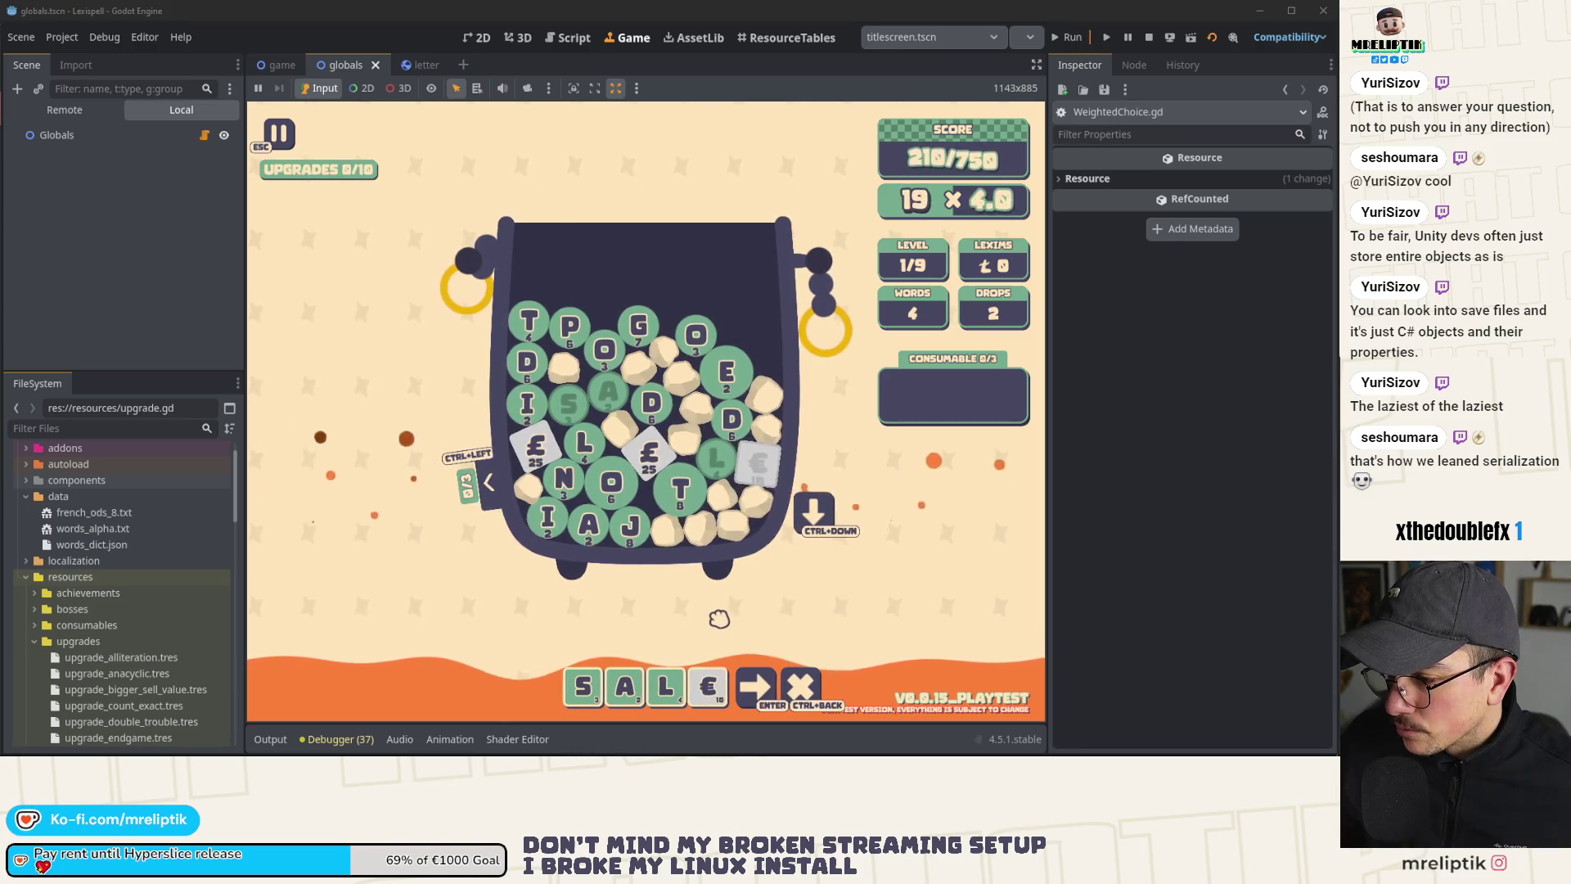
{"action": "left_click", "coordinate": [756, 686]}
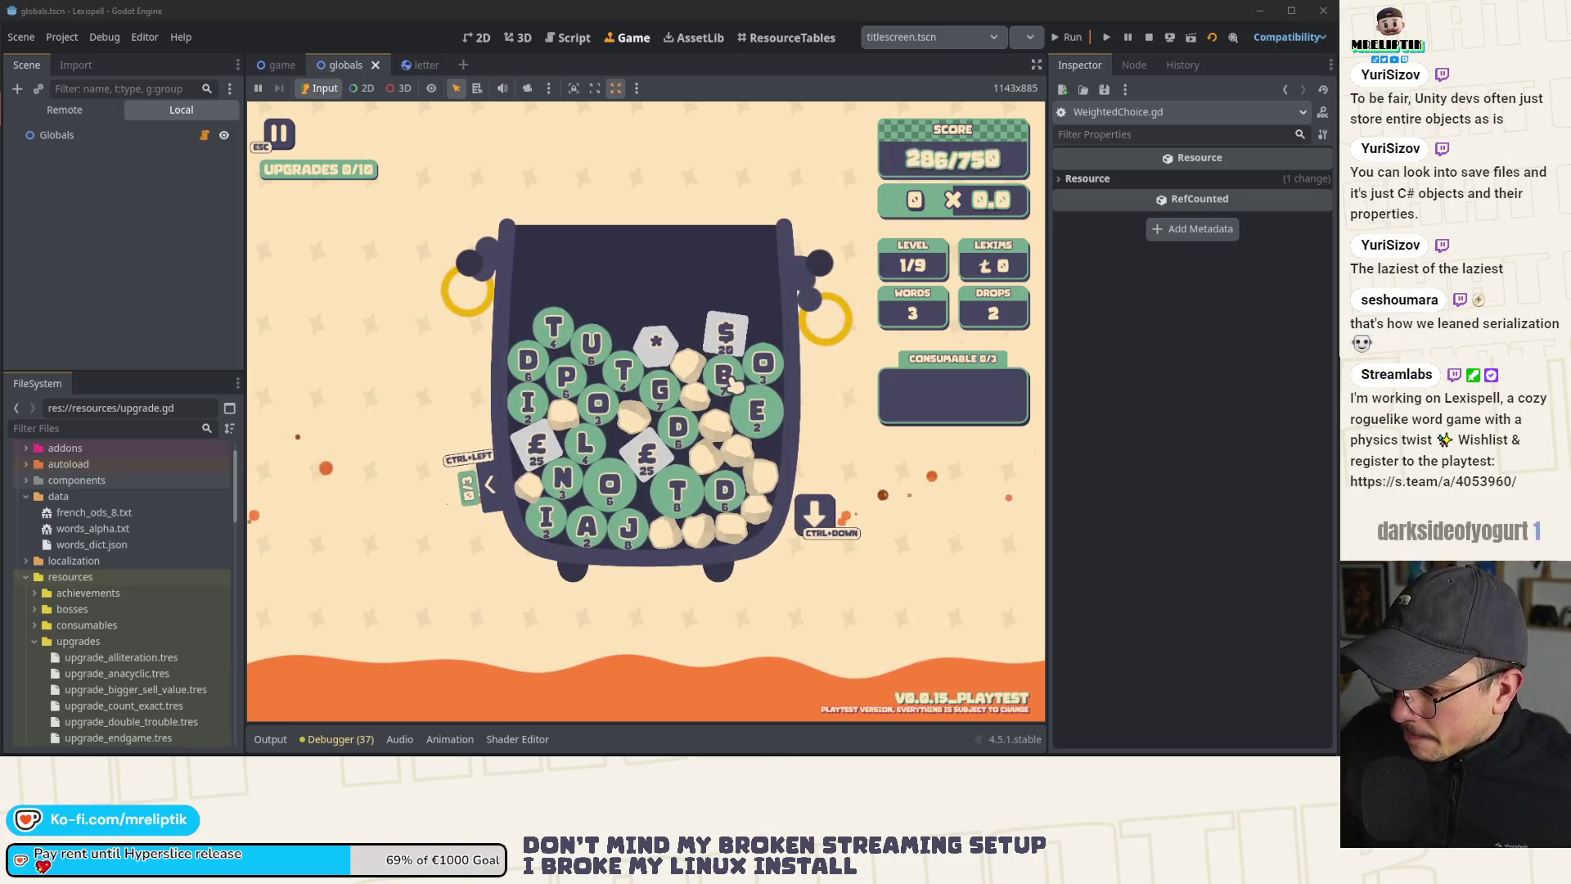
{"action": "key", "text": "grave"}
Step: Add the ANADROME upgrade to the run through the development console
{"action": "key", "text": "Up"}
{"action": "key", "text": "Return"}
{"action": "key", "text": "grave"}
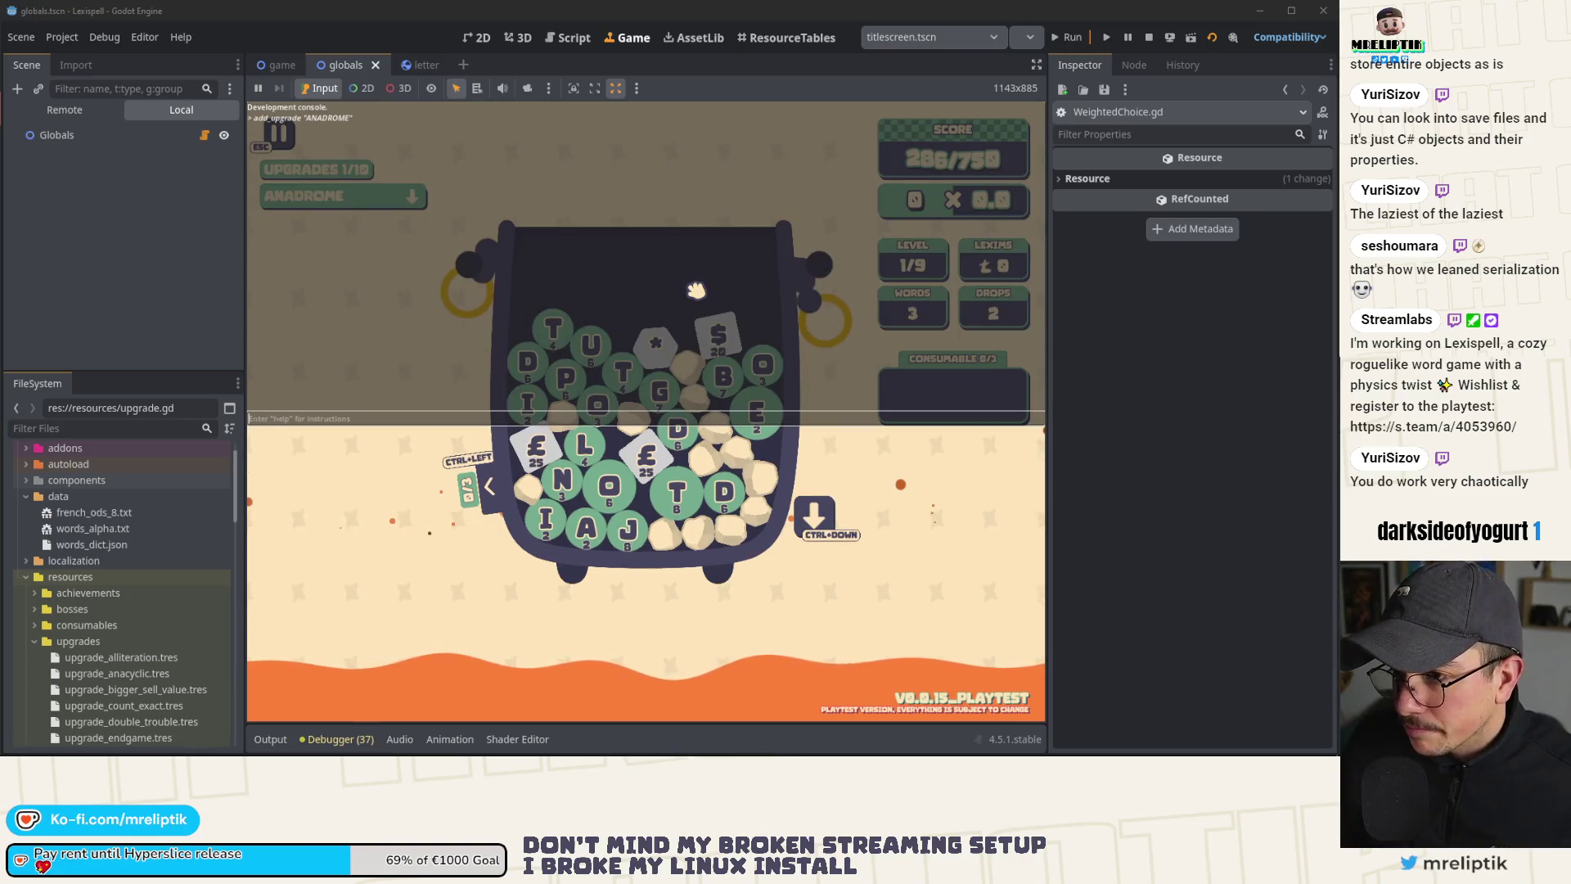
{"action": "key", "text": "grave"}
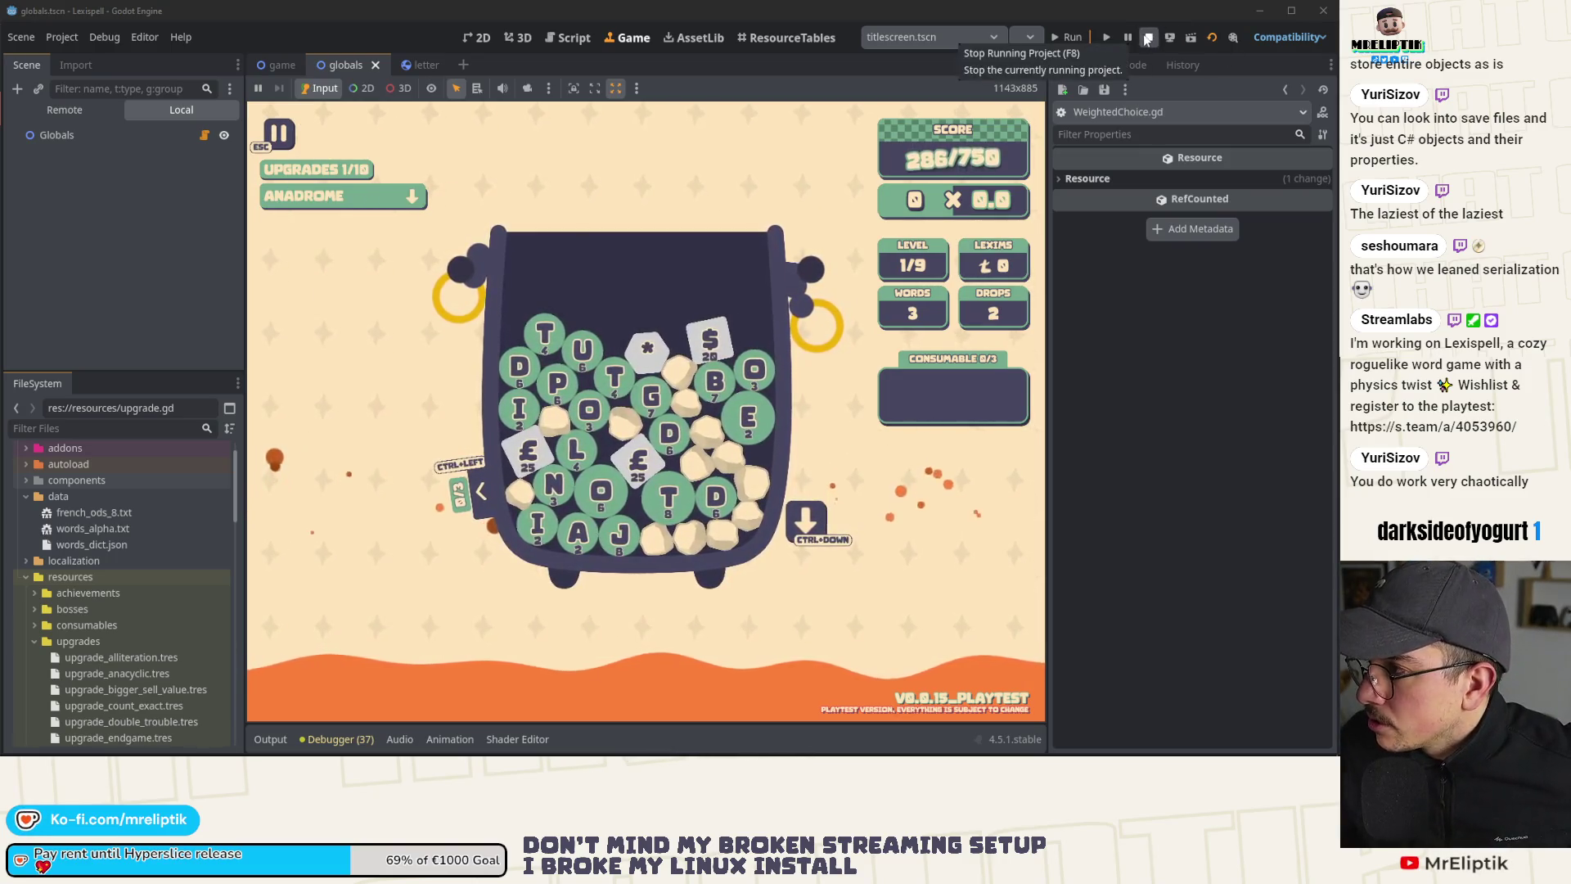
Step: Pause, return home to the title screen, then quit and close the running game
{"action": "key", "text": "Escape"}
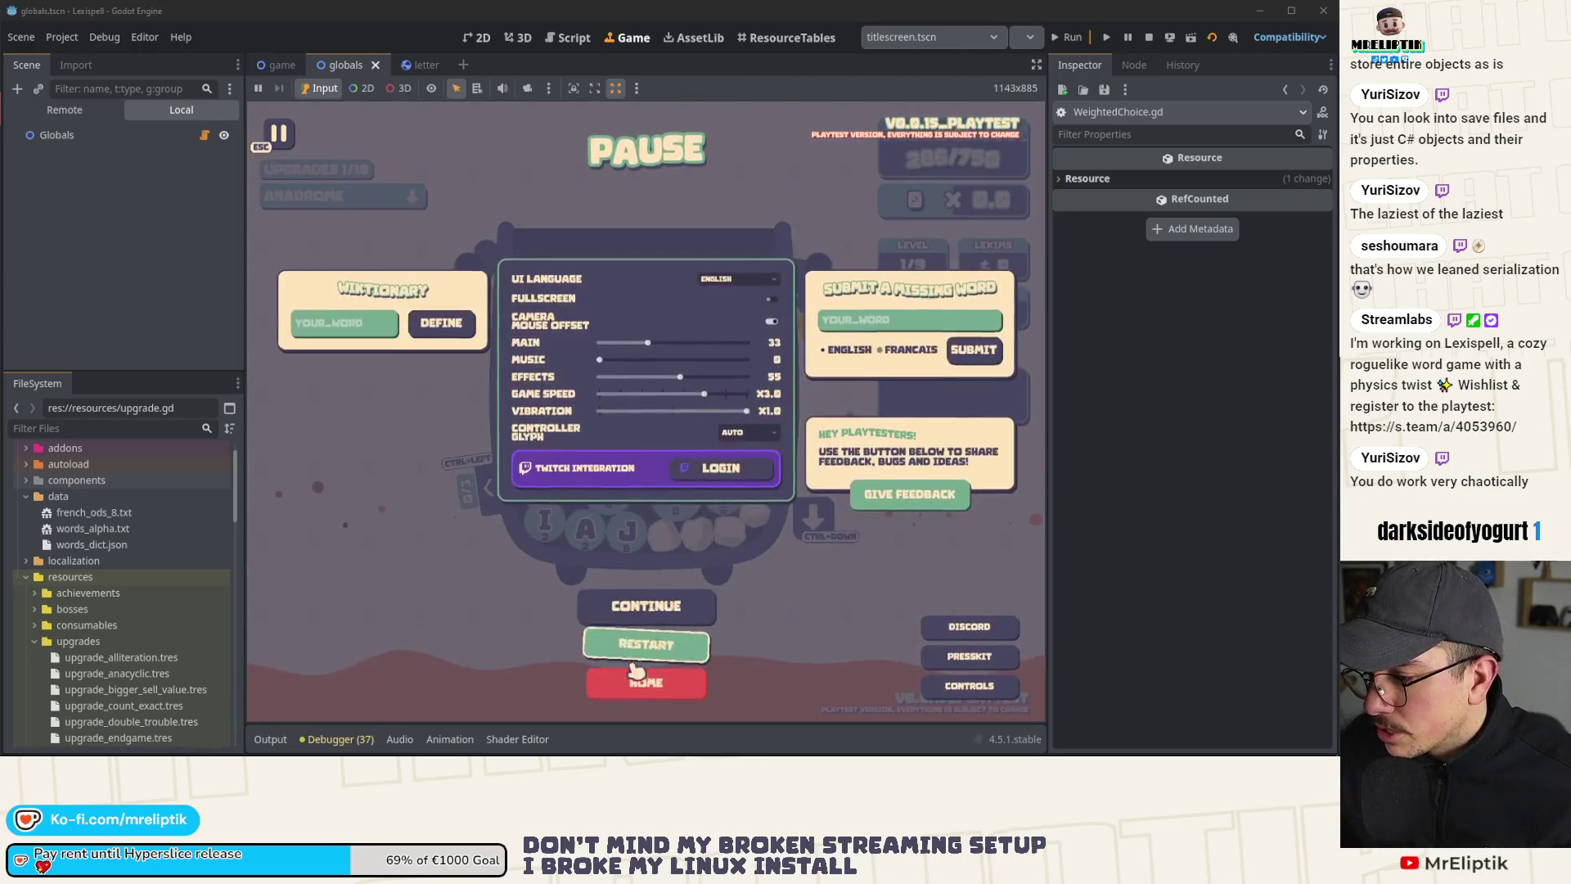
{"action": "left_click", "coordinate": [635, 679]}
{"action": "left_click", "coordinate": [695, 446]}
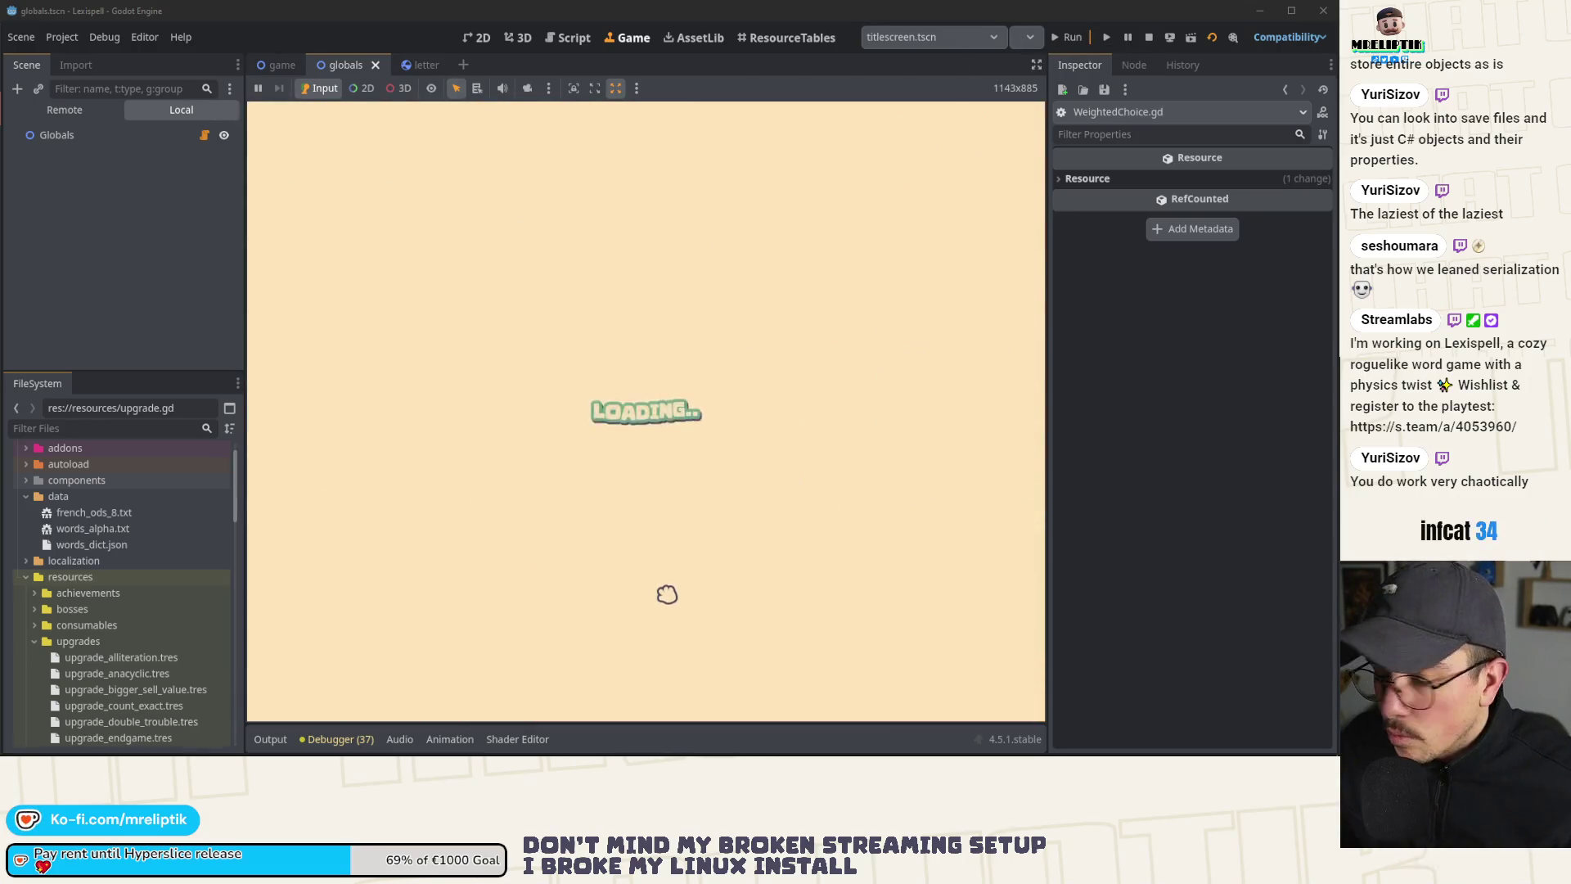
{"action": "left_click", "coordinate": [668, 564]}
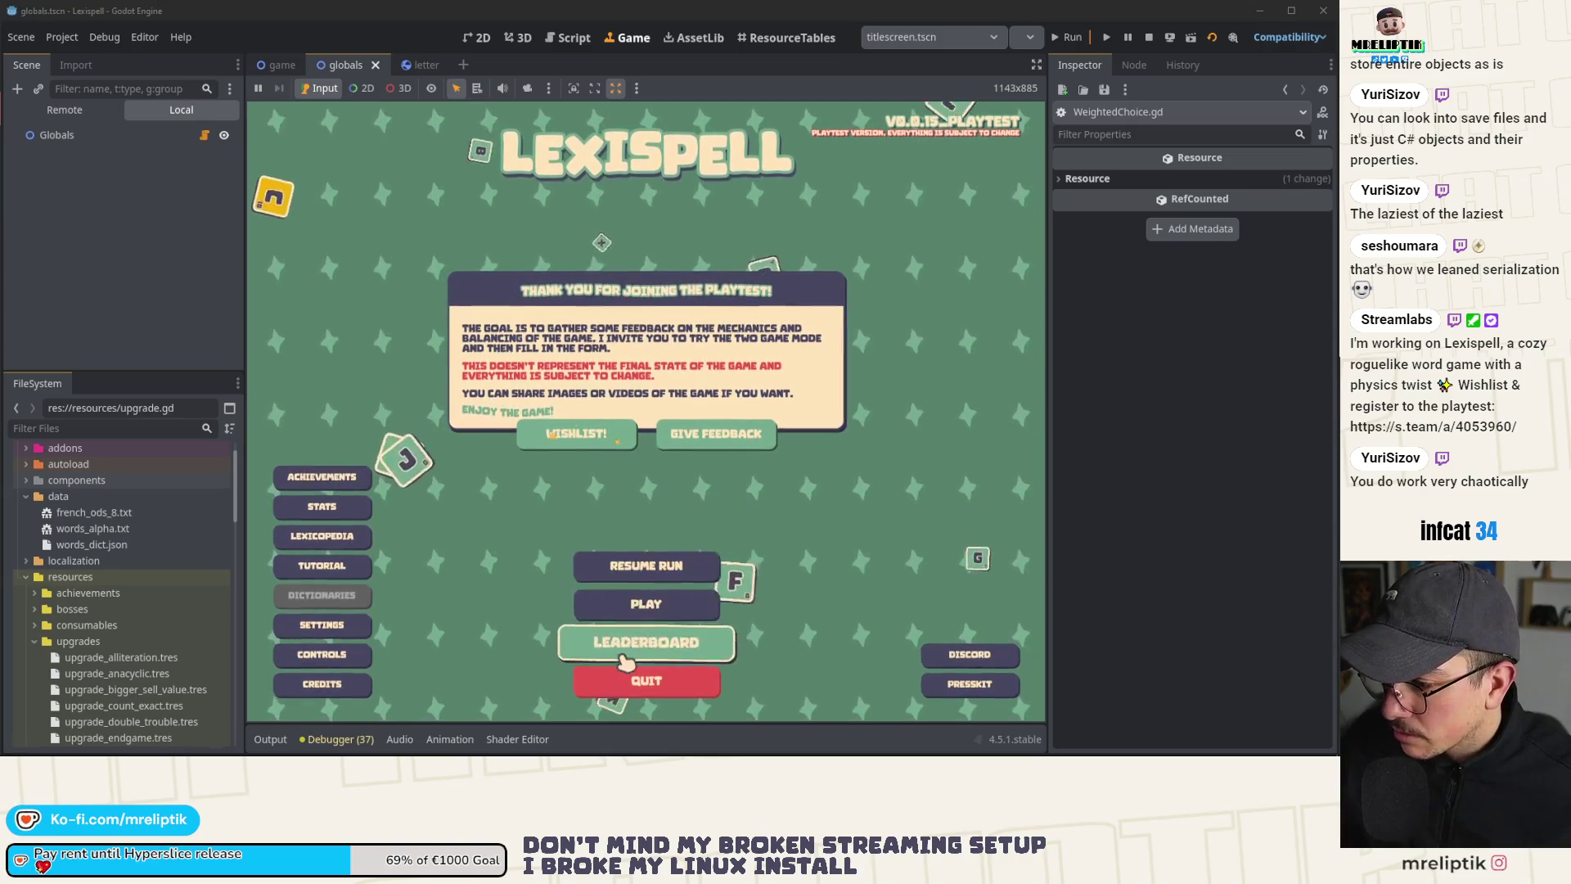
{"action": "left_click", "coordinate": [596, 687]}
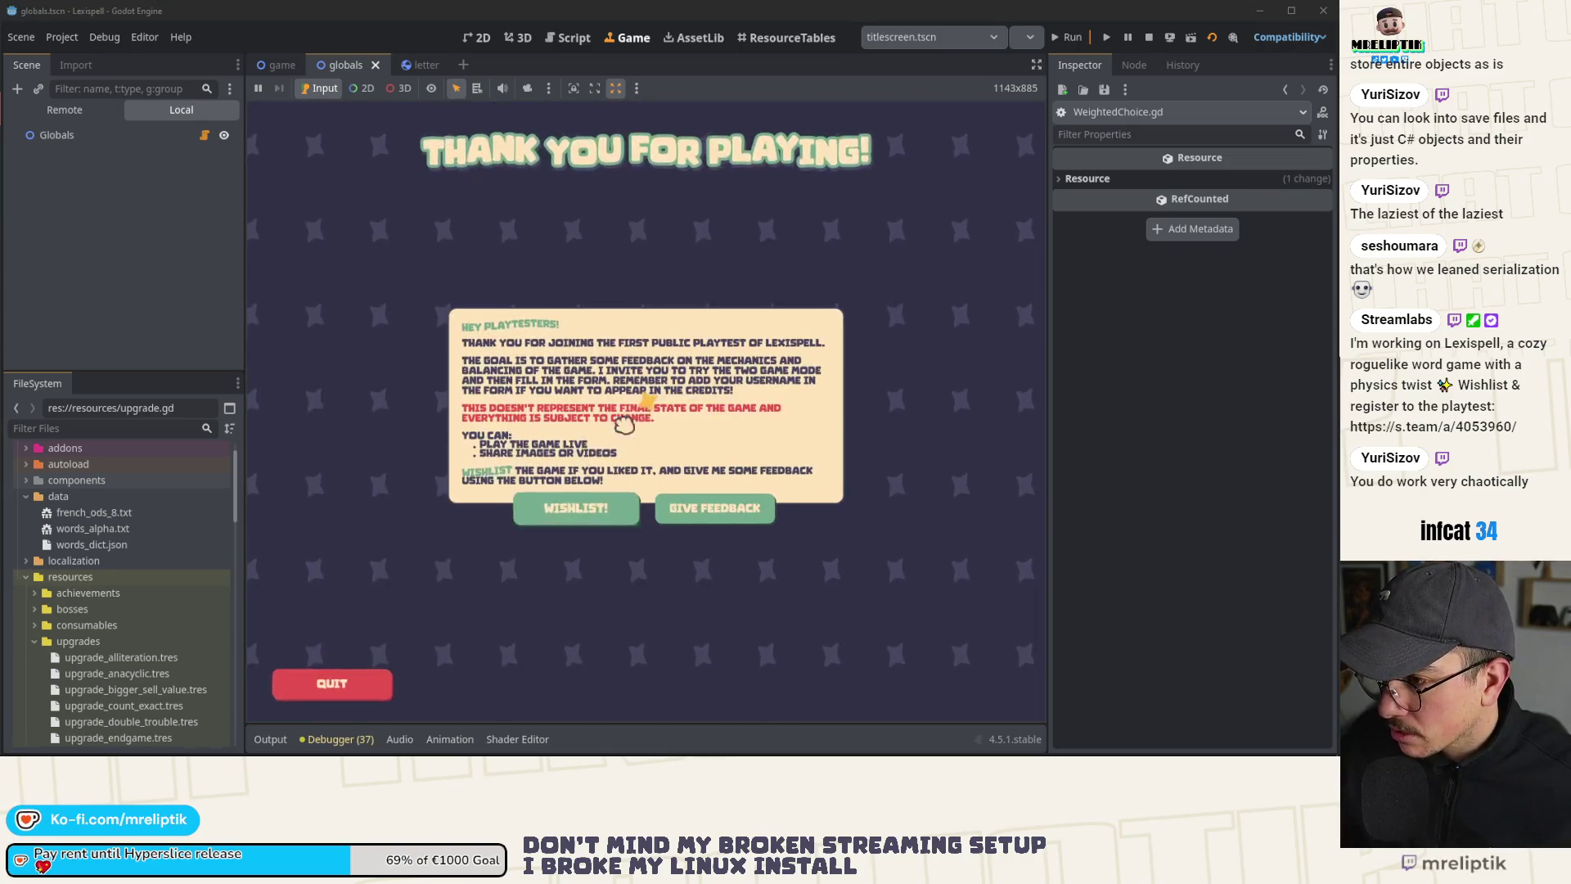
{"action": "left_click", "coordinate": [332, 683]}
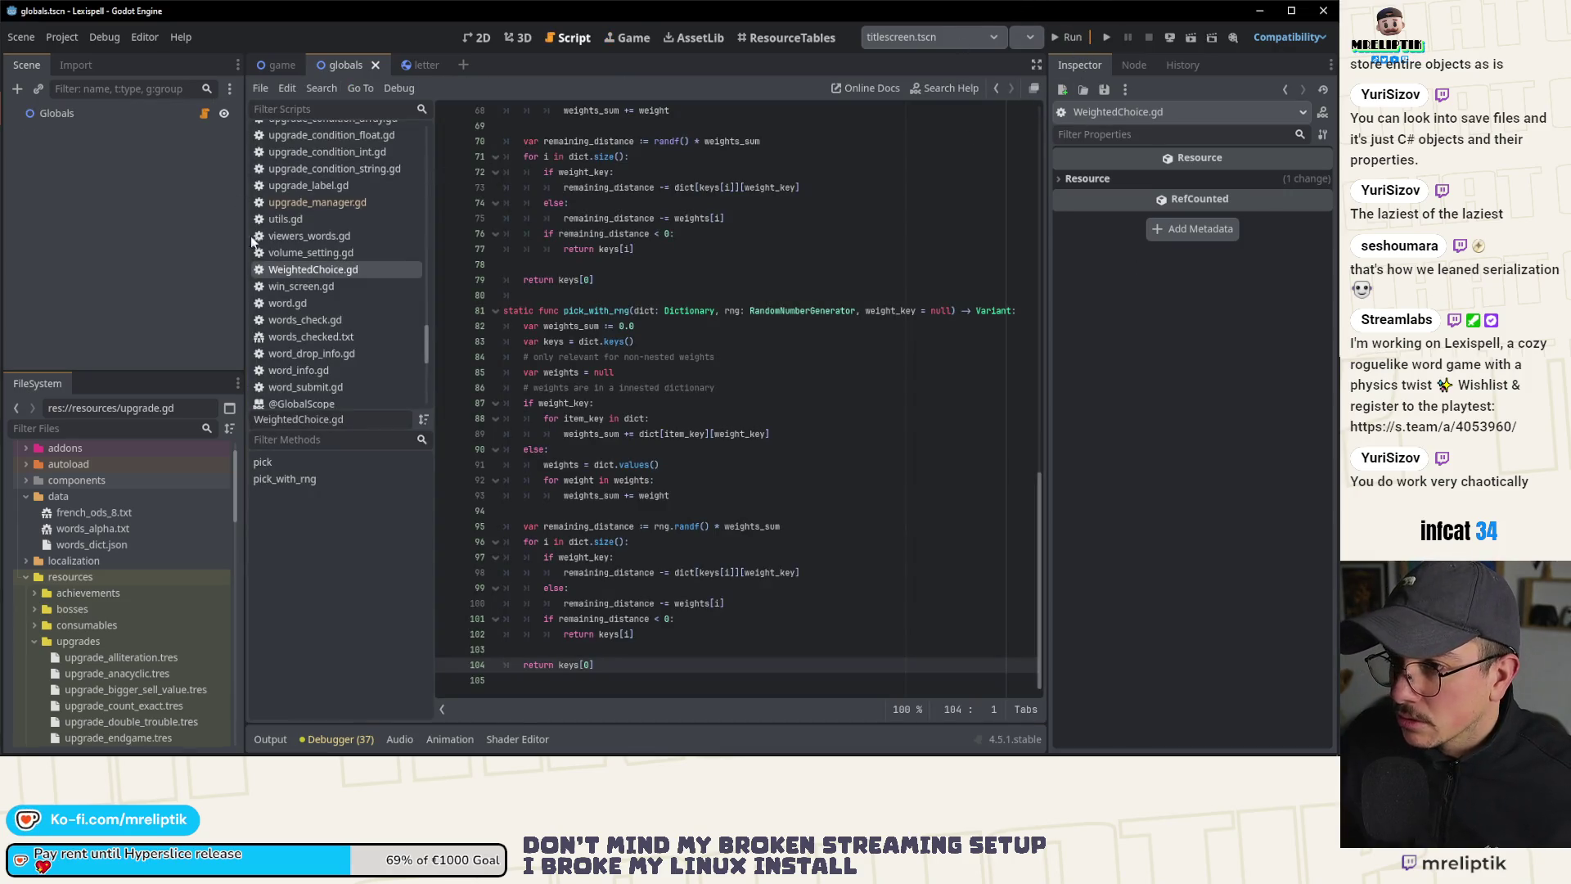
Step: Open globals.gd and run direct_game_launcher.tscn so execution halts at upgrade_manager.gd line 67
{"action": "left_click", "coordinate": [204, 113]}
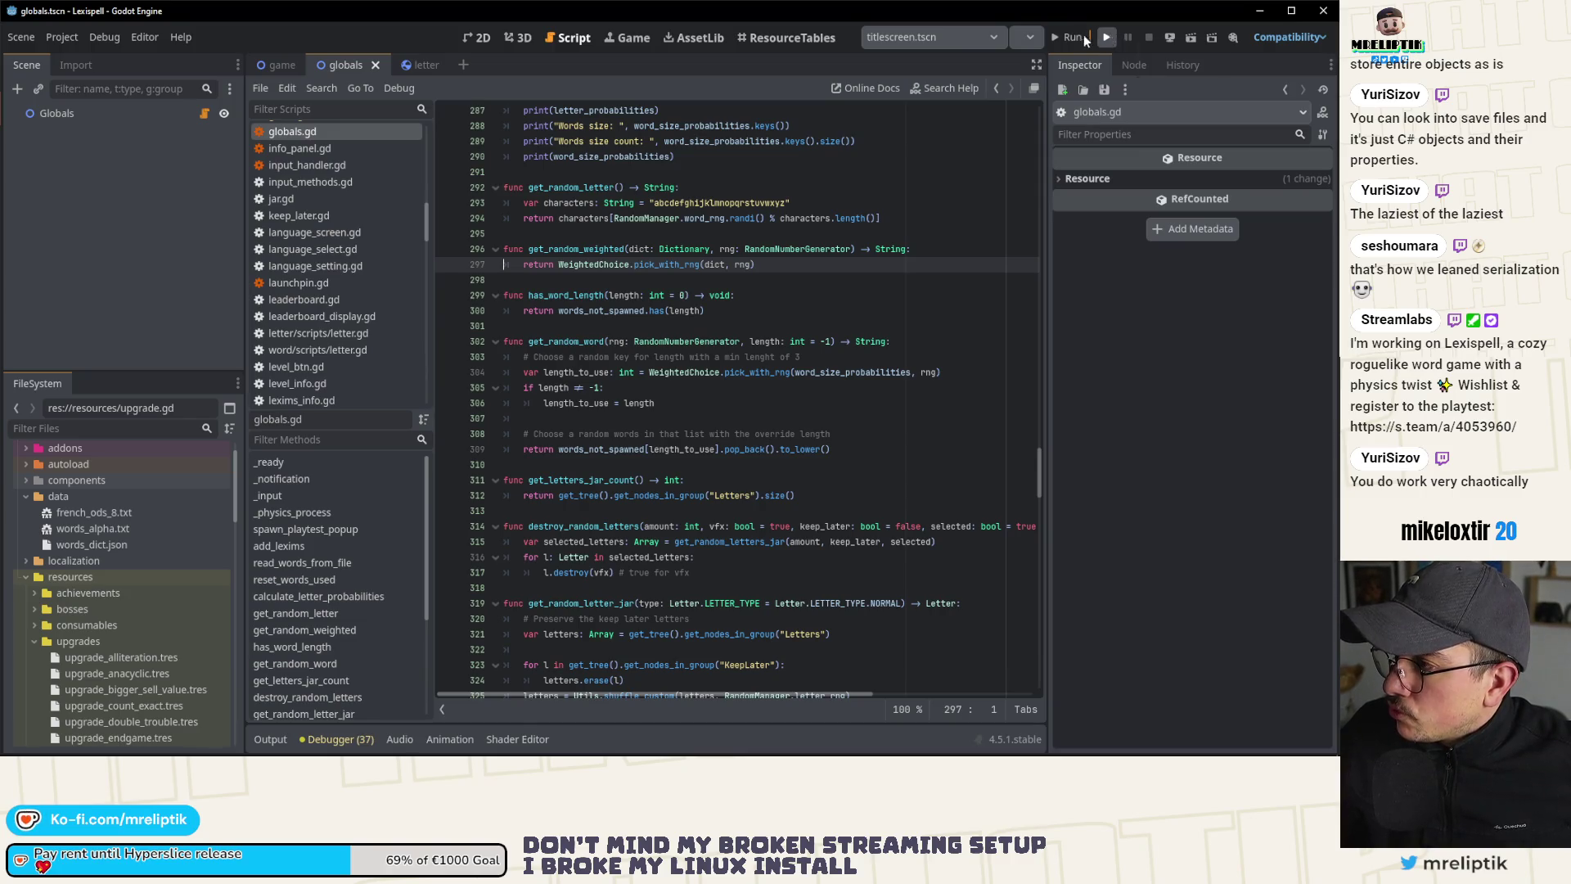
{"action": "left_click", "coordinate": [958, 37]}
{"action": "left_click", "coordinate": [946, 81]}
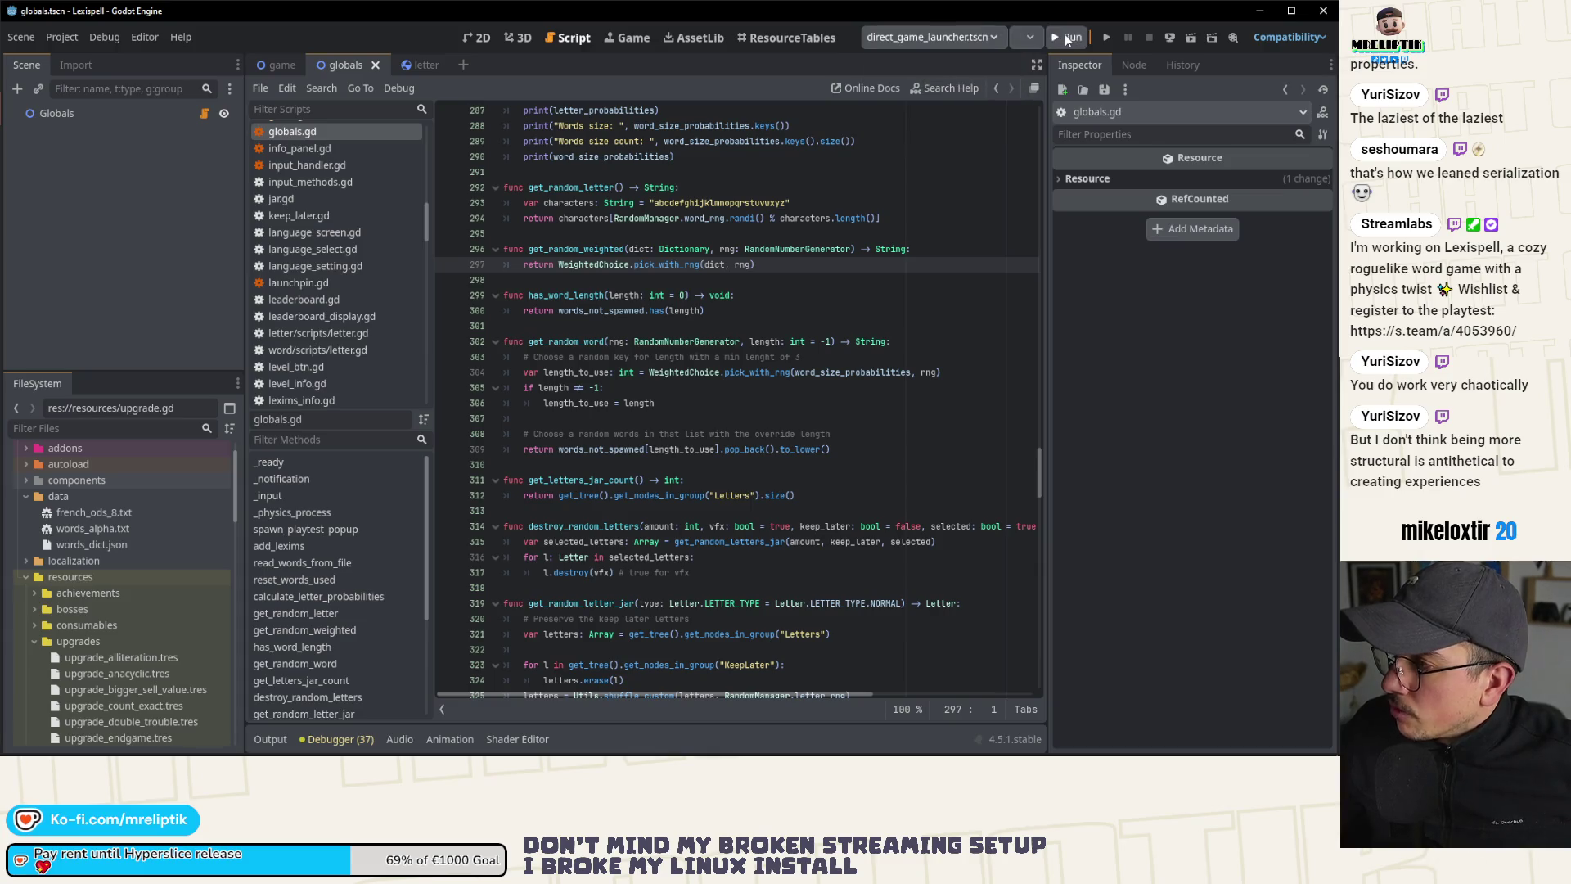
{"action": "left_click", "coordinate": [1065, 37]}
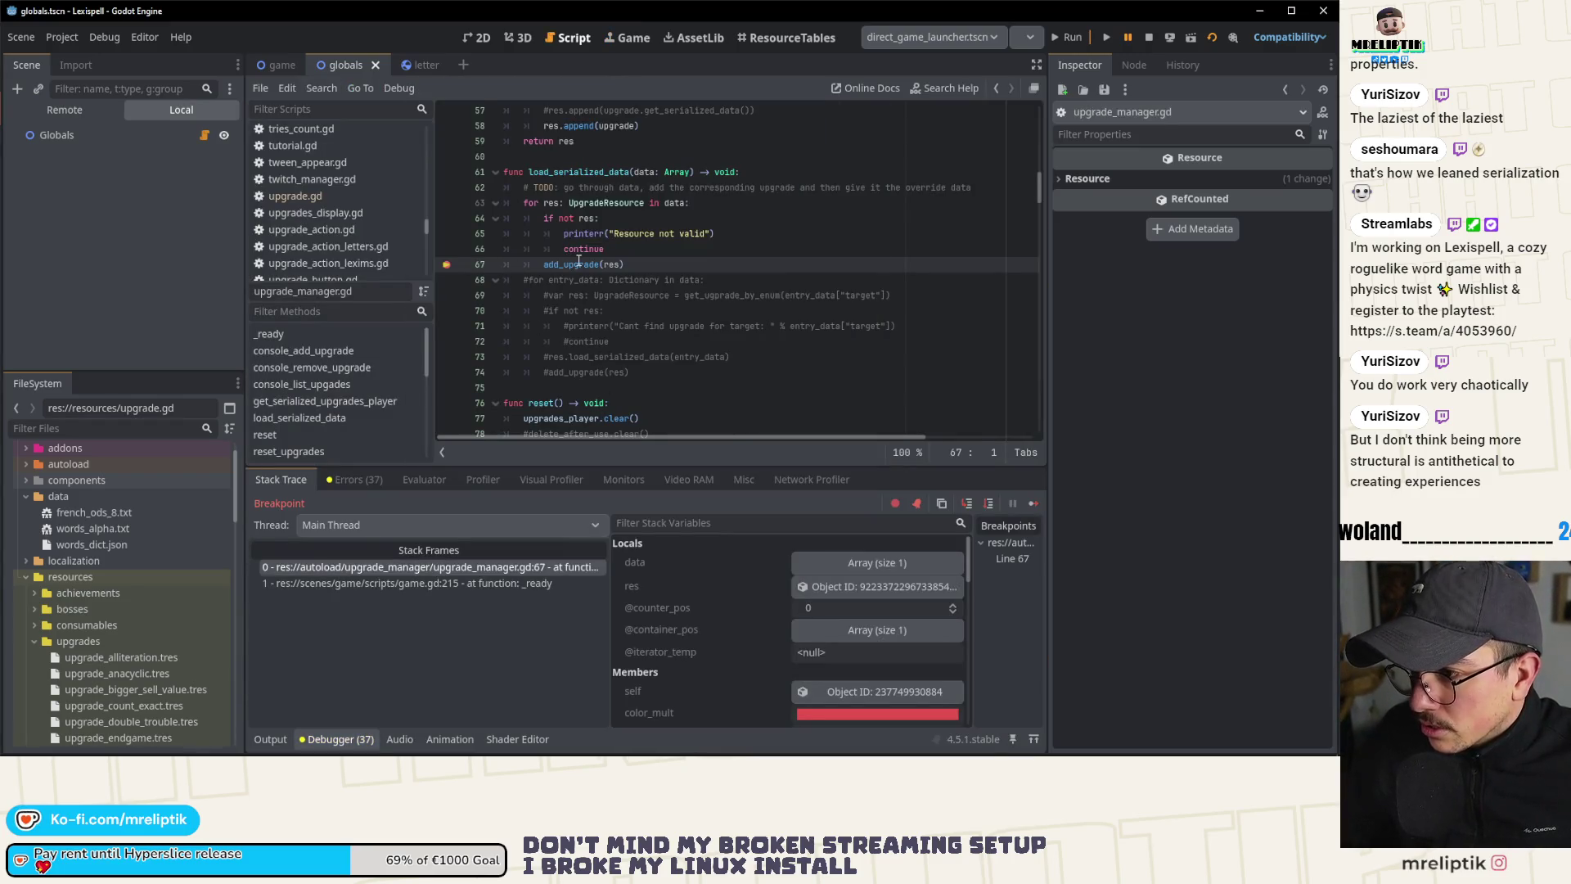
Step: Inspect the halted res value: a remote ANADROME resource with points 15.0 and sell price 2
{"action": "mouse_move", "coordinate": [579, 260]}
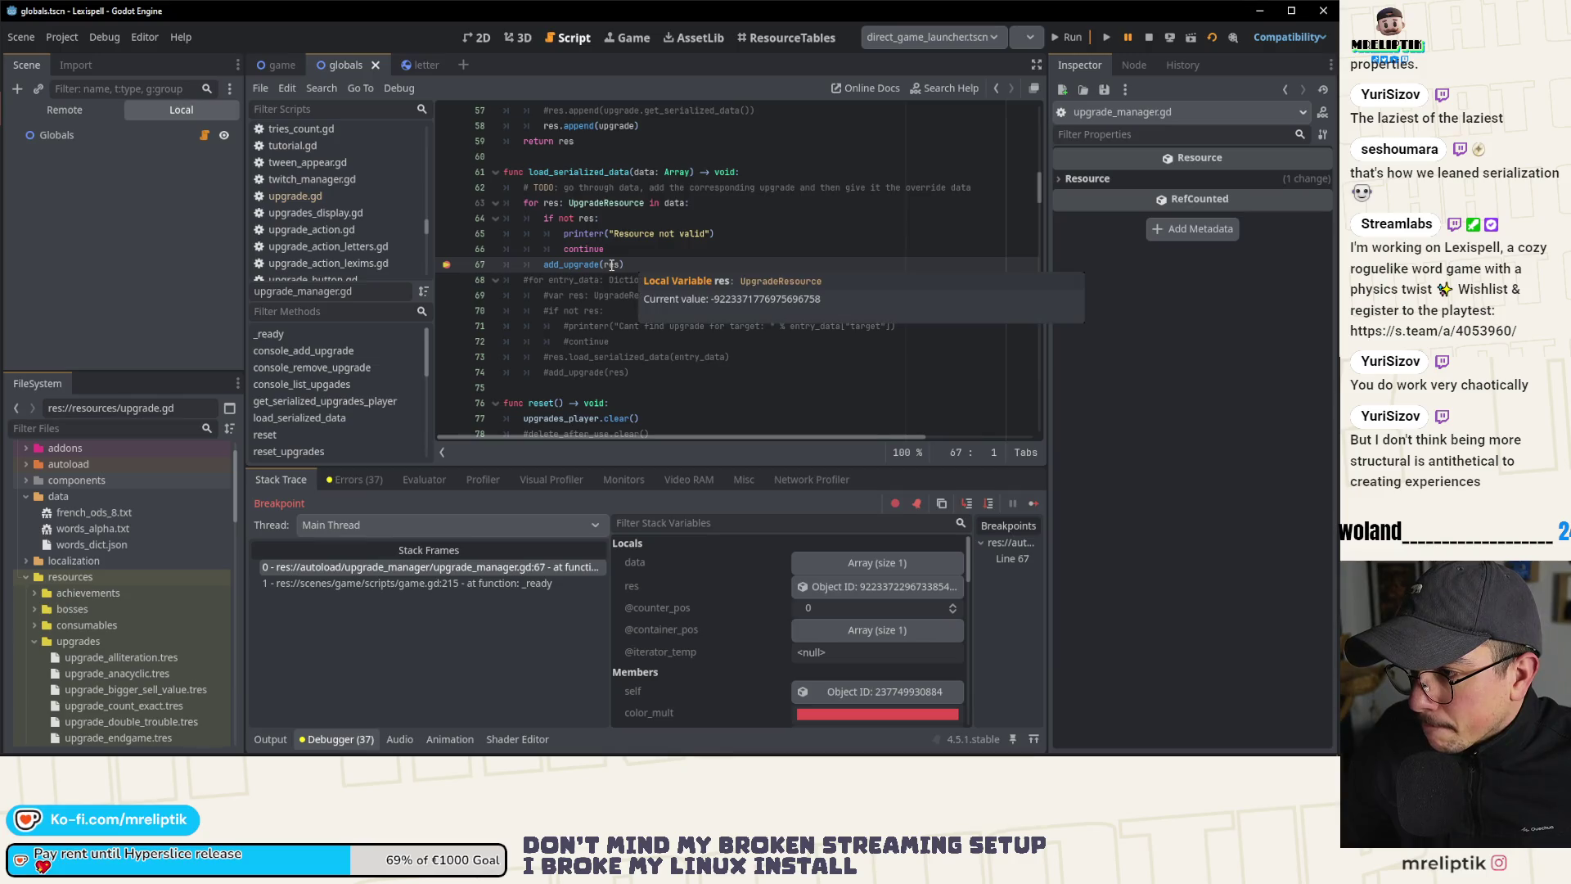
{"action": "left_click", "coordinate": [819, 587]}
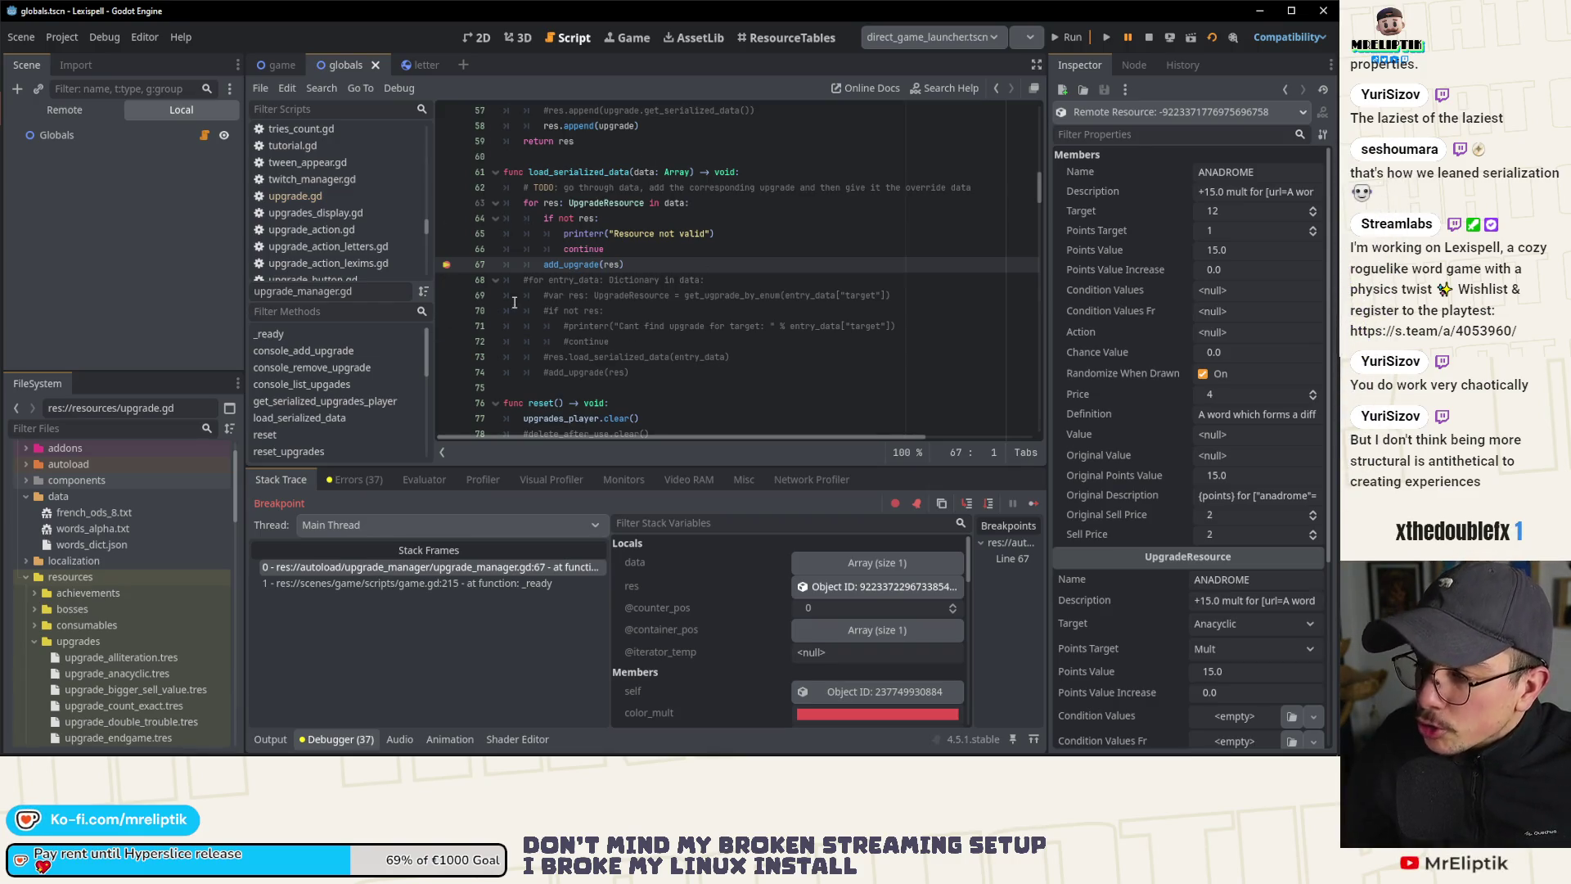
{"action": "scroll", "coordinate": [537, 311], "scroll_direction": "up", "scroll_amount": 18}
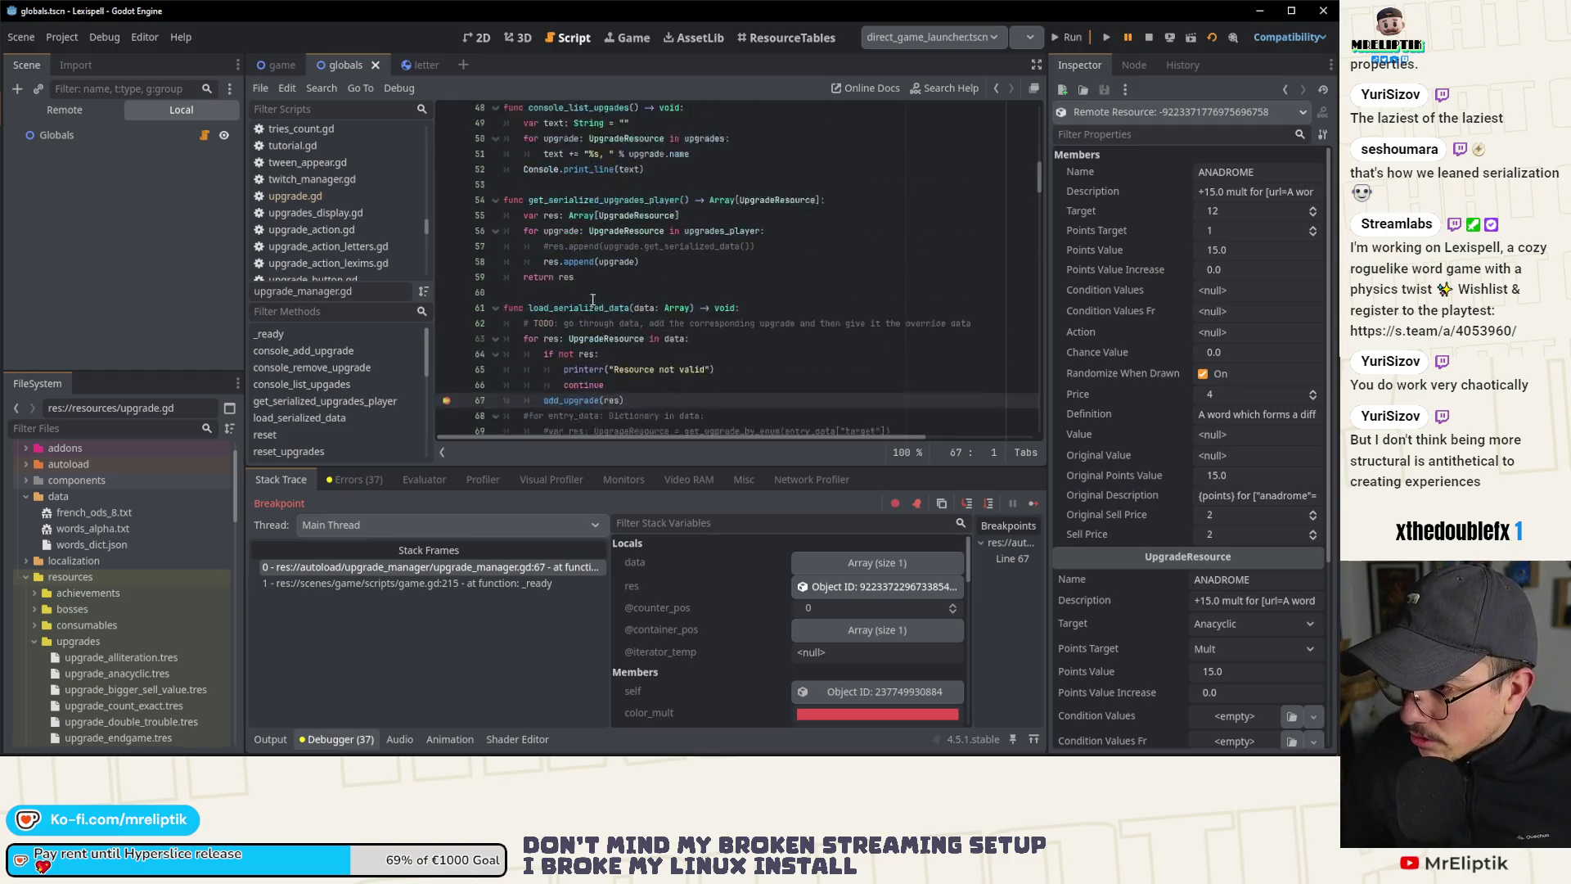
Step: Scroll through the current script while the debugger stays paused on the ANADROME upgrade
{"action": "scroll", "coordinate": [603, 323], "scroll_direction": "down", "scroll_amount": 6}
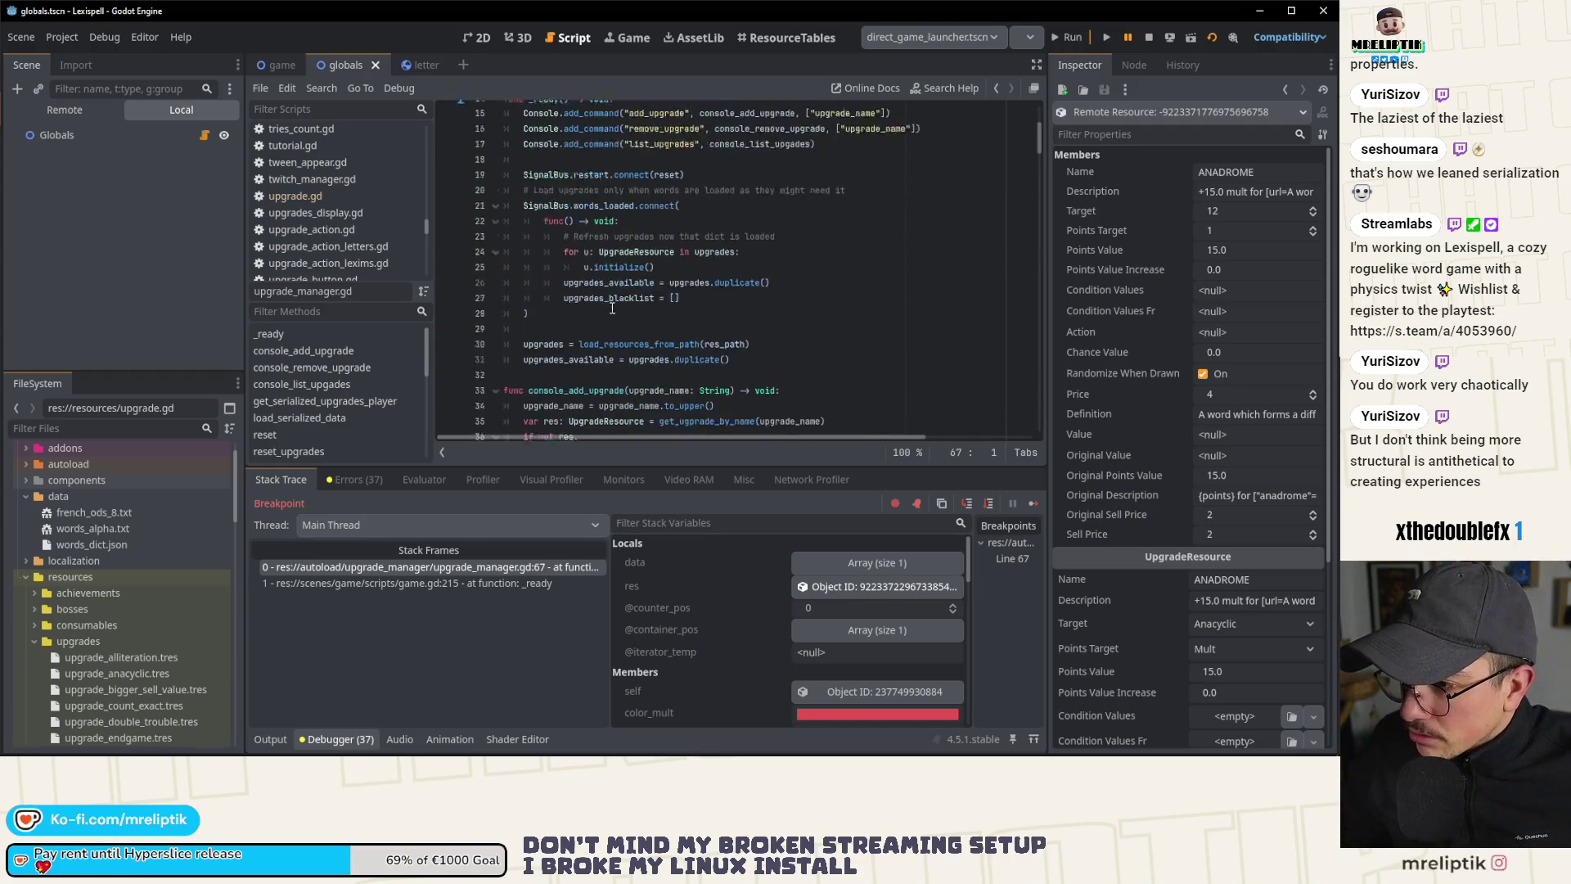
{"action": "scroll", "coordinate": [643, 308], "scroll_direction": "down", "scroll_amount": 3}
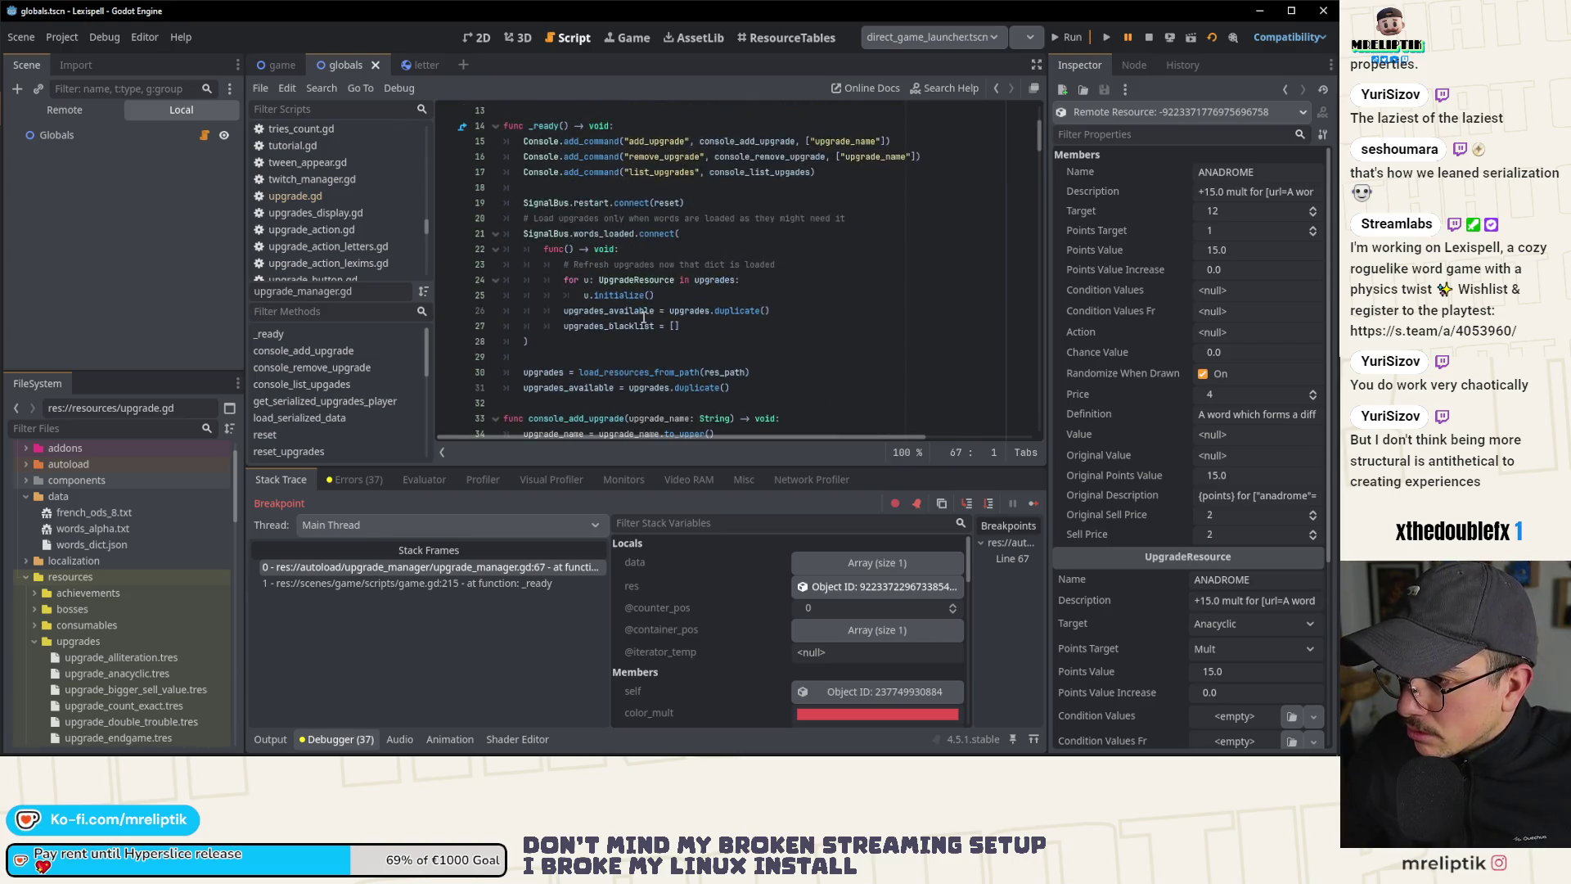
{"action": "scroll", "coordinate": [658, 316], "scroll_direction": "up", "scroll_amount": 5}
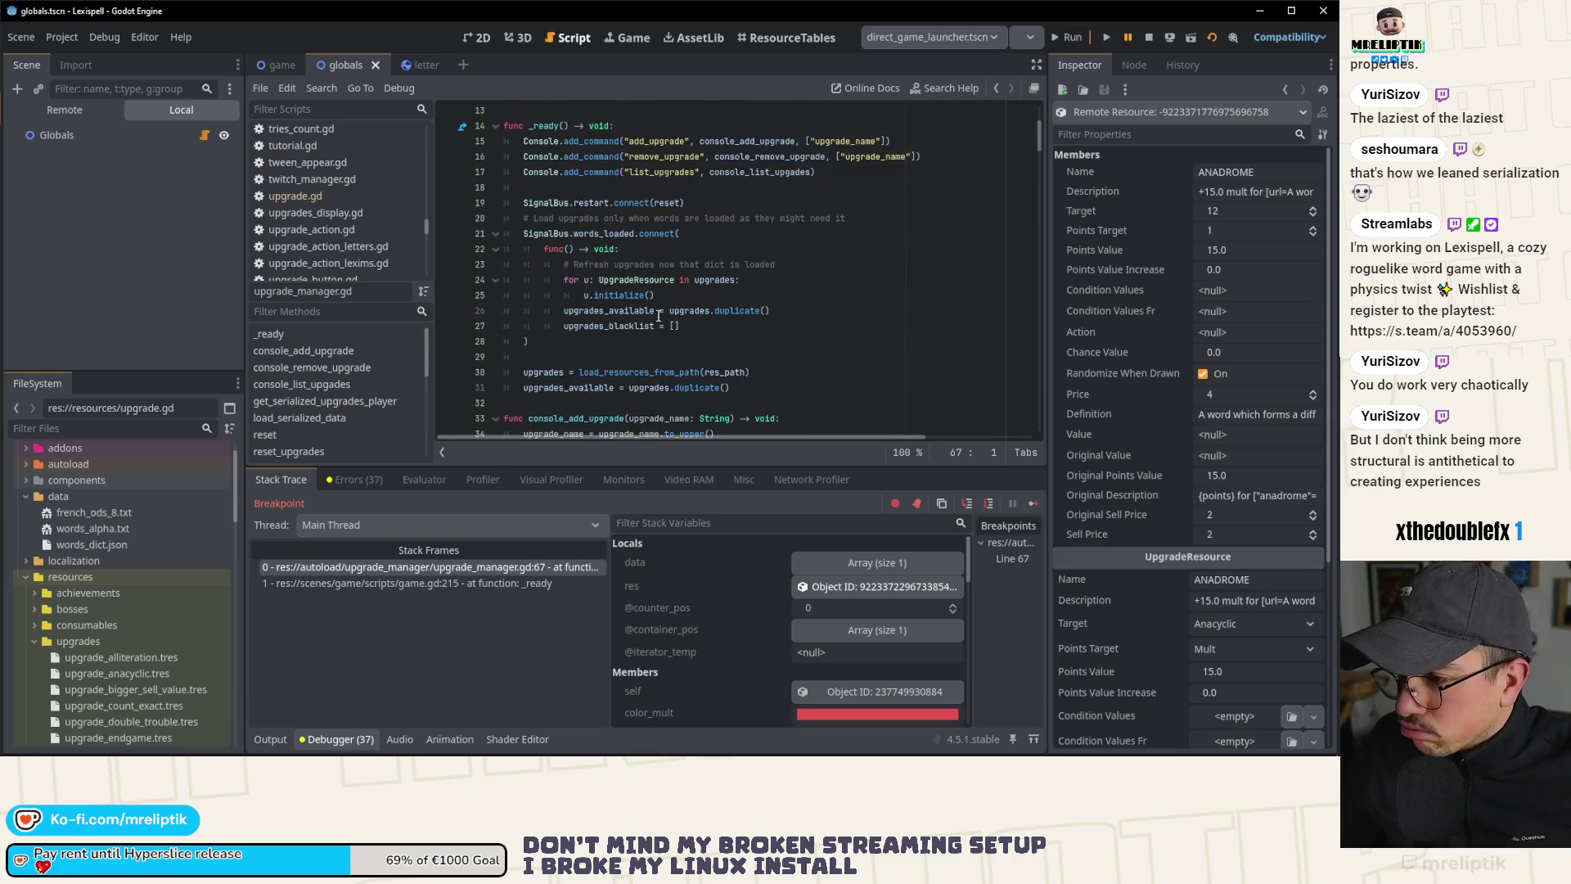
{"action": "scroll", "coordinate": [659, 316], "scroll_direction": "down", "scroll_amount": 10}
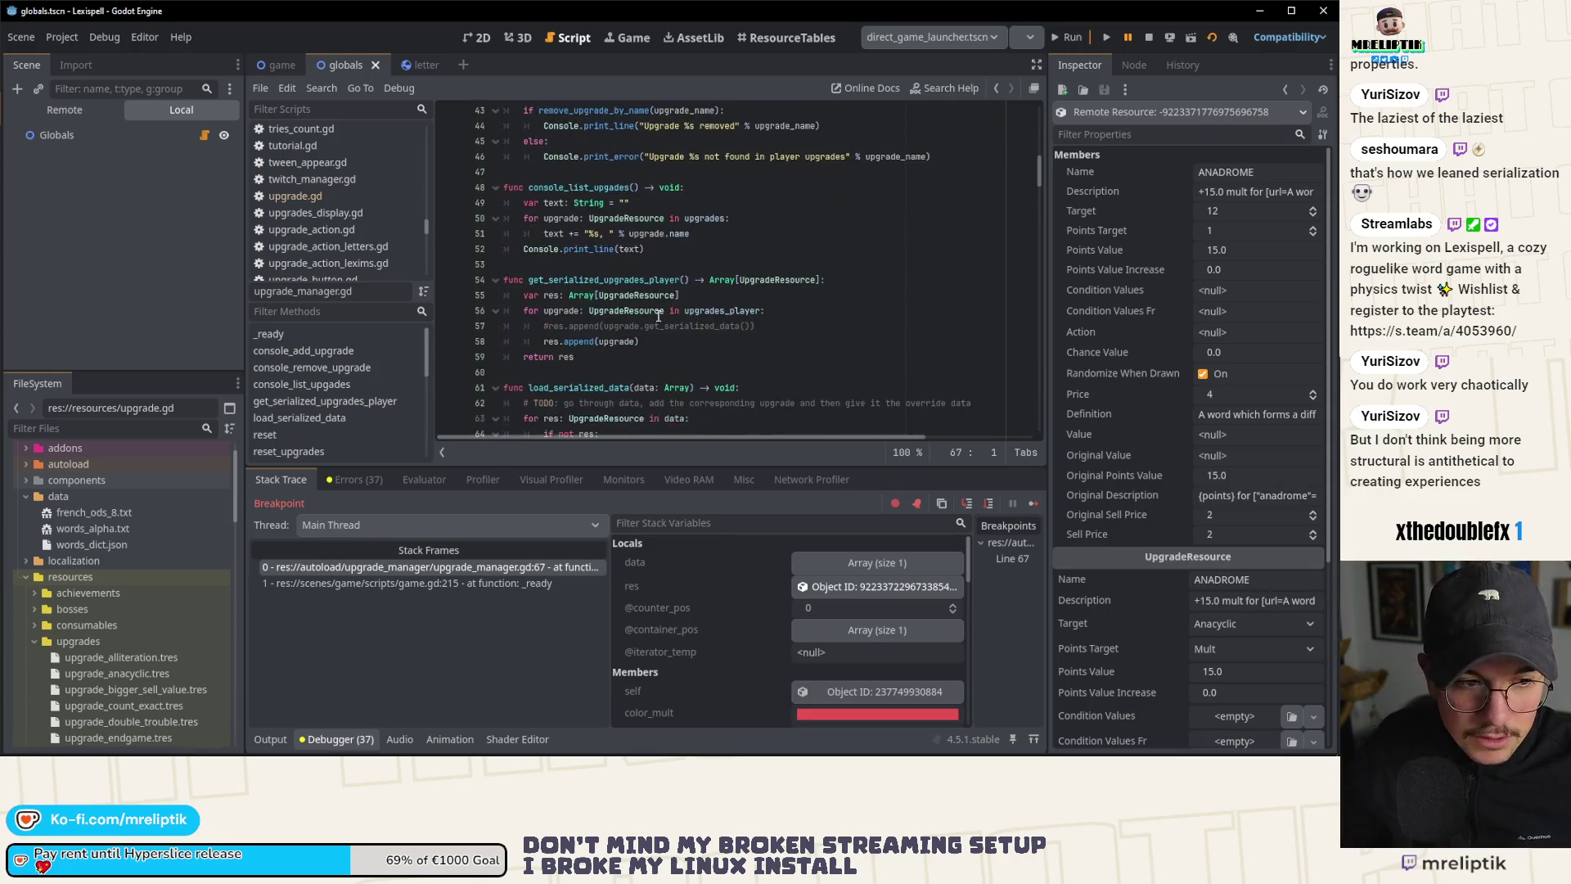
{"action": "scroll", "coordinate": [659, 316], "scroll_direction": "down", "scroll_amount": 10}
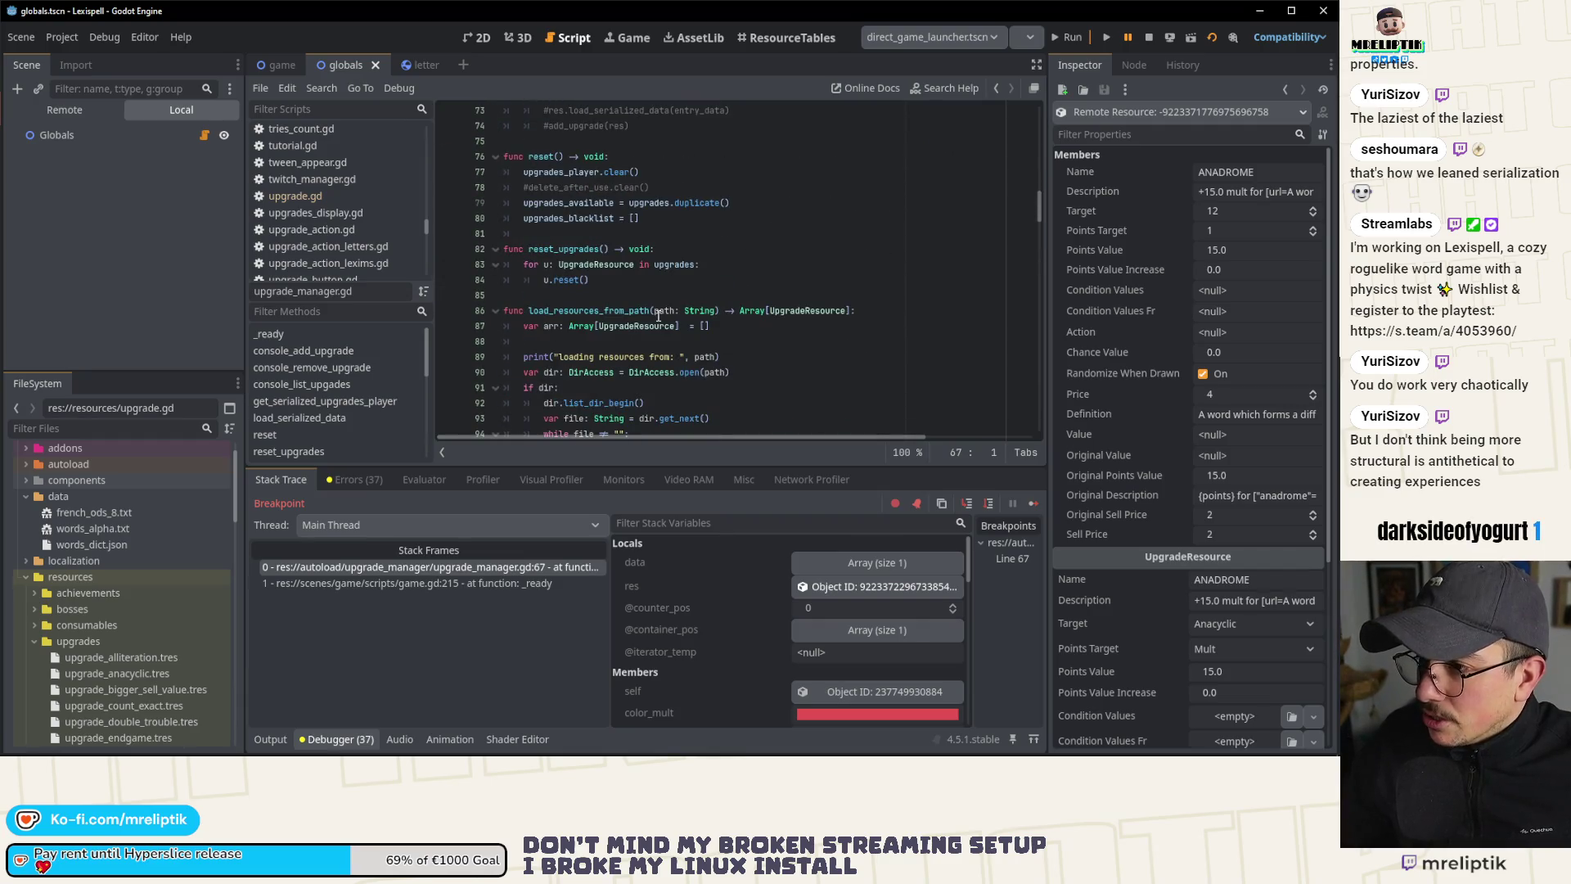
{"action": "scroll", "coordinate": [498, 165], "scroll_direction": "down", "scroll_amount": 5}
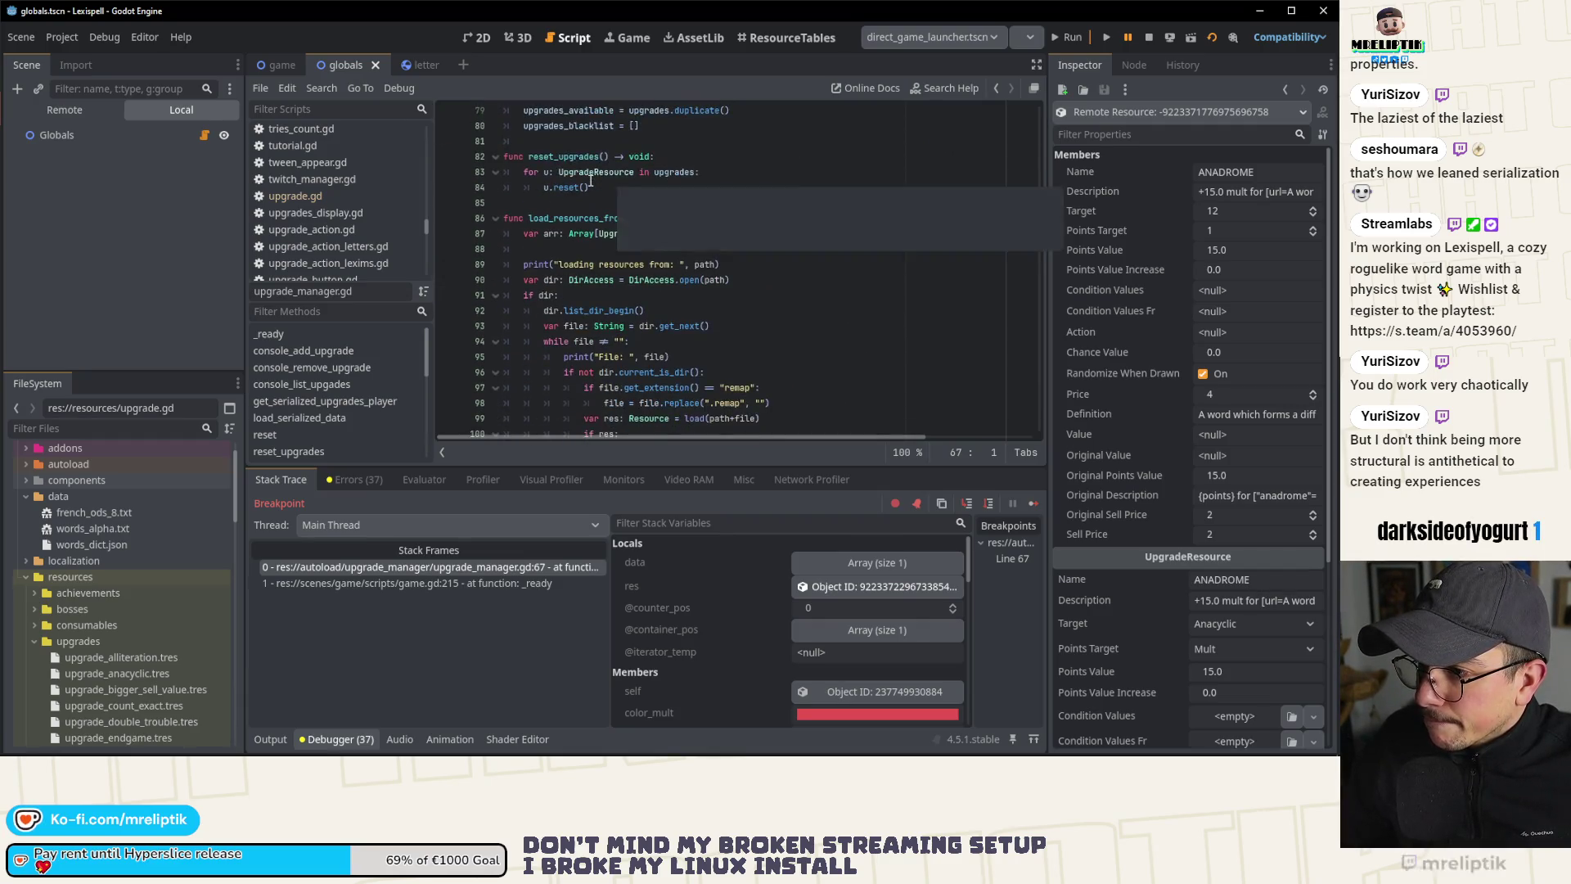
{"action": "scroll", "coordinate": [329, 430], "scroll_direction": "down", "scroll_amount": 3}
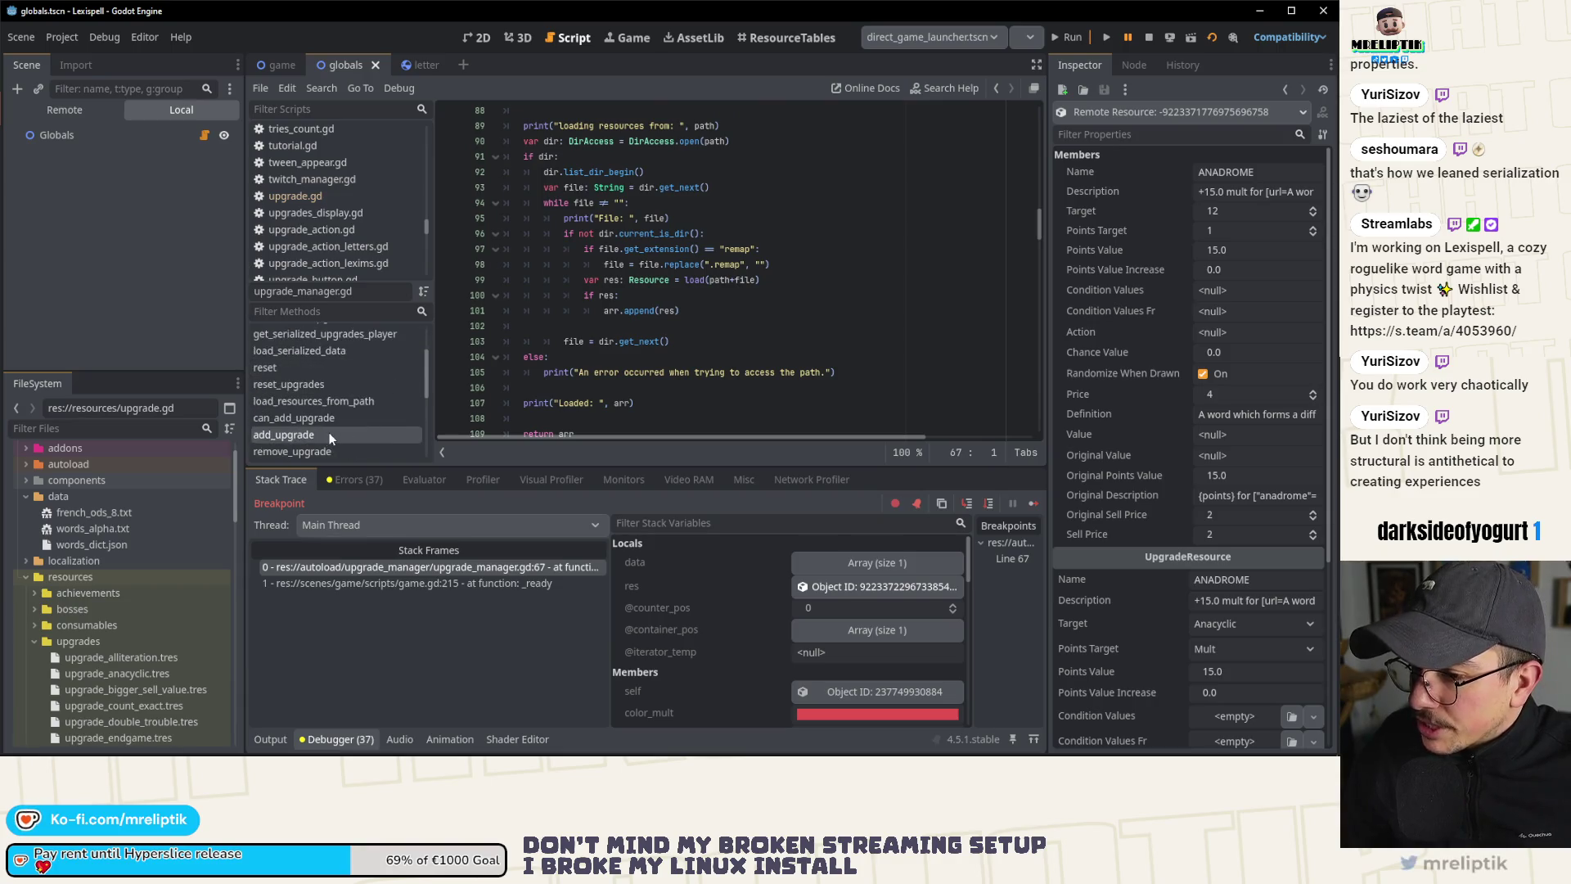
{"action": "scroll", "coordinate": [551, 367], "scroll_direction": "up", "scroll_amount": 4}
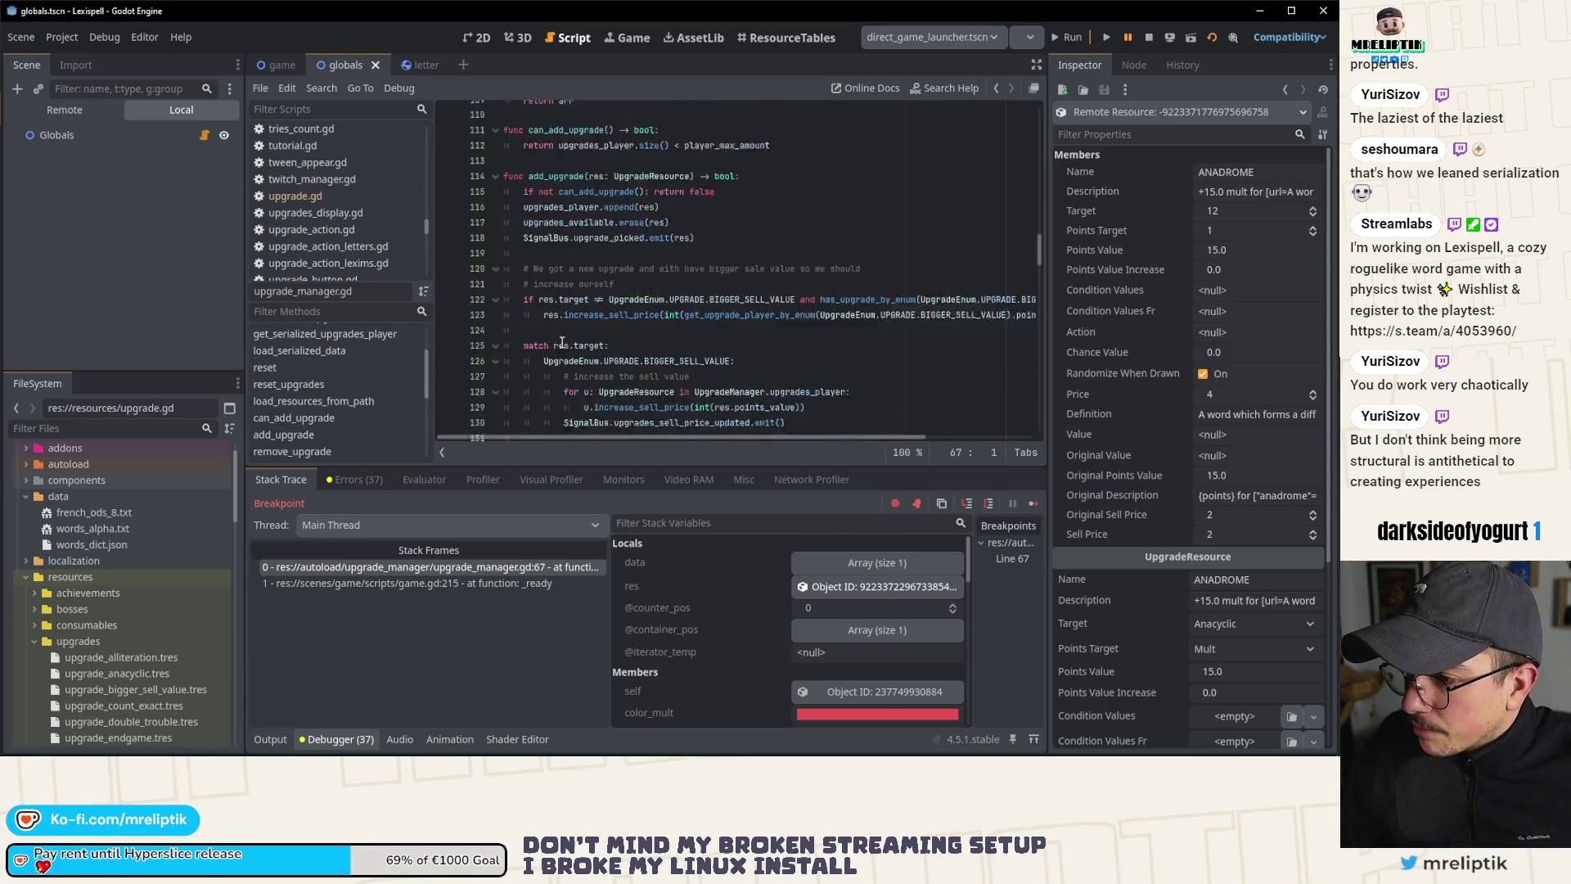
{"action": "scroll", "coordinate": [550, 368], "scroll_direction": "up", "scroll_amount": 20}
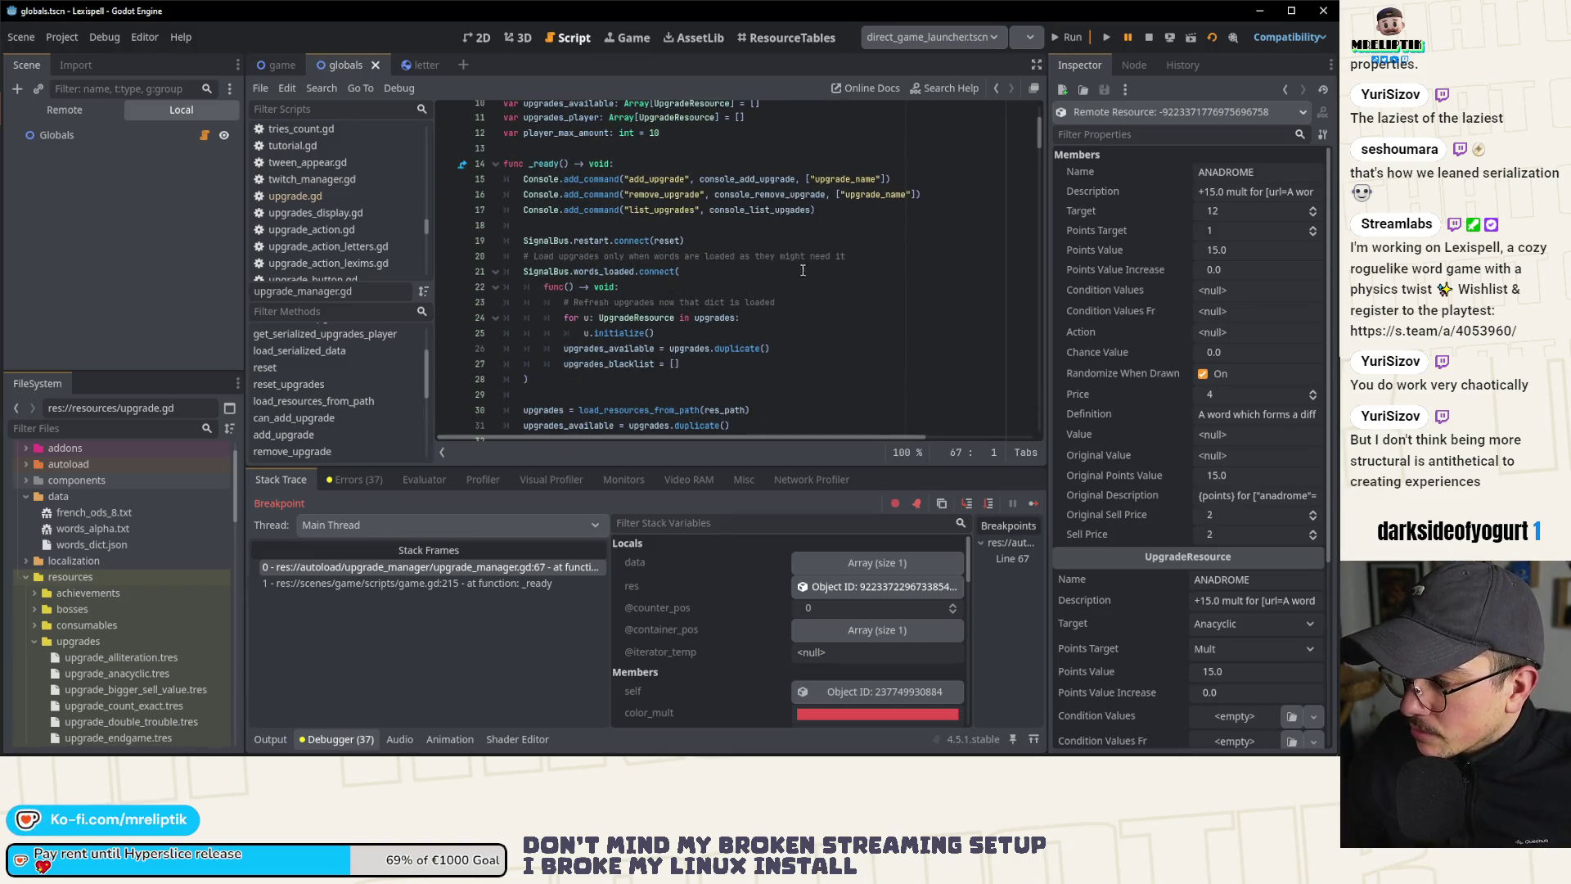
{"action": "scroll", "coordinate": [576, 328], "scroll_direction": "down", "scroll_amount": 2}
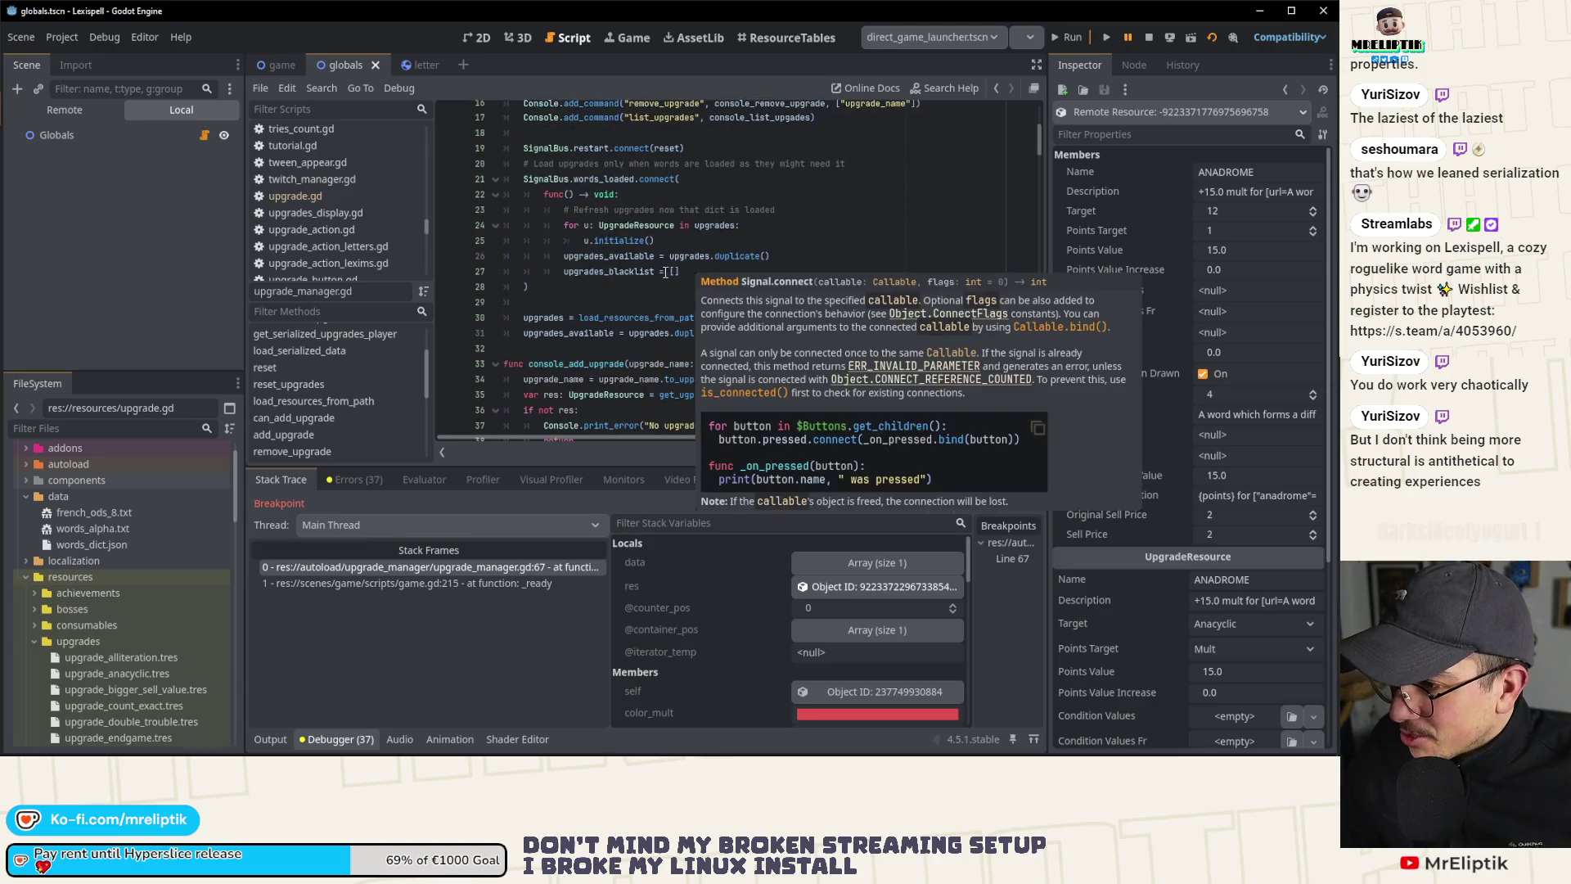
Step: Place the caret at the end of line 28, then open upgrade.gd to view its _init
{"action": "right_click", "coordinate": [727, 278]}
{"action": "left_click", "coordinate": [611, 293]}
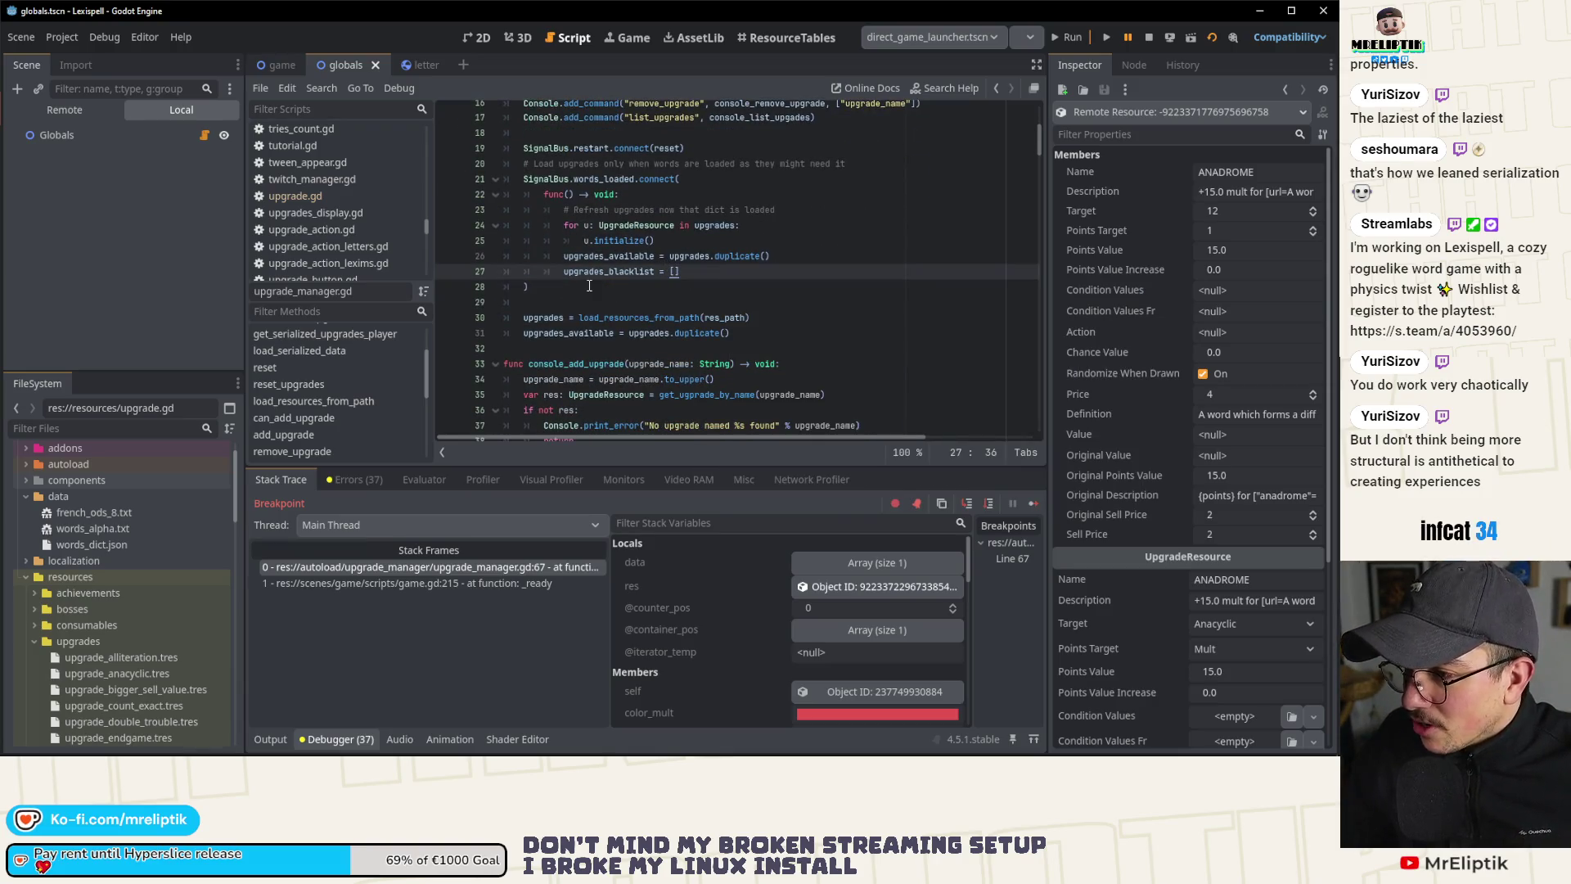
{"action": "left_click", "coordinate": [611, 288]}
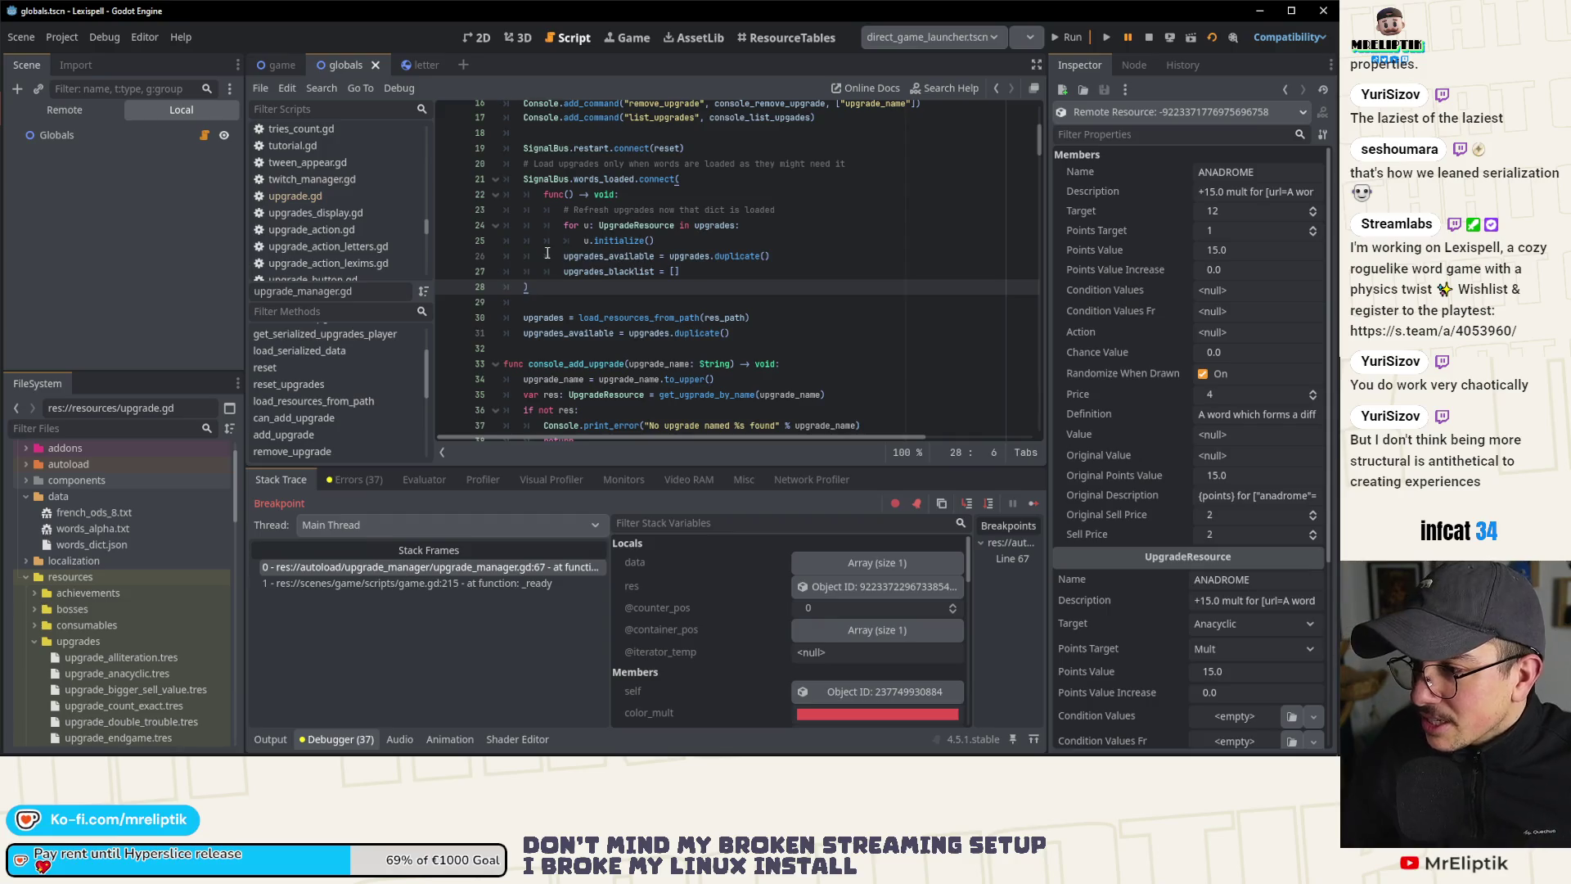
{"action": "scroll", "coordinate": [508, 303], "scroll_direction": "down", "scroll_amount": 3}
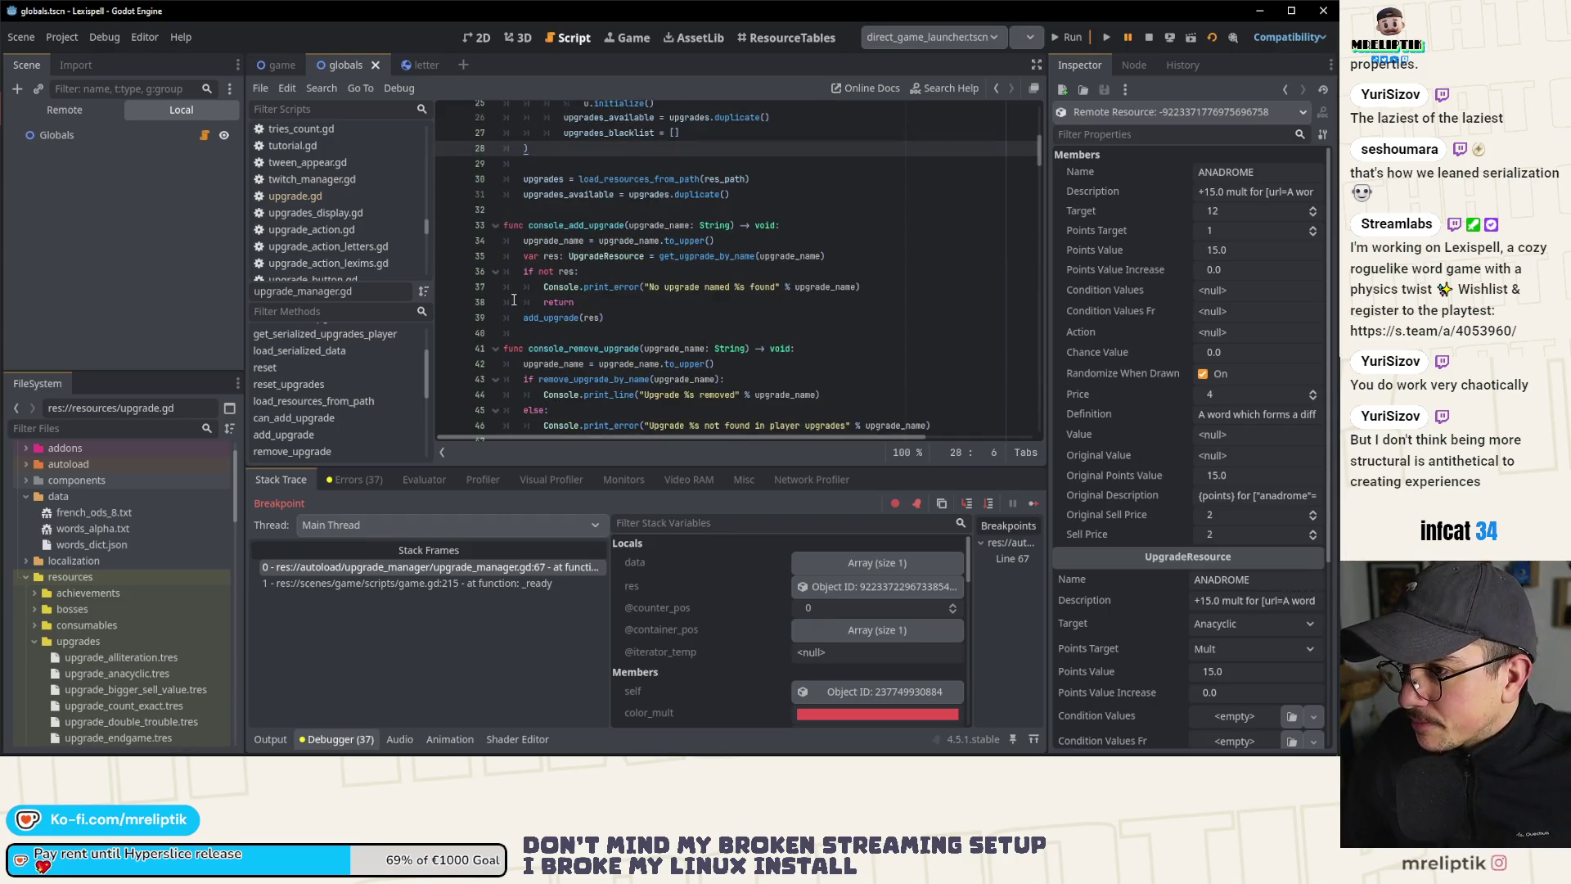
{"action": "left_click", "coordinate": [326, 196]}
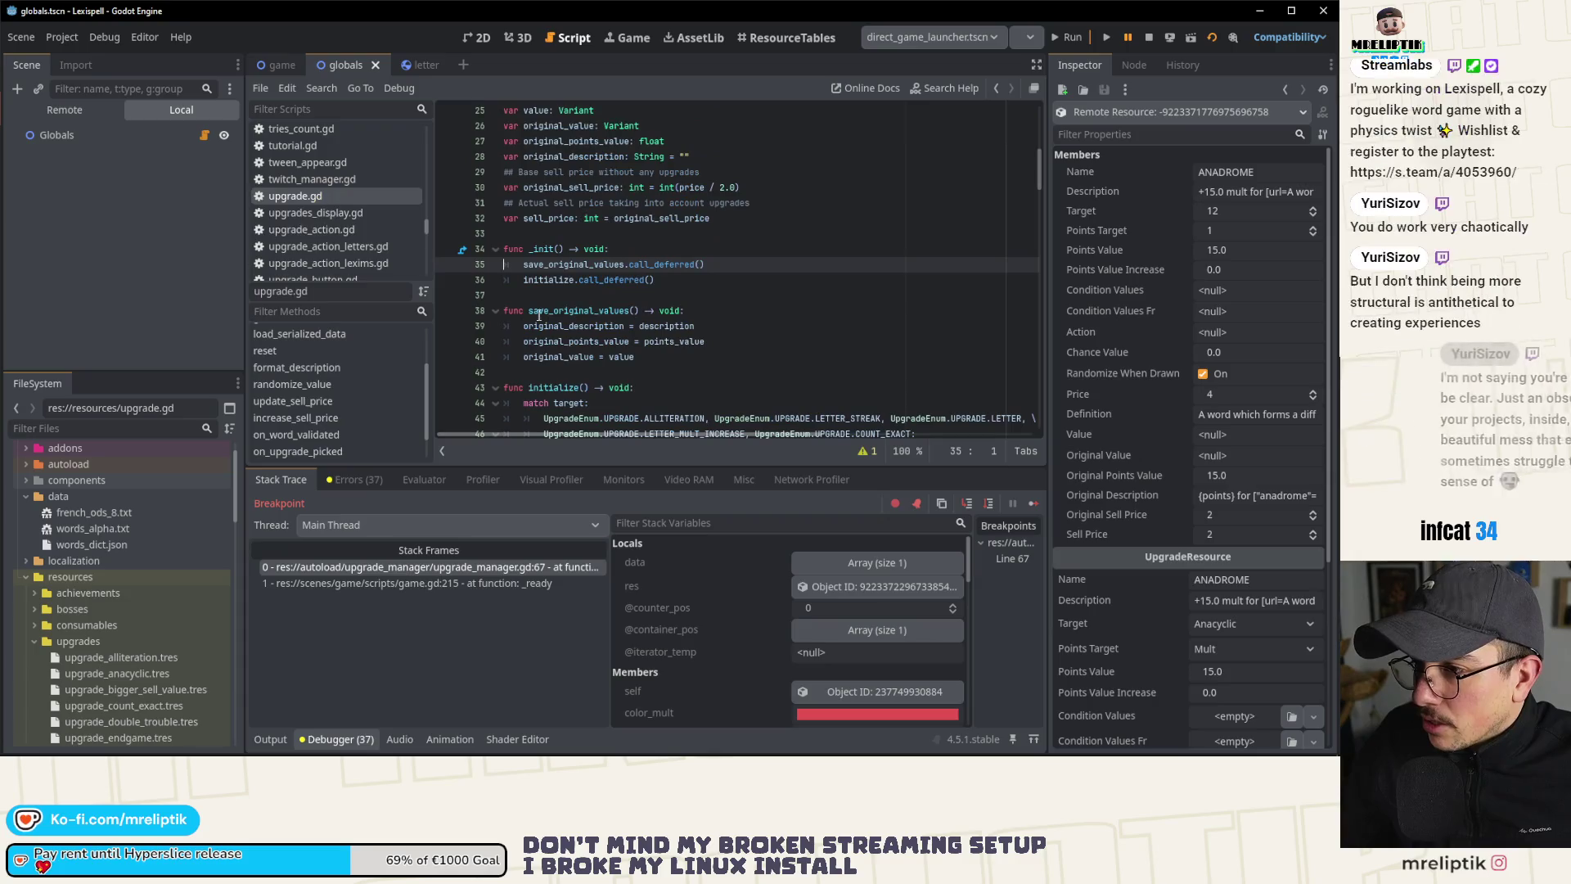
Step: Add a breakpoint on line 35 of upgrade.gd's _init and stop the debug session
{"action": "left_click", "coordinate": [444, 265]}
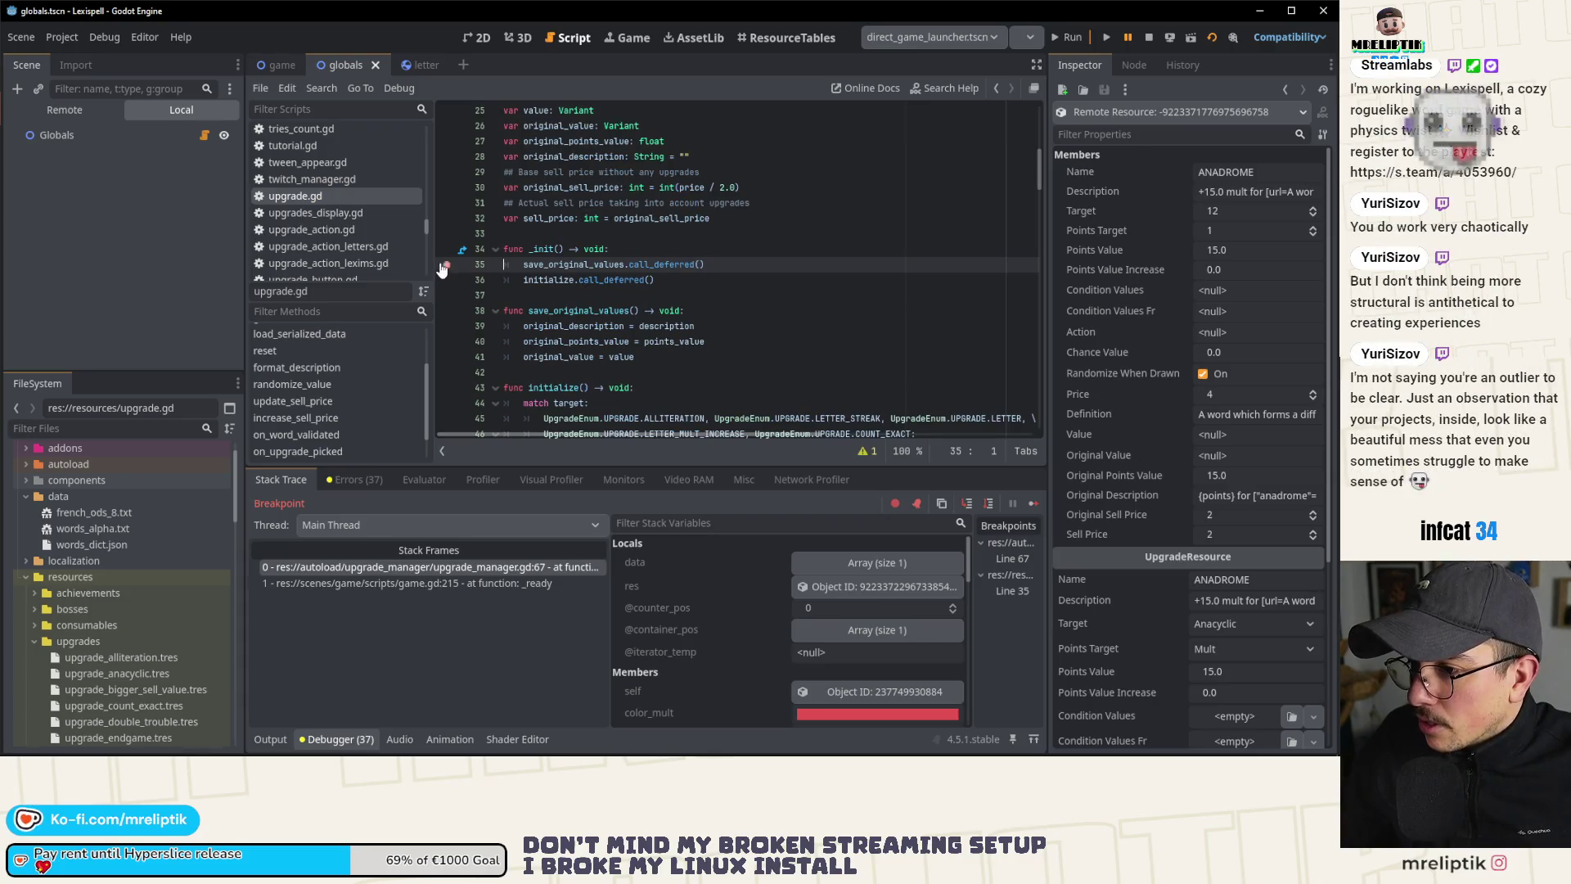
{"action": "left_click", "coordinate": [1148, 38]}
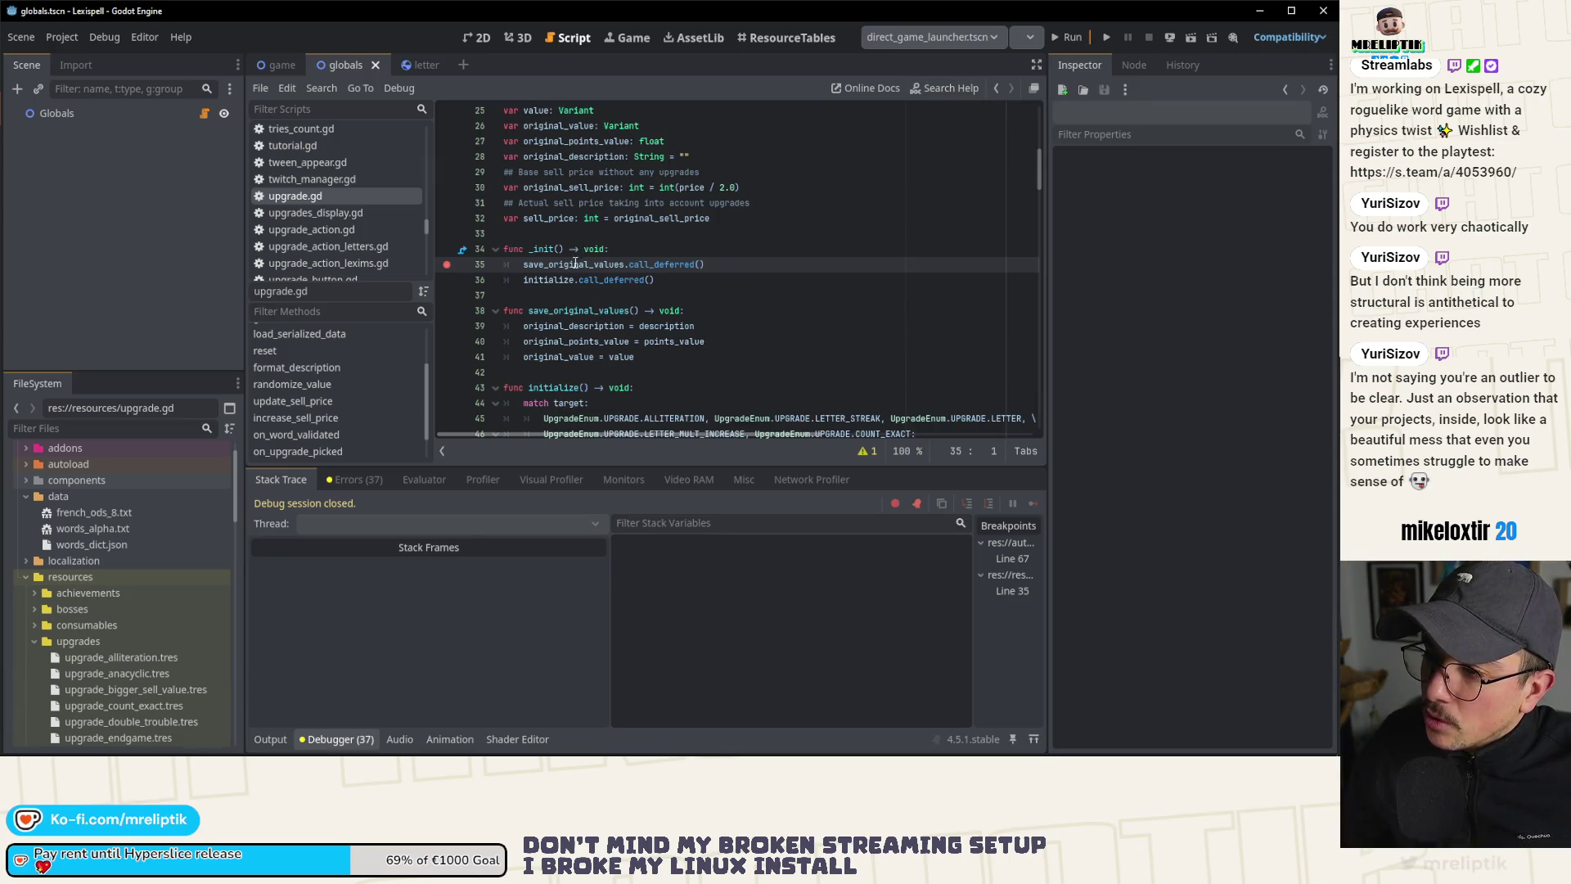
{"action": "mouse_move", "coordinate": [568, 265]}
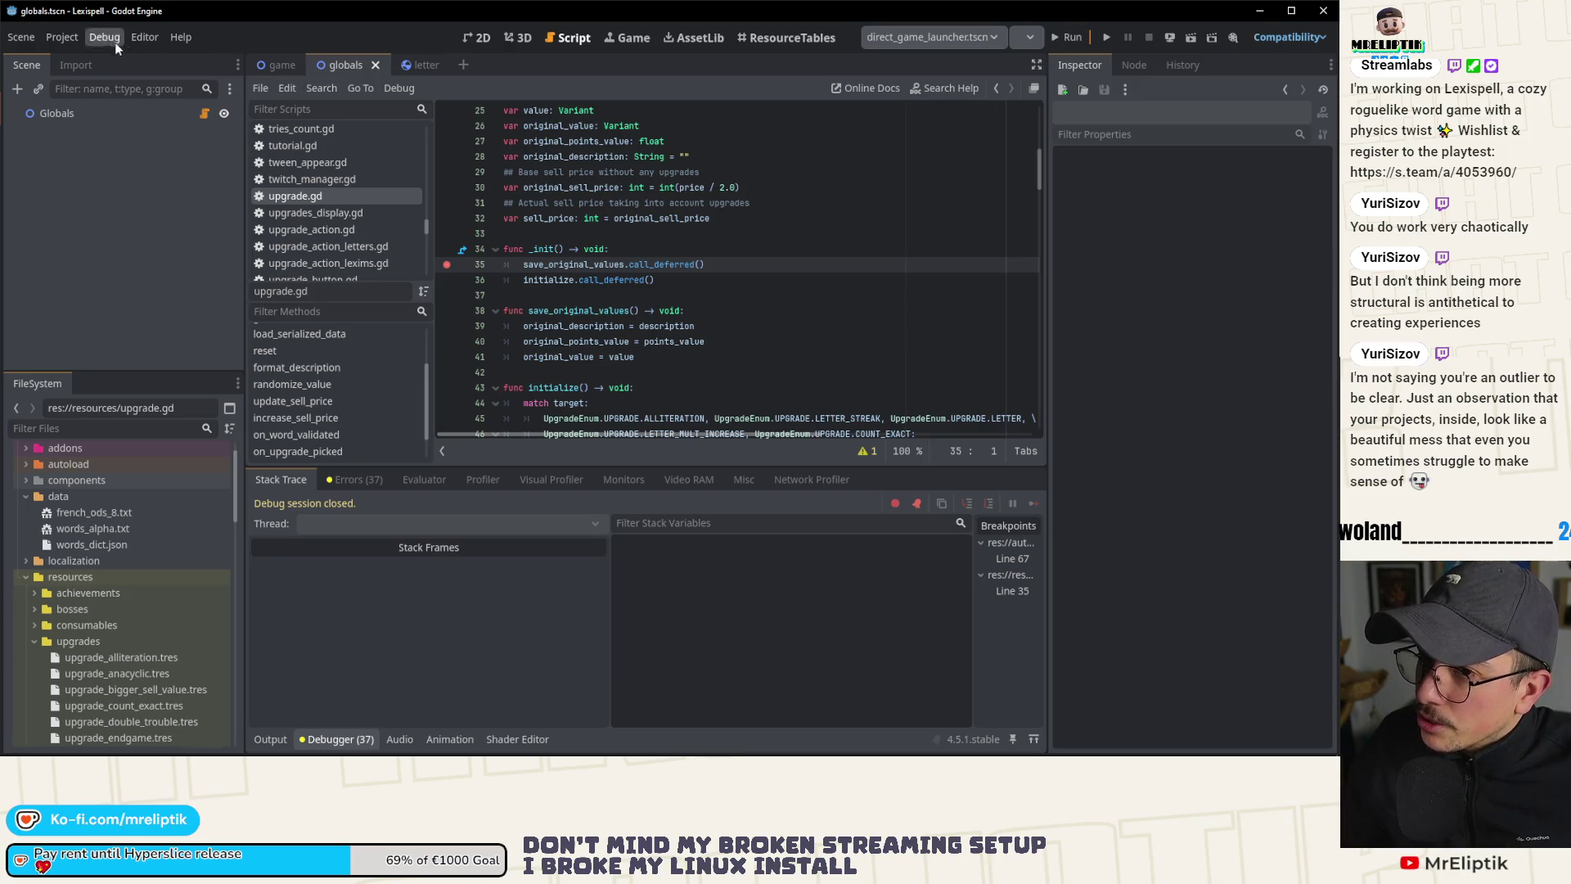
{"action": "left_click", "coordinate": [64, 37]}
{"action": "left_click", "coordinate": [91, 59]}
{"action": "left_click", "coordinate": [414, 101]}
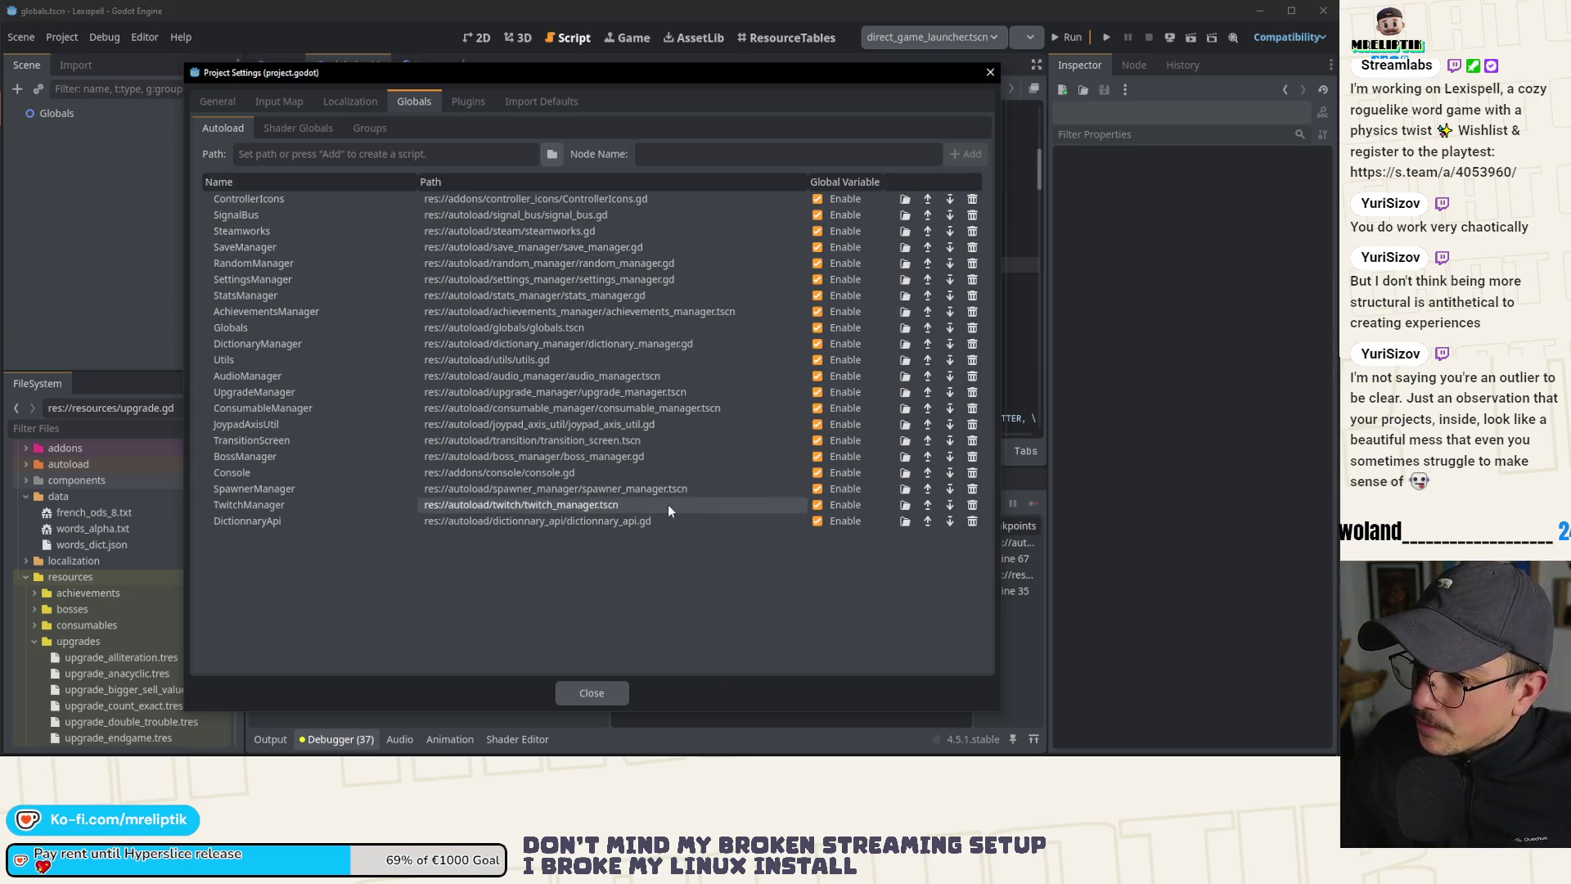
{"action": "left_click", "coordinate": [596, 691]}
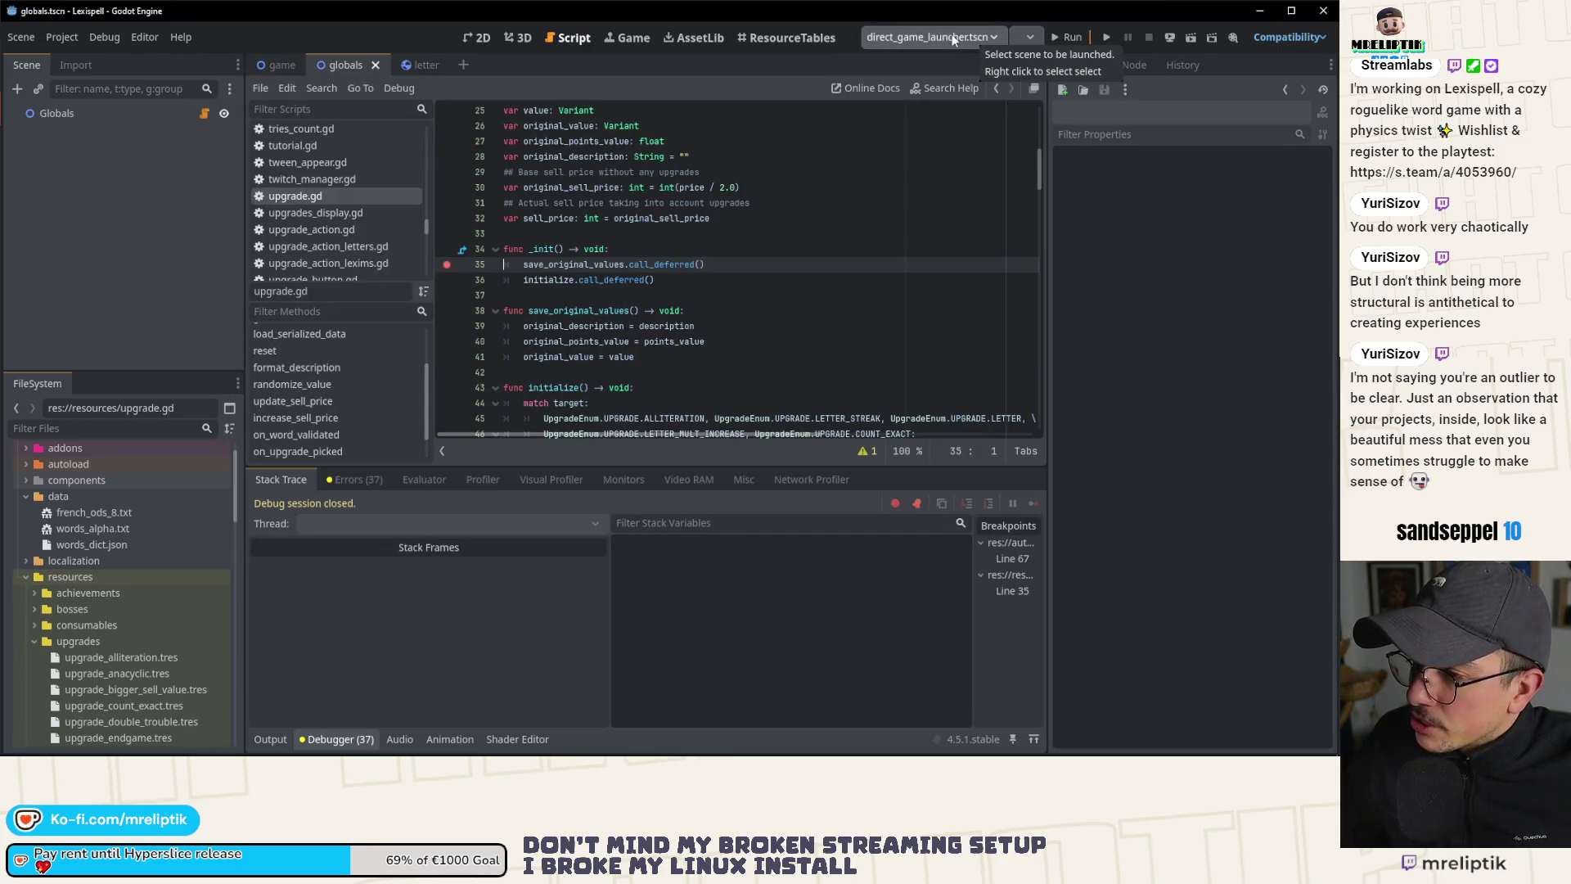
Step: Remove the line 35 breakpoint in upgrade.gd and rerun the project
{"action": "left_click", "coordinate": [444, 264]}
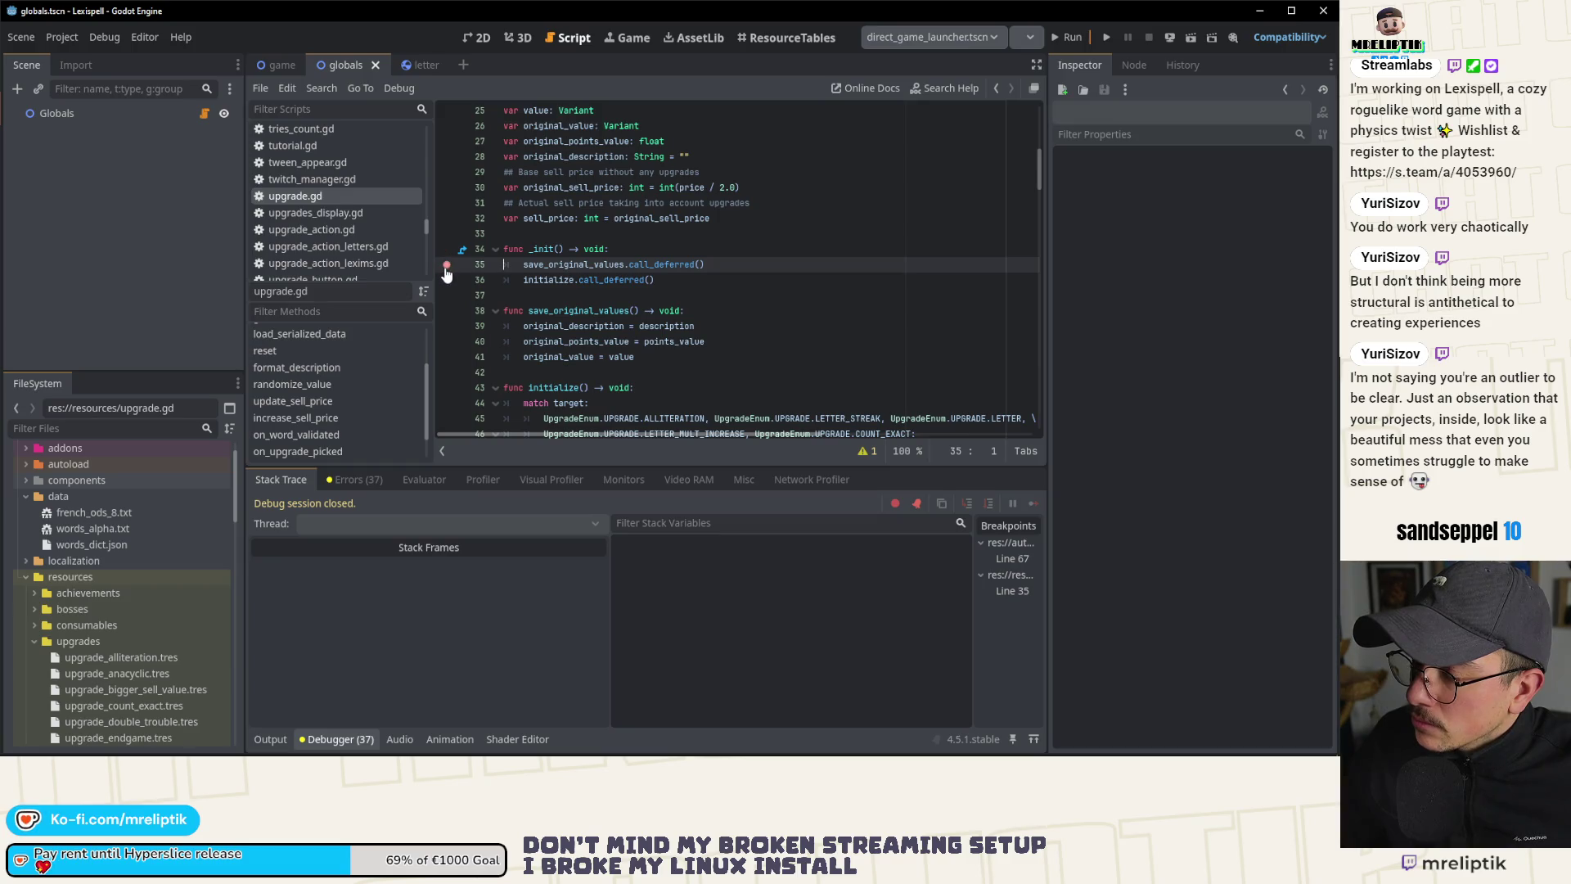
{"action": "left_click", "coordinate": [446, 264]}
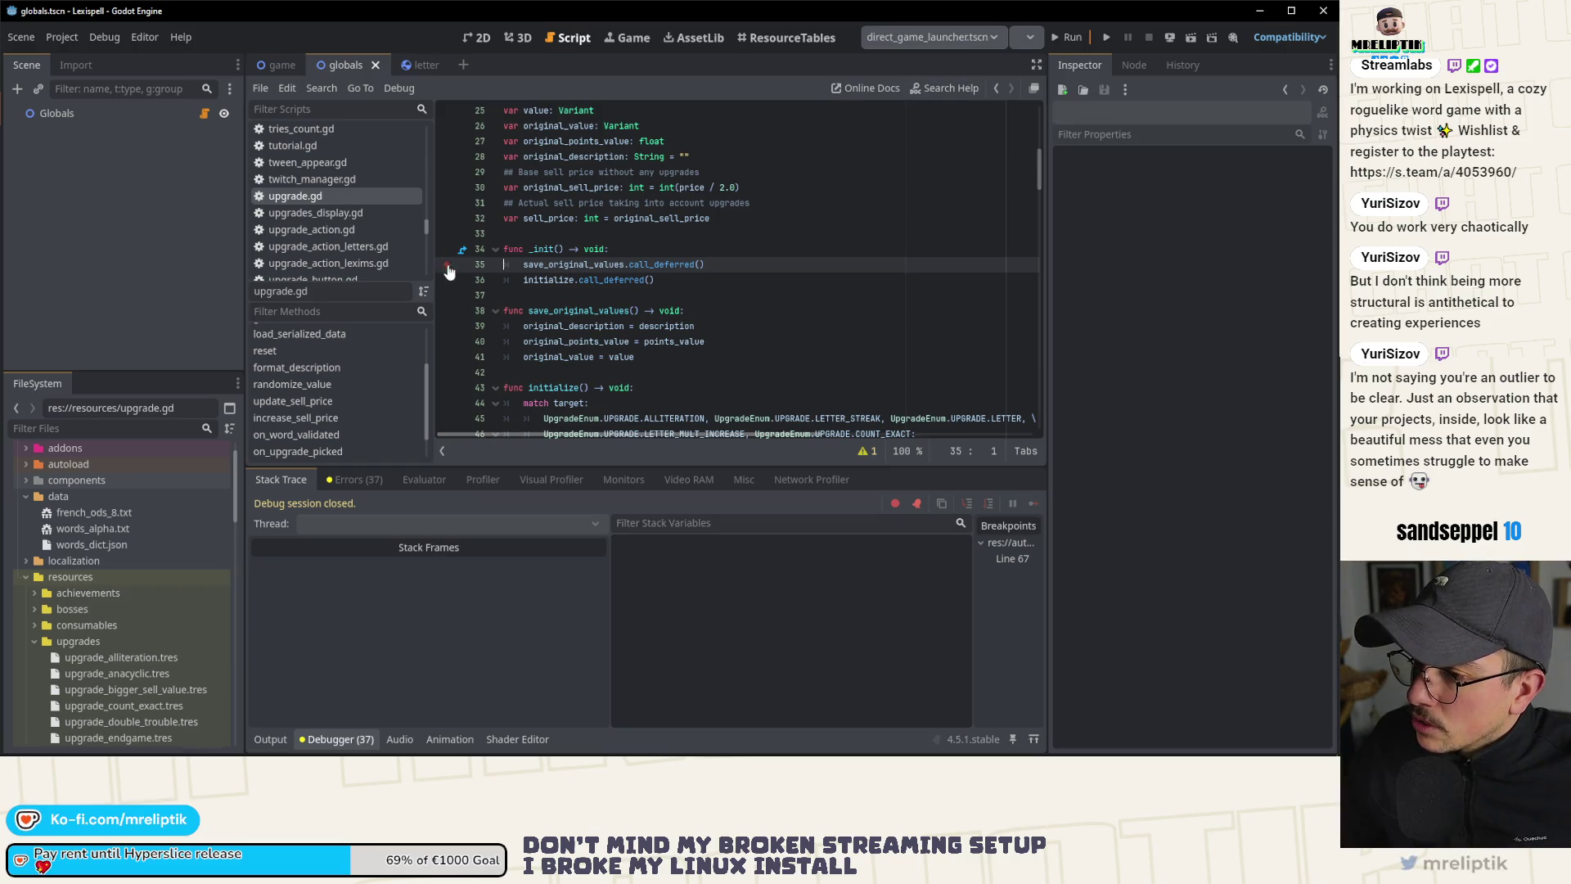
{"action": "left_click", "coordinate": [1107, 37]}
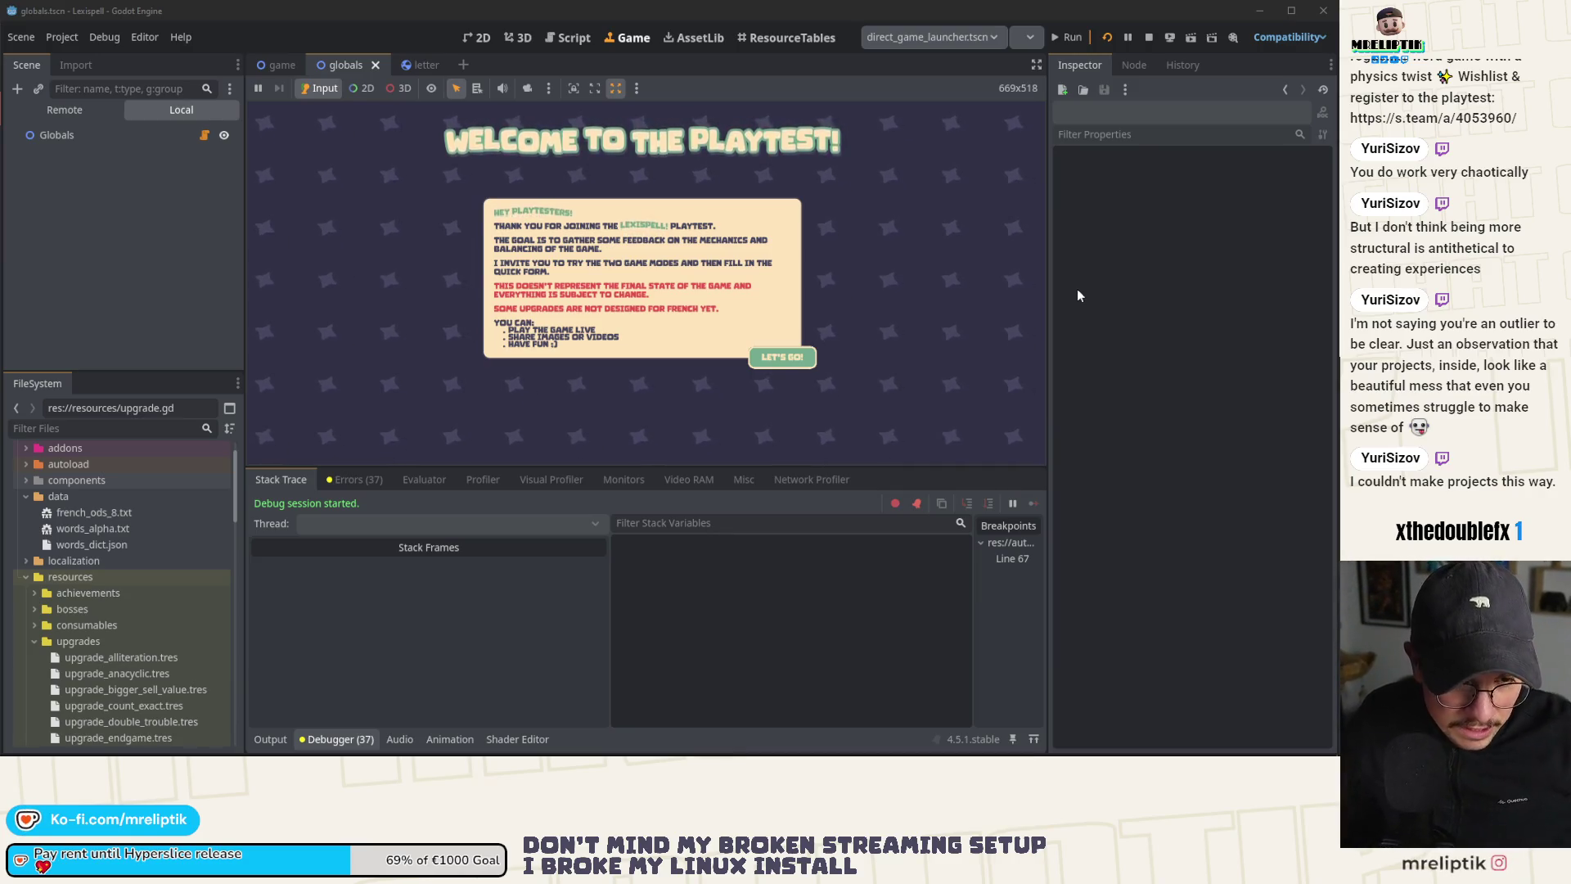
Step: In the game, go through LET'S GO, PLAY and Classic Craft, then reopen globals.gd
{"action": "left_click", "coordinate": [767, 363]}
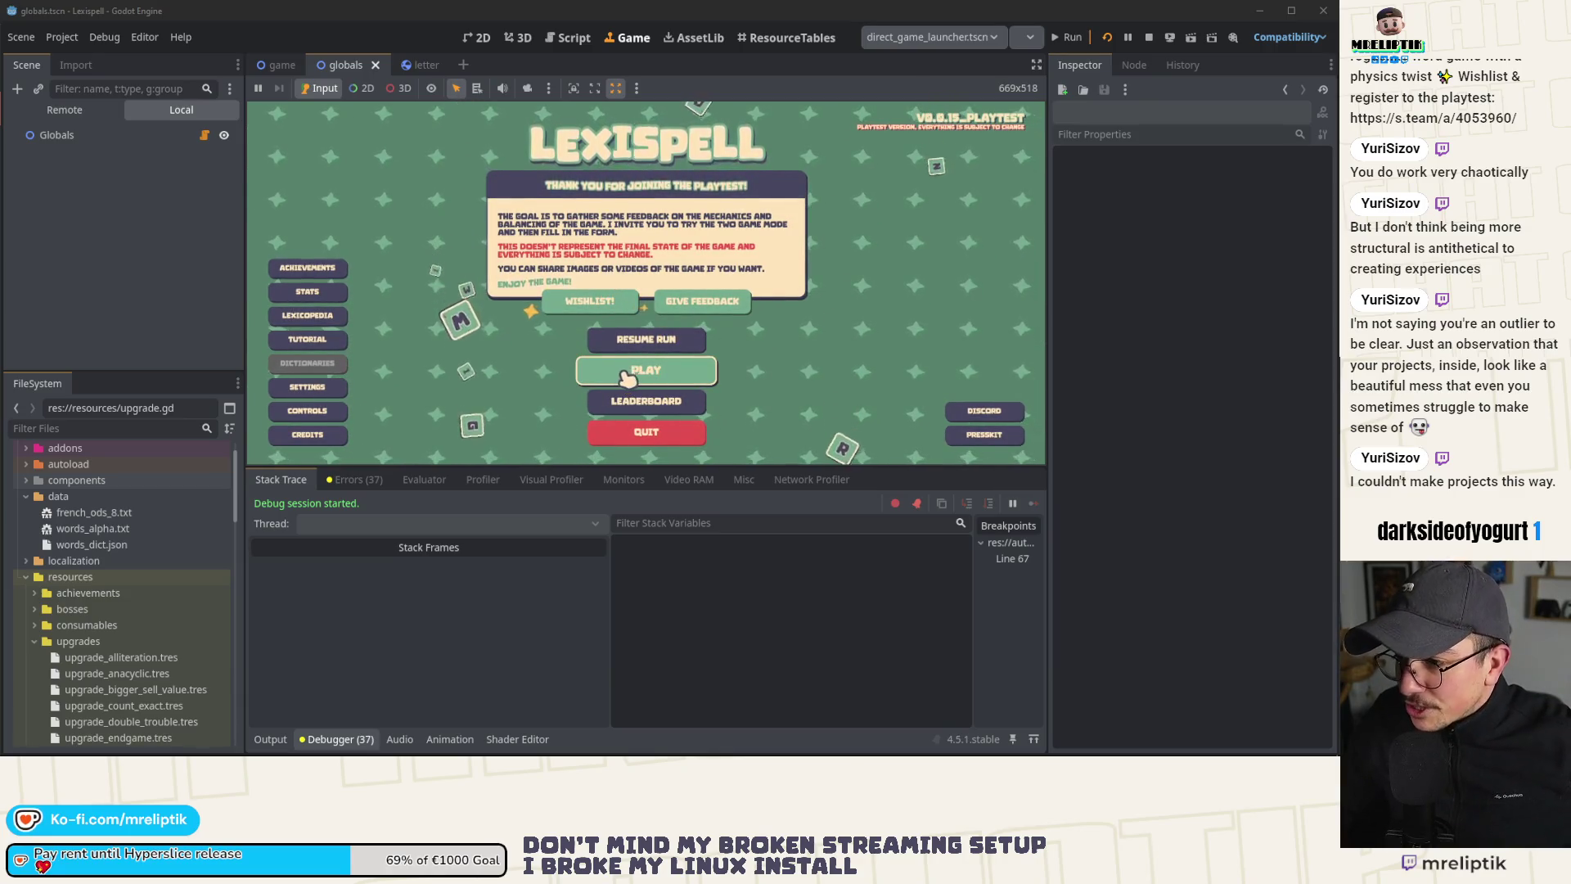
{"action": "left_click", "coordinate": [699, 380]}
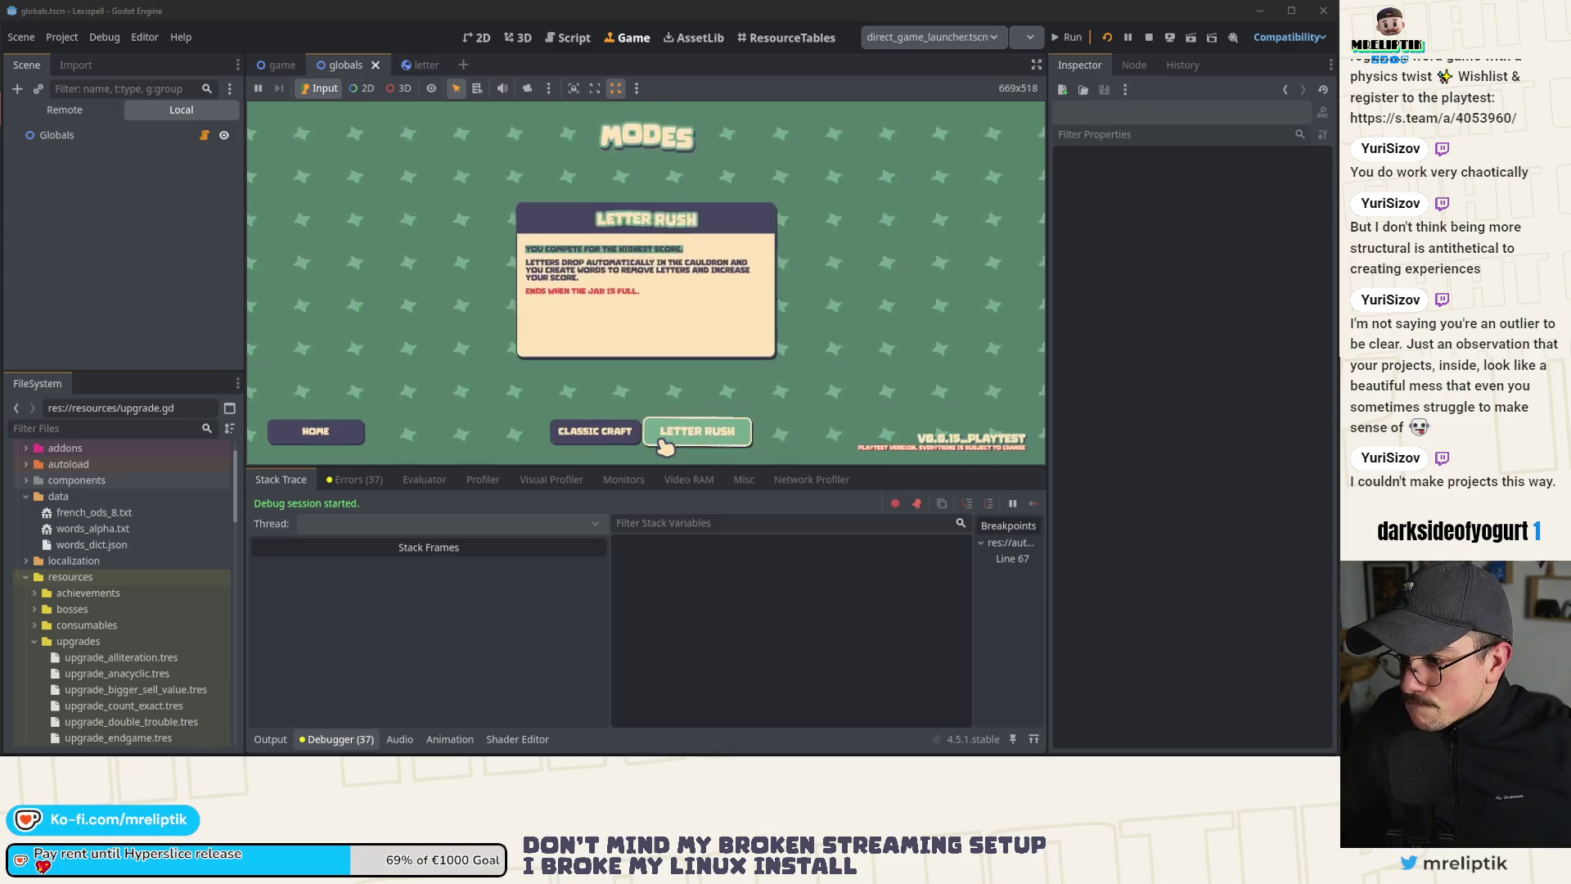
{"action": "left_click", "coordinate": [607, 446]}
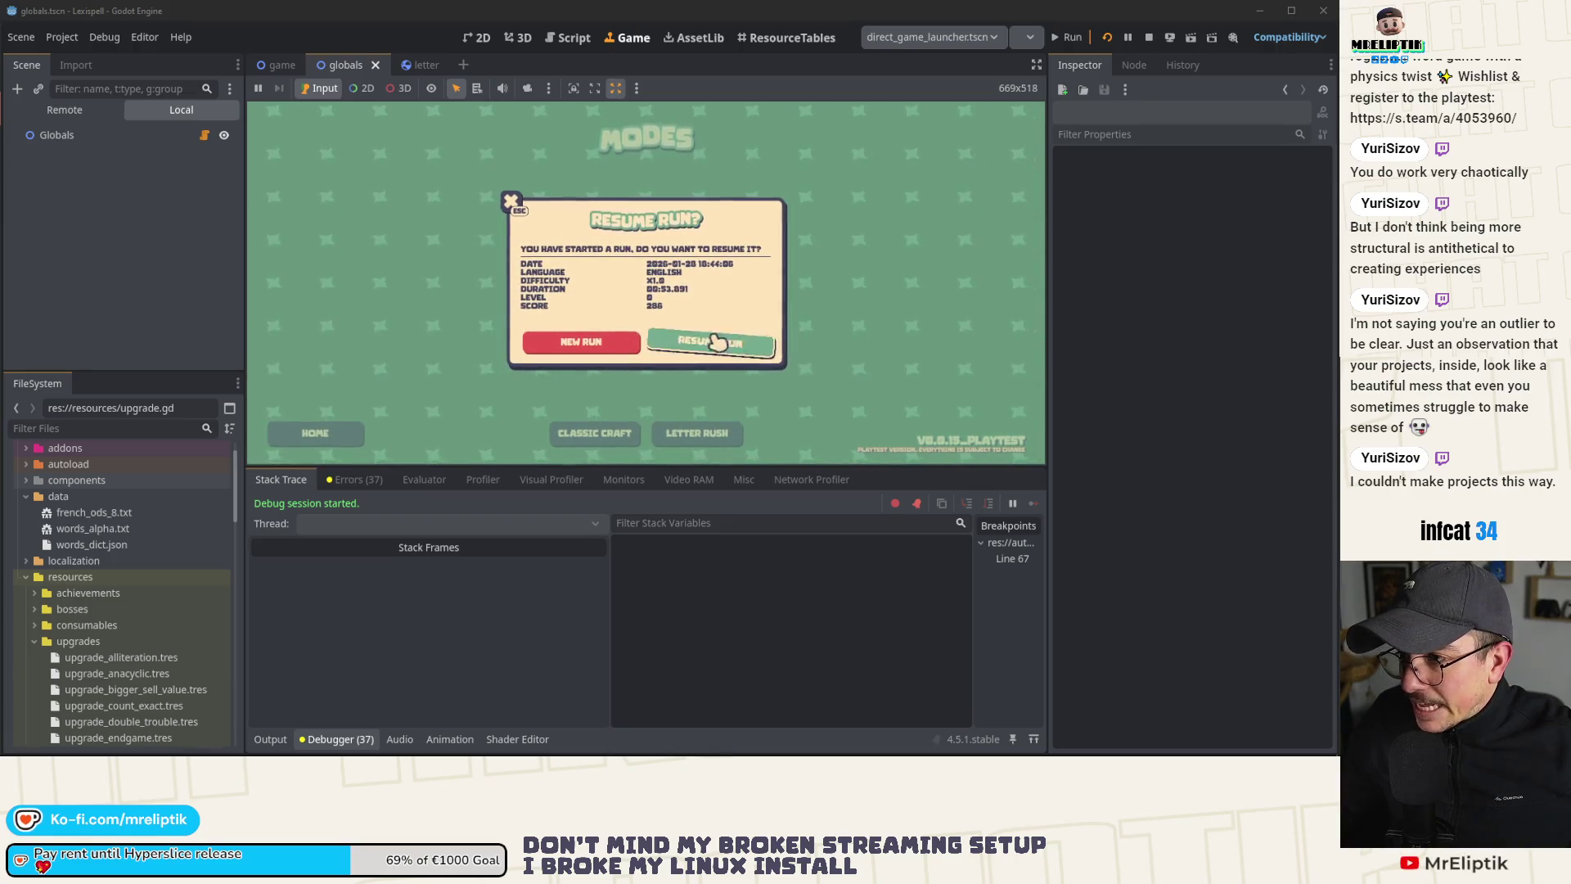
{"action": "left_click", "coordinate": [205, 135]}
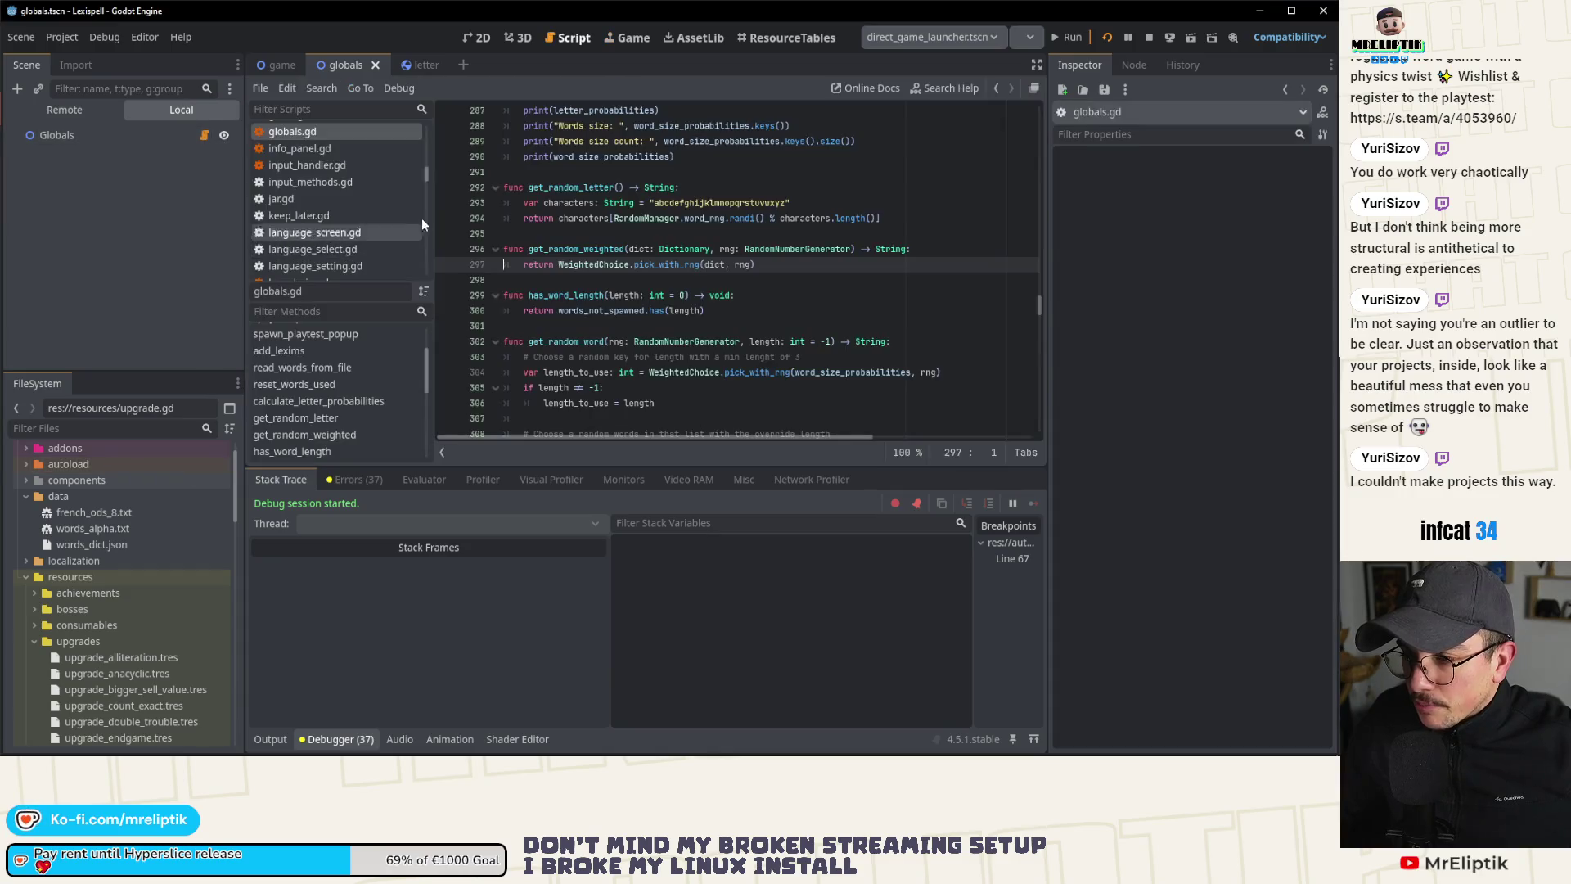
{"action": "scroll", "coordinate": [348, 331], "scroll_direction": "up", "scroll_amount": 1}
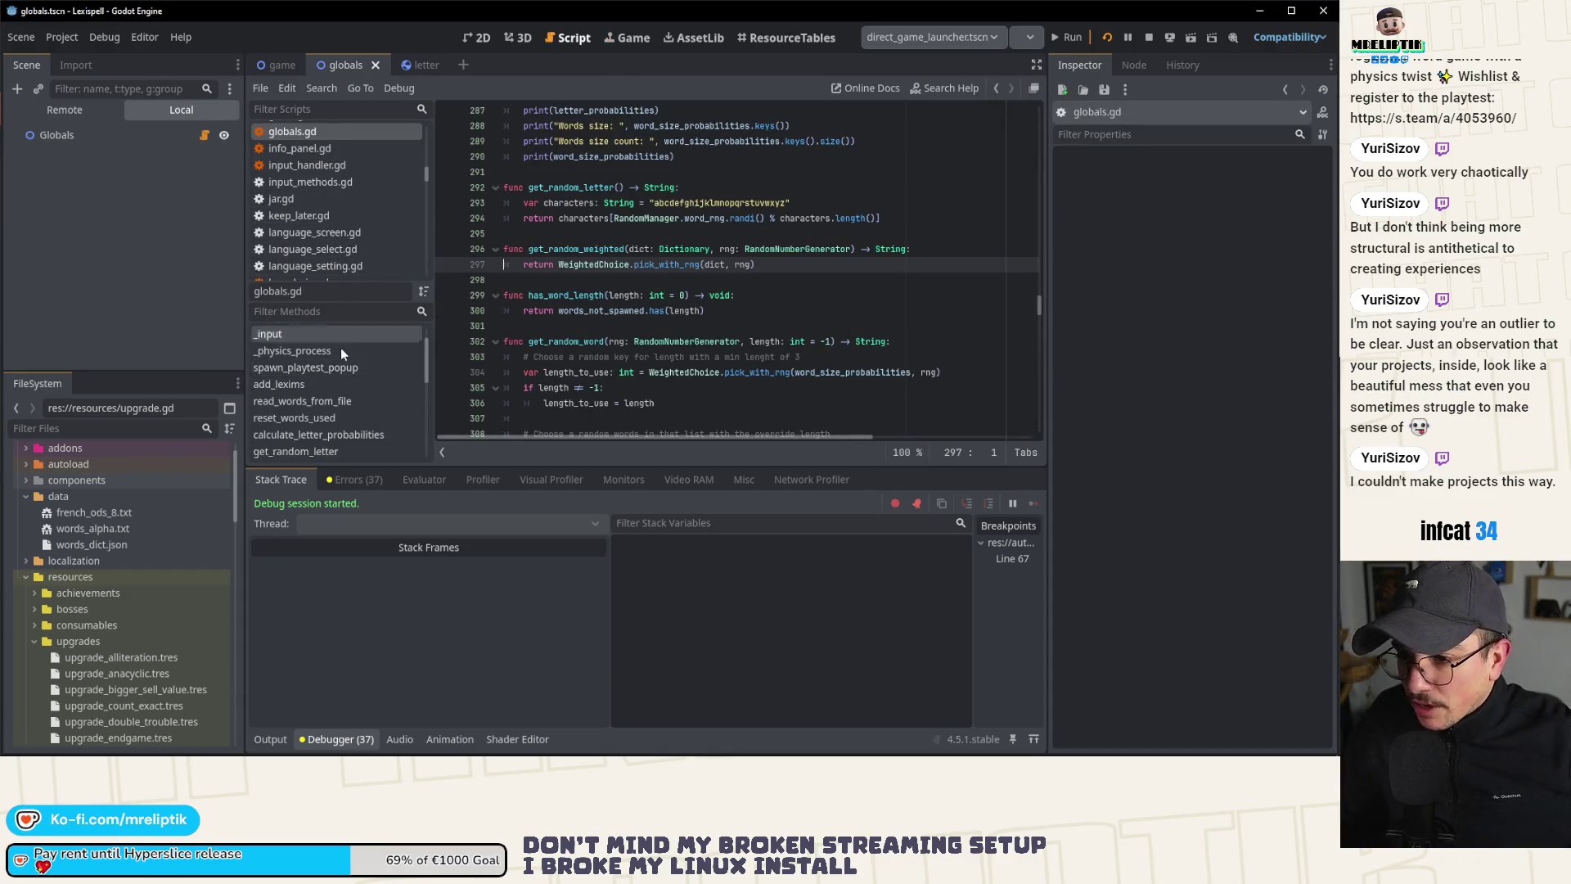
{"action": "scroll", "coordinate": [341, 215], "scroll_direction": "up", "scroll_amount": 3}
{"action": "scroll", "coordinate": [339, 204], "scroll_direction": "up", "scroll_amount": 8}
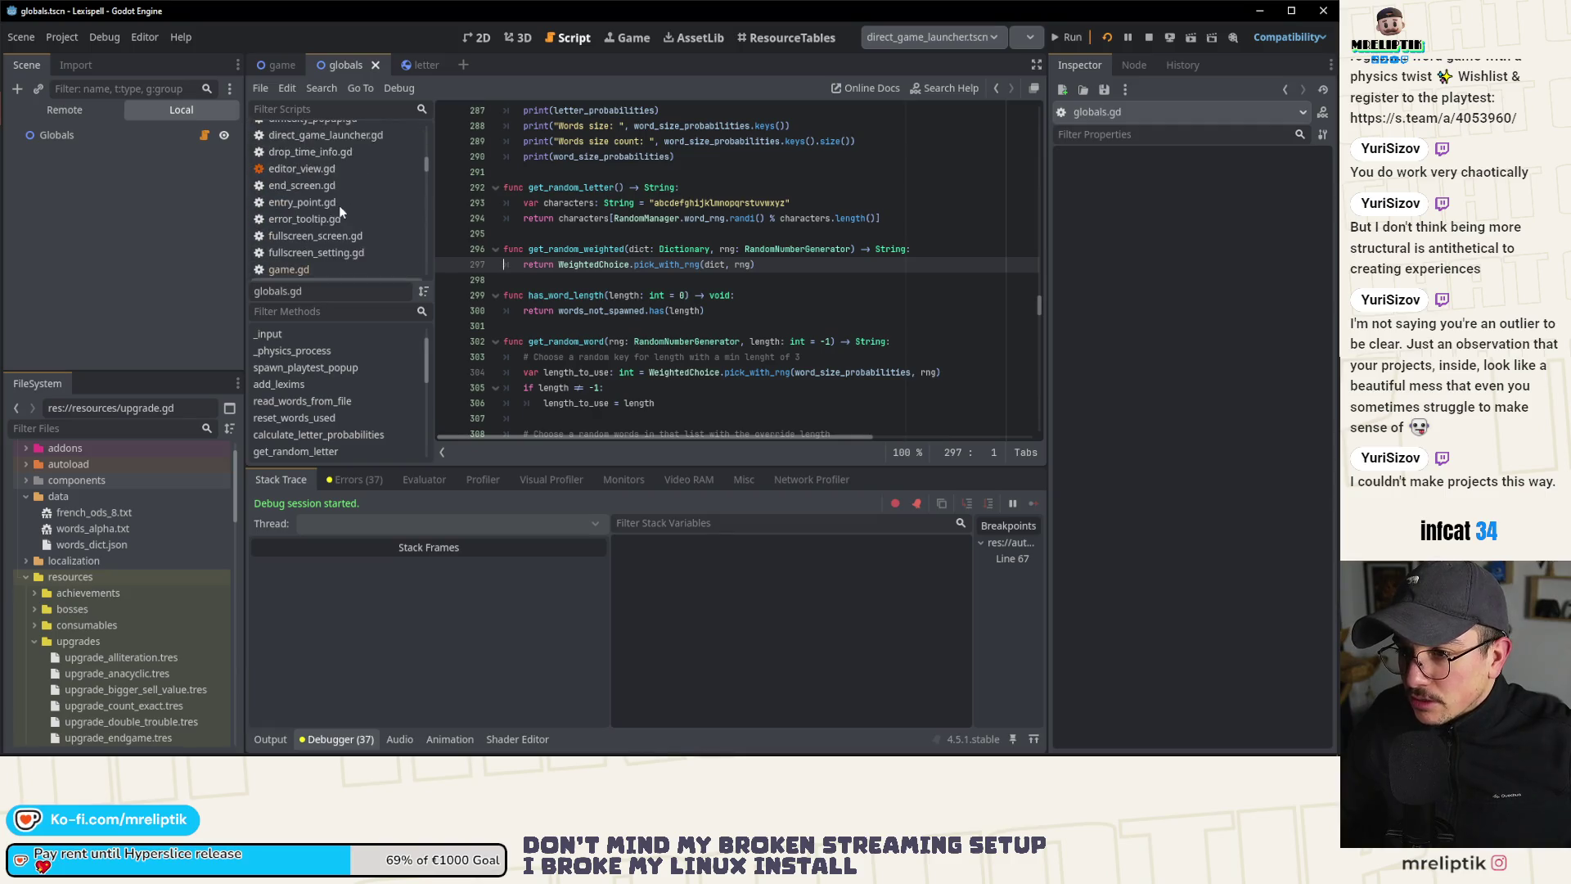
{"action": "scroll", "coordinate": [353, 198], "scroll_direction": "up", "scroll_amount": 10}
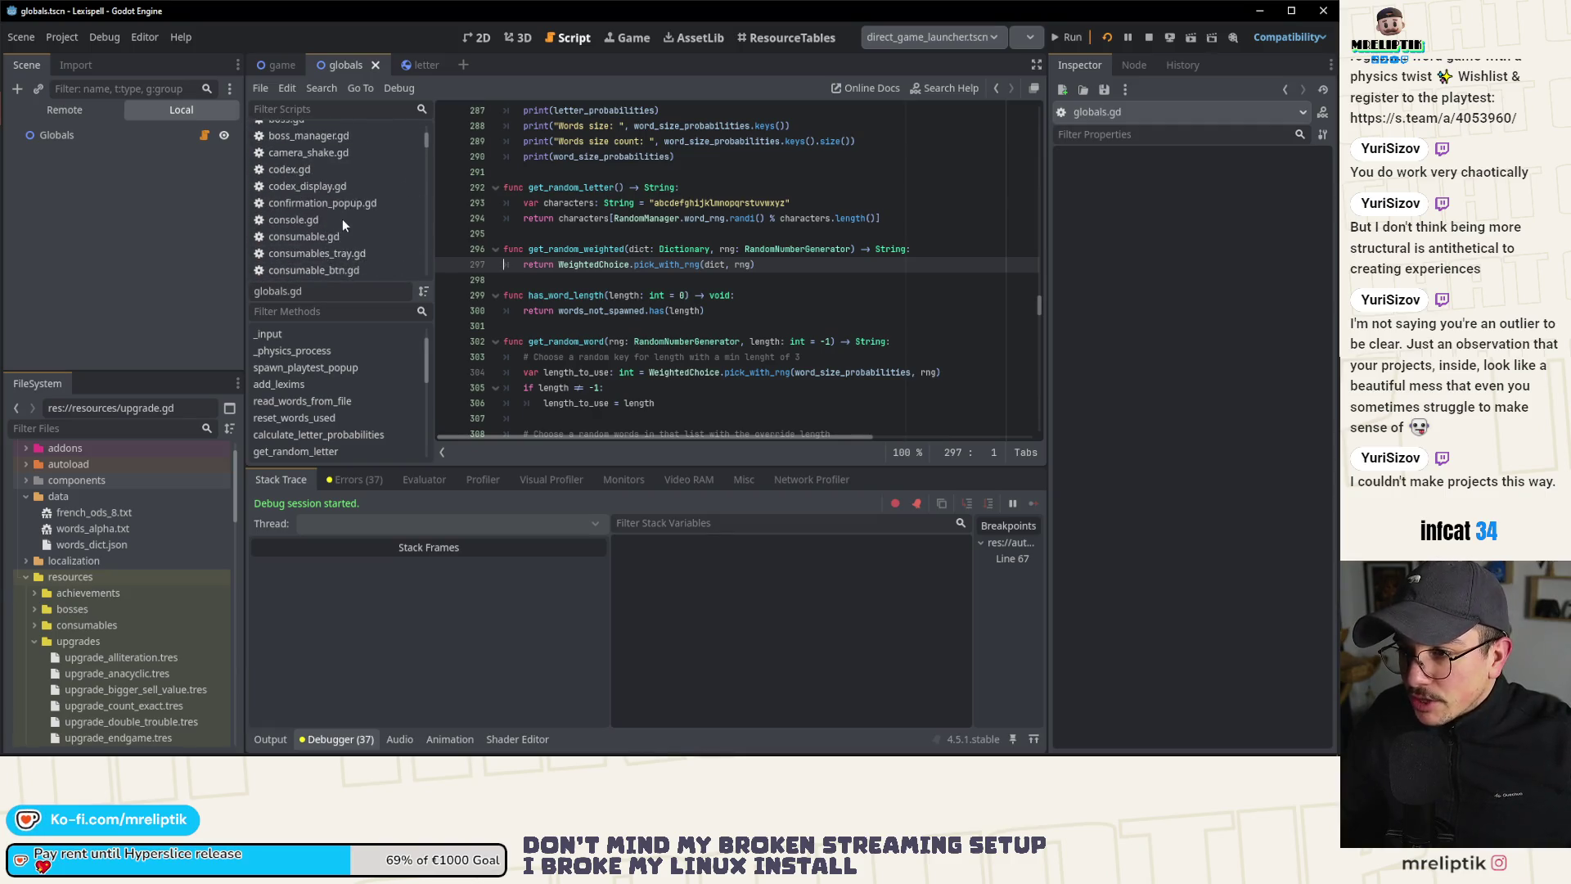
{"action": "scroll", "coordinate": [303, 246], "scroll_direction": "down", "scroll_amount": 9}
{"action": "scroll", "coordinate": [317, 224], "scroll_direction": "down", "scroll_amount": 3}
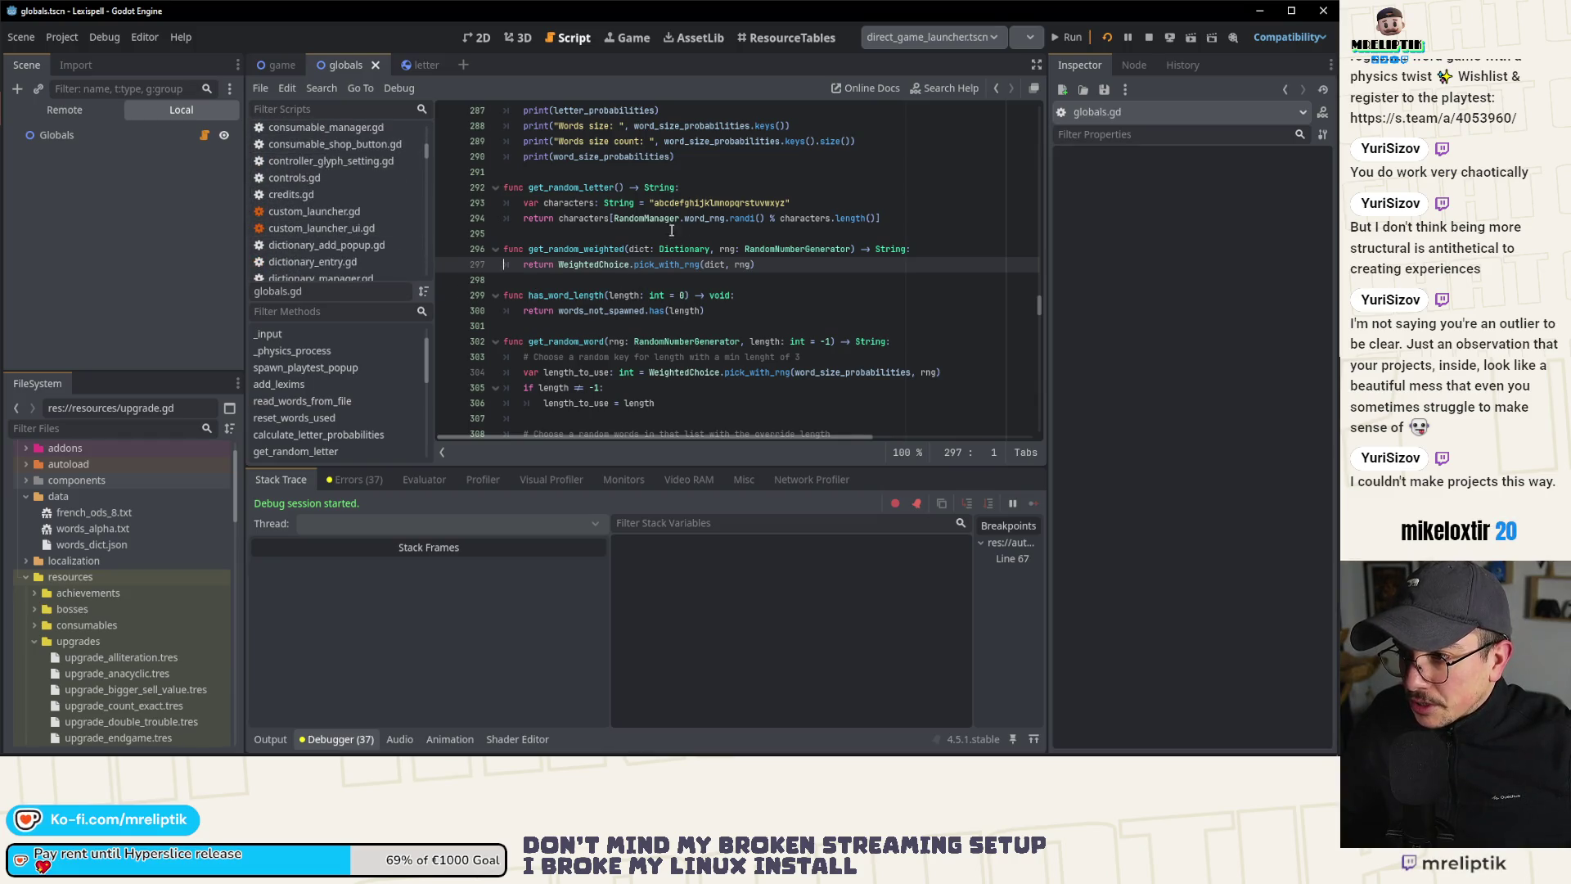
{"action": "scroll", "coordinate": [597, 233], "scroll_direction": "up", "scroll_amount": 15}
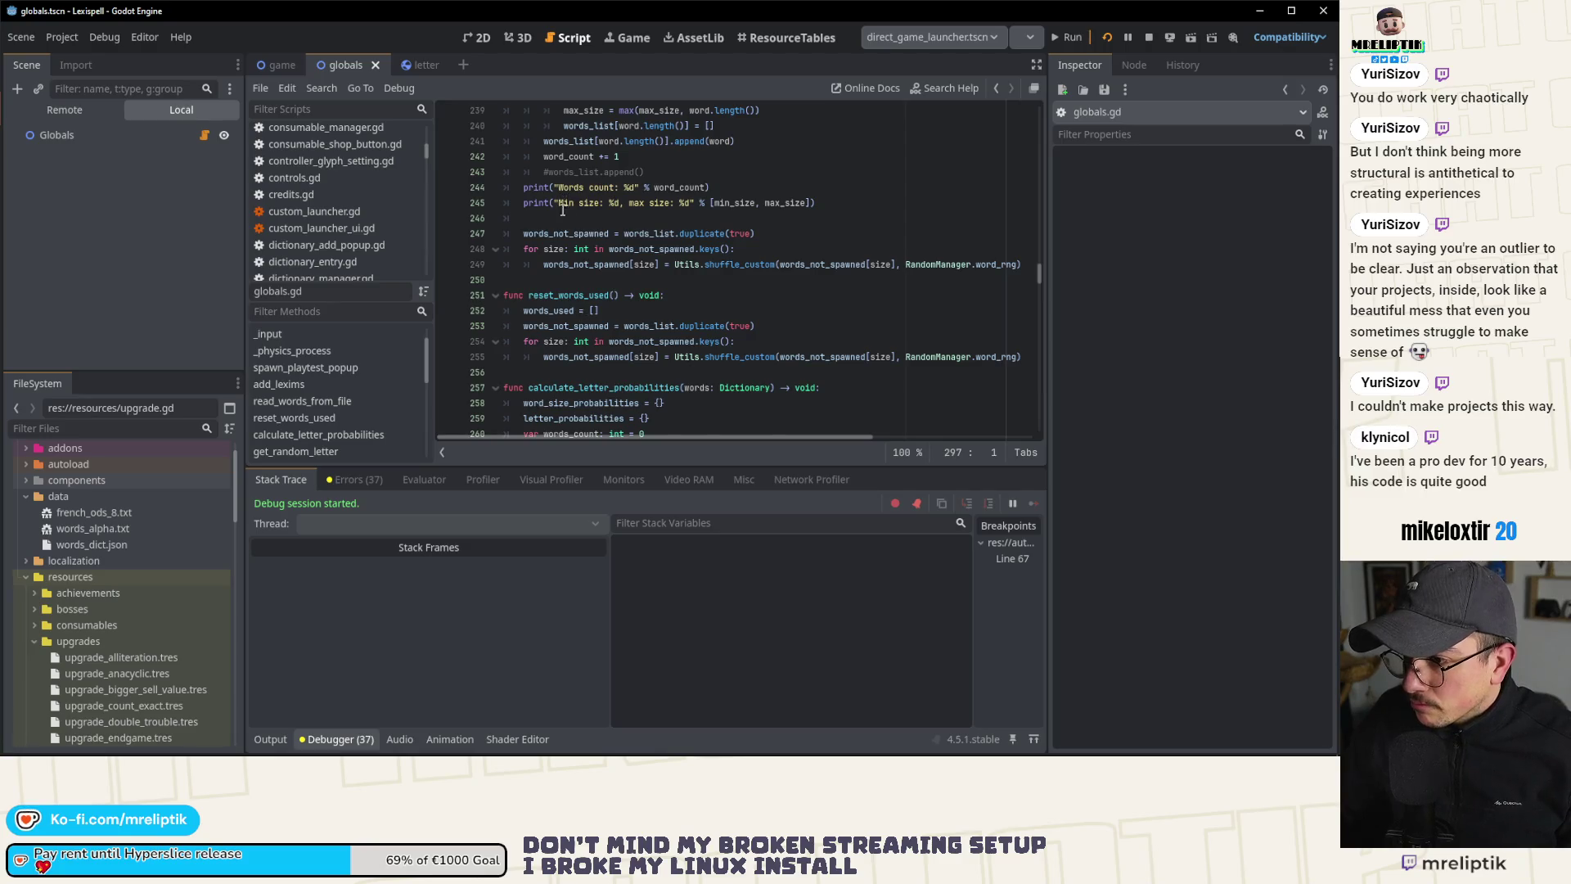
{"action": "mouse_move", "coordinate": [564, 272]}
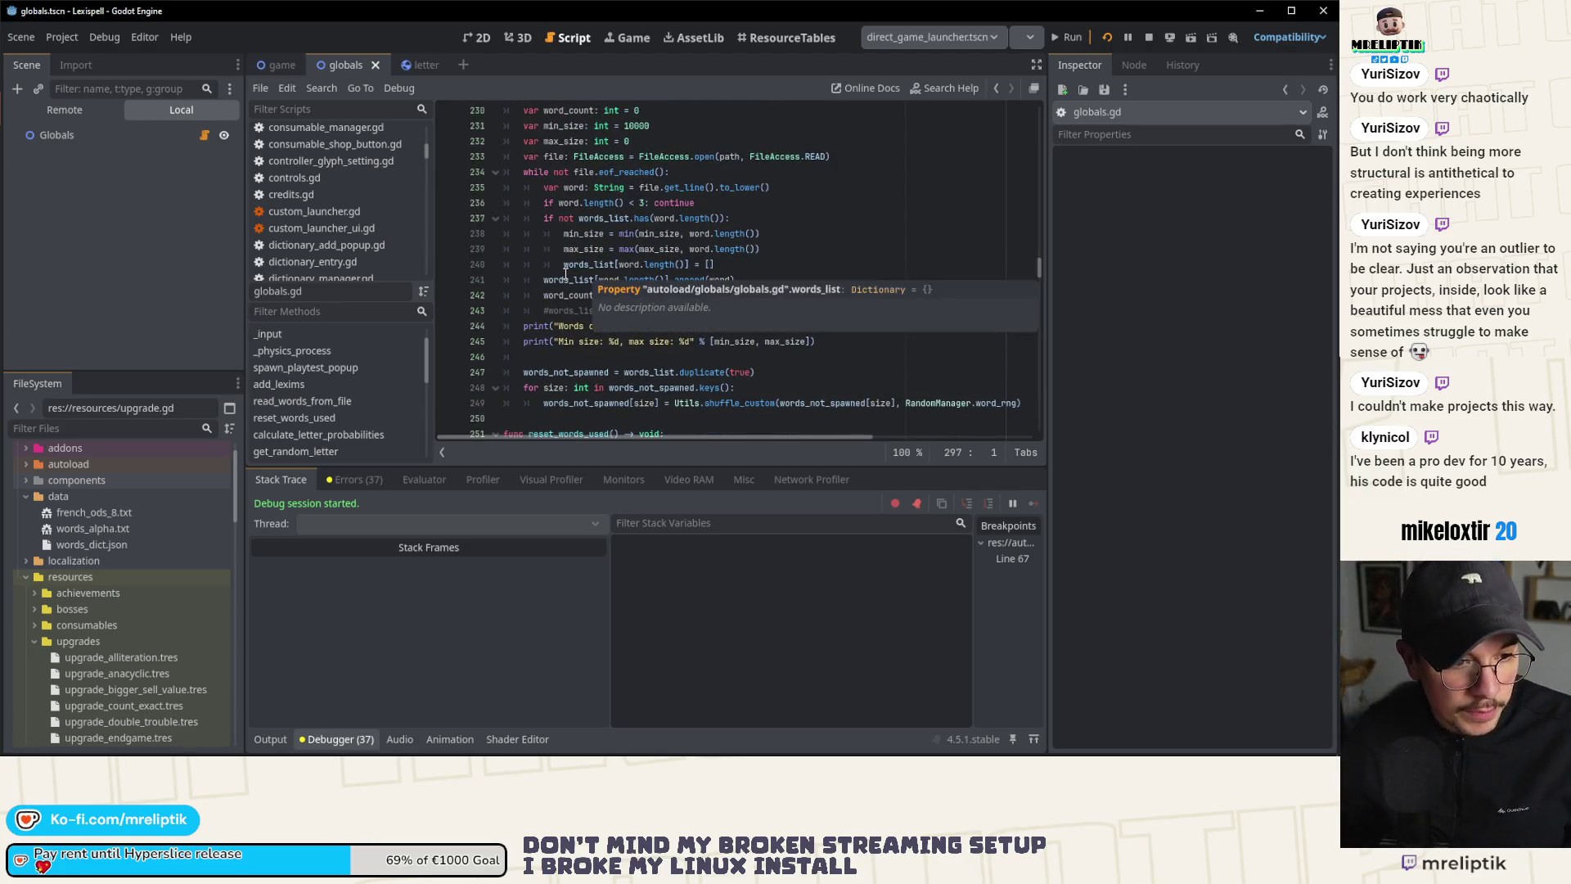
{"action": "scroll", "coordinate": [573, 319], "scroll_direction": "up", "scroll_amount": 6}
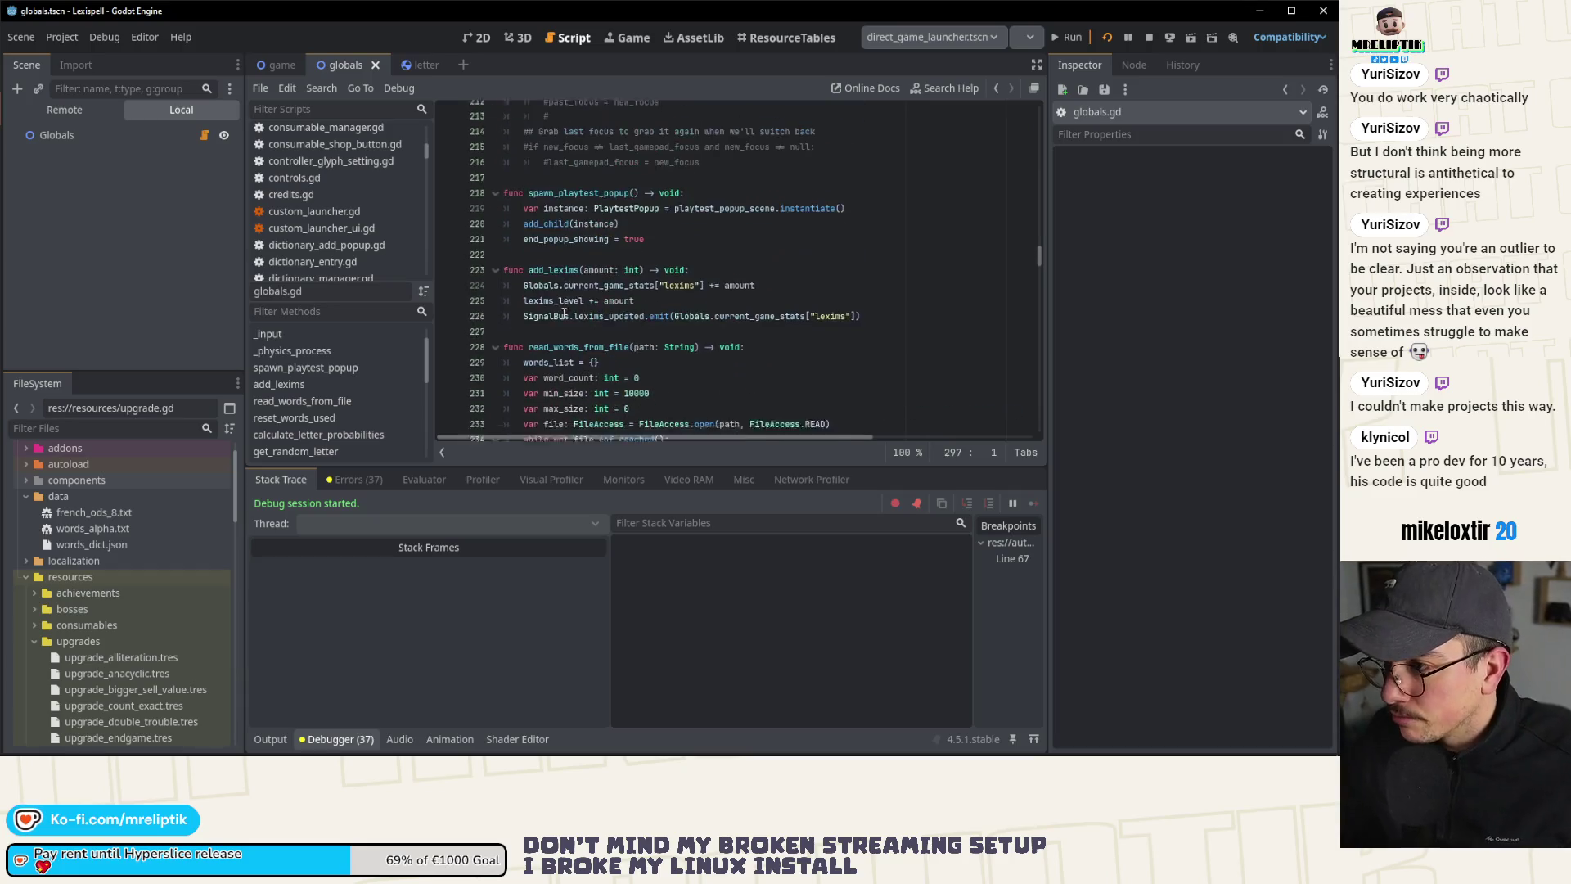
{"action": "scroll", "coordinate": [577, 330], "scroll_direction": "up", "scroll_amount": 18}
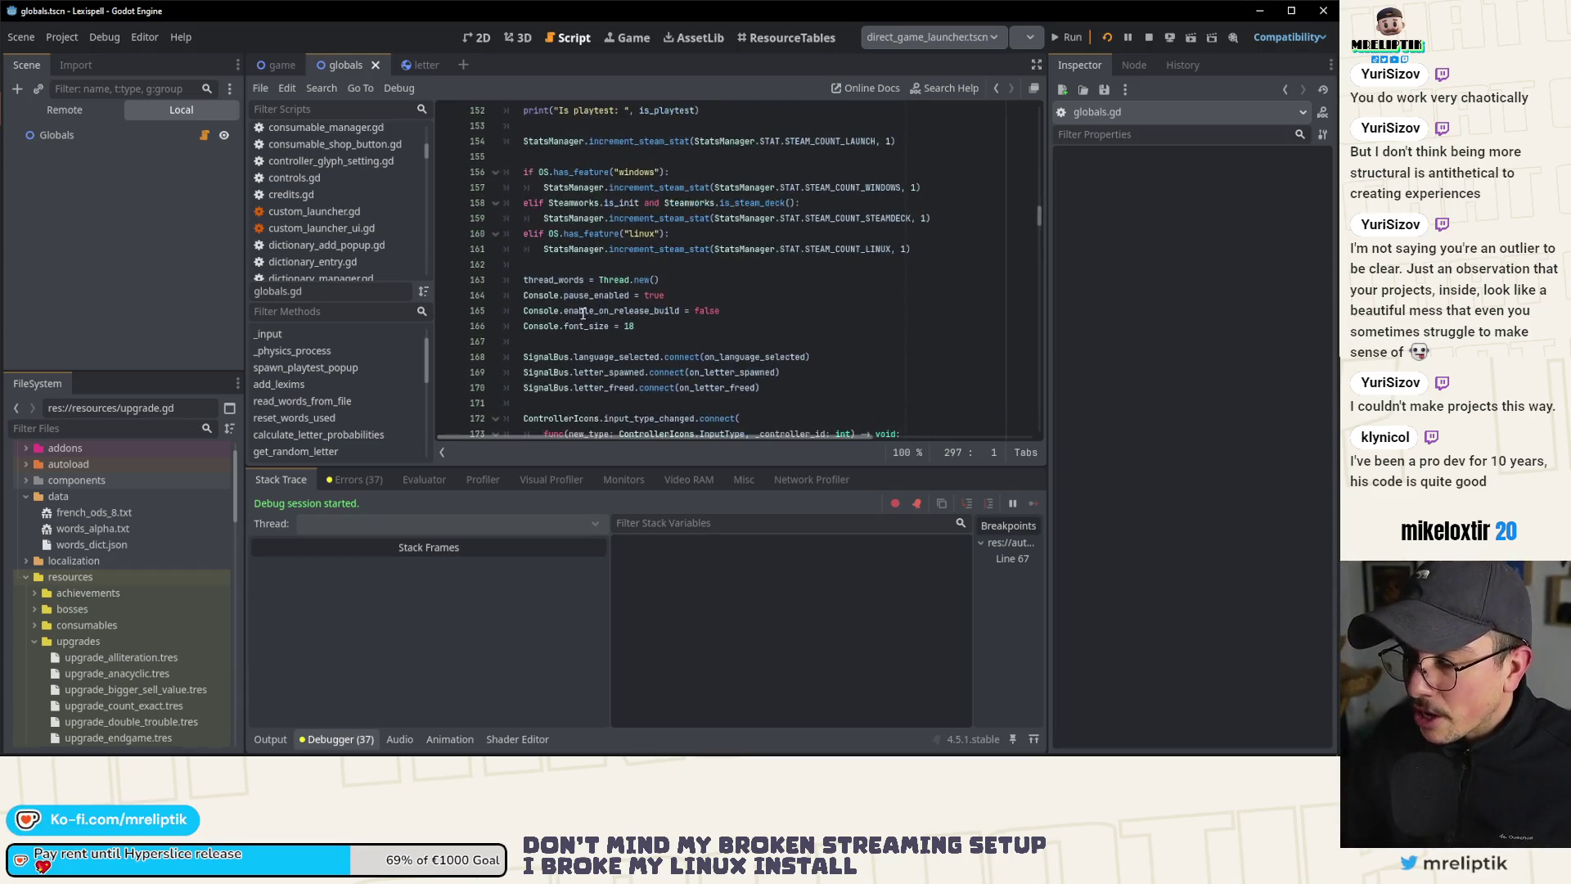
{"action": "scroll", "coordinate": [571, 354], "scroll_direction": "up", "scroll_amount": 5}
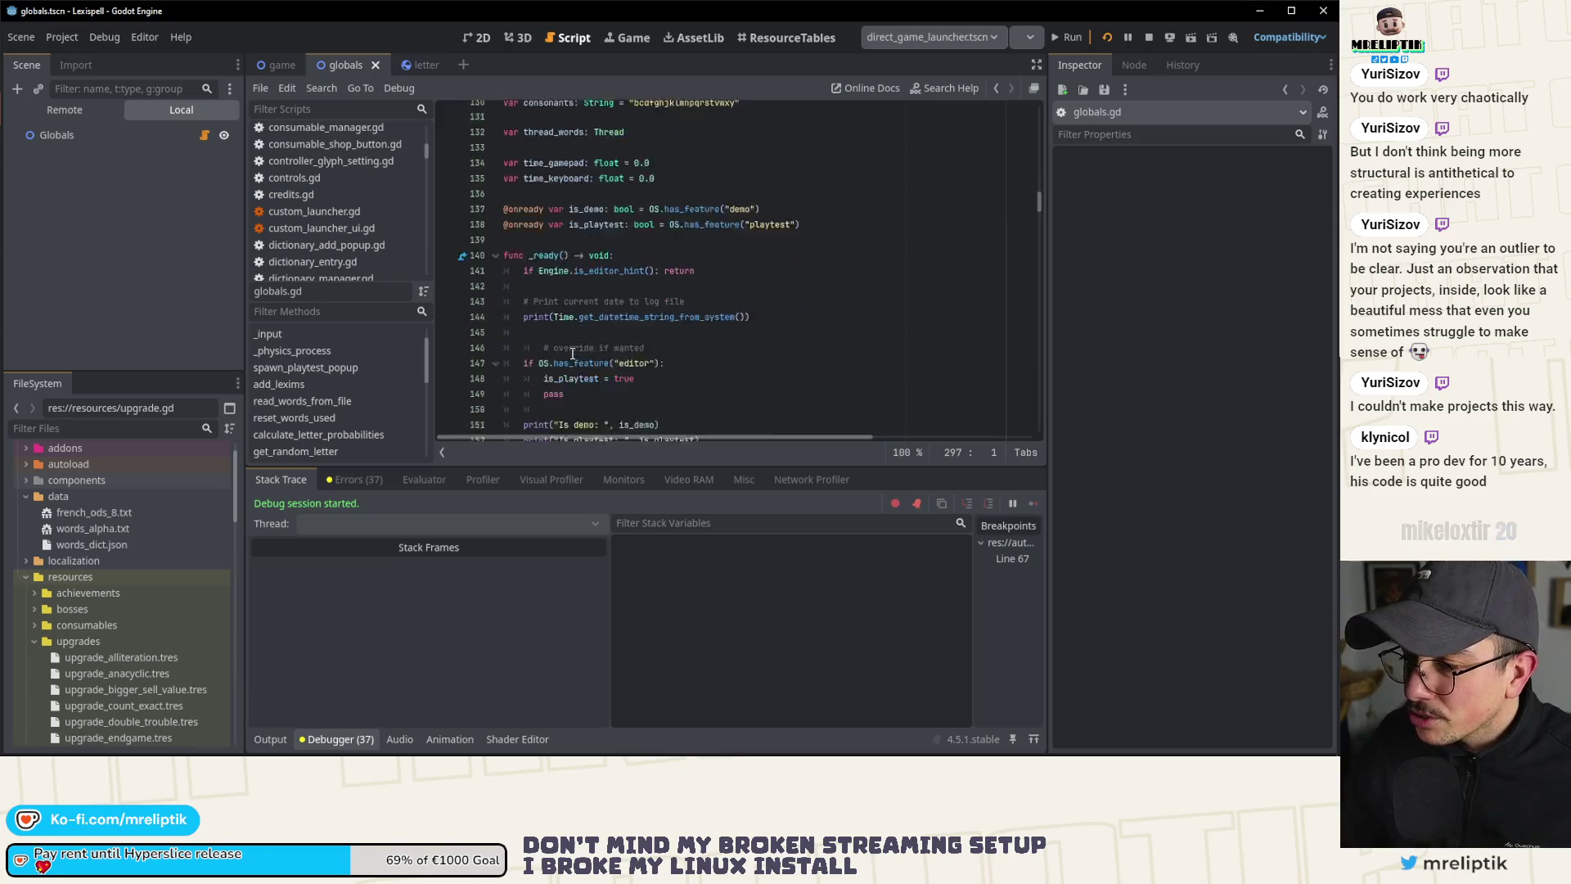
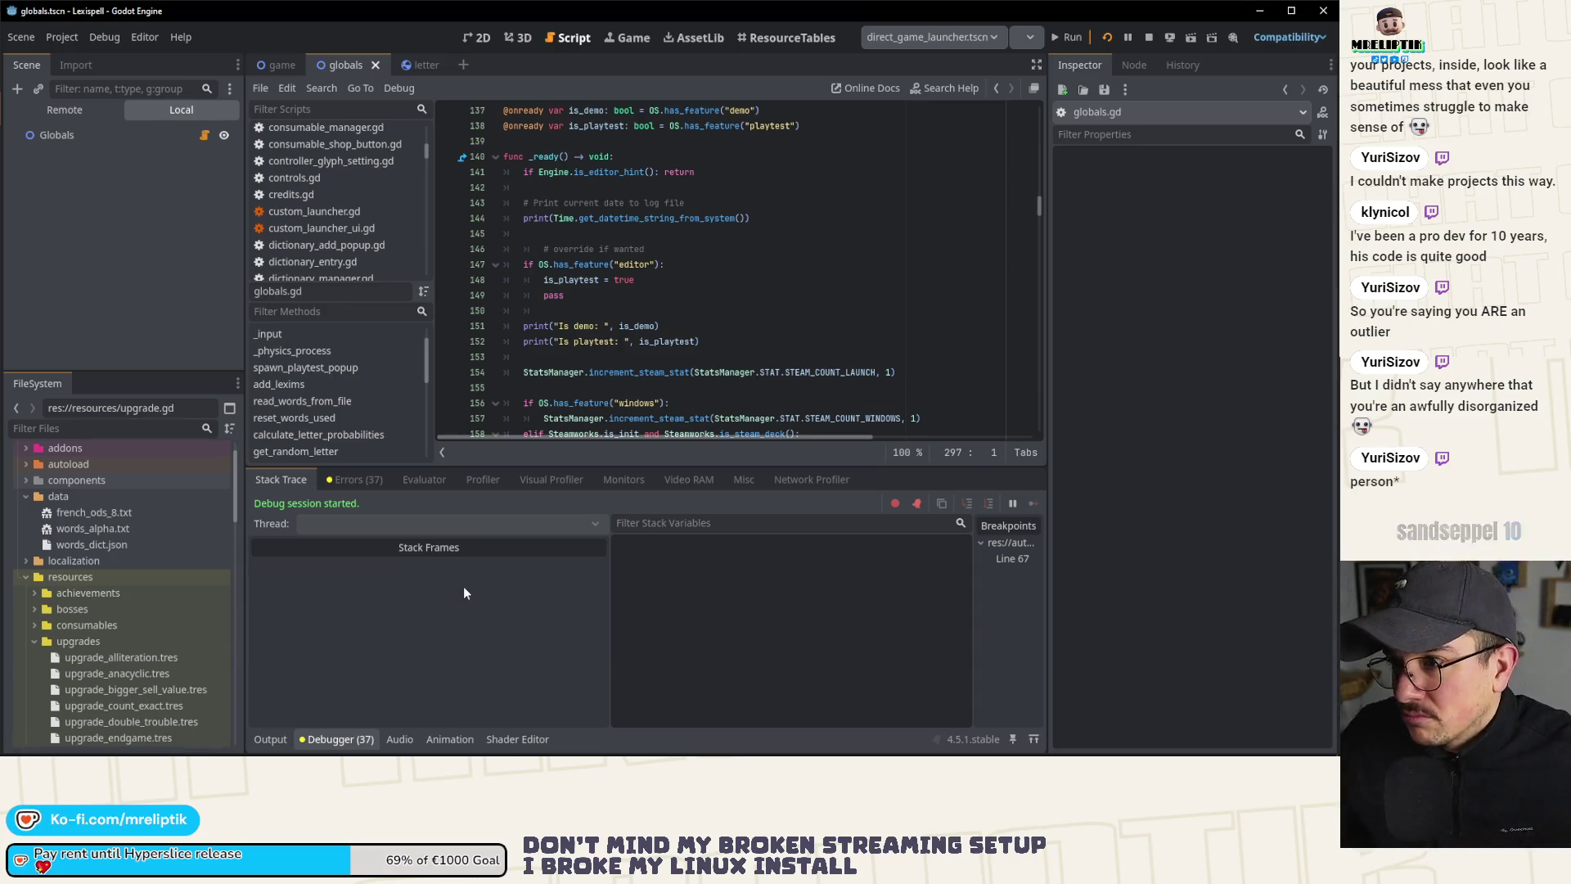
Step: Check the debugger's Errors tab, then lower the debugger splitter to enlarge the script editor
{"action": "left_click", "coordinate": [344, 480]}
{"action": "left_click", "coordinate": [290, 480]}
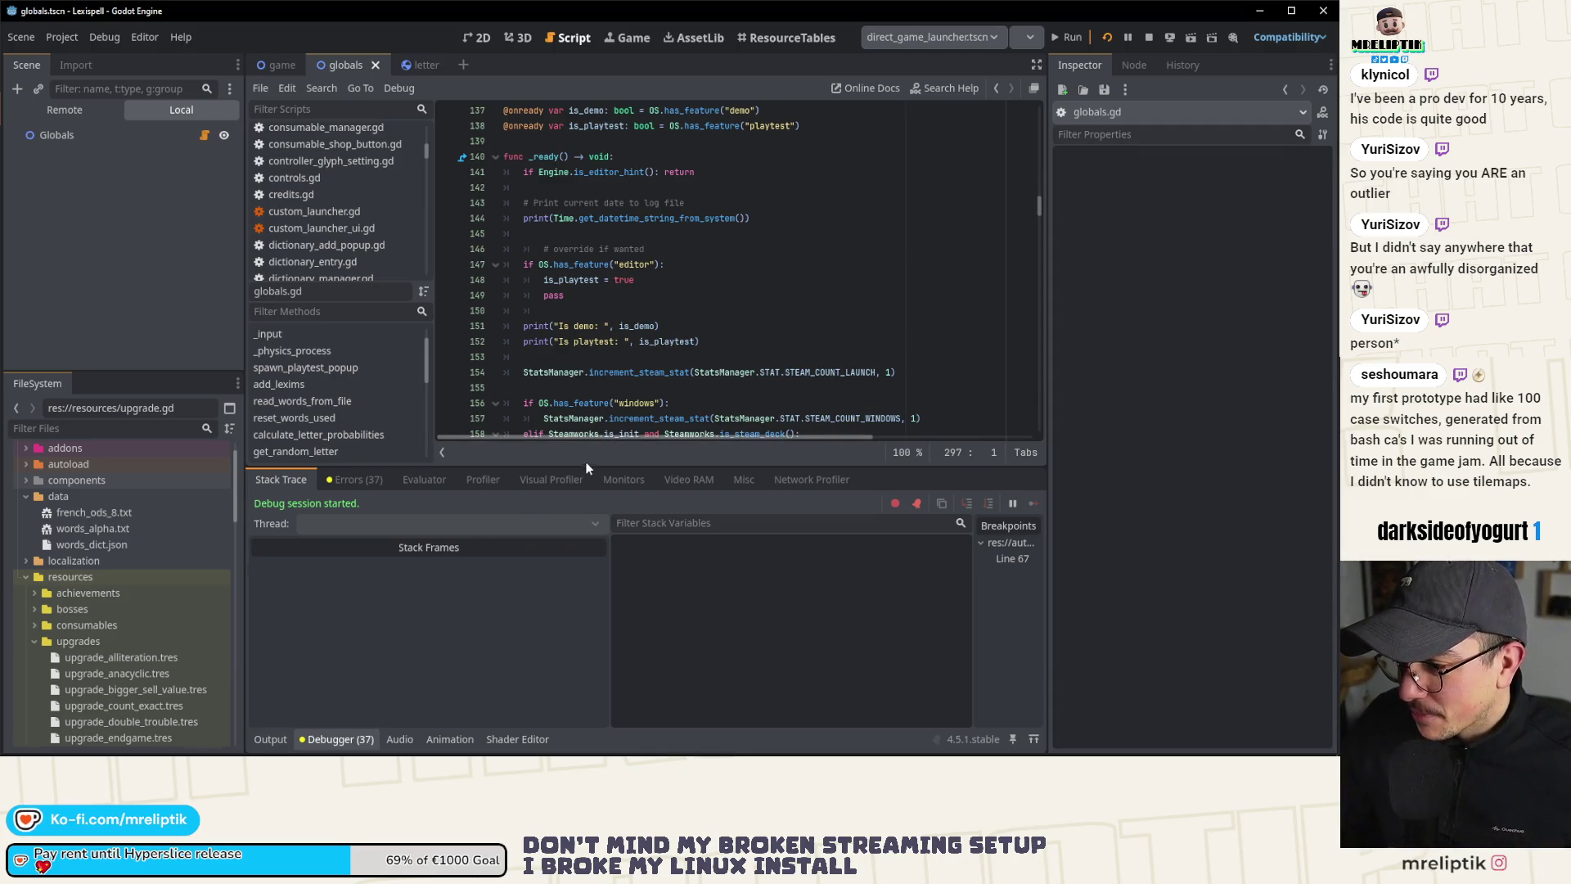
{"action": "left_click_drag", "start_coordinate": [584, 467], "coordinate": [584, 510]}
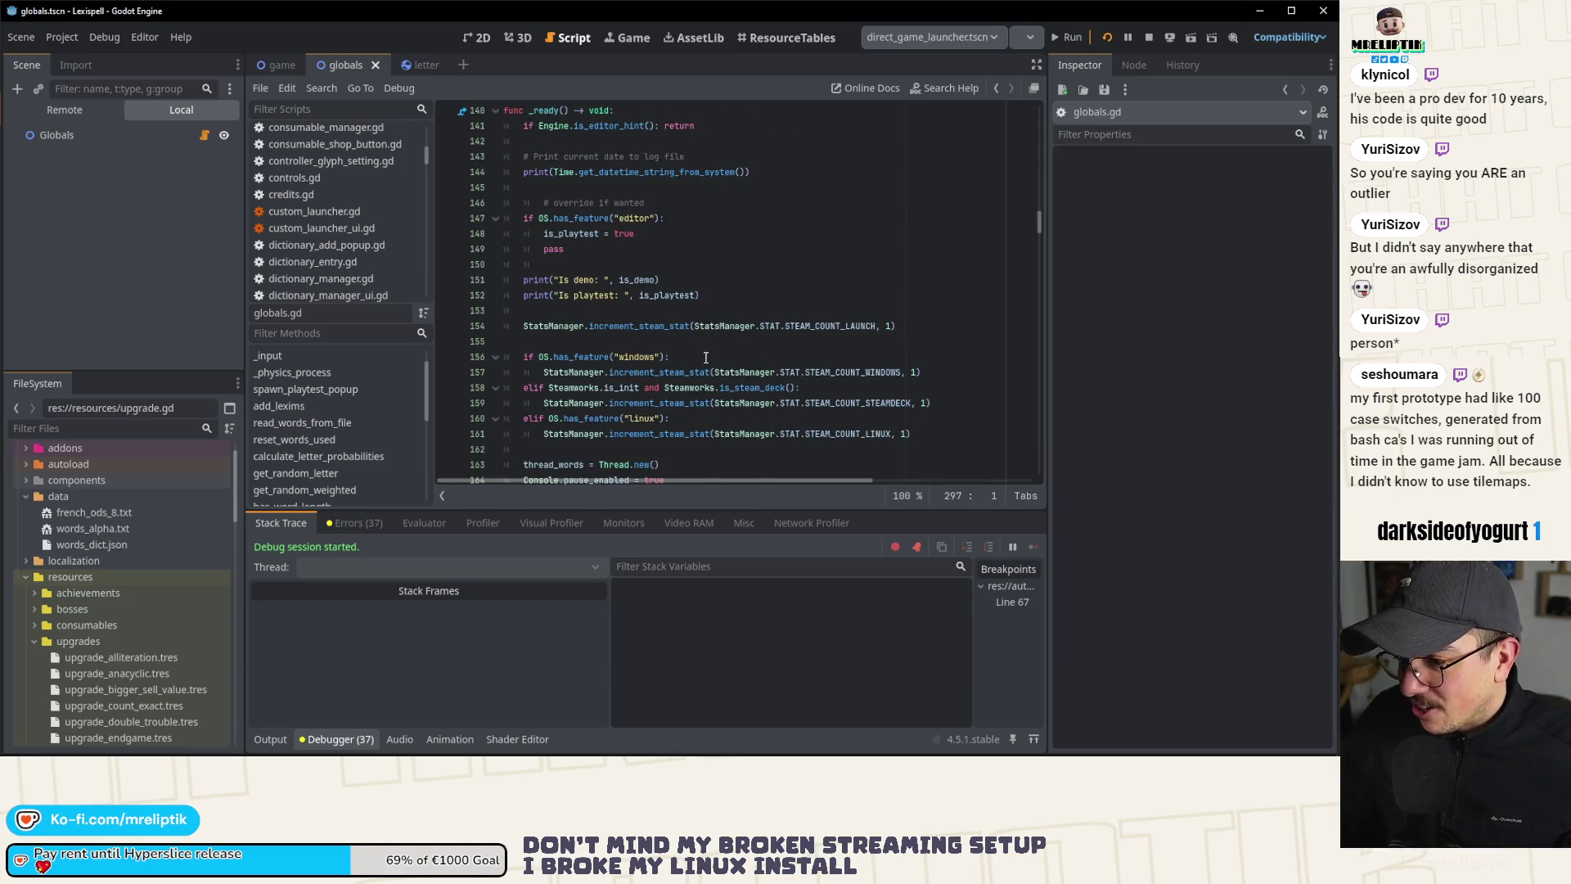
{"action": "scroll", "coordinate": [706, 358], "scroll_direction": "down", "scroll_amount": 2}
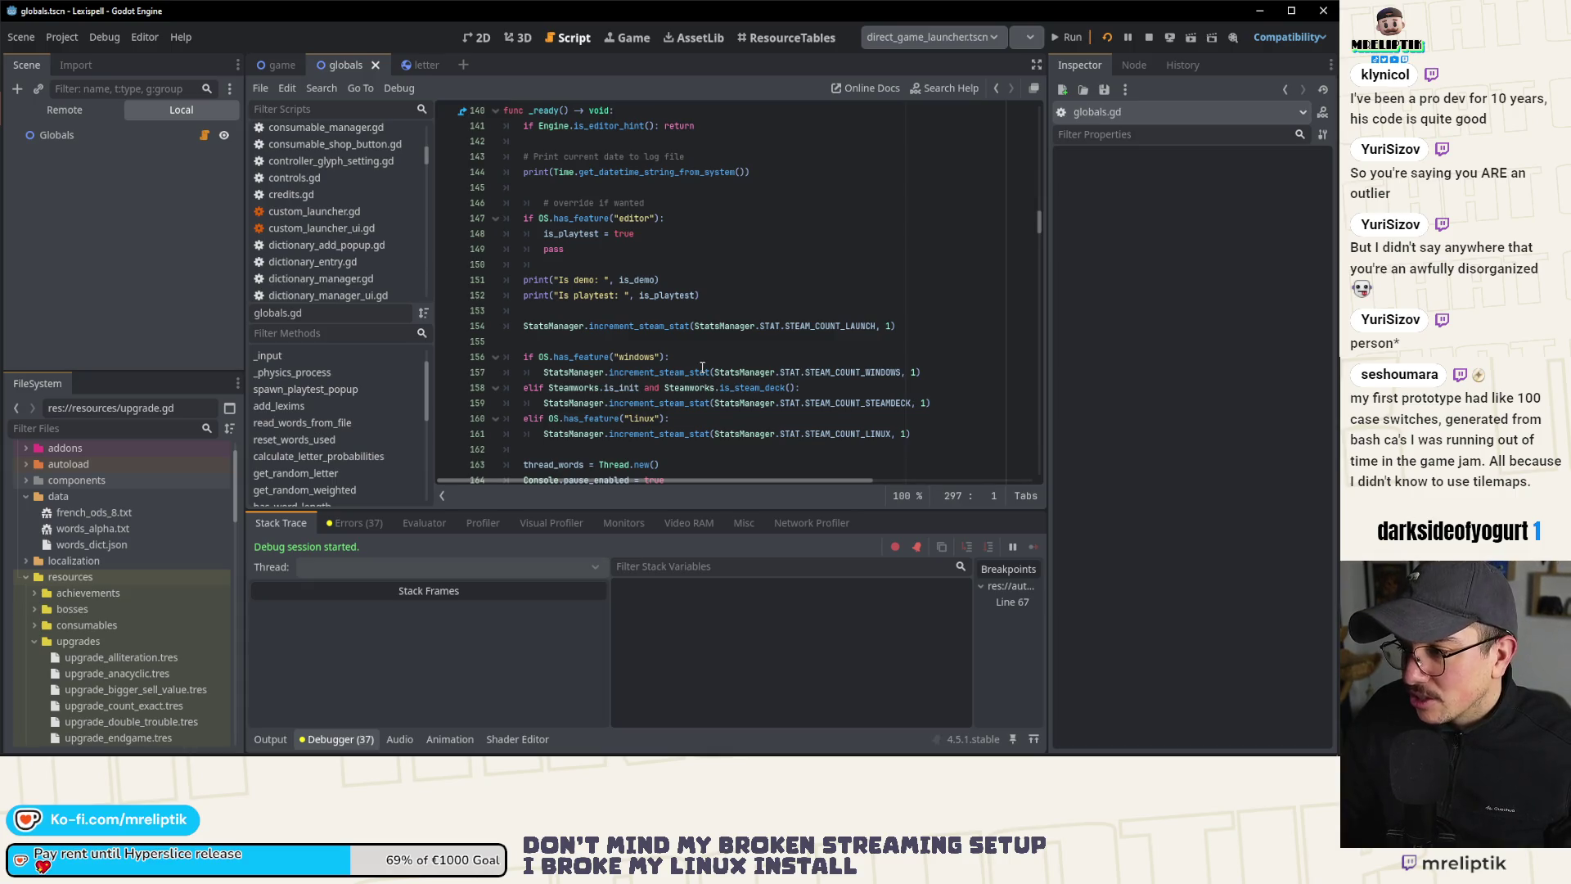
{"action": "mouse_move", "coordinate": [702, 367]}
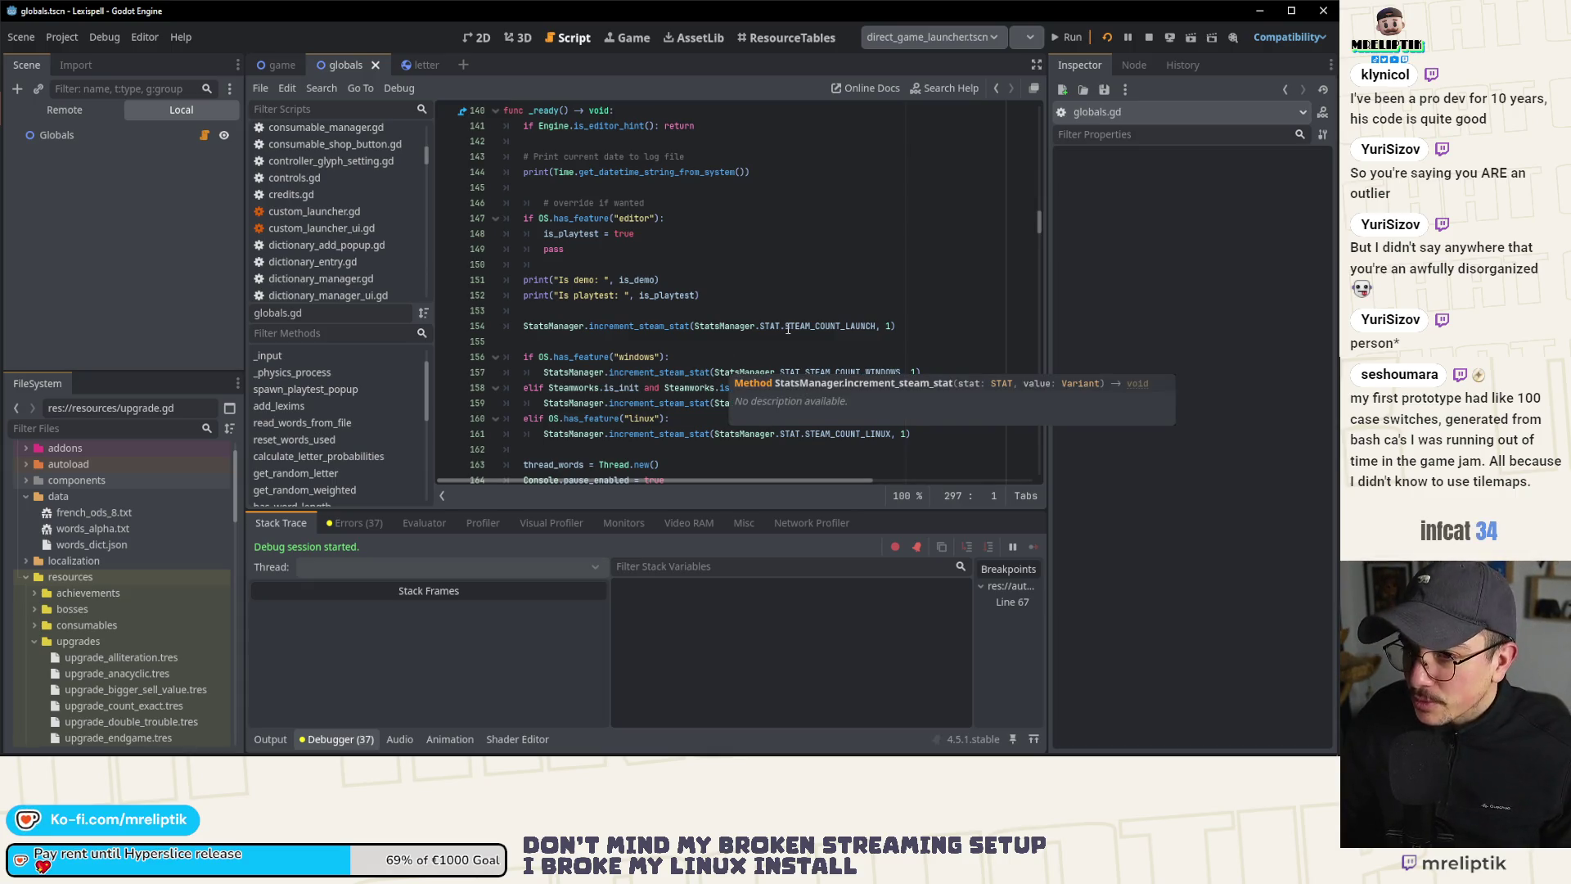
{"action": "scroll", "coordinate": [761, 331], "scroll_direction": "up", "scroll_amount": 3}
{"action": "scroll", "coordinate": [761, 332], "scroll_direction": "down", "scroll_amount": 3}
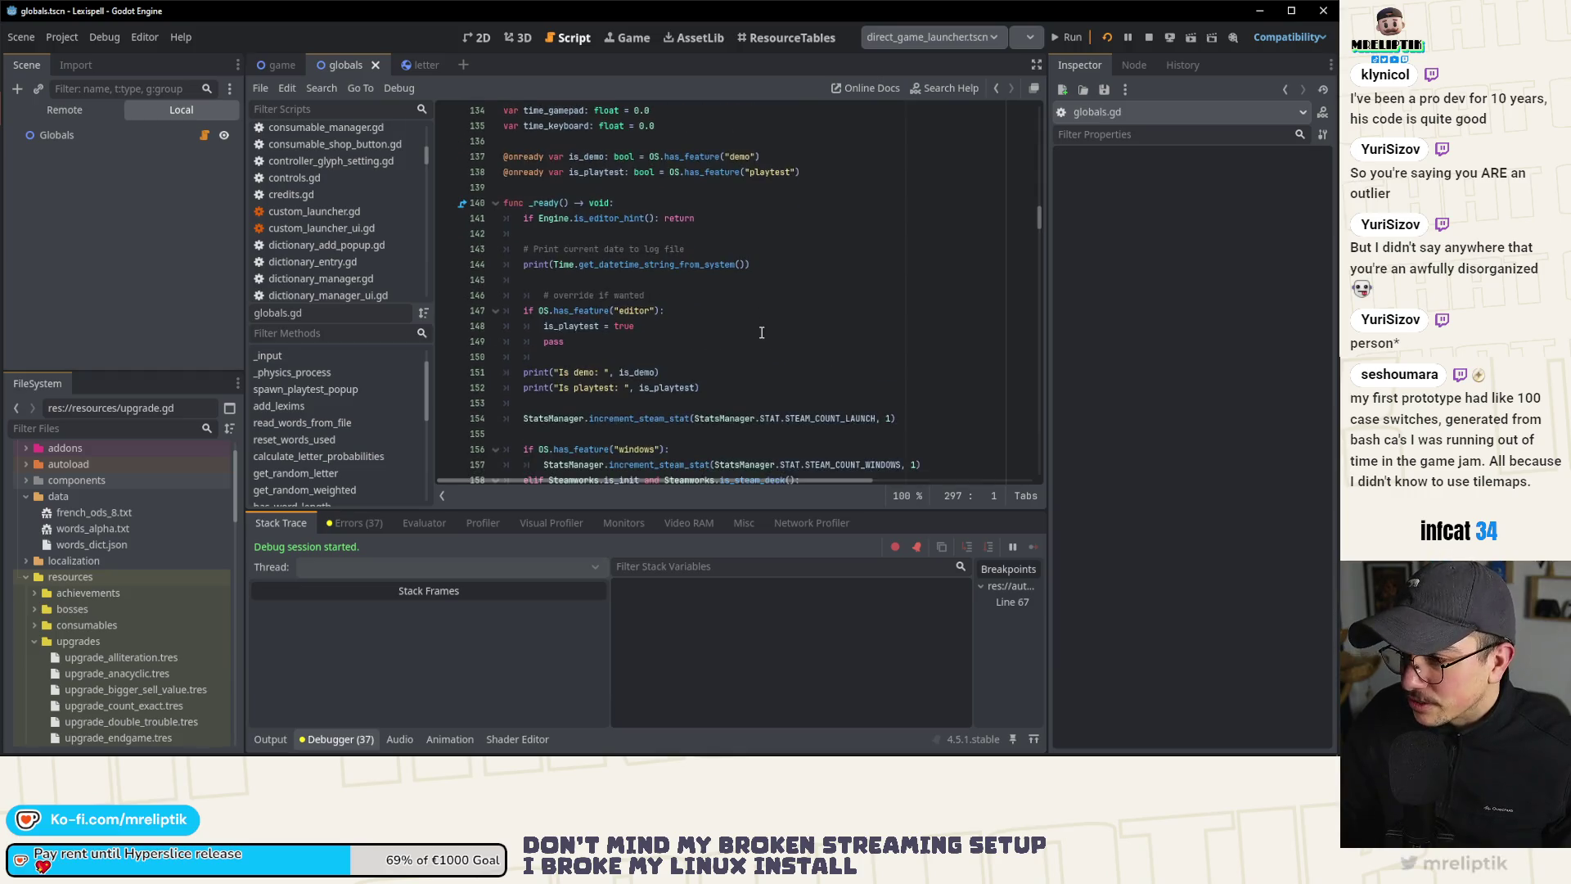
{"action": "scroll", "coordinate": [761, 335], "scroll_direction": "down", "scroll_amount": 1}
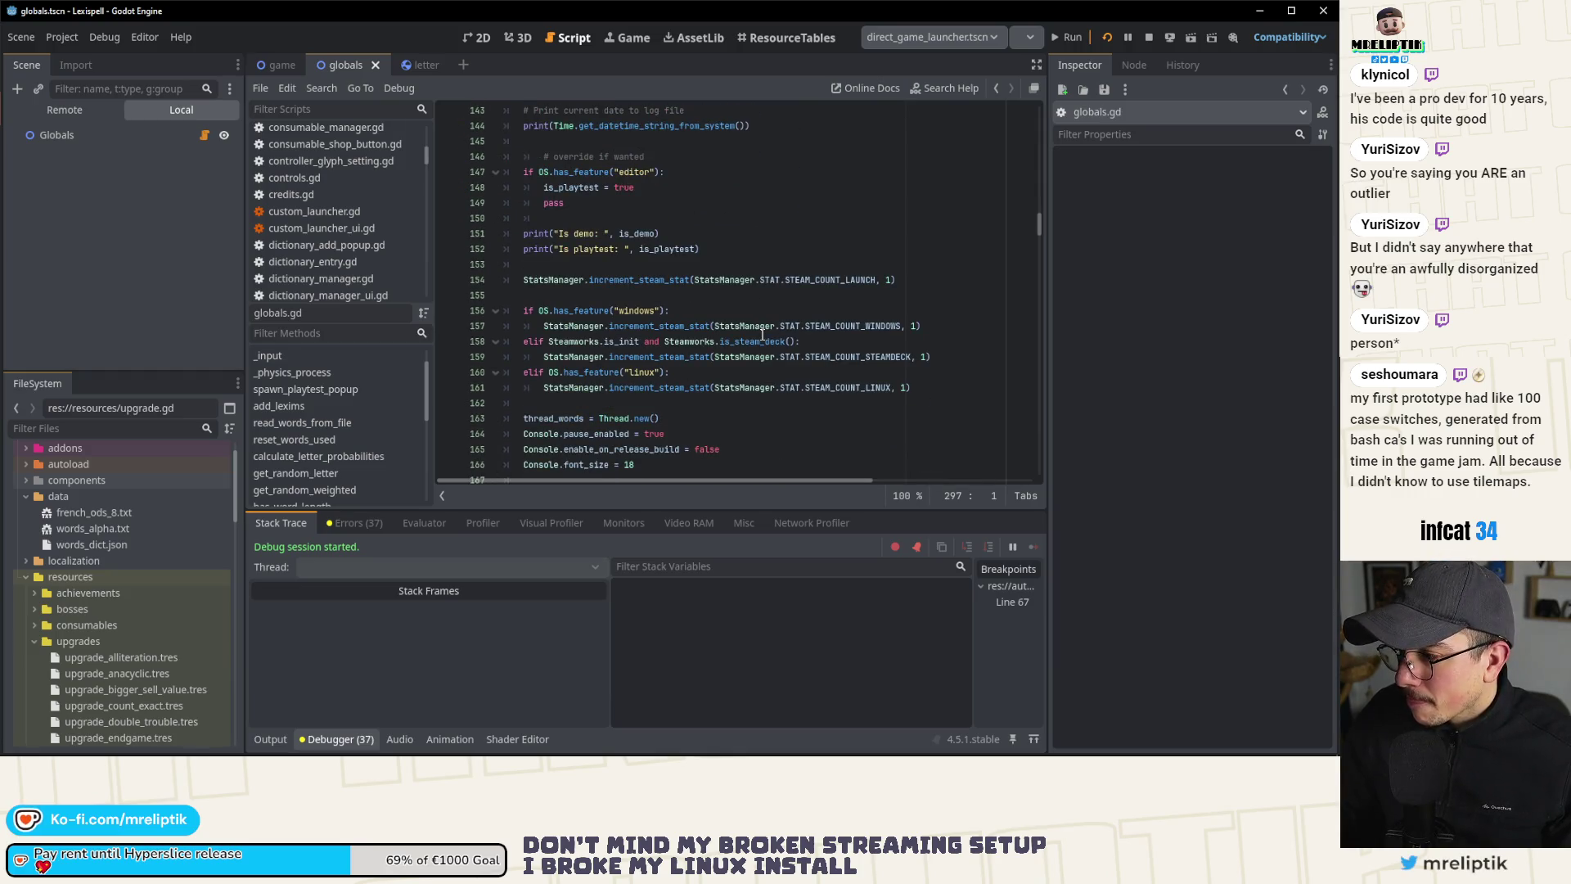
{"action": "scroll", "coordinate": [761, 334], "scroll_direction": "down", "scroll_amount": 1}
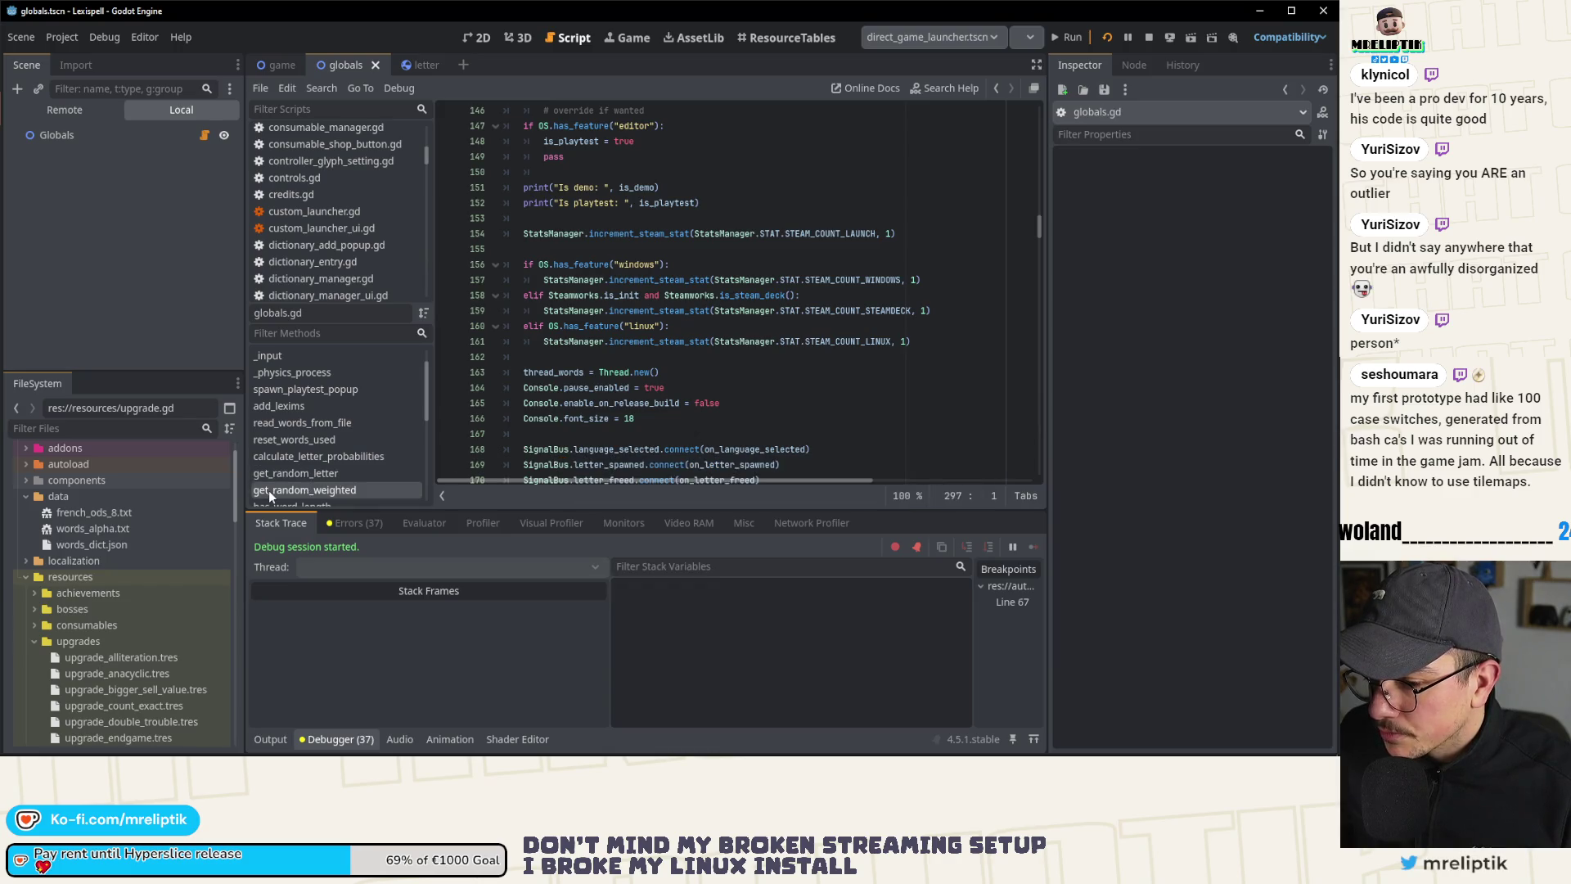
{"action": "scroll", "coordinate": [132, 641], "scroll_direction": "down", "scroll_amount": 10}
{"action": "scroll", "coordinate": [134, 641], "scroll_direction": "down", "scroll_amount": 5}
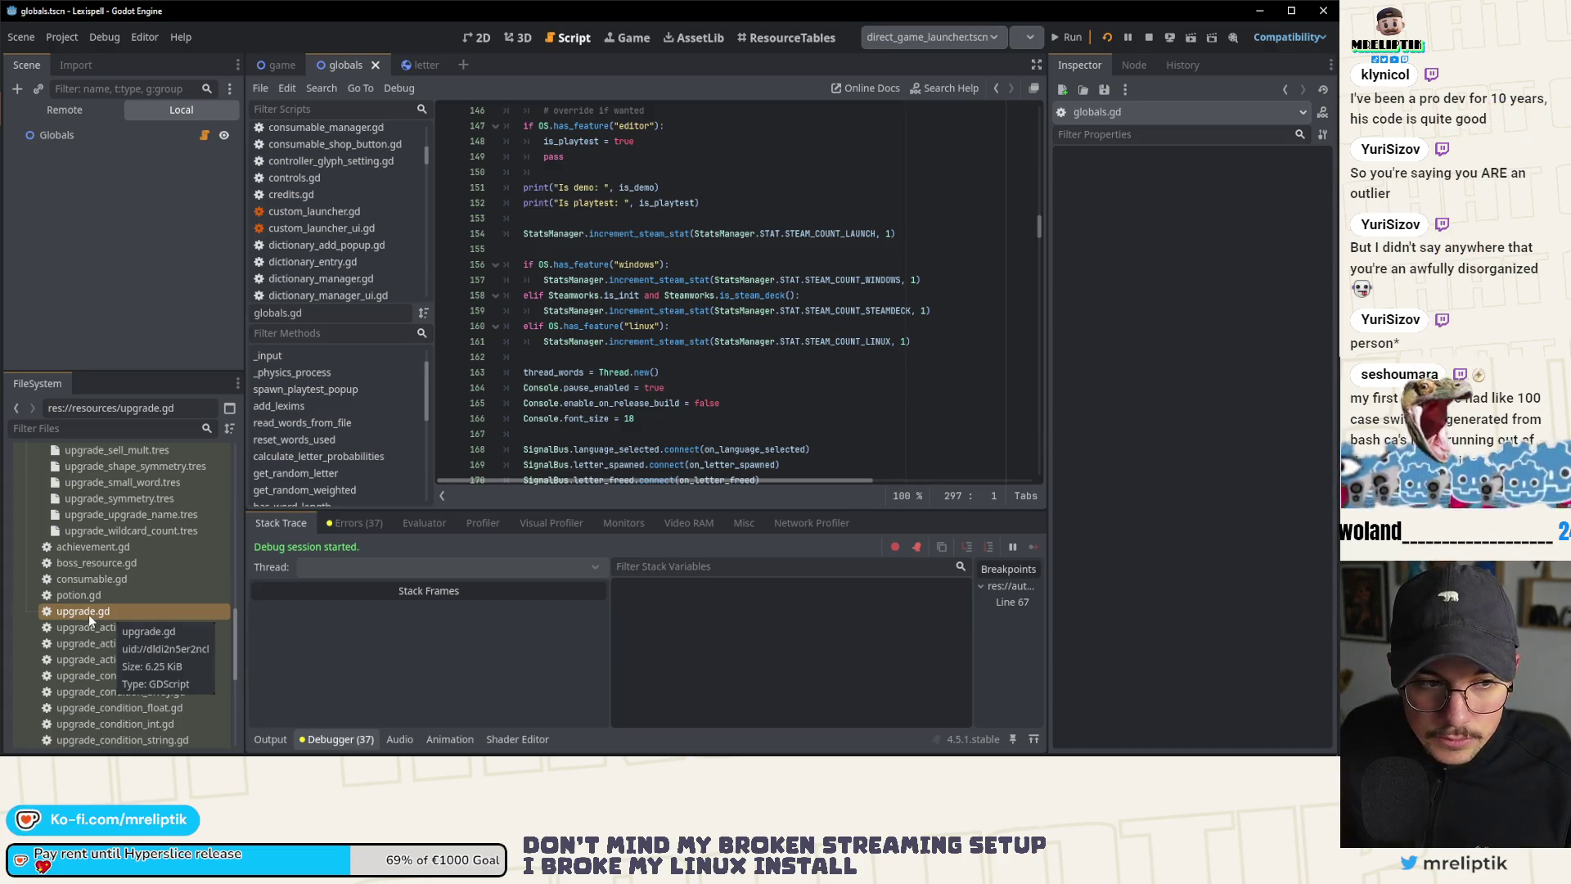
Step: Browse globals.gd's _ready code and place the cursor on empty line 150
{"action": "scroll", "coordinate": [695, 315], "scroll_direction": "up", "scroll_amount": 7}
{"action": "scroll", "coordinate": [695, 315], "scroll_direction": "down", "scroll_amount": 2}
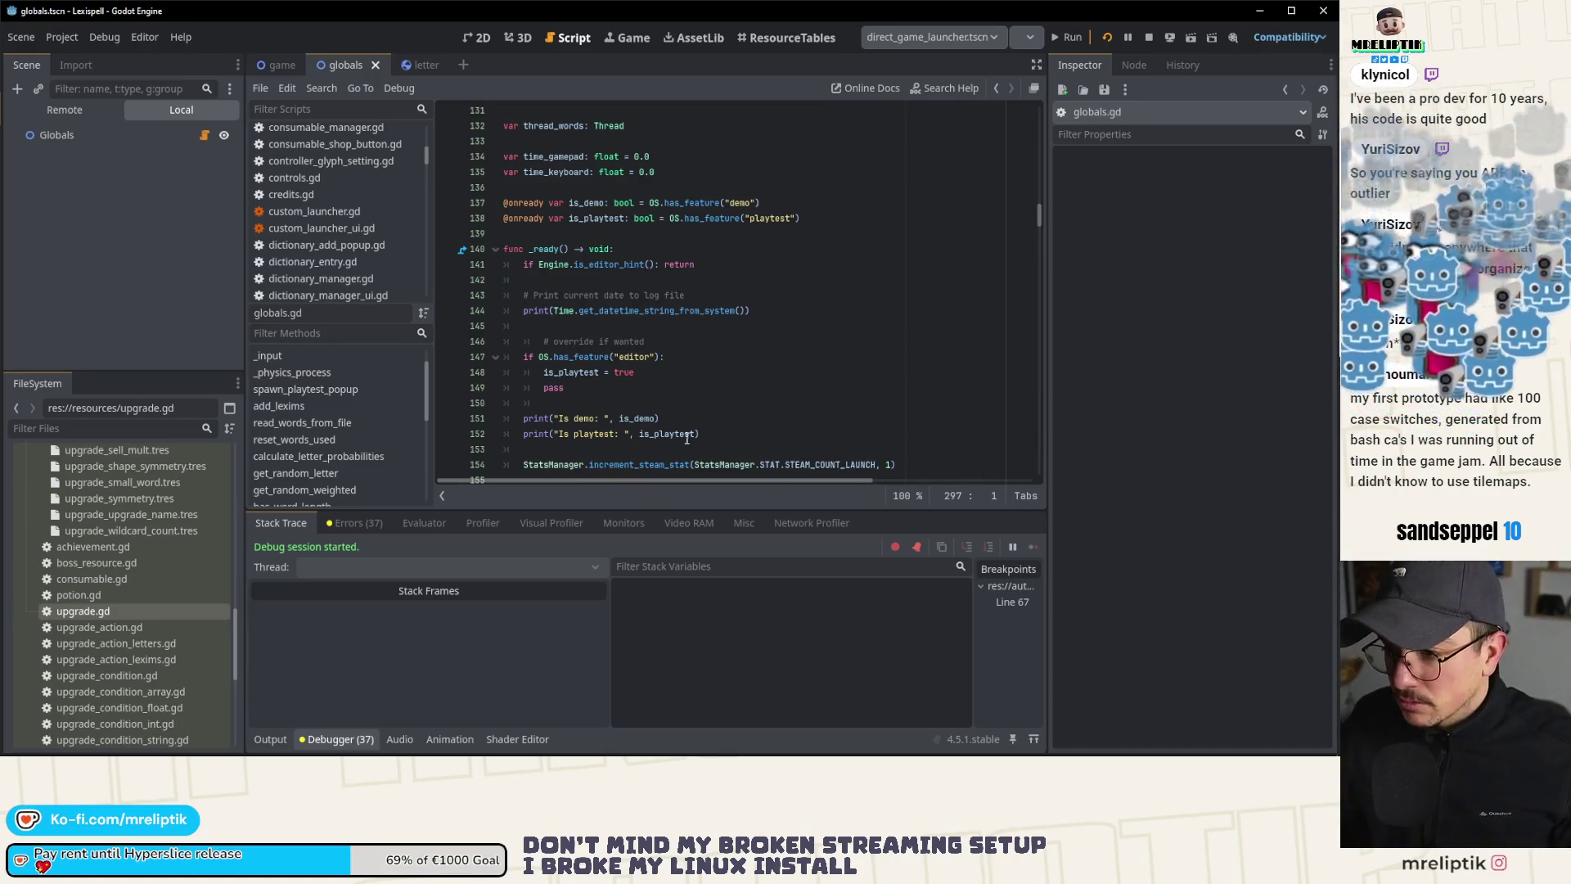
{"action": "scroll", "coordinate": [568, 375], "scroll_direction": "down", "scroll_amount": 2}
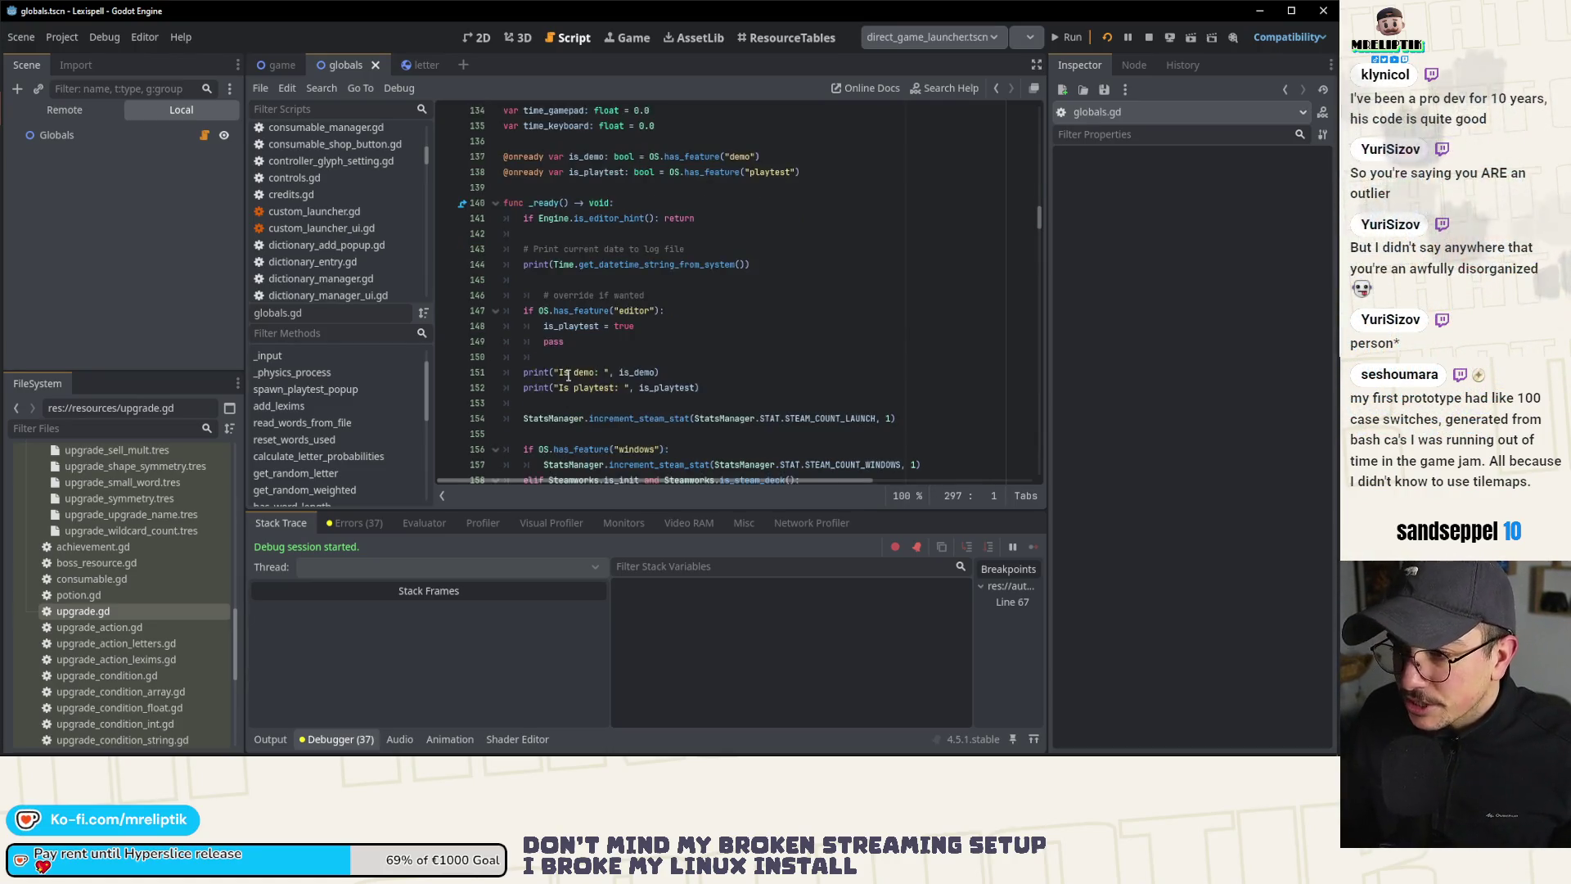
{"action": "scroll", "coordinate": [569, 375], "scroll_direction": "up", "scroll_amount": 2}
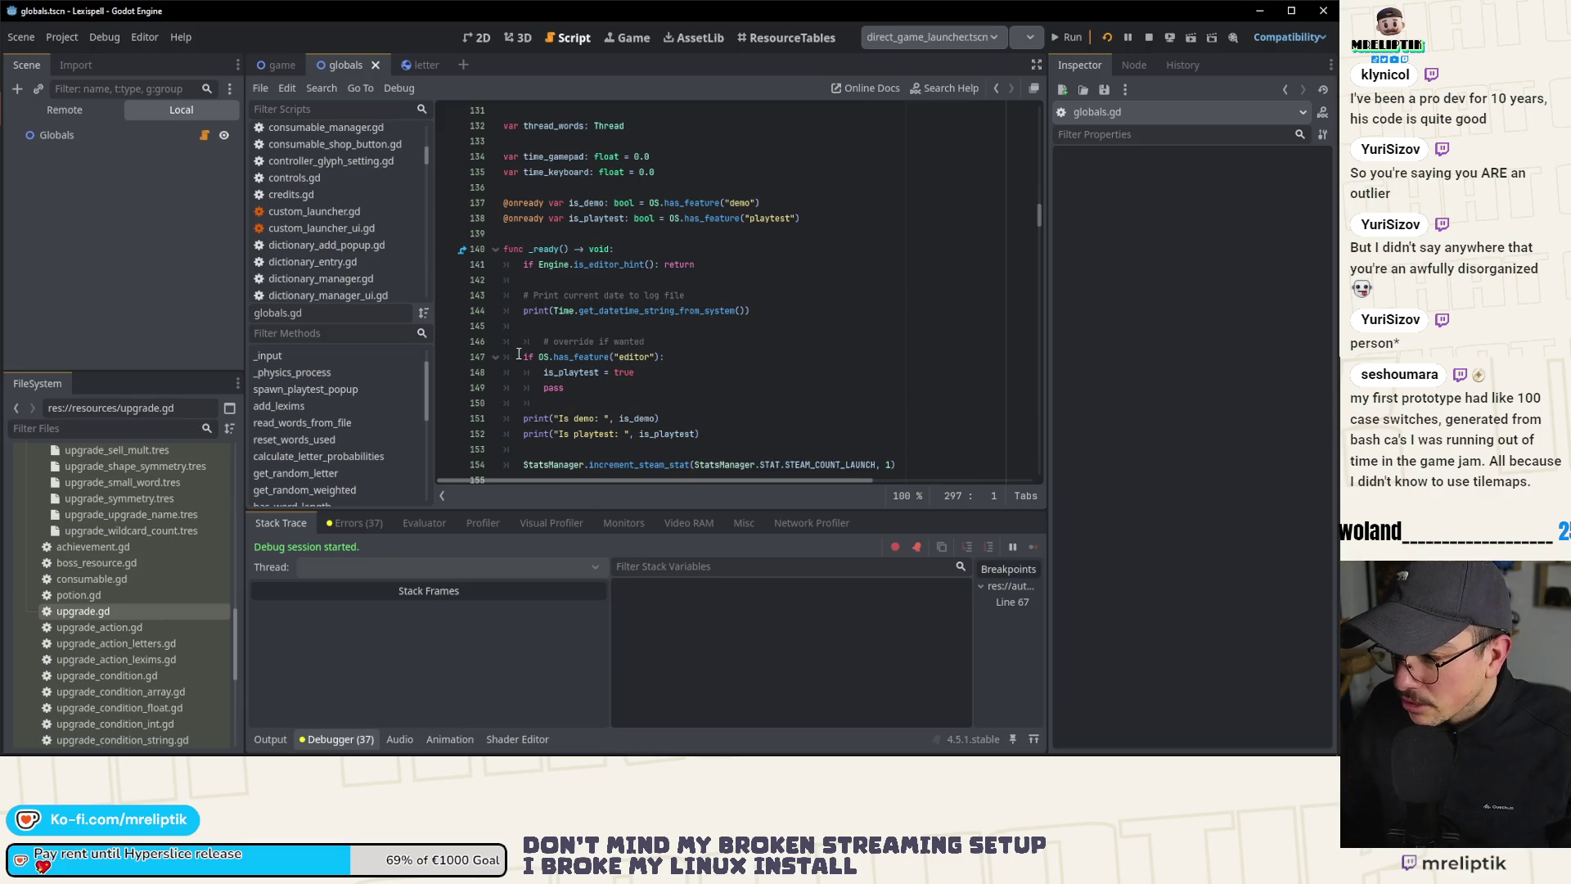
{"action": "scroll", "coordinate": [642, 371], "scroll_direction": "down", "scroll_amount": 1}
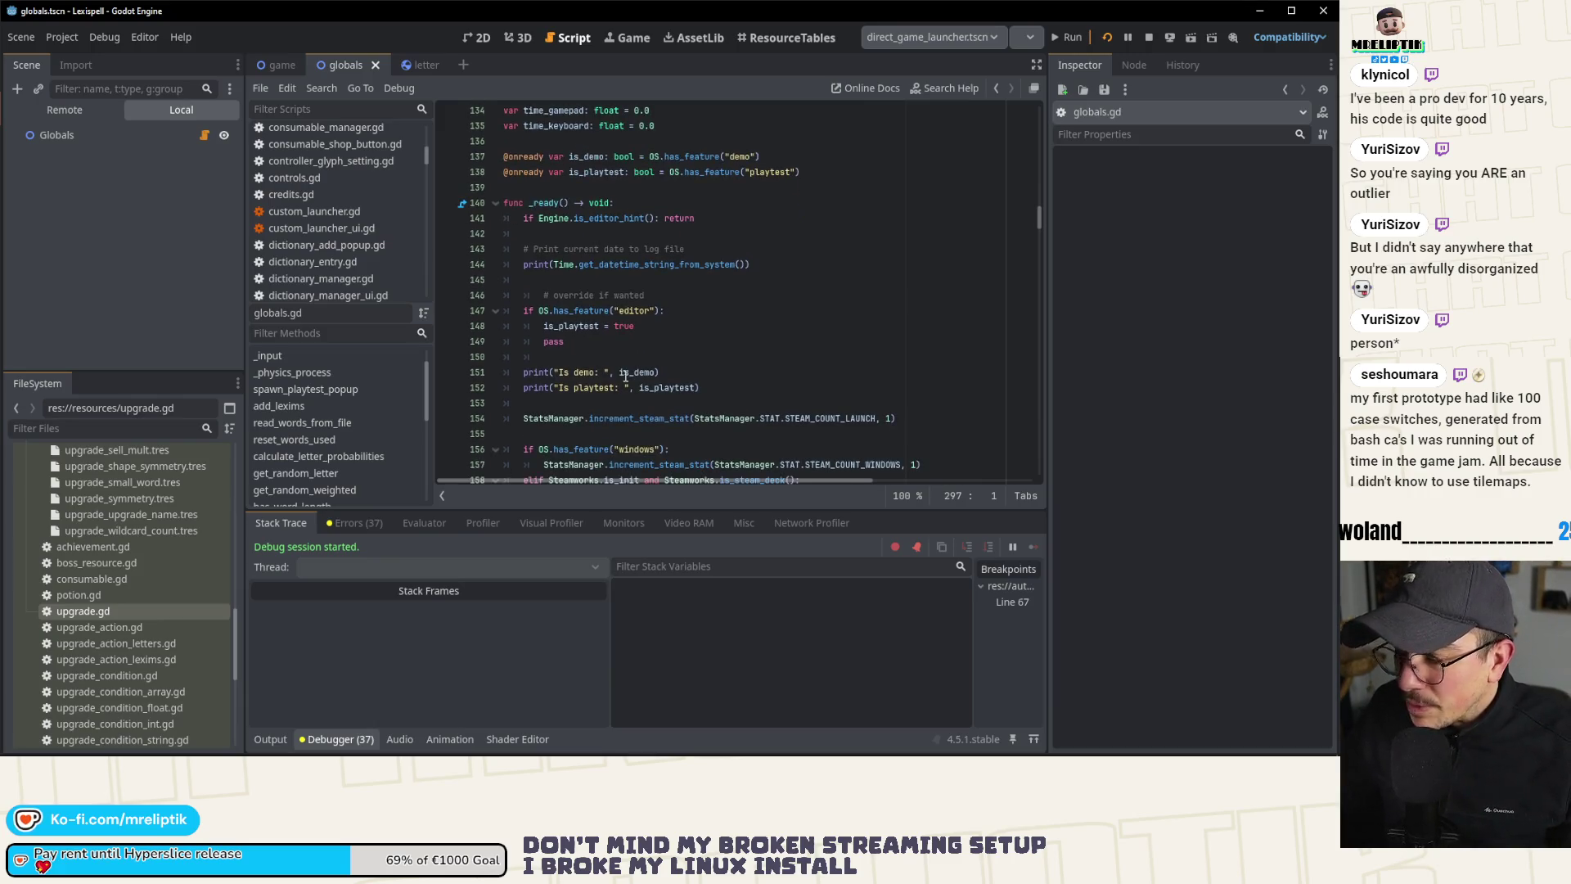
{"action": "mouse_move", "coordinate": [626, 378]}
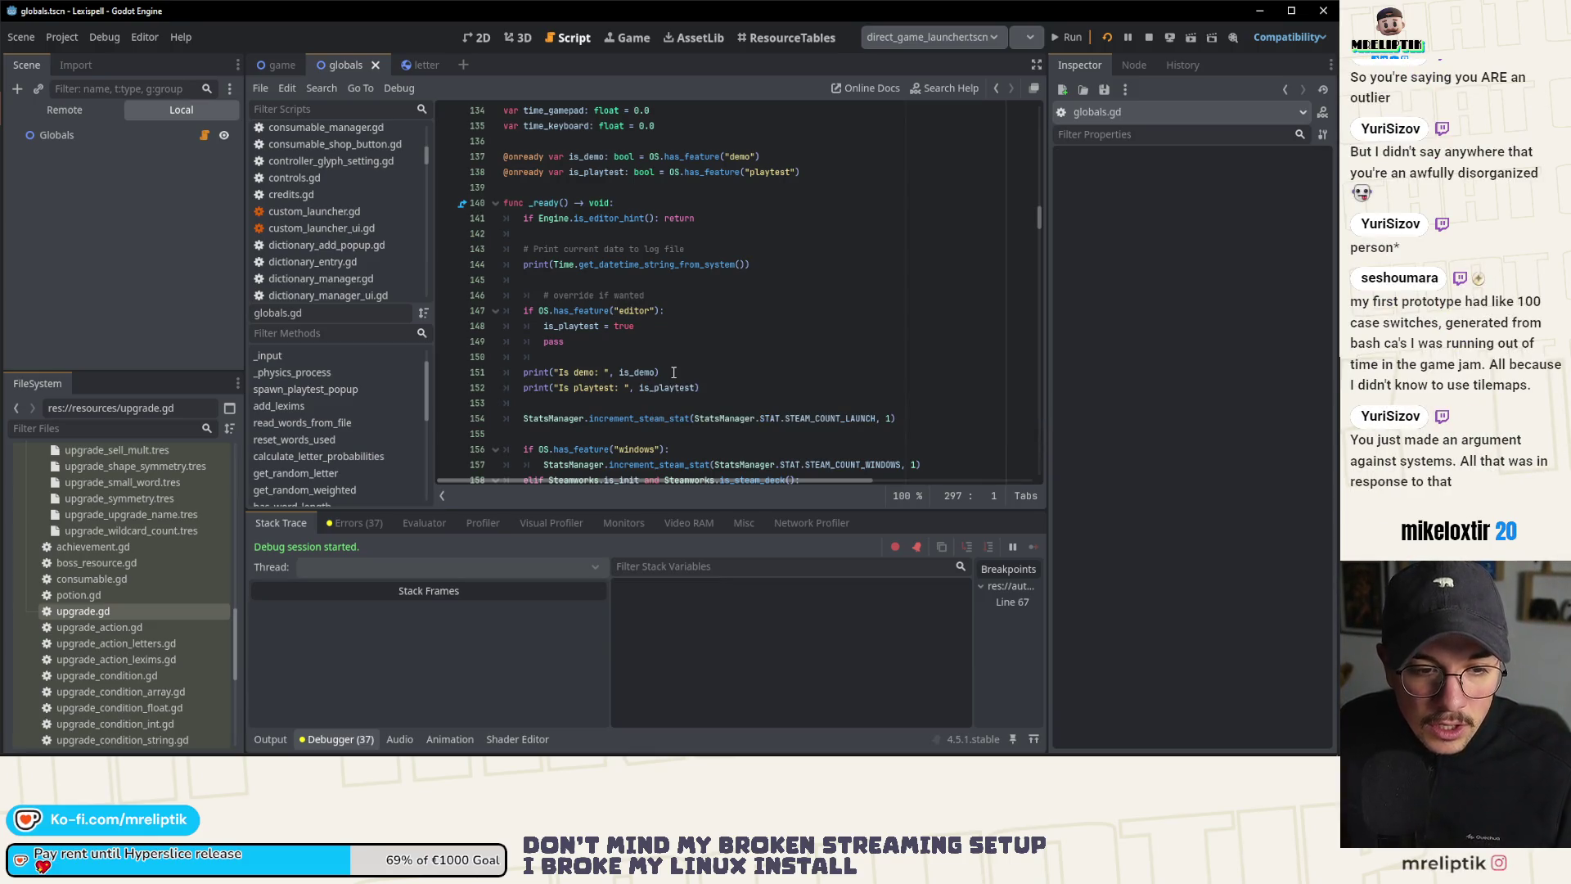
{"action": "left_click", "coordinate": [640, 357]}
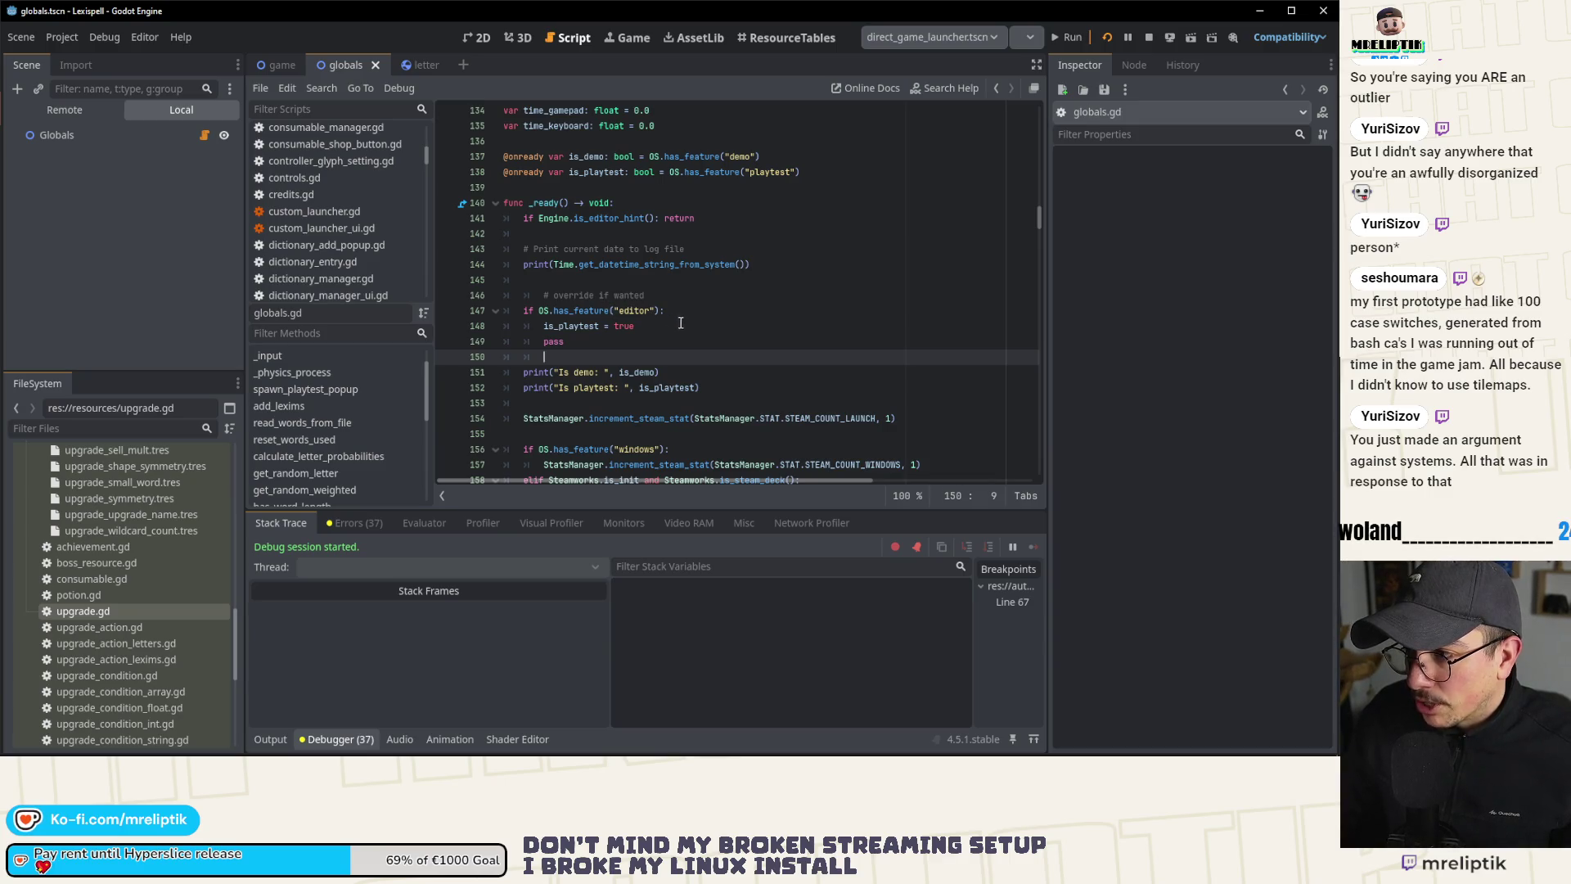
Step: Open upgrade.gd from the FileSystem dock to show its _init function
{"action": "scroll", "coordinate": [688, 324], "scroll_direction": "up", "scroll_amount": 2}
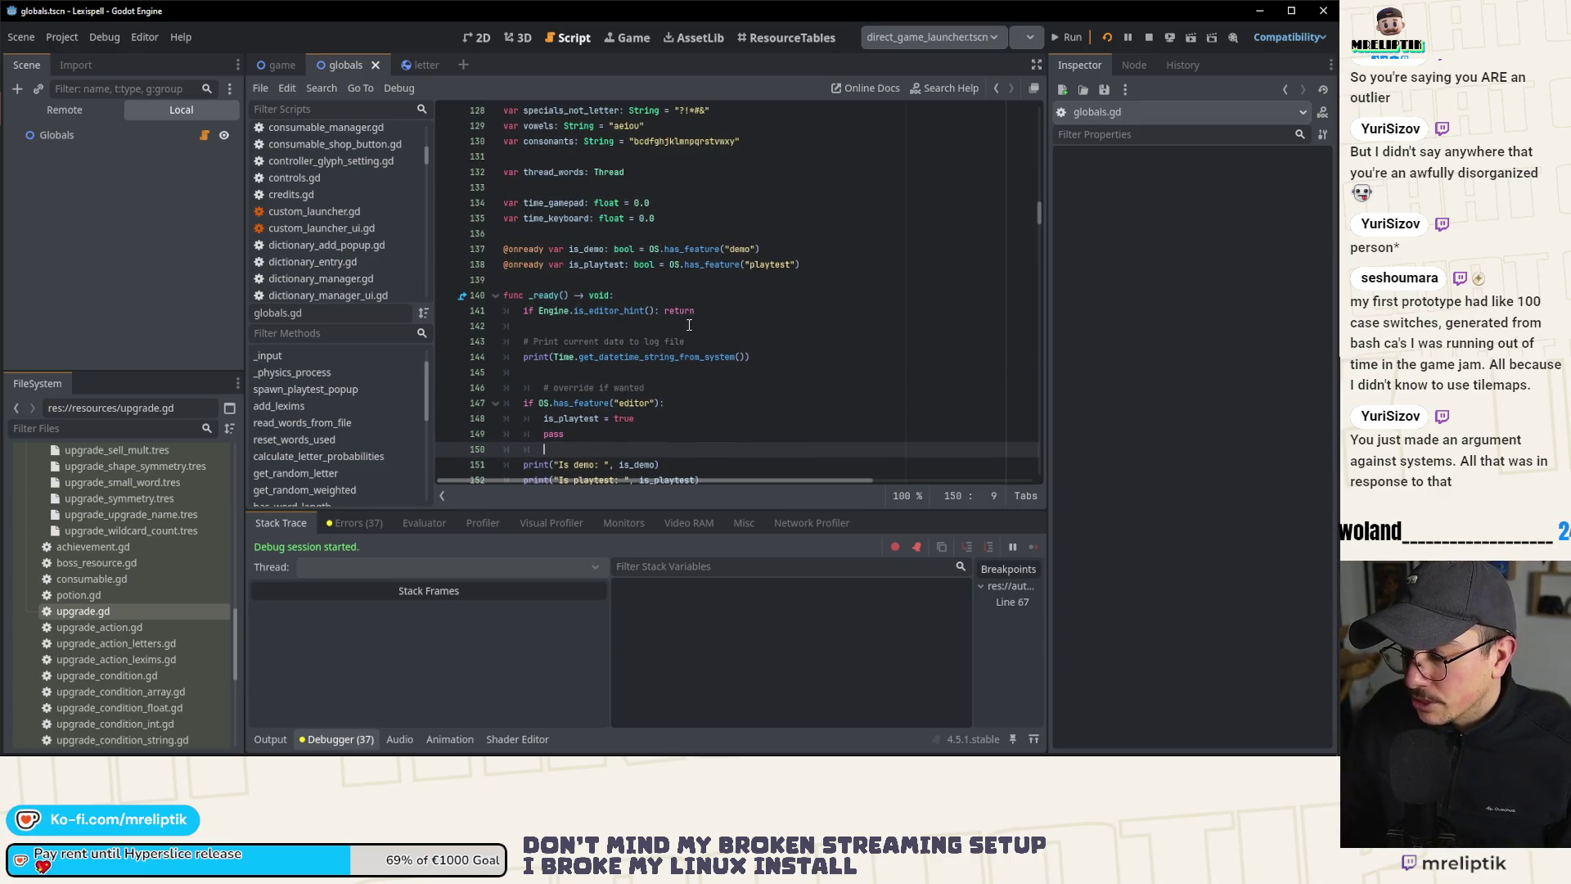
{"action": "scroll", "coordinate": [689, 325], "scroll_direction": "down", "scroll_amount": 5}
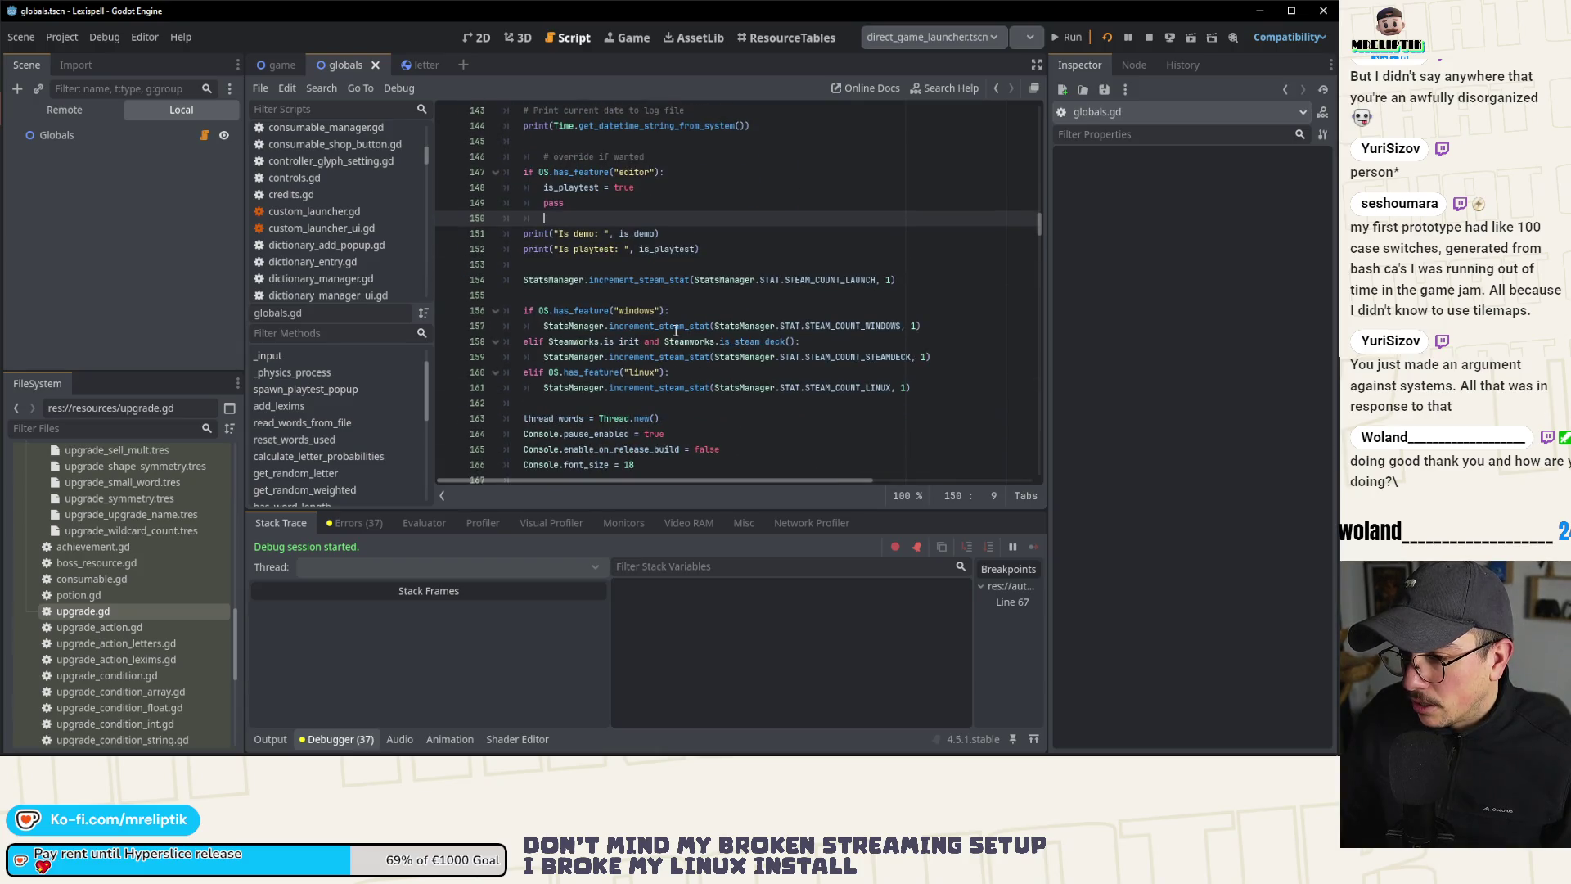
{"action": "double_click", "coordinate": [116, 612]}
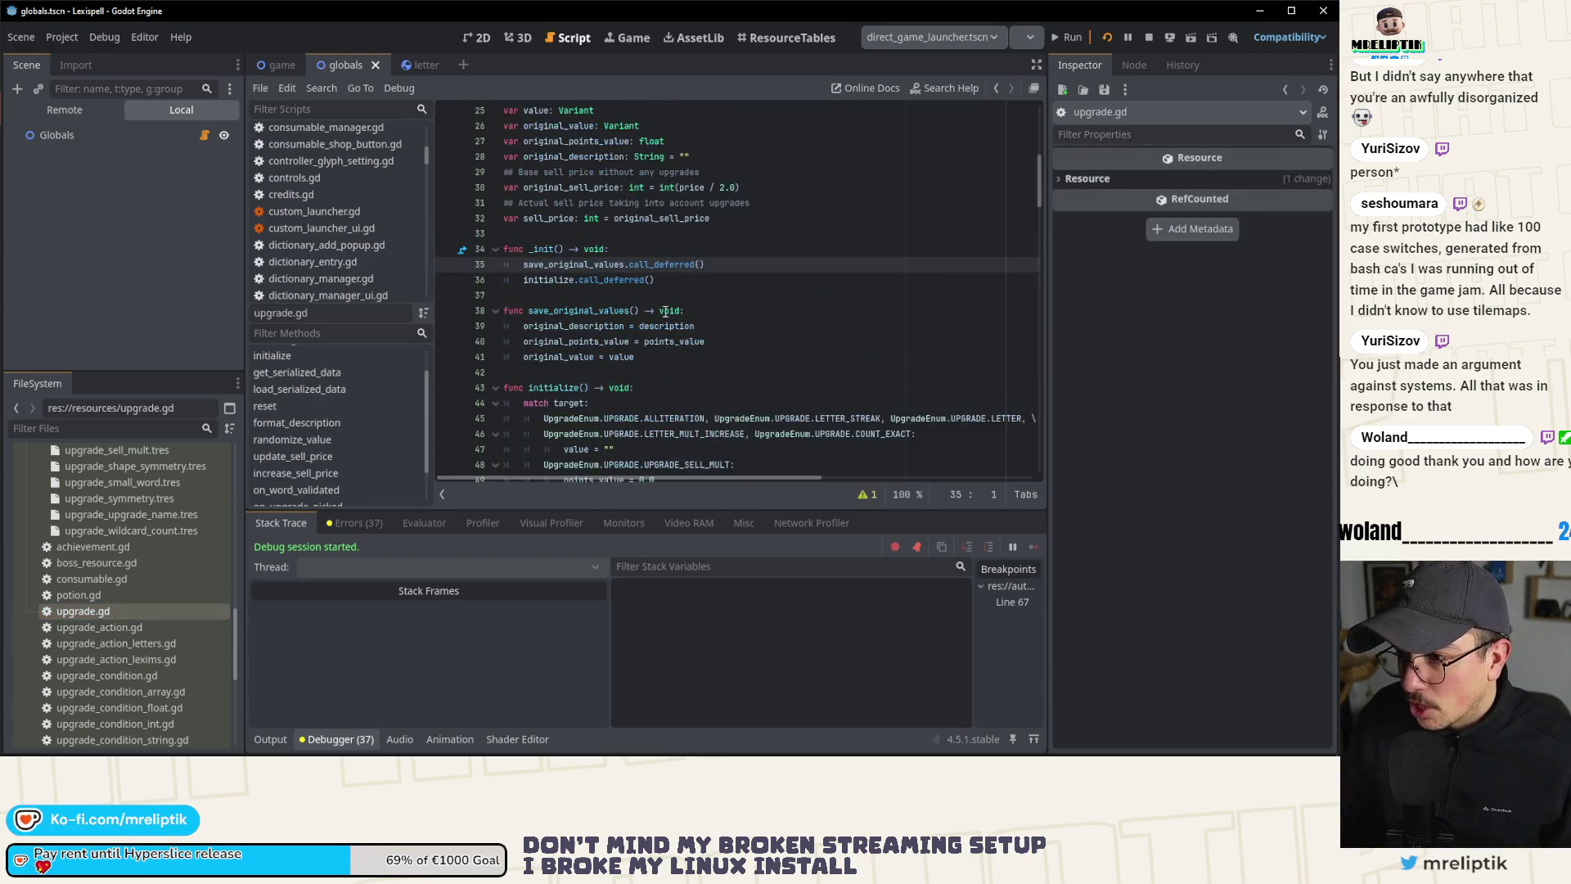
Step: Breakpoint upgrade.gd line 35, resume the saved run, continue past line 67, then stop the game
{"action": "left_click", "coordinate": [447, 264]}
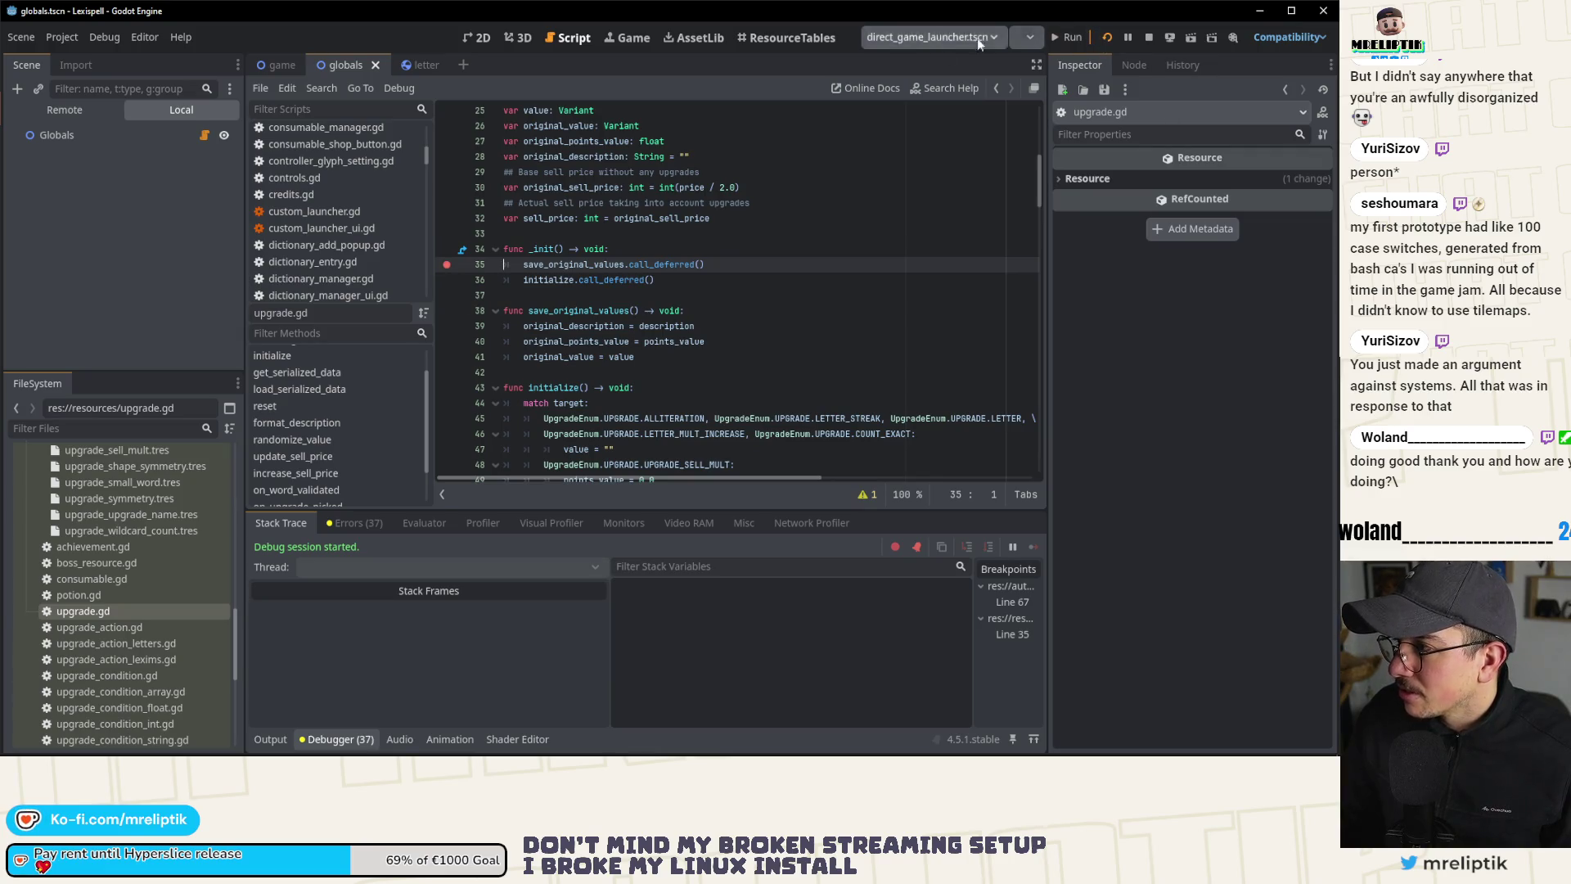
{"action": "left_click", "coordinate": [631, 37]}
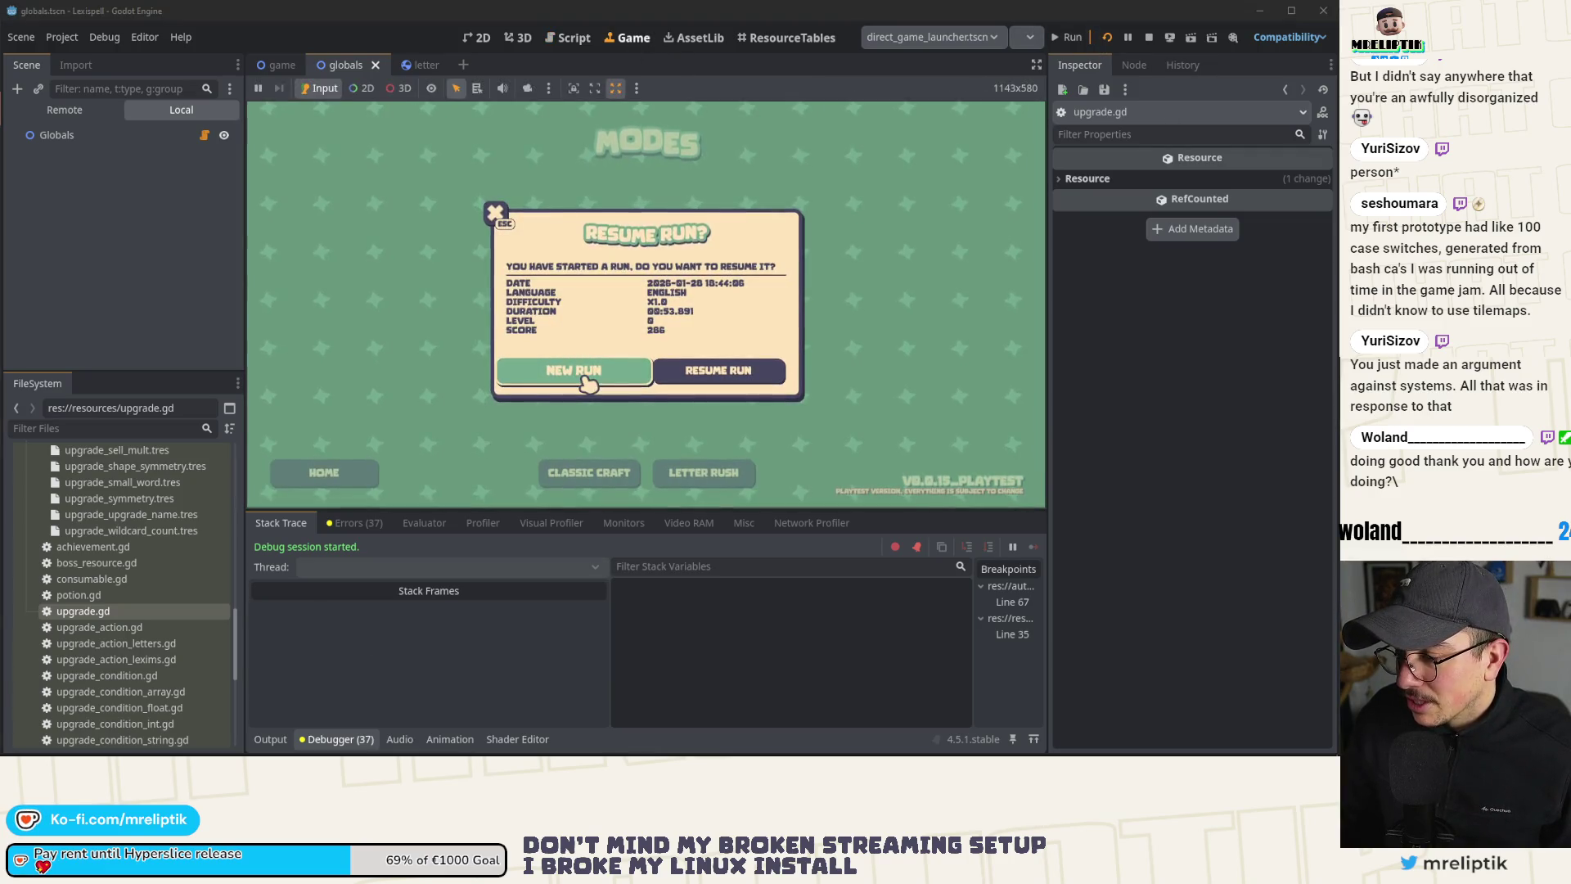
{"action": "left_click", "coordinate": [733, 372]}
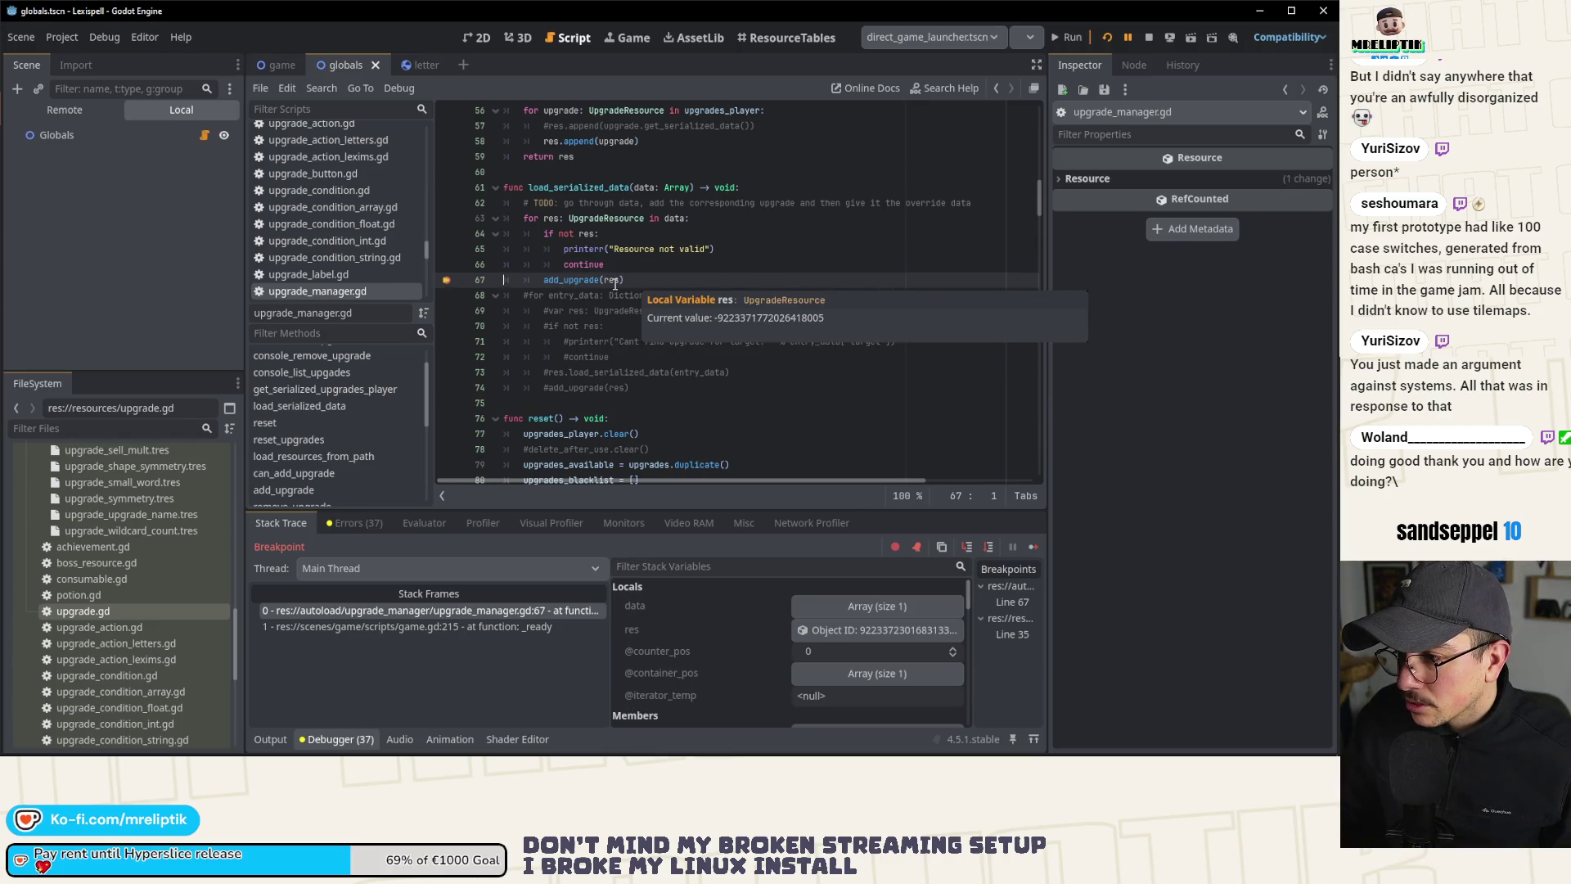
{"action": "left_click", "coordinate": [1033, 545]}
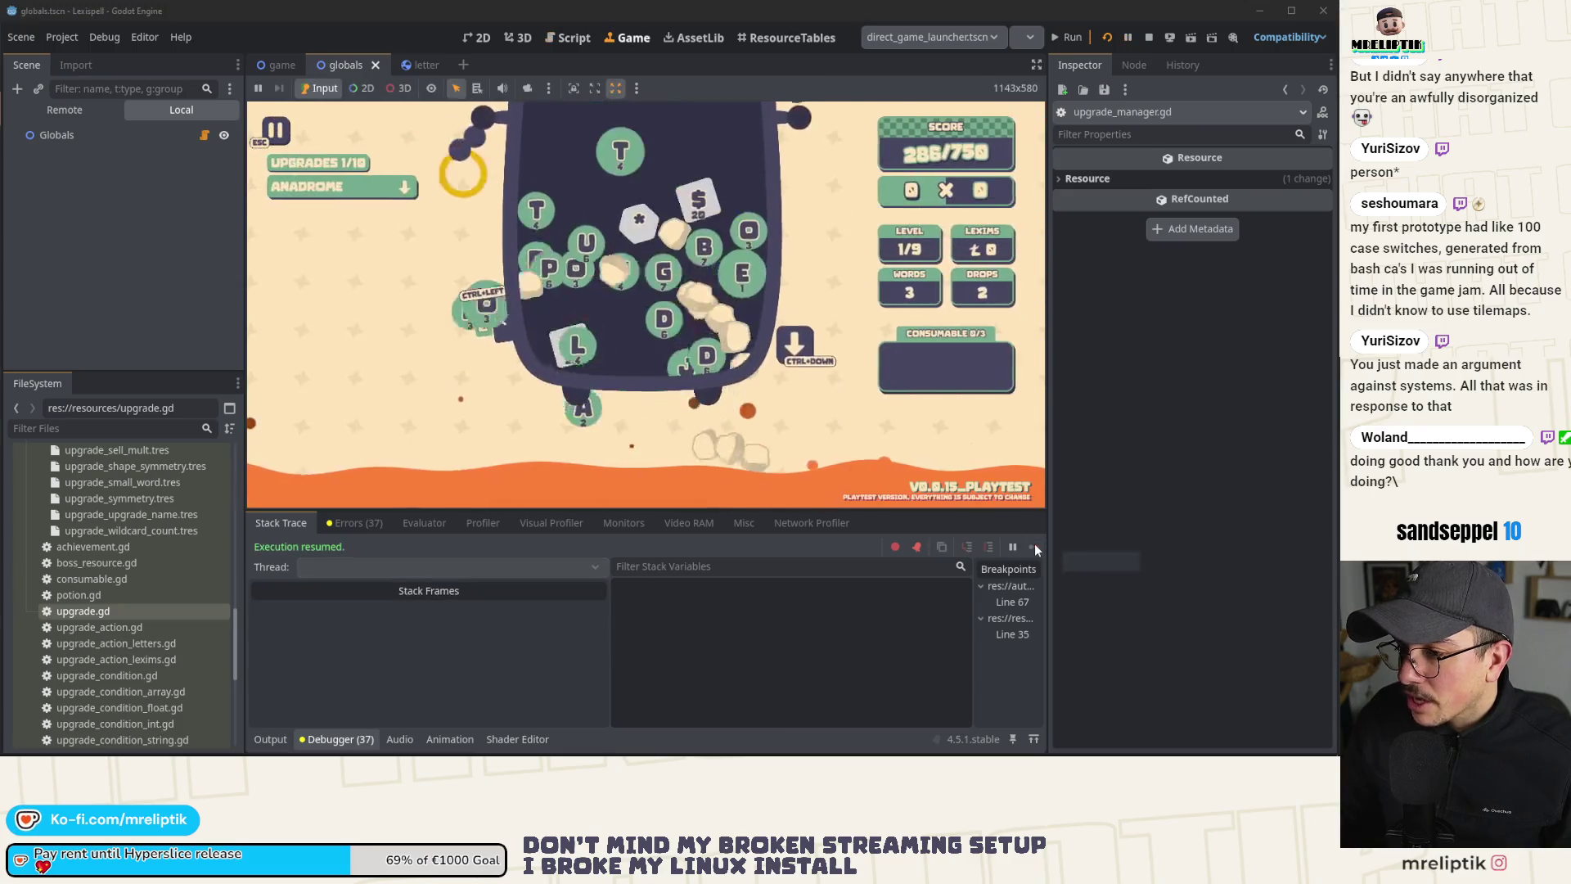
{"action": "left_click", "coordinate": [1148, 37]}
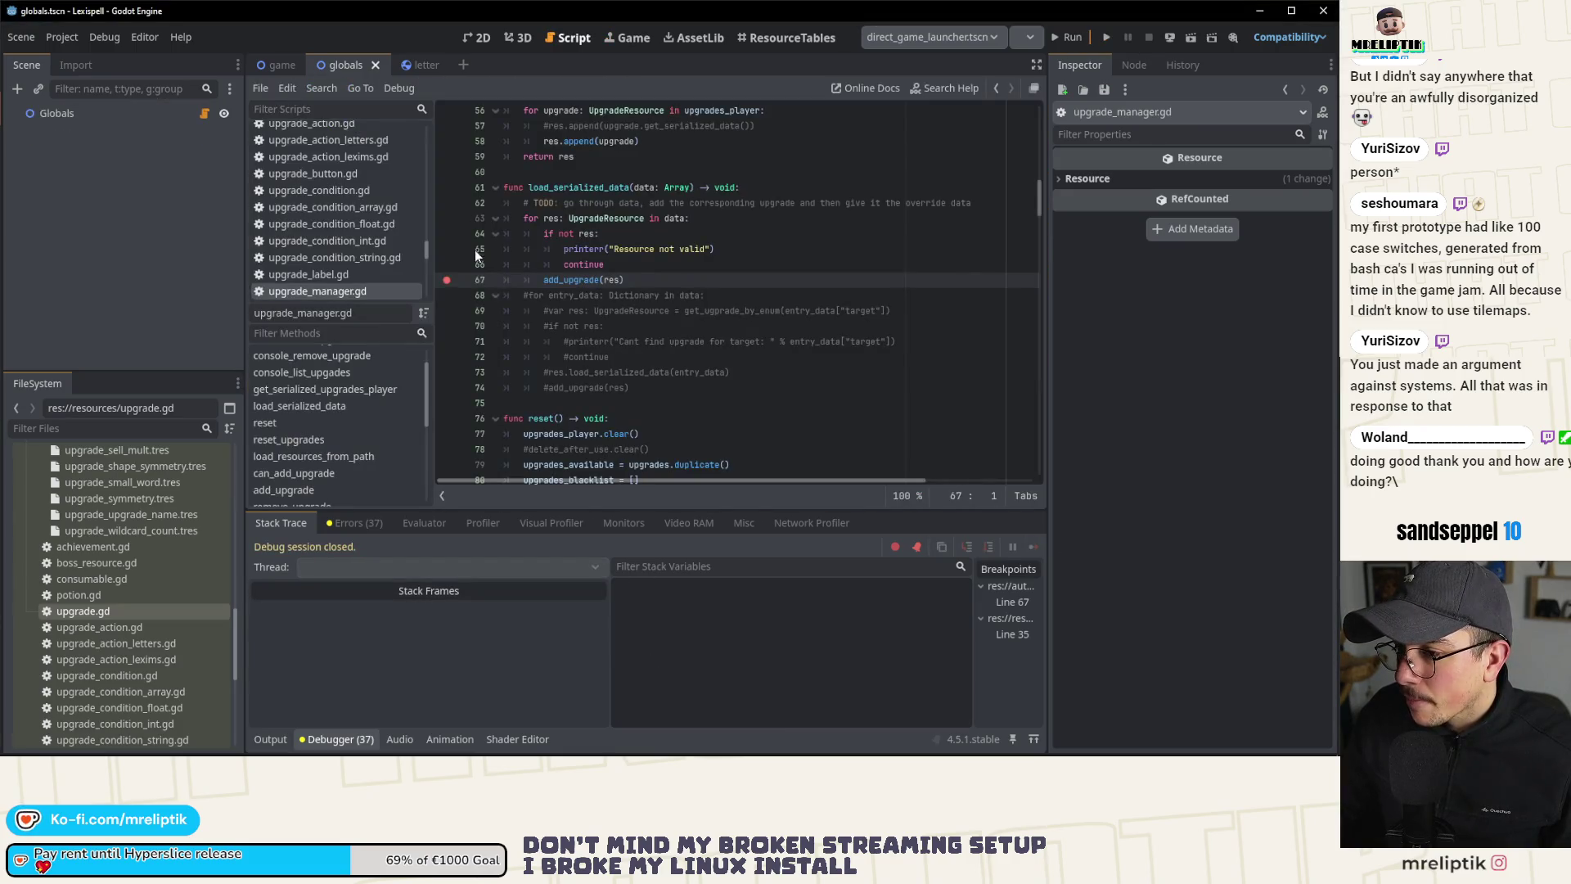
Step: Remove the line 67 breakpoint, run direct_game_launcher, and inspect the upgrade object paused at line 35
{"action": "left_click", "coordinate": [448, 281]}
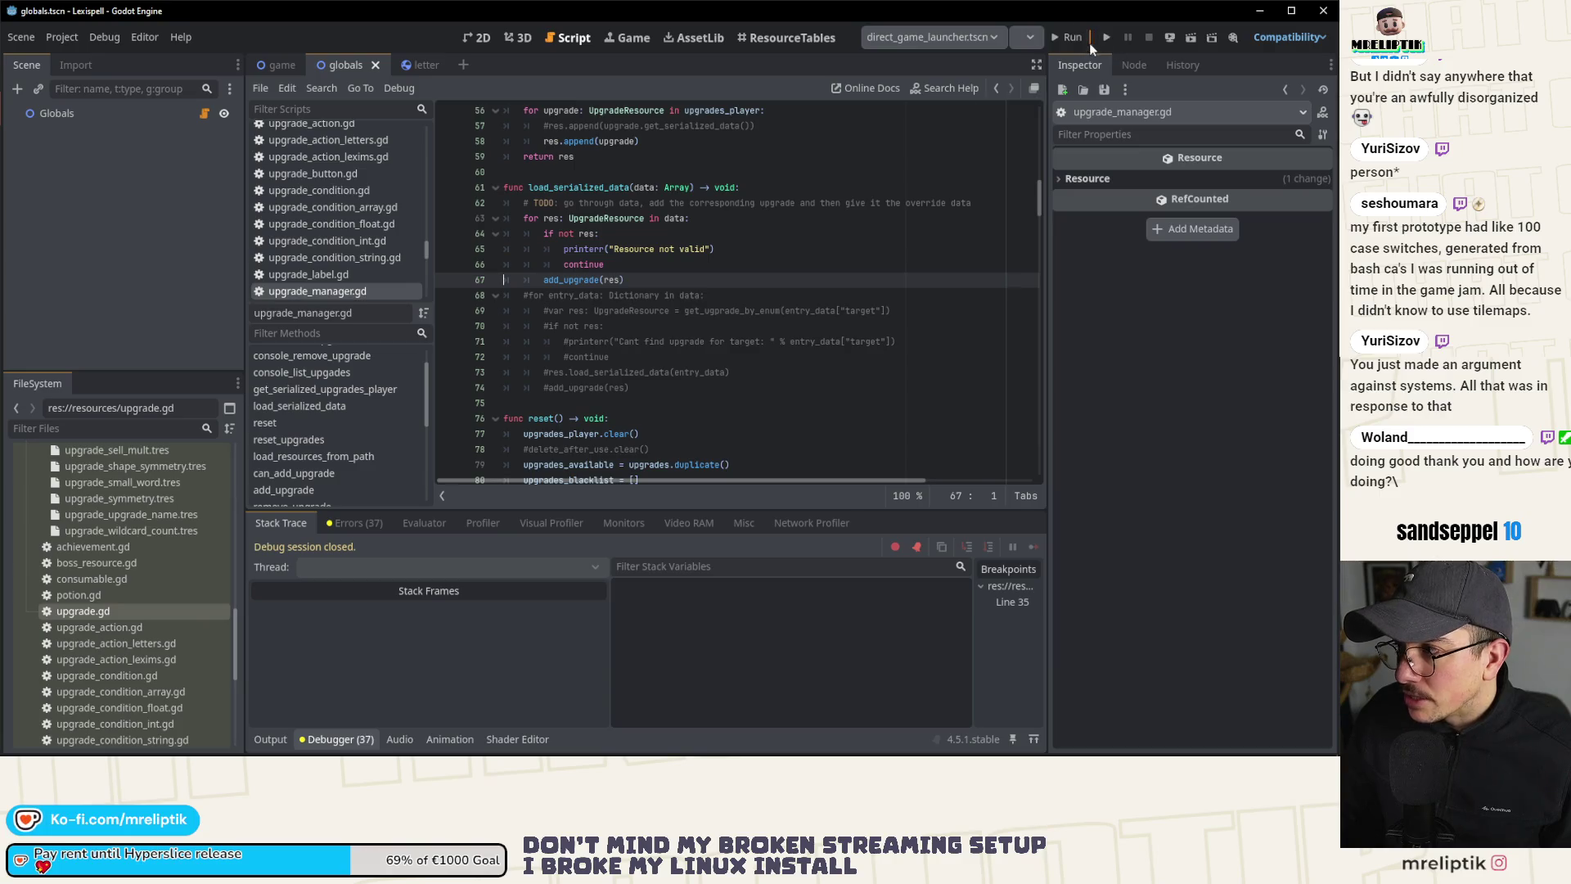
{"action": "left_click", "coordinate": [959, 39]}
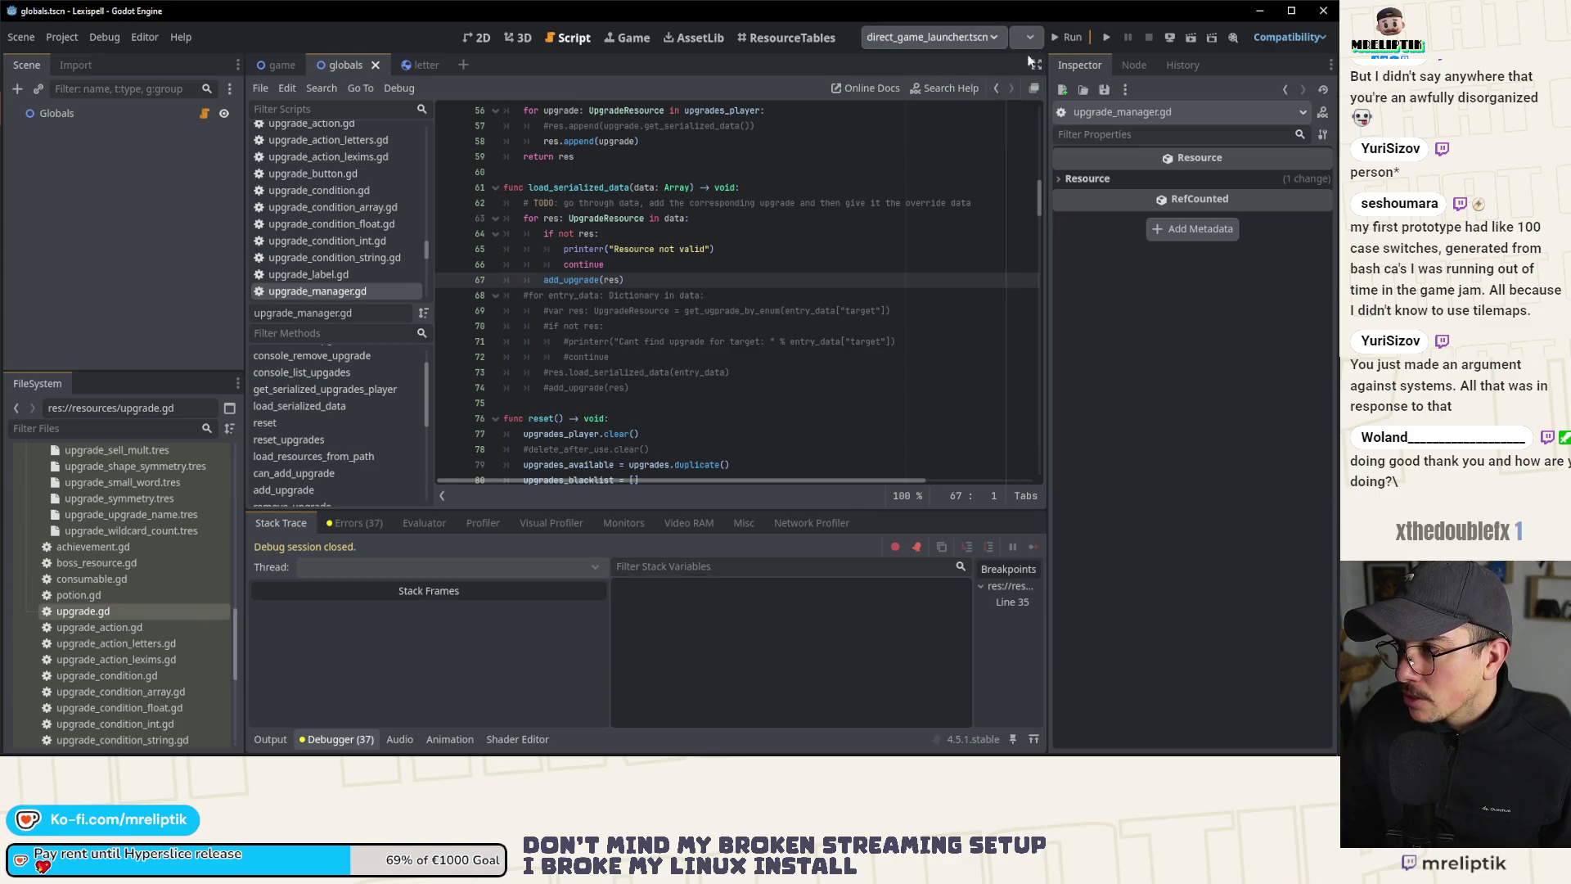
{"action": "left_click", "coordinate": [1068, 37]}
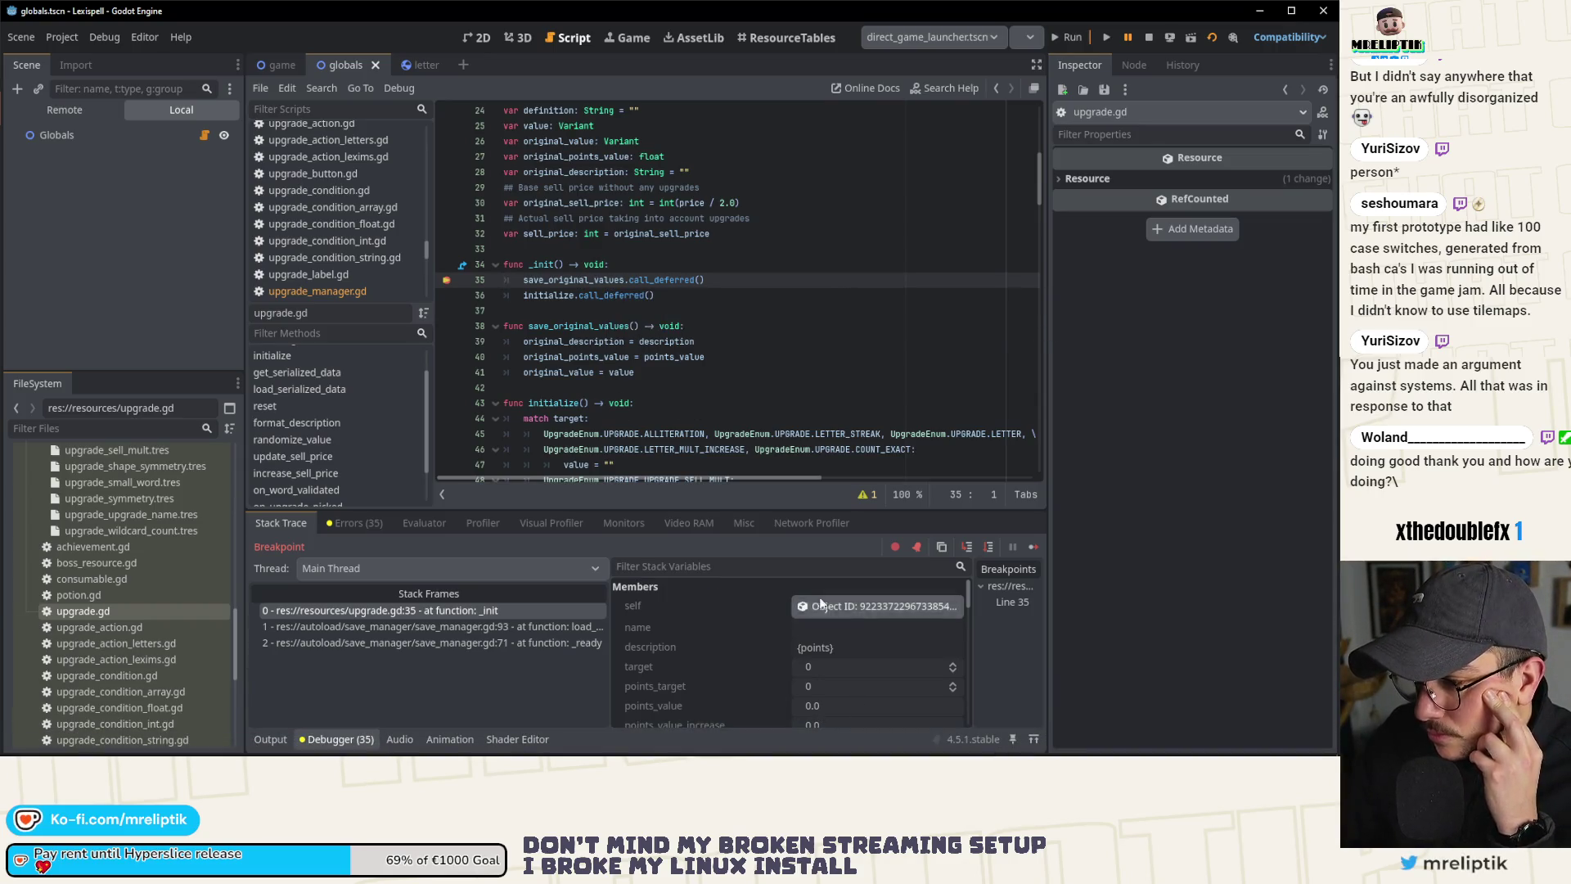
{"action": "left_click", "coordinate": [877, 606]}
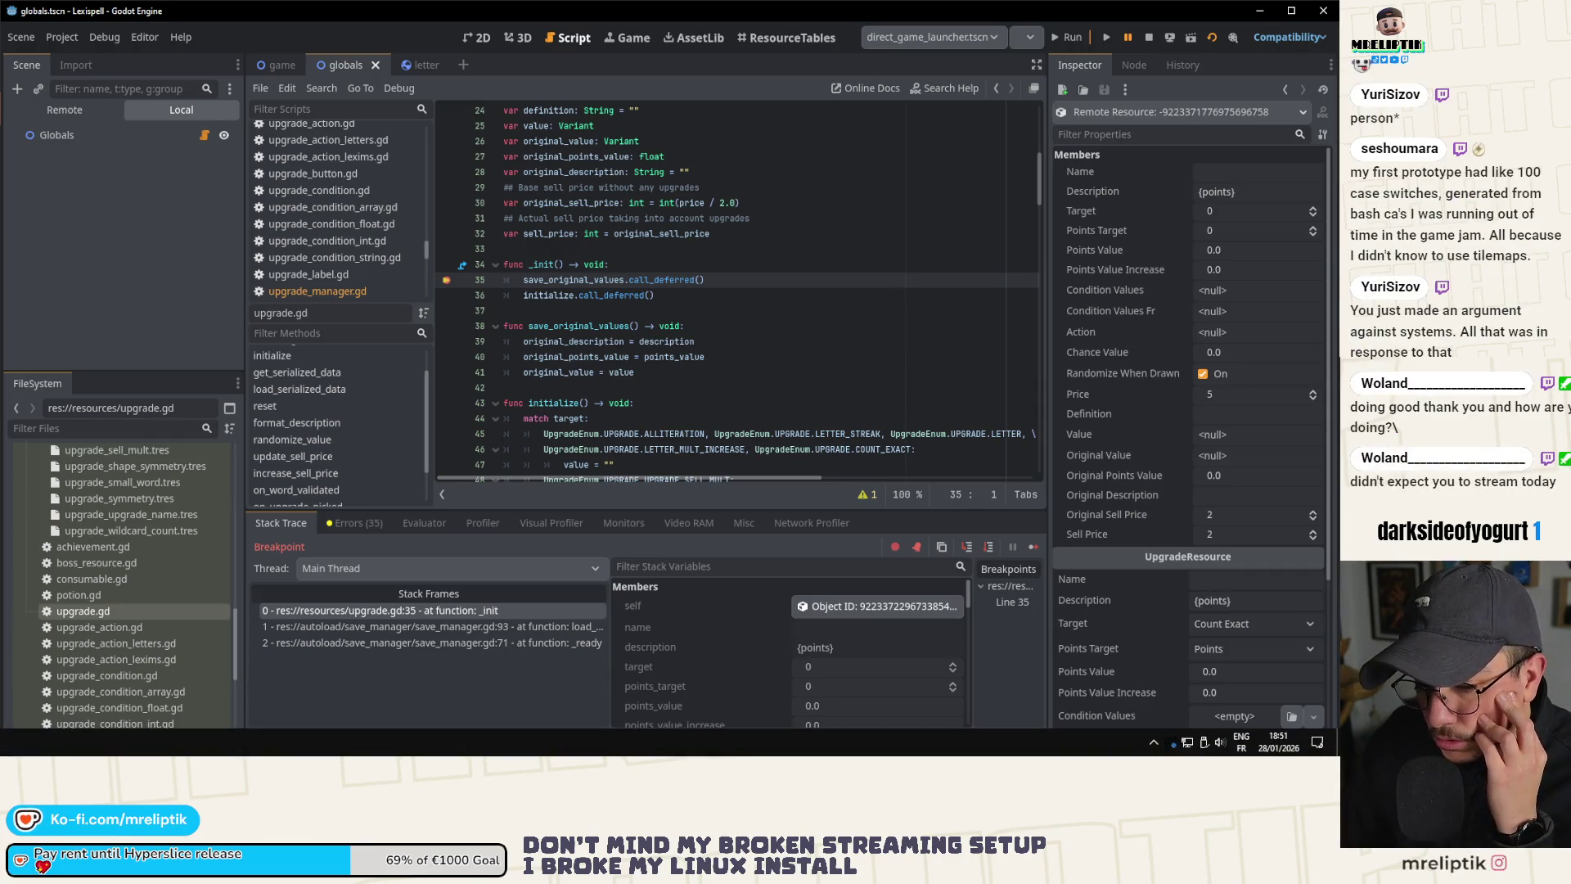
{"action": "key", "text": "alt+Tab"}
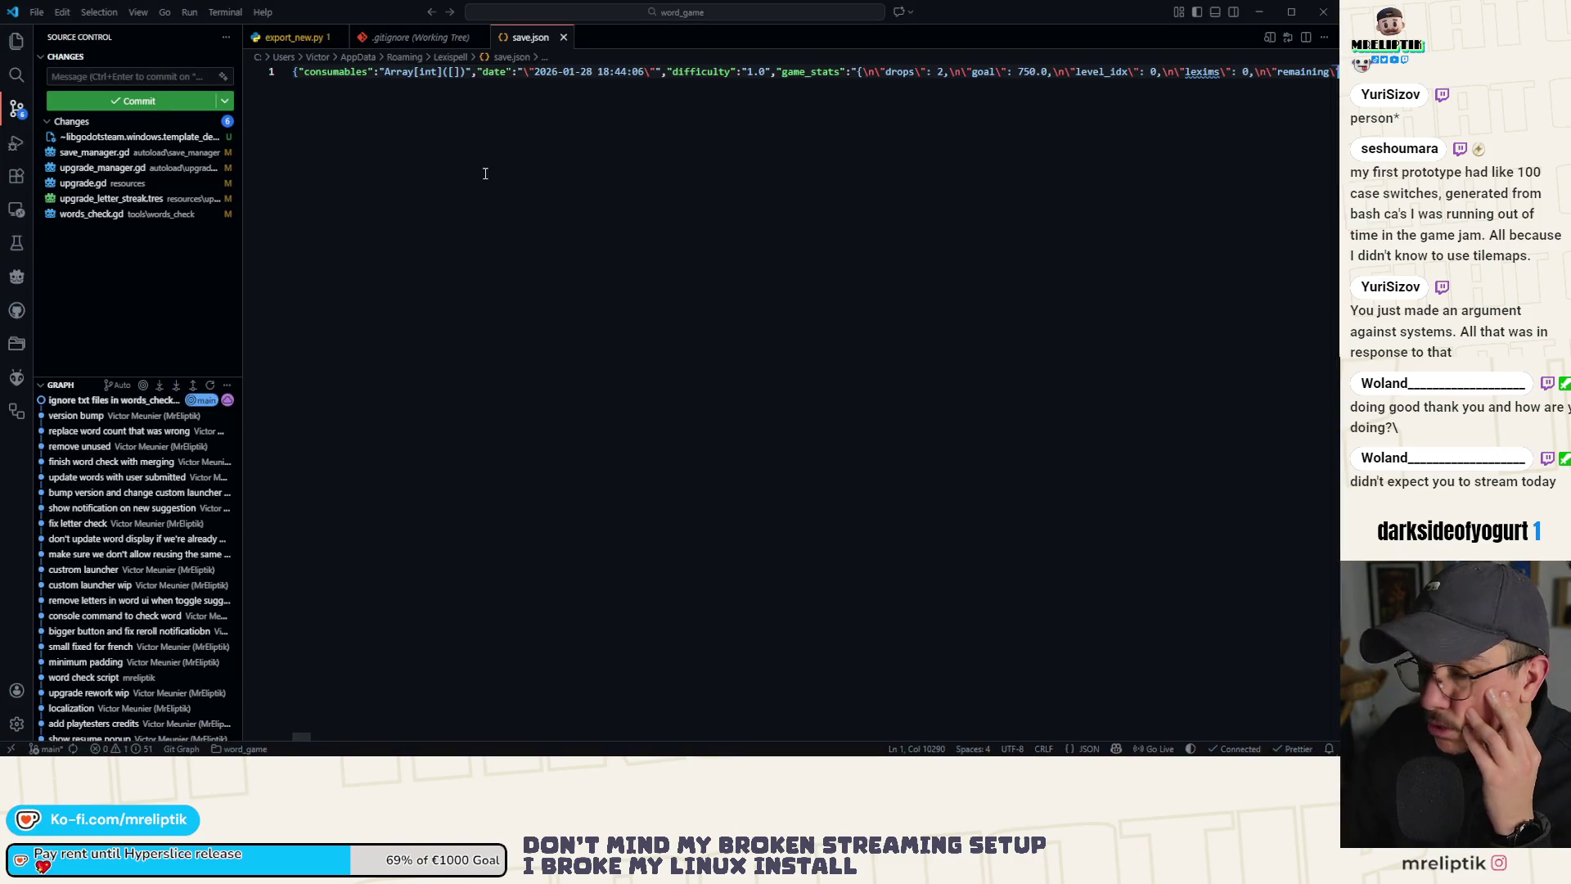
Step: Format save.json in VS Code into indented JSON, then return to Godot
{"action": "right_click", "coordinate": [482, 121]}
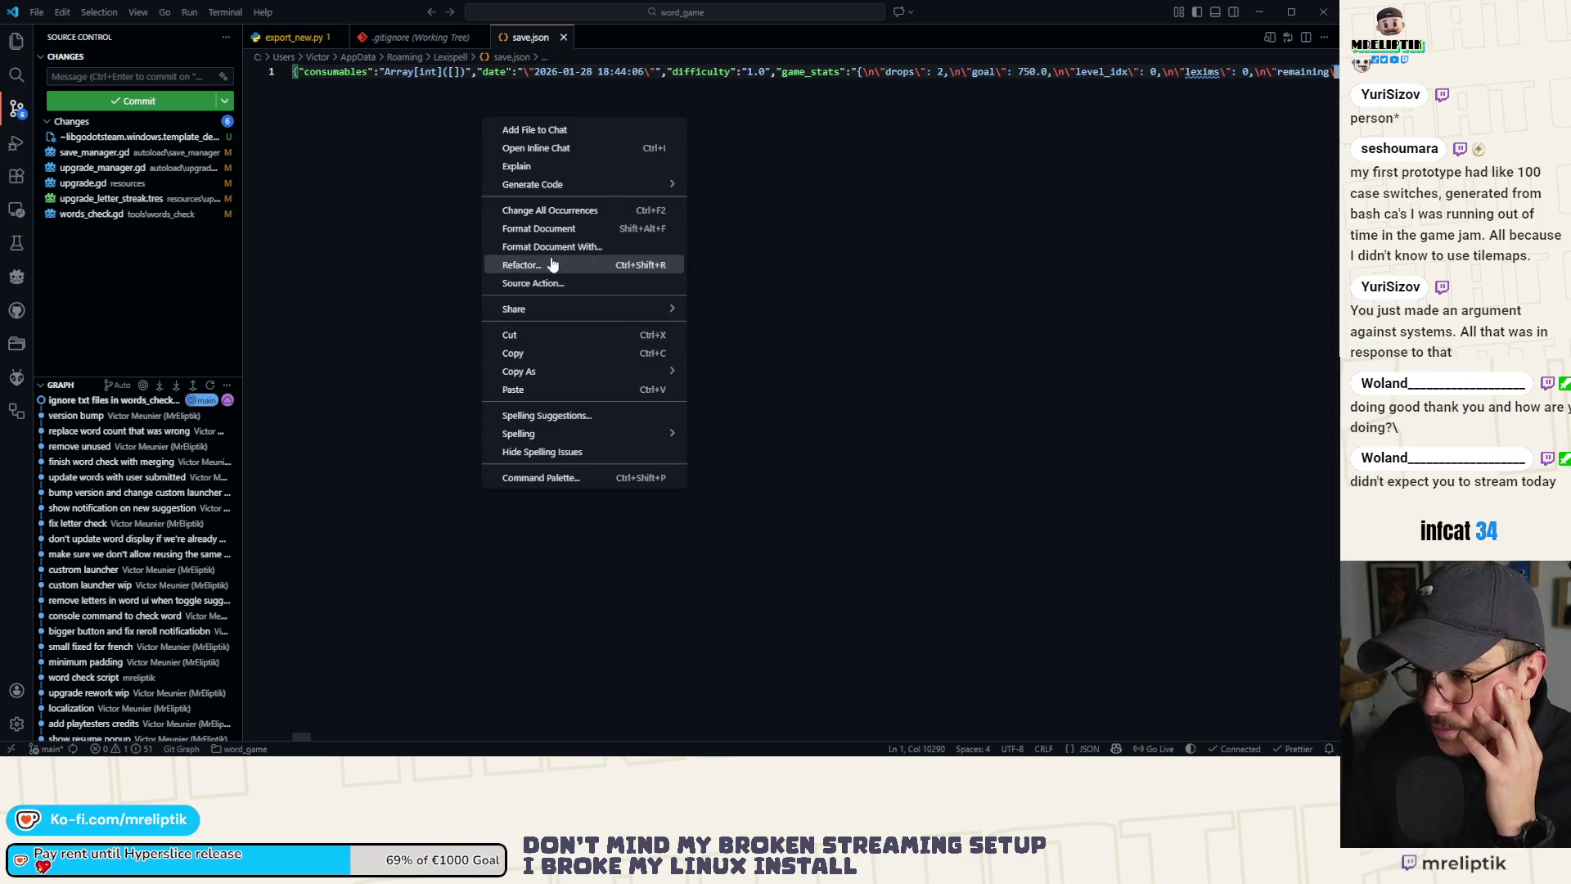
{"action": "left_click", "coordinate": [545, 229]}
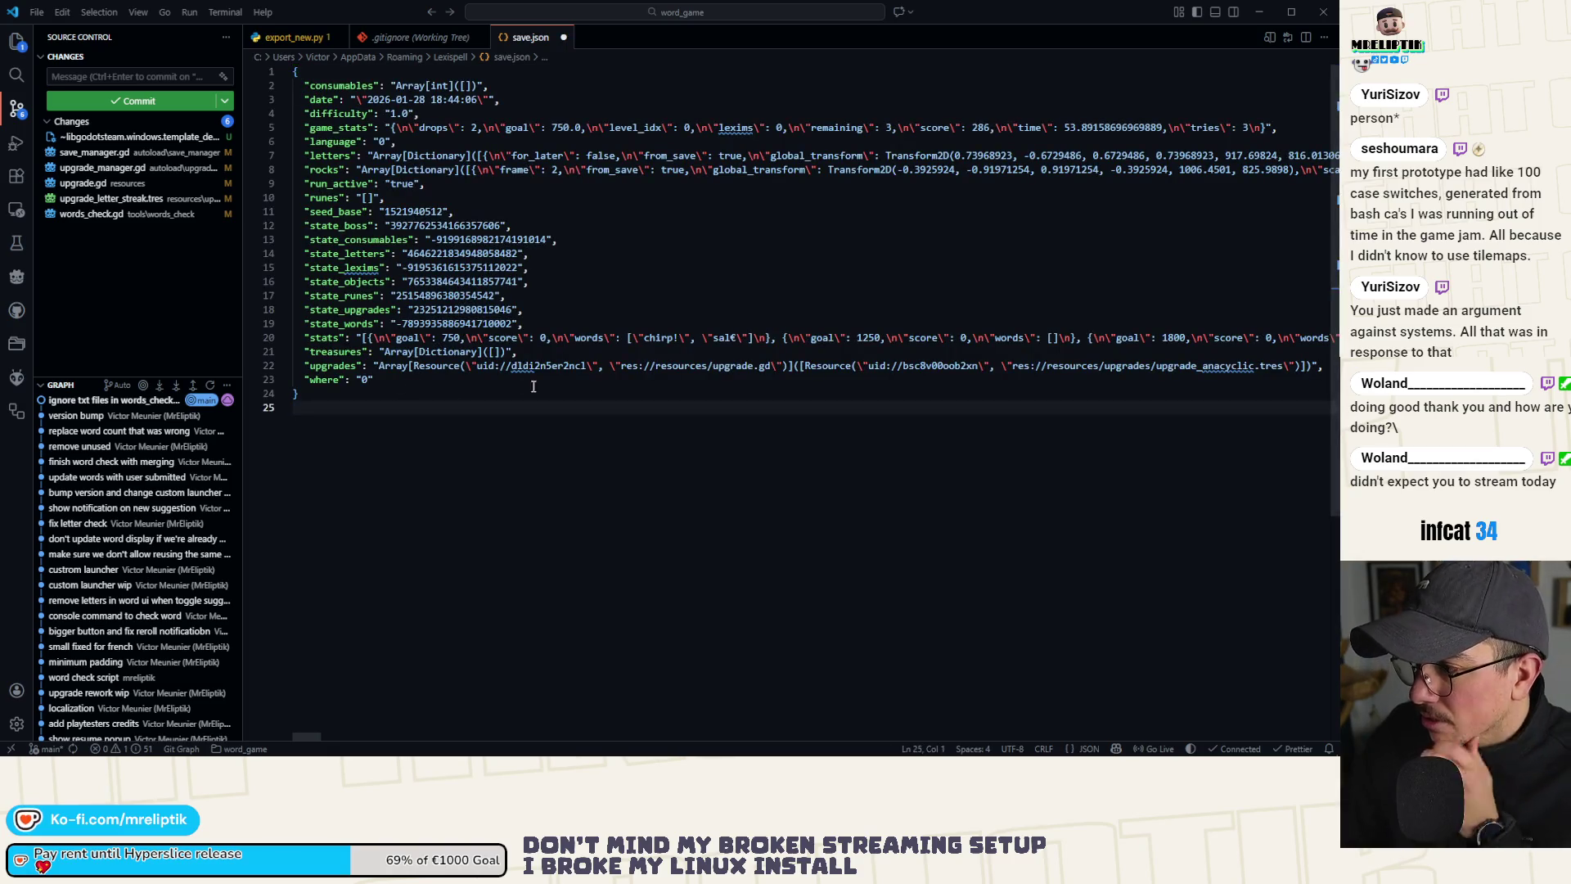
{"action": "scroll", "coordinate": [554, 375], "scroll_direction": "right", "scroll_amount": 2}
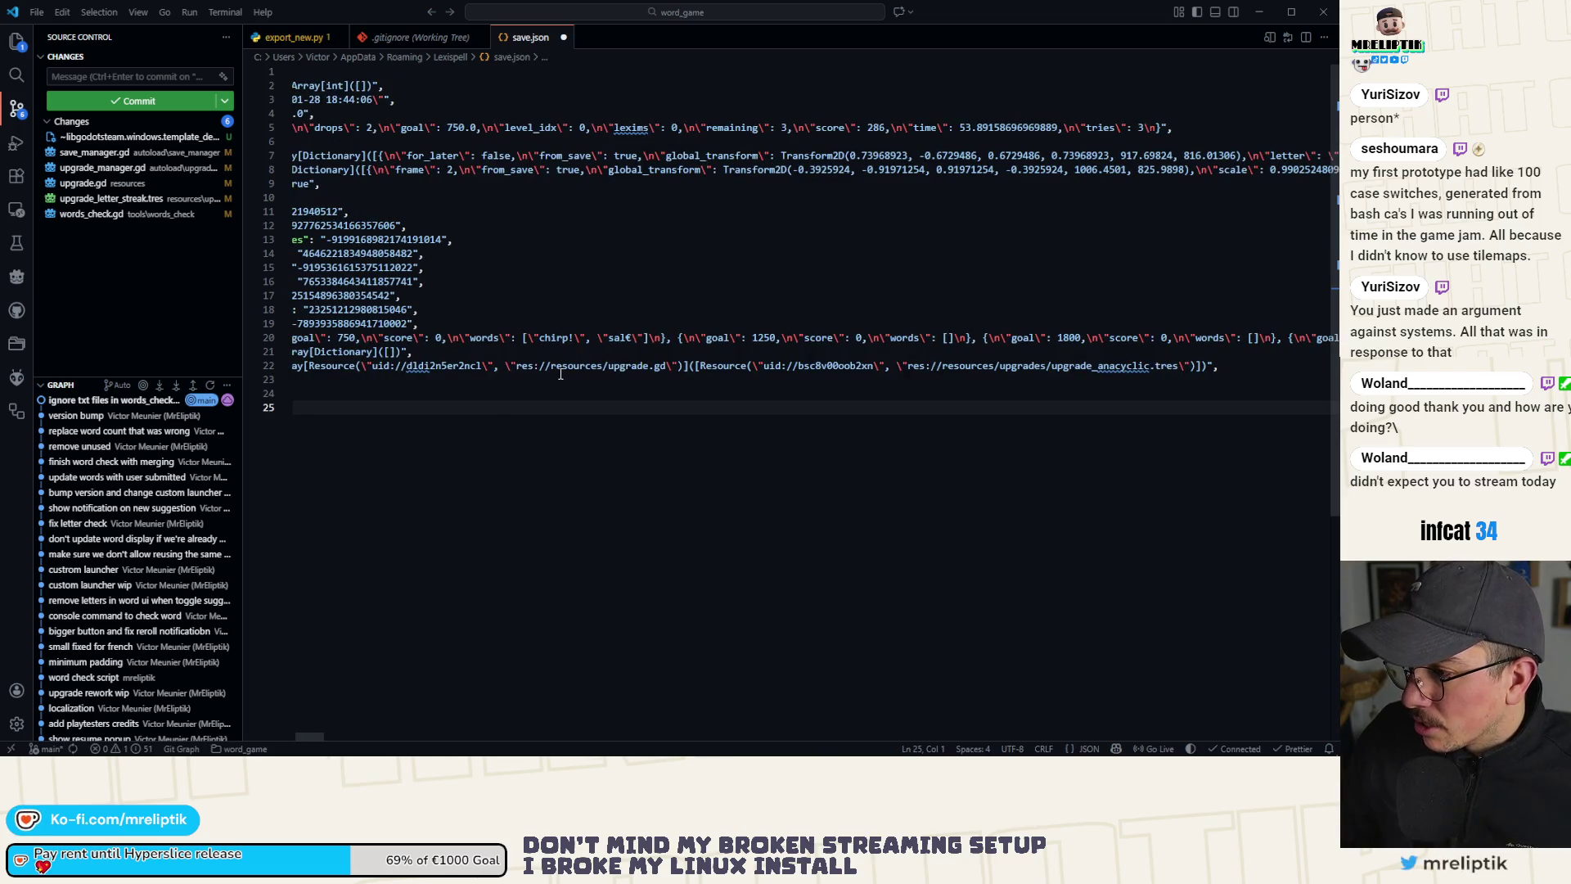
{"action": "scroll", "coordinate": [561, 374], "scroll_direction": "left", "scroll_amount": 2}
{"action": "left_click", "coordinate": [1259, 12]}
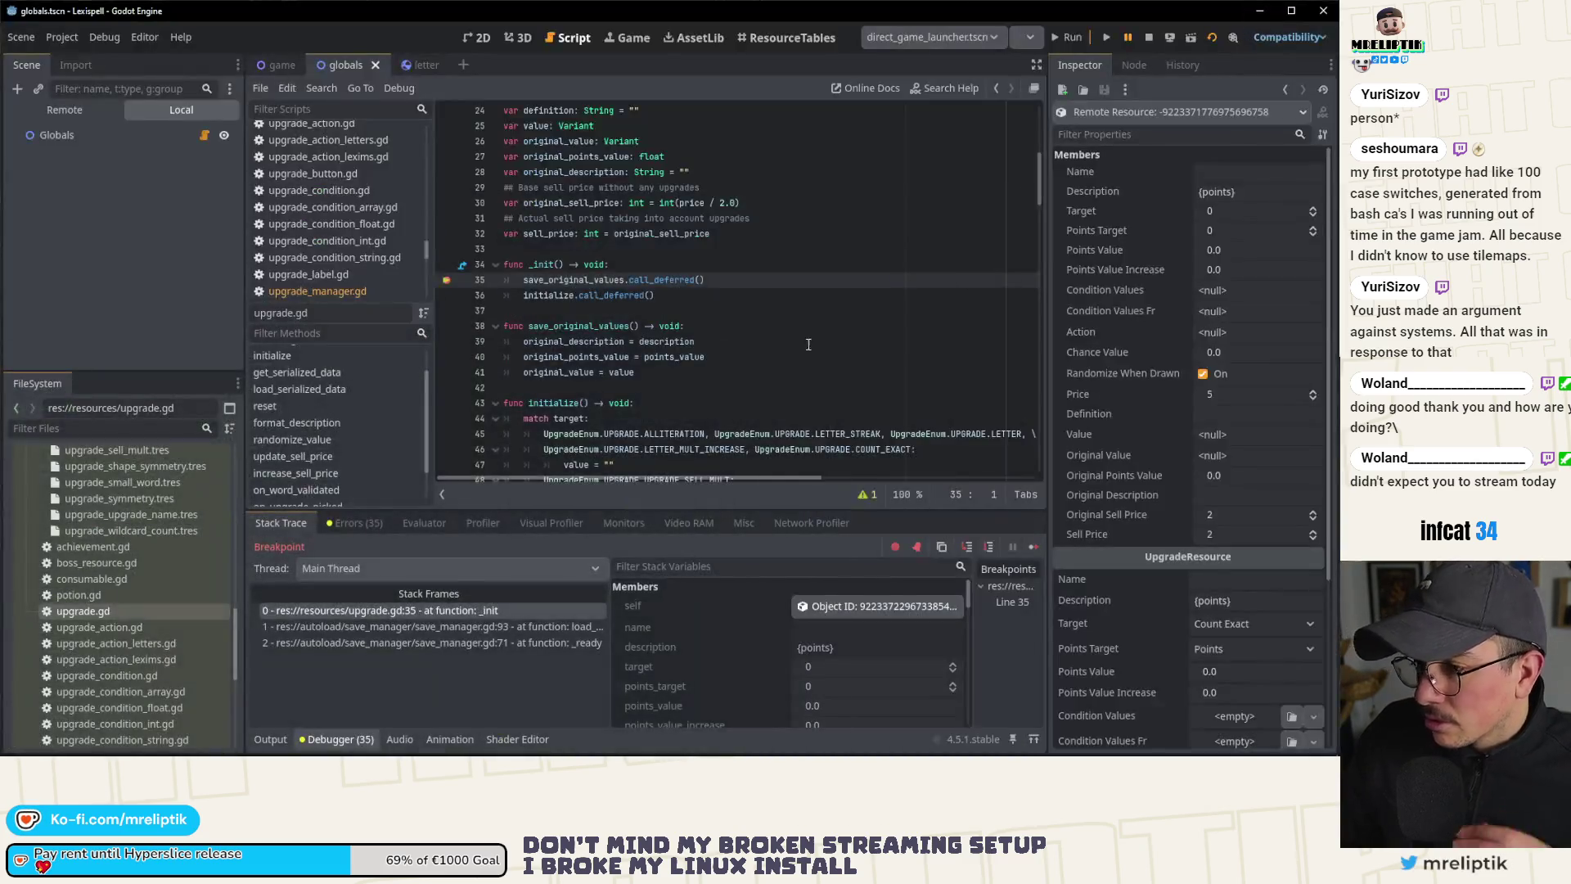
Step: Continue the game from the line 35 breakpoint, then stop it with F8
{"action": "scroll", "coordinate": [707, 326], "scroll_direction": "up", "scroll_amount": 3}
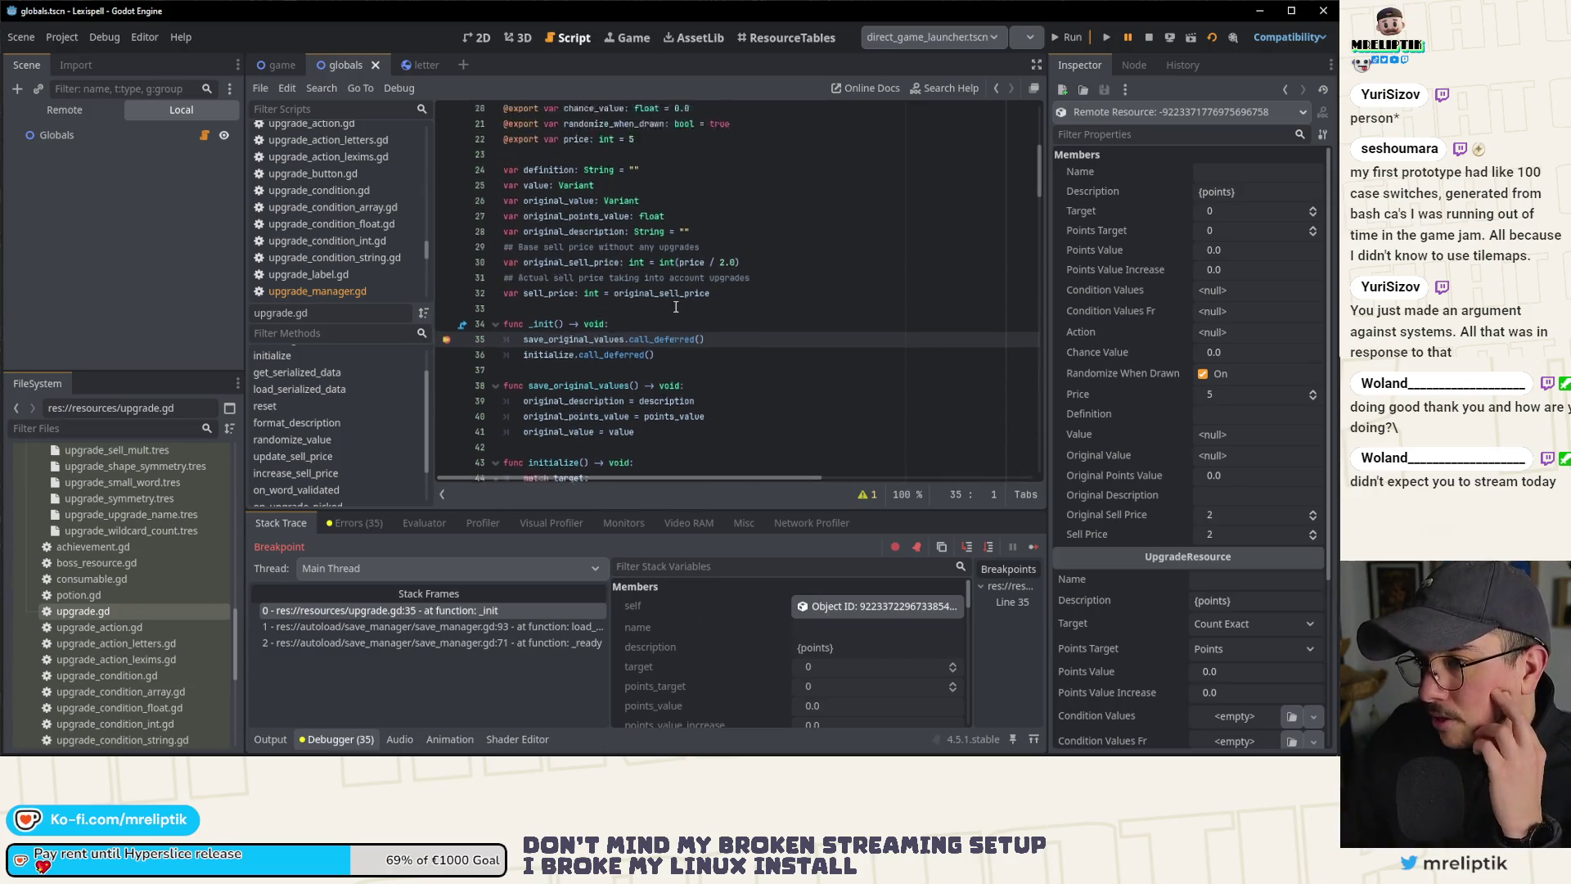
{"action": "scroll", "coordinate": [544, 327], "scroll_direction": "up", "scroll_amount": 5}
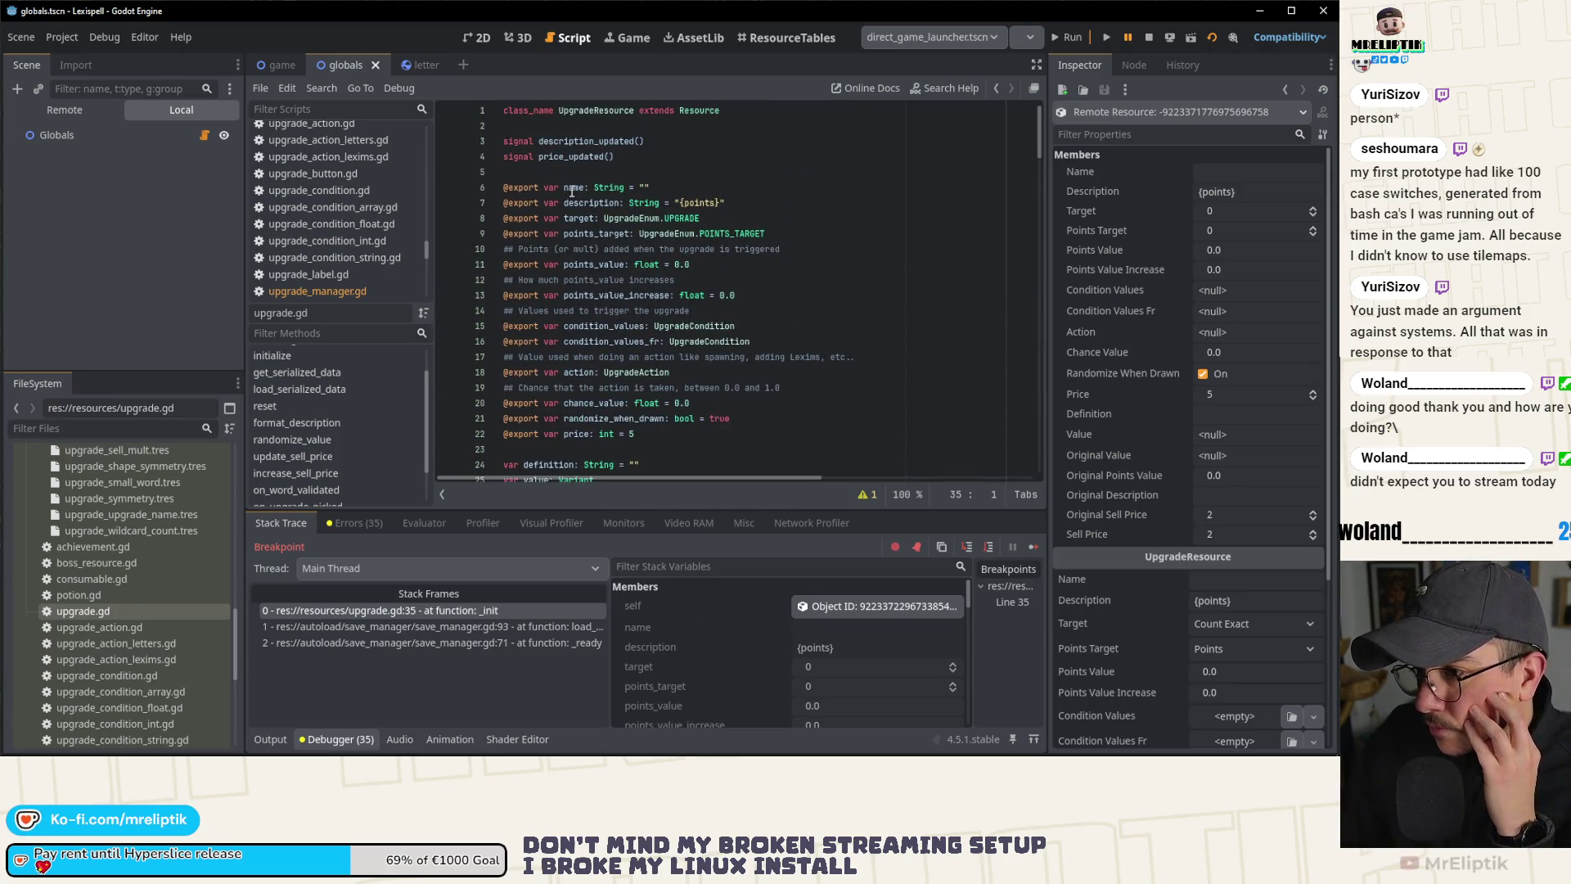
{"action": "scroll", "coordinate": [577, 191], "scroll_direction": "down", "scroll_amount": 3}
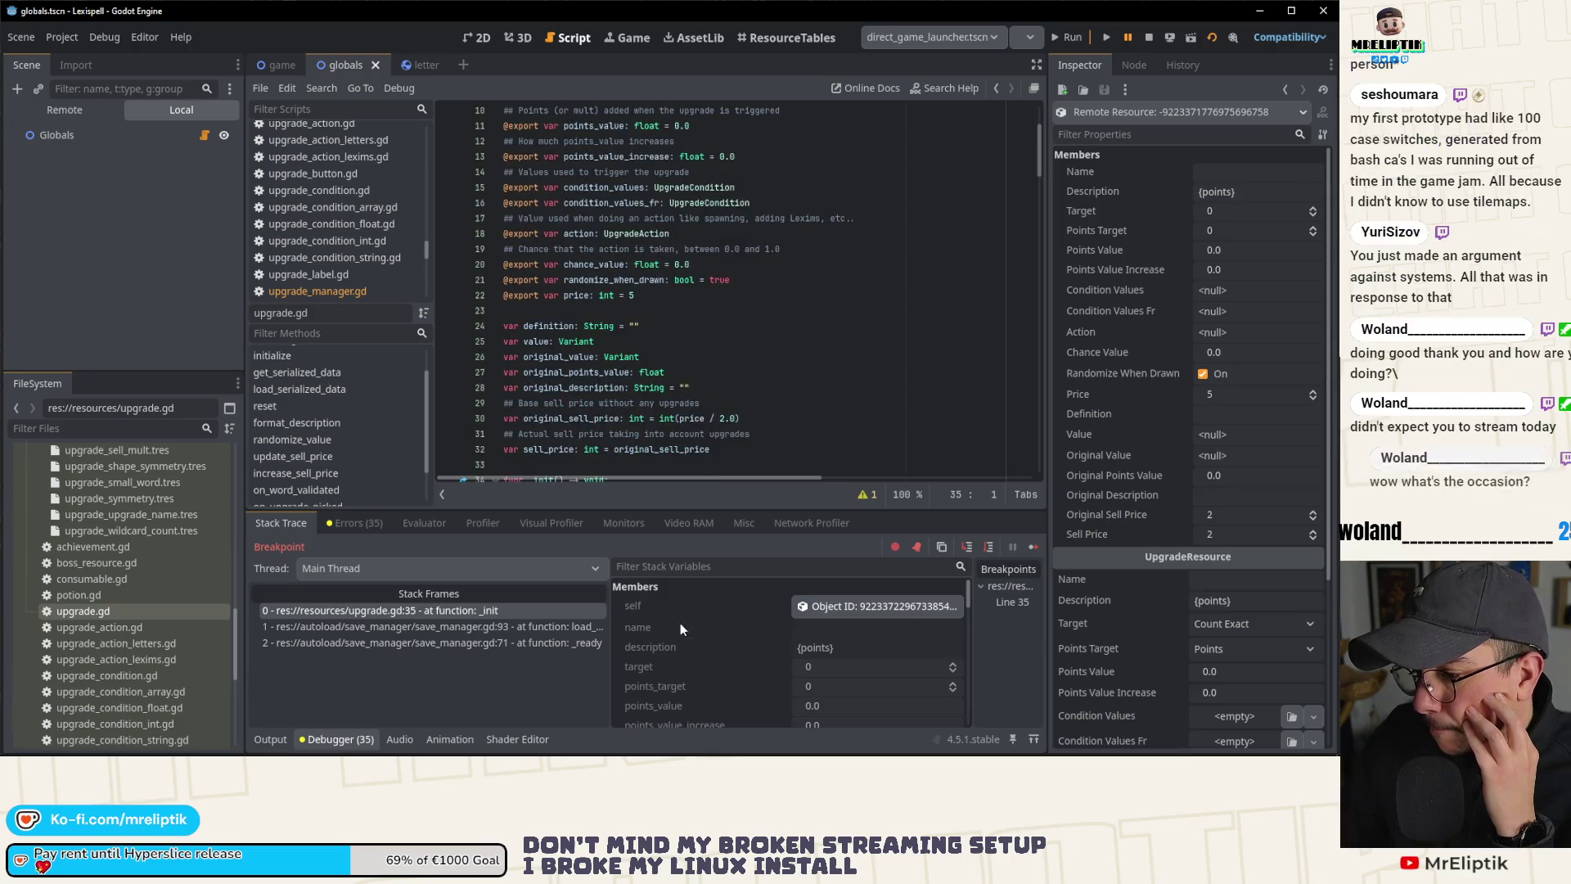
{"action": "scroll", "coordinate": [854, 614], "scroll_direction": "down", "scroll_amount": 1}
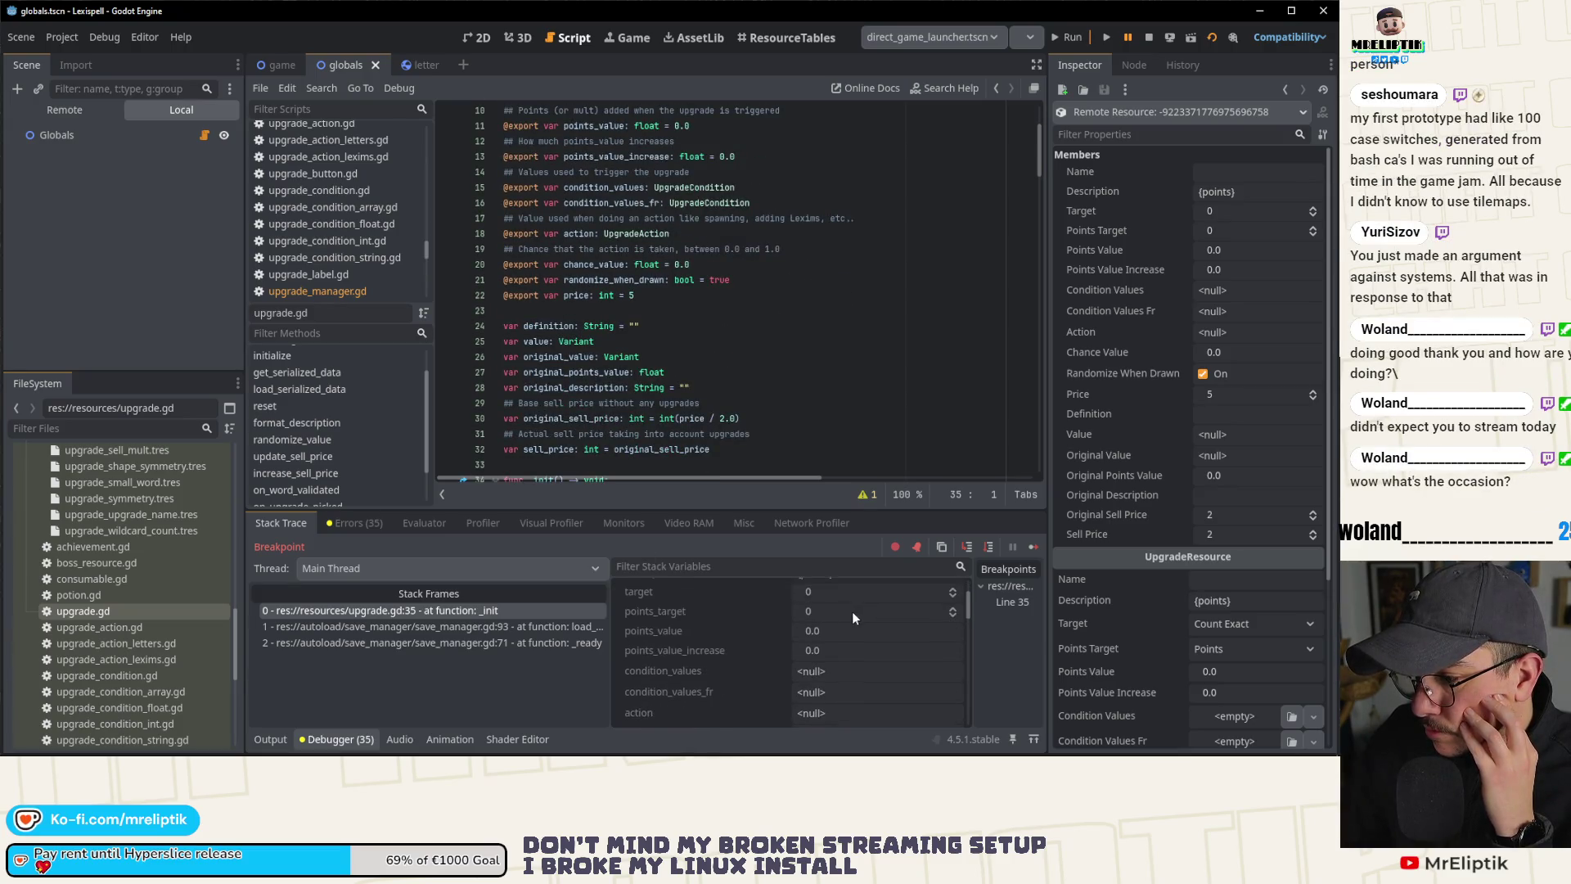
{"action": "scroll", "coordinate": [633, 417], "scroll_direction": "down", "scroll_amount": 5}
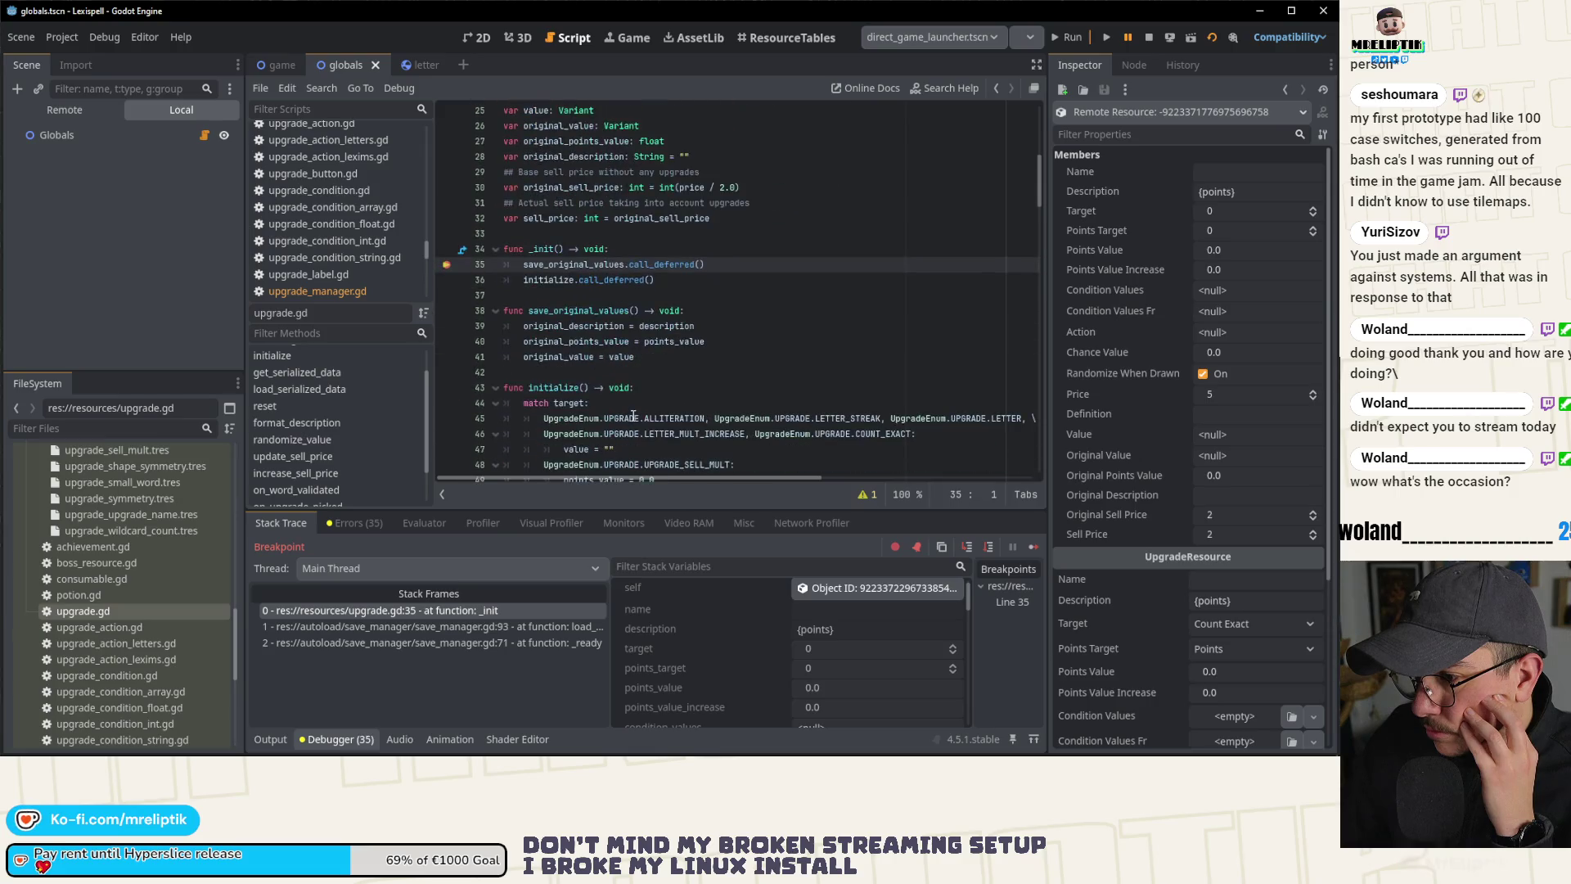
{"action": "left_click", "coordinate": [1033, 546]}
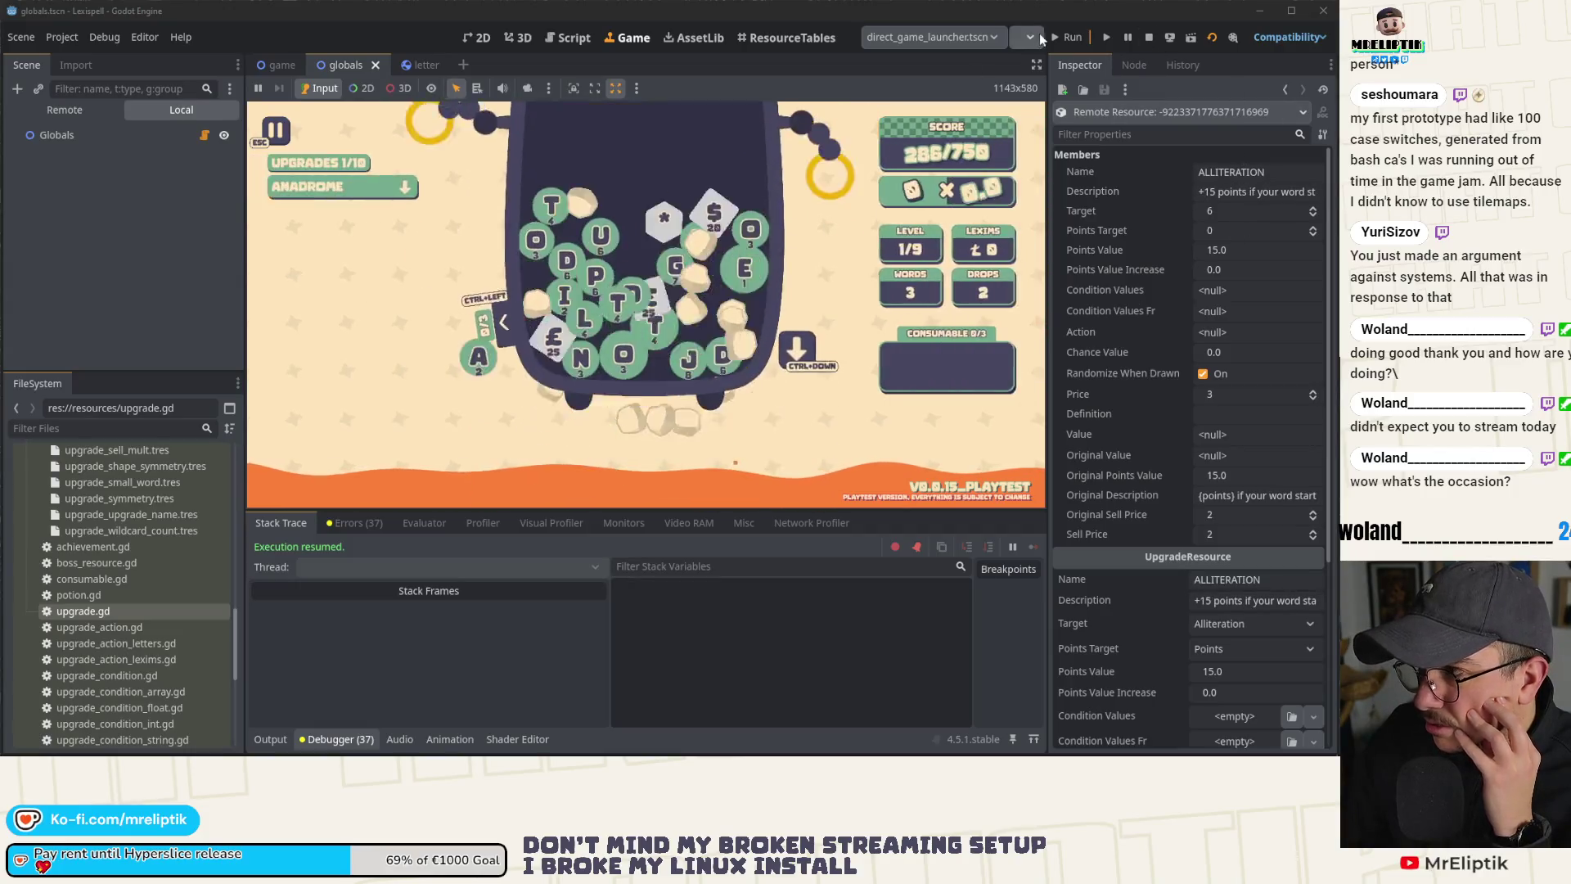
{"action": "key", "text": "F8"}
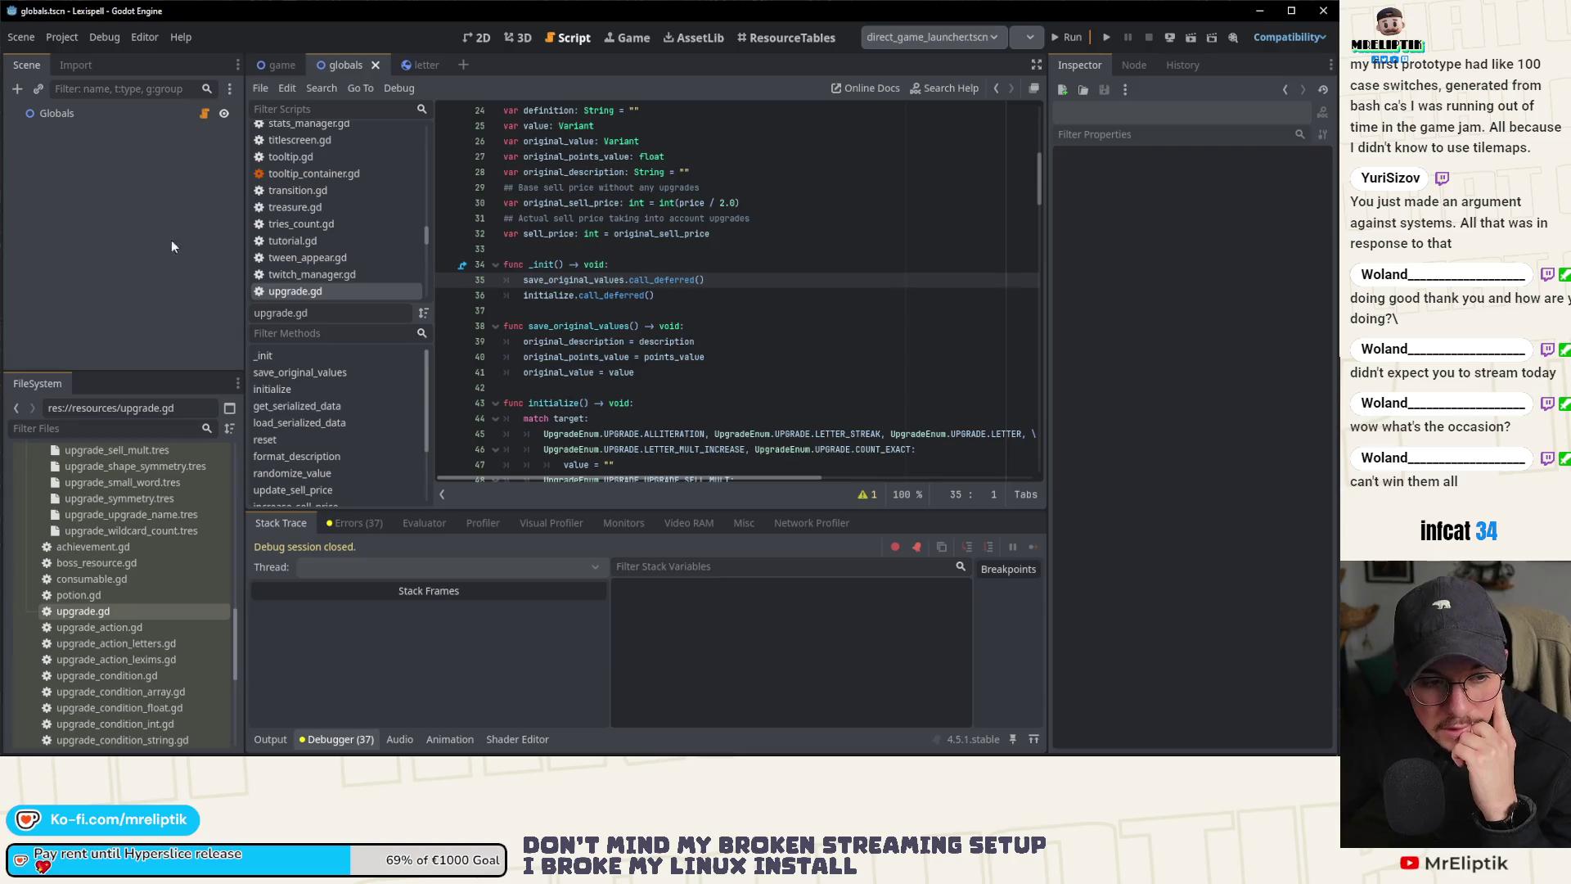
Step: Collapse the bottom Output/debugger panel and return to the Script workspace showing globals.gd
{"action": "left_click", "coordinate": [515, 38]}
{"action": "left_click", "coordinate": [481, 38]}
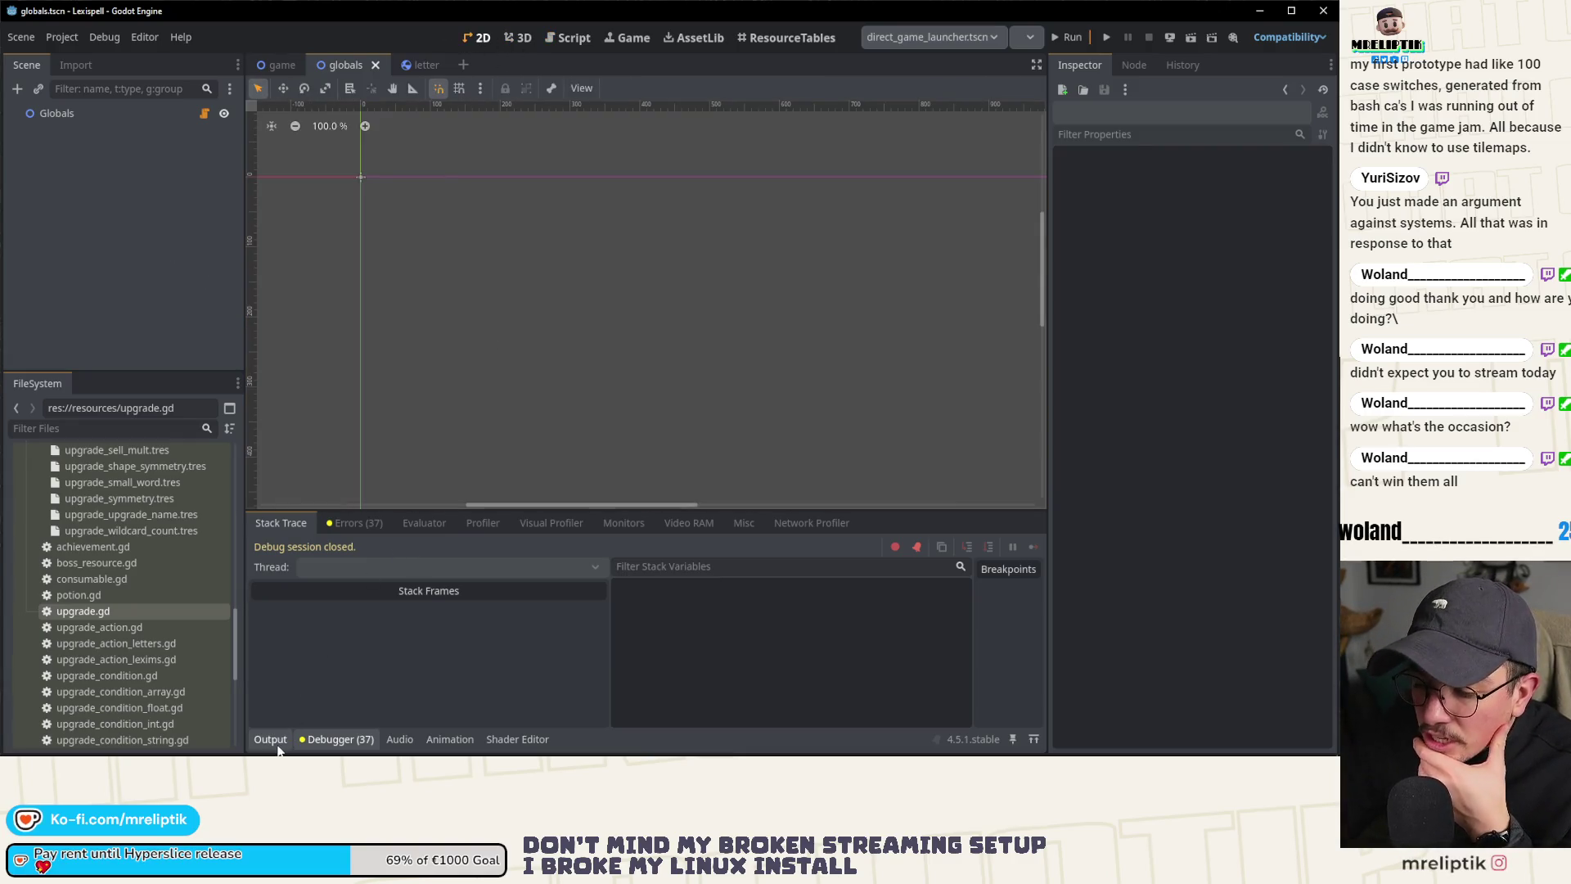
{"action": "left_click", "coordinate": [270, 739]}
{"action": "left_click", "coordinate": [270, 738]}
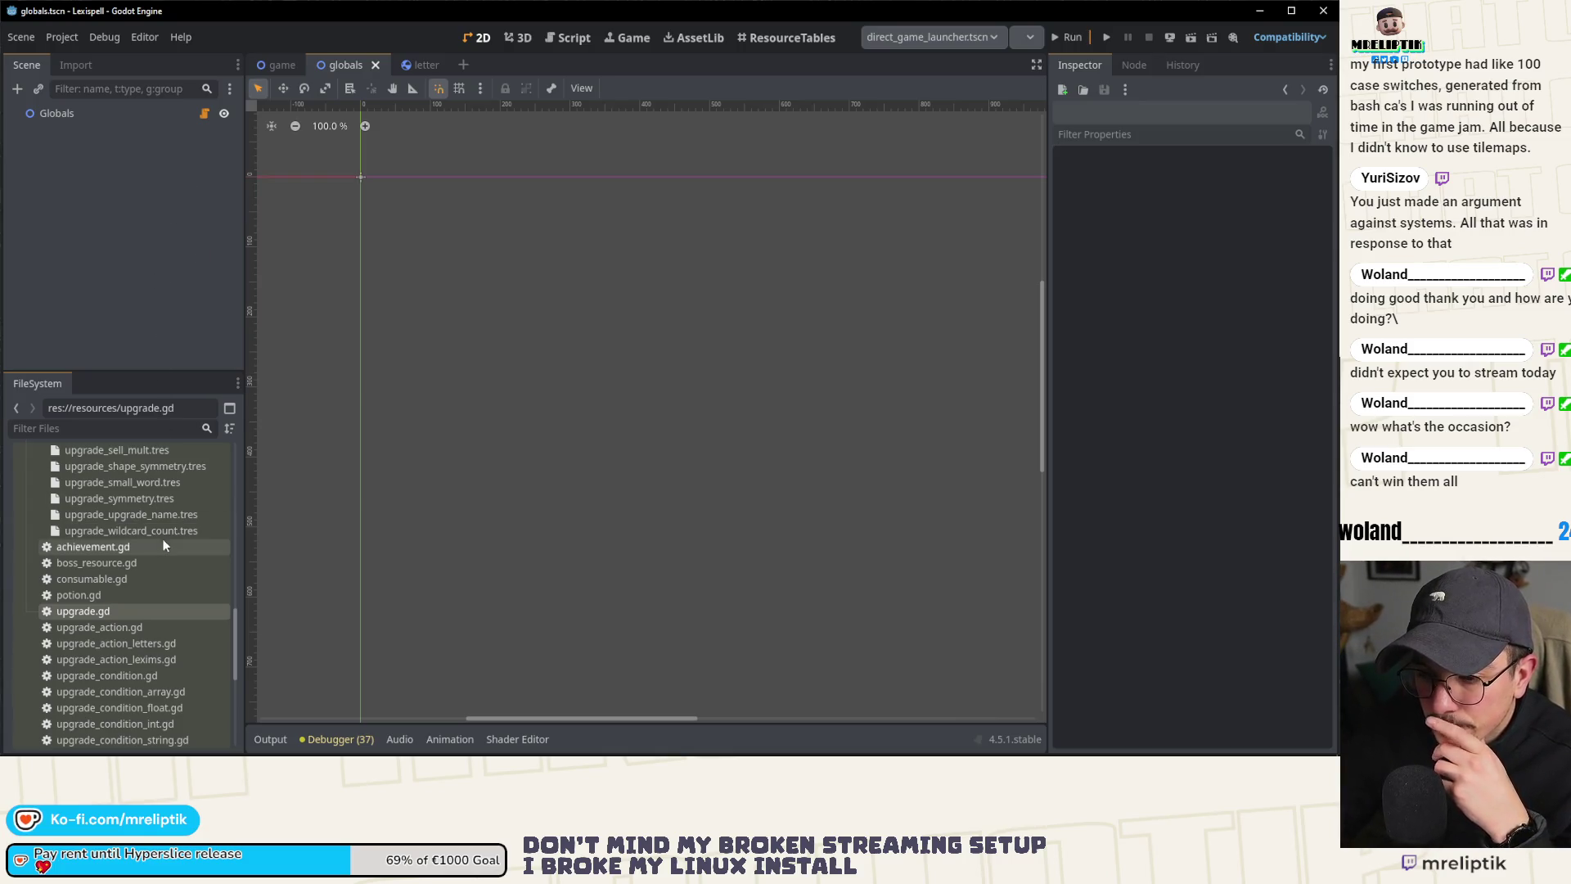
{"action": "left_click", "coordinate": [204, 112]}
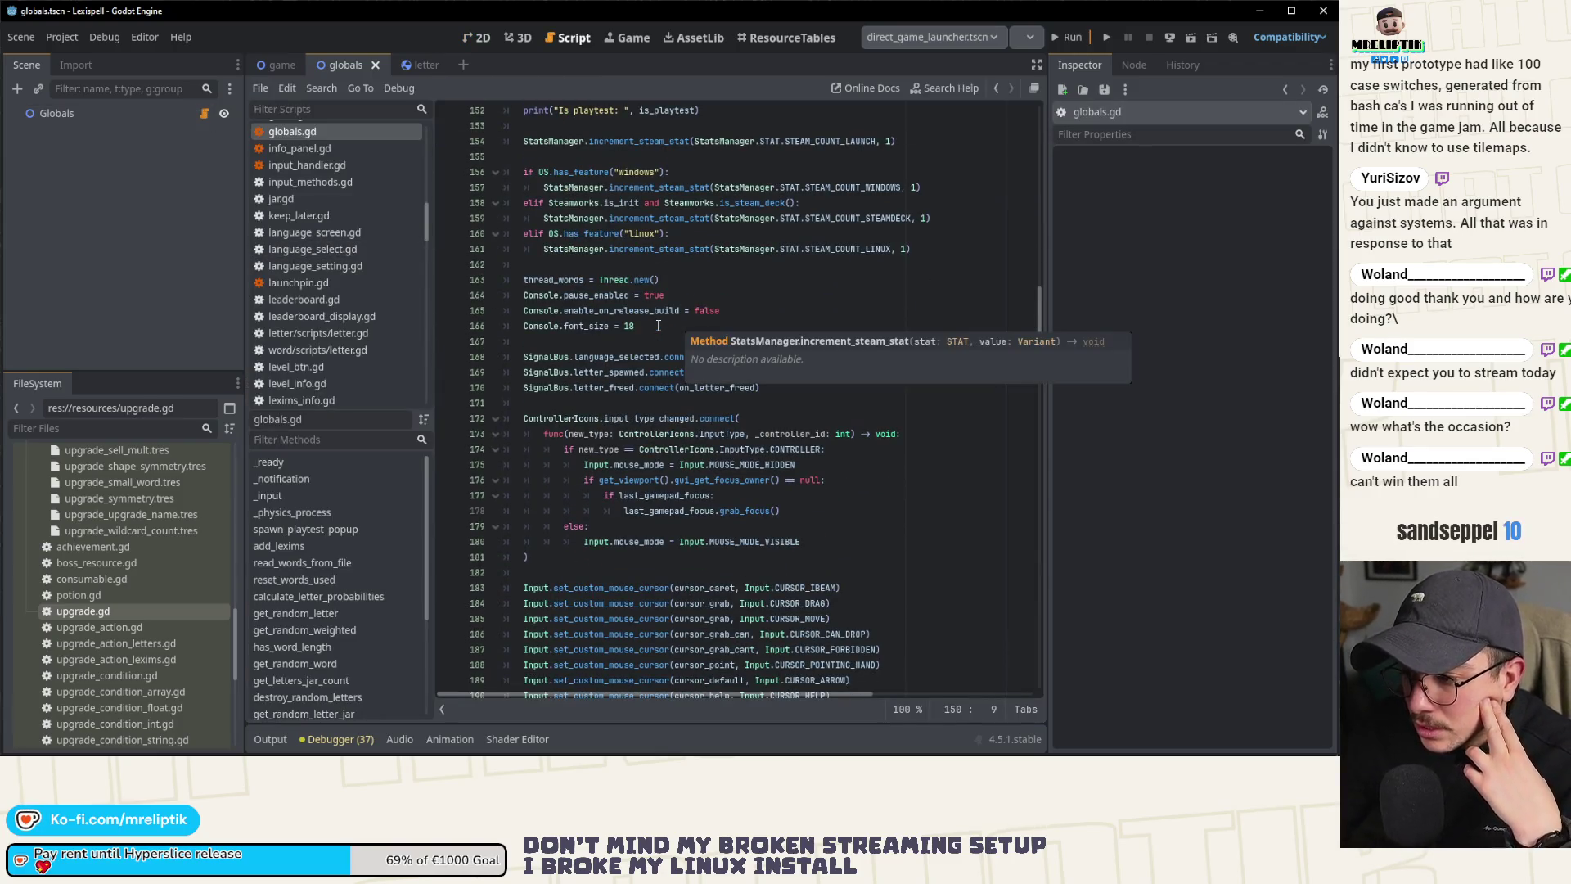
Step: Open upgrade.gd at the top, showing its signals and exported properties, with the cursor on line 23
{"action": "double_click", "coordinate": [120, 611]}
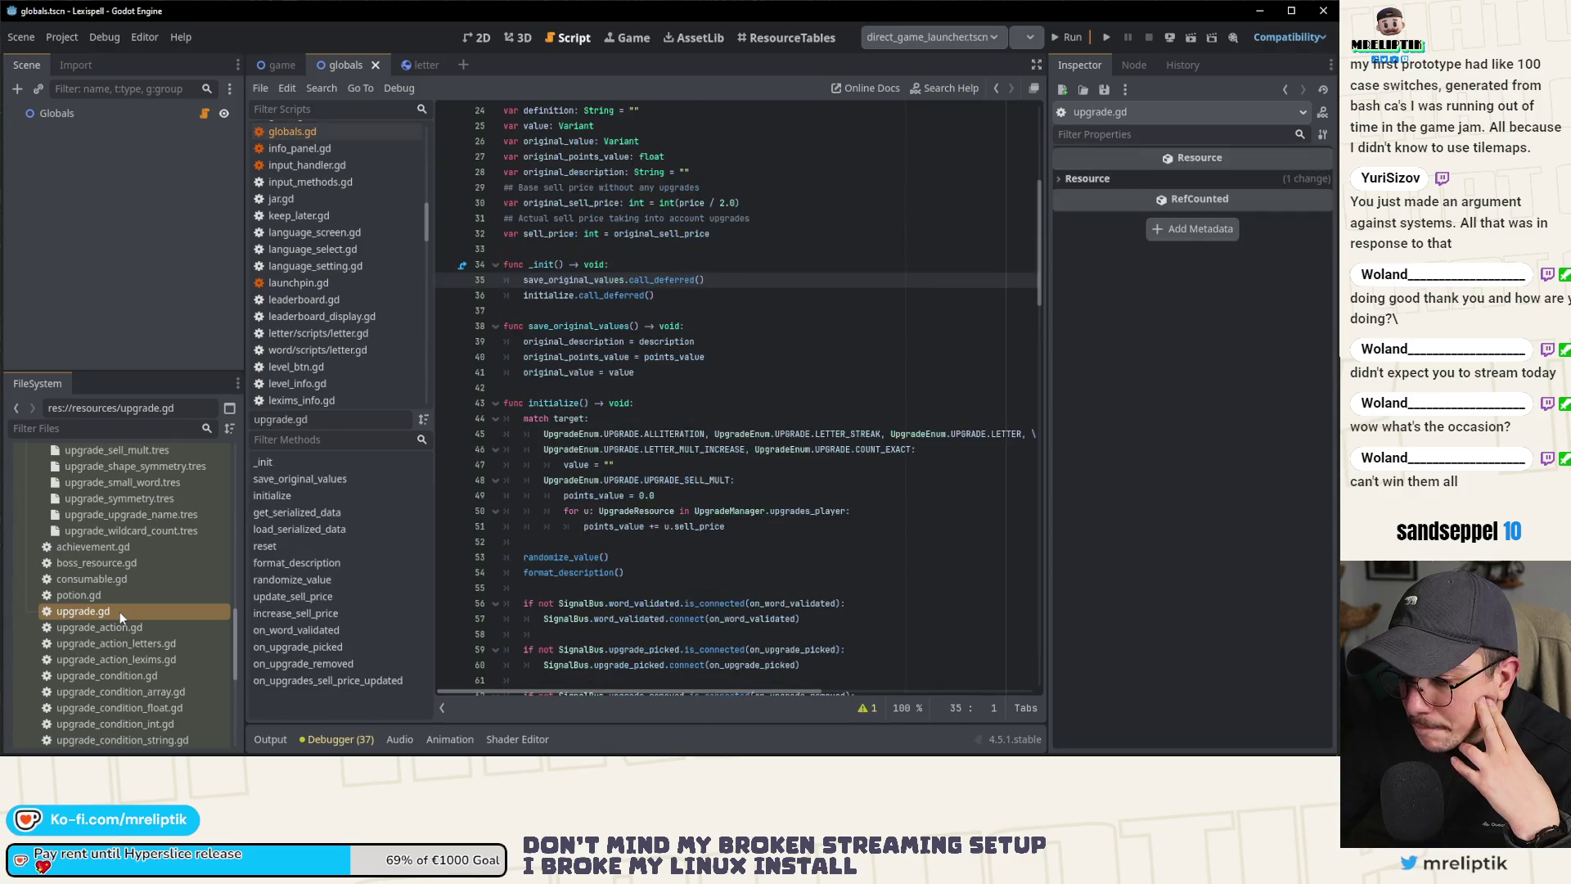
{"action": "scroll", "coordinate": [741, 406], "scroll_direction": "up", "scroll_amount": 6}
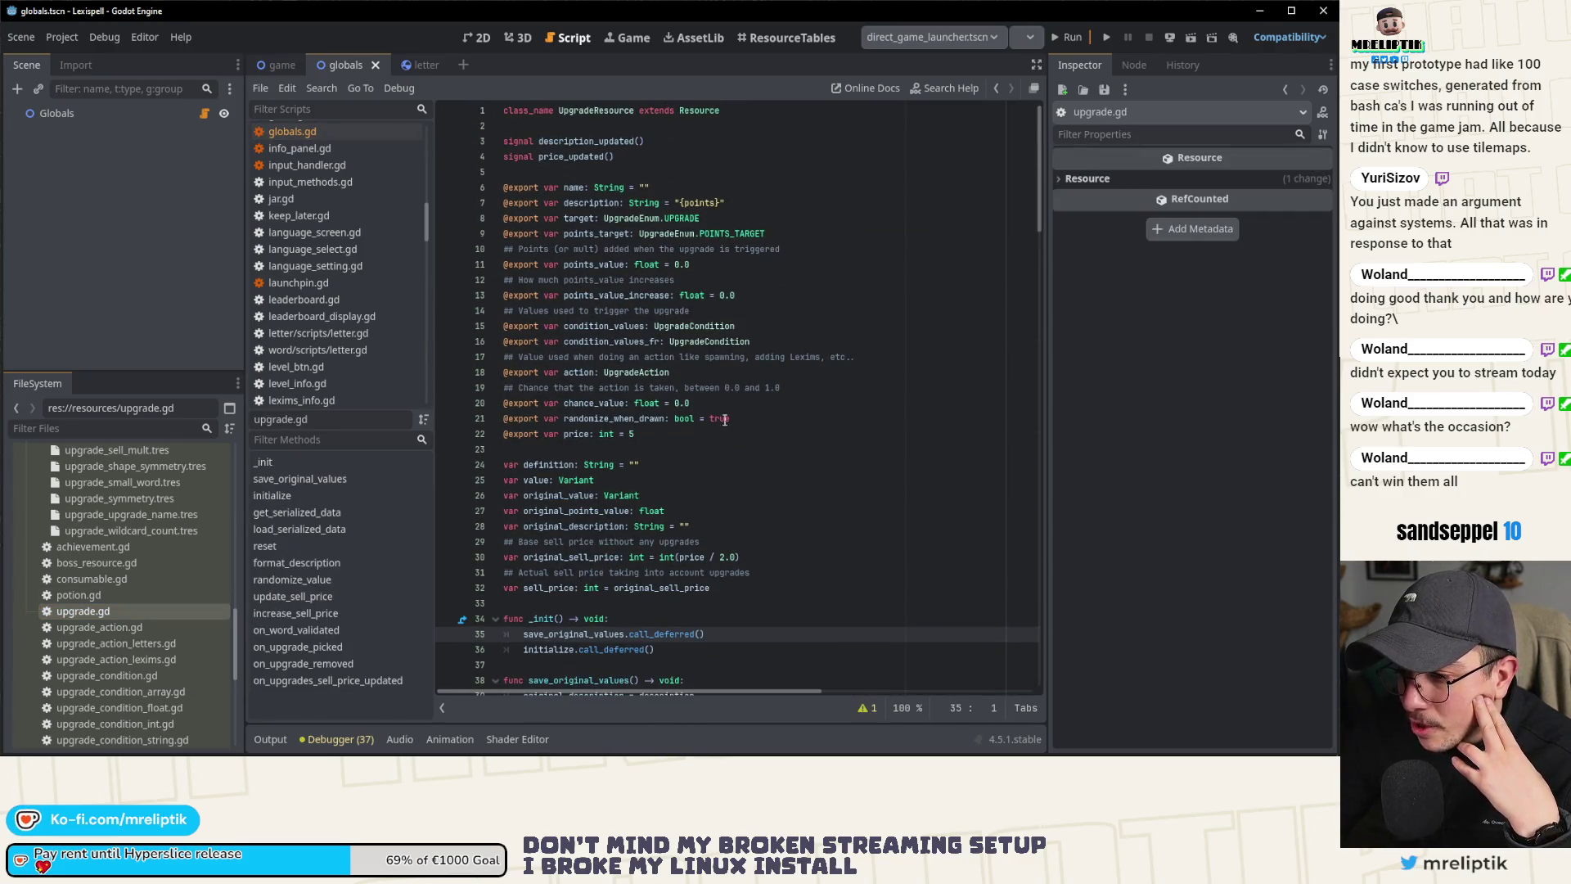
{"action": "left_click", "coordinate": [566, 452]}
{"action": "scroll", "coordinate": [714, 465], "scroll_direction": "down", "scroll_amount": 3}
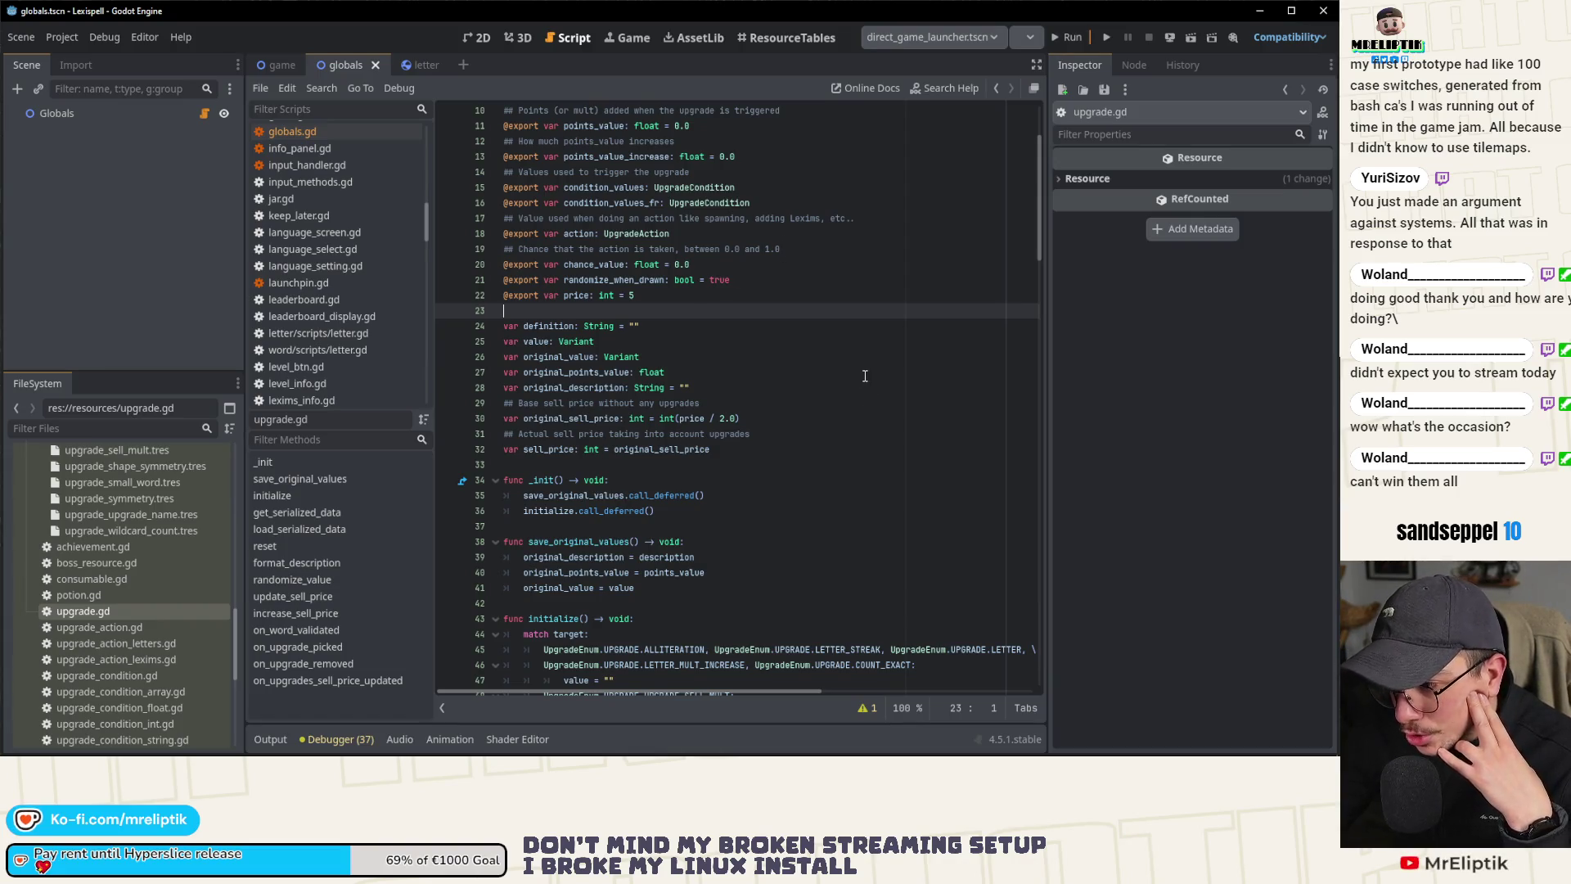
{"action": "scroll", "coordinate": [864, 375], "scroll_direction": "up", "scroll_amount": 3}
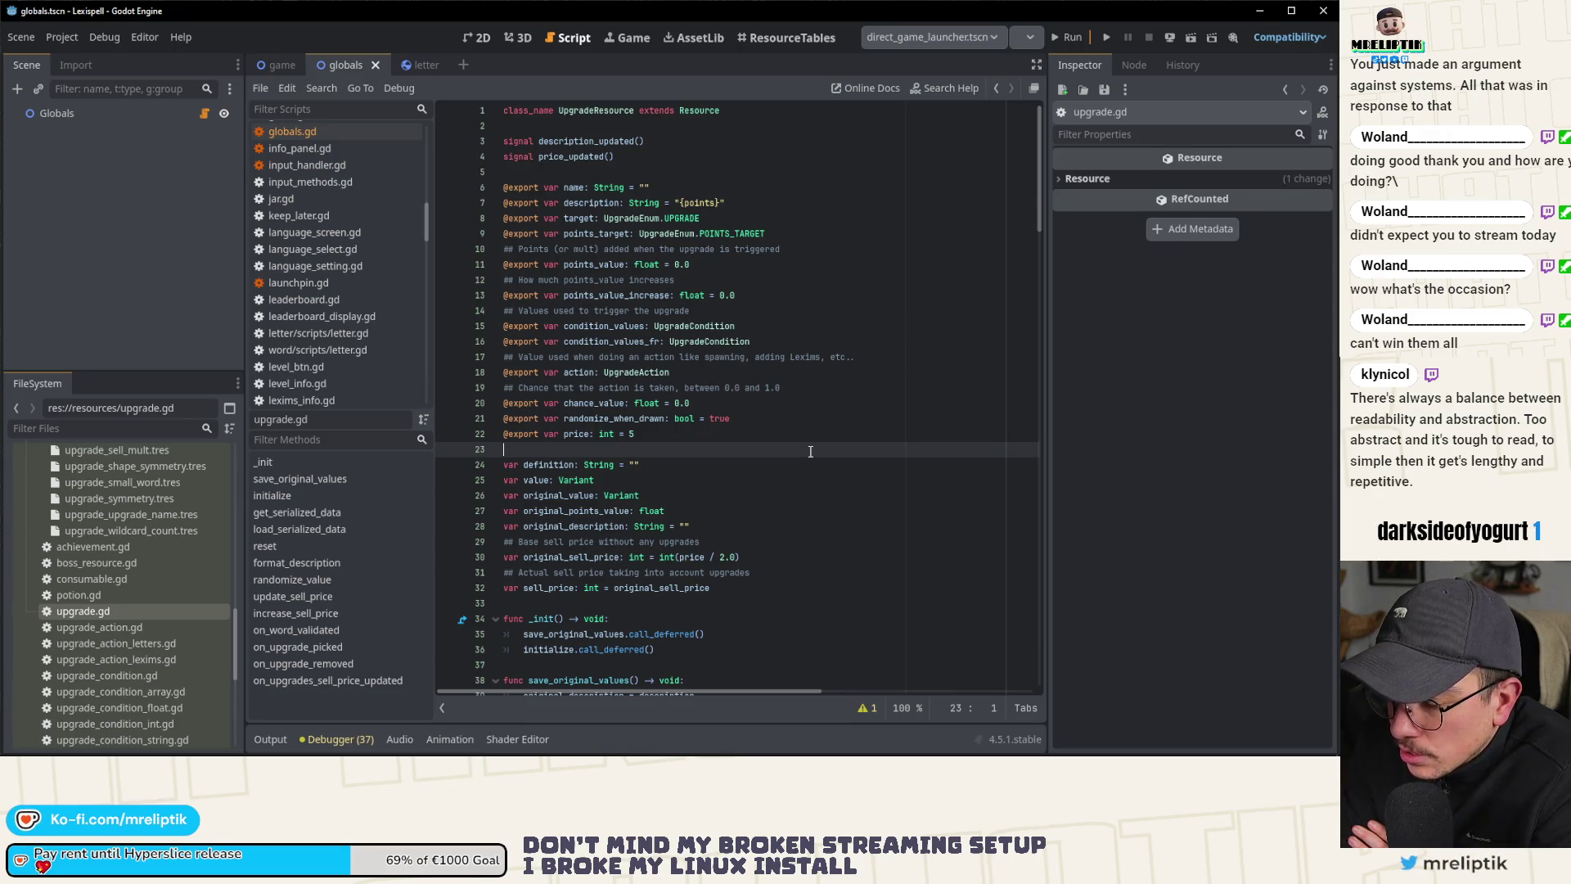
Step: Add 'var from_save: bool = false' on a new line 24 and save
{"action": "key", "text": "Return"}
{"action": "key", "text": "Up"}
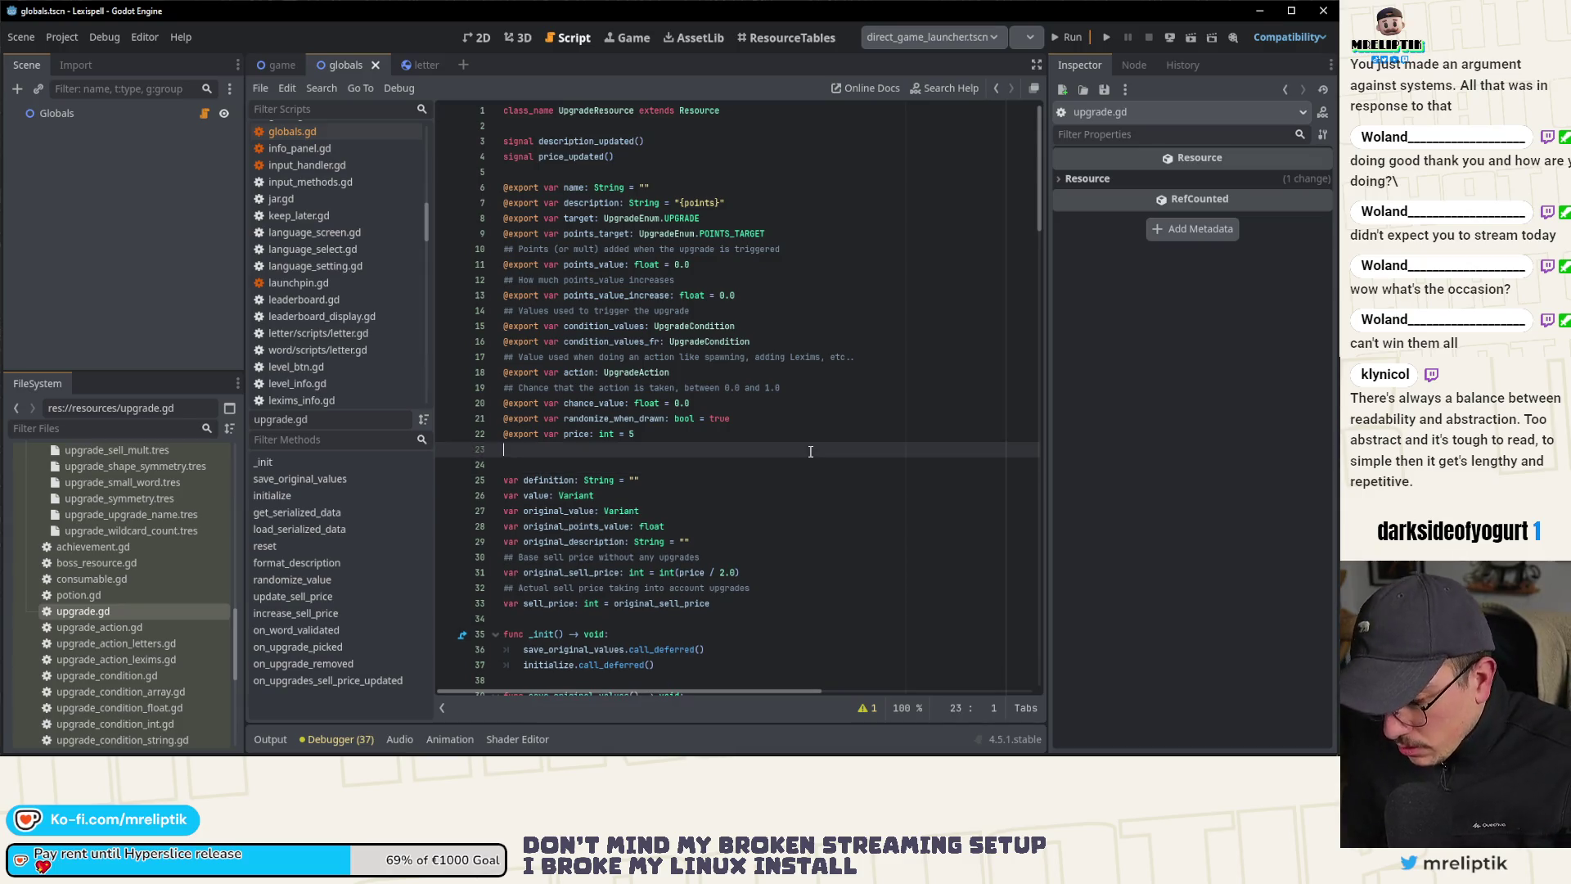
{"action": "key", "text": "Down"}
{"action": "type", "text": "var"}
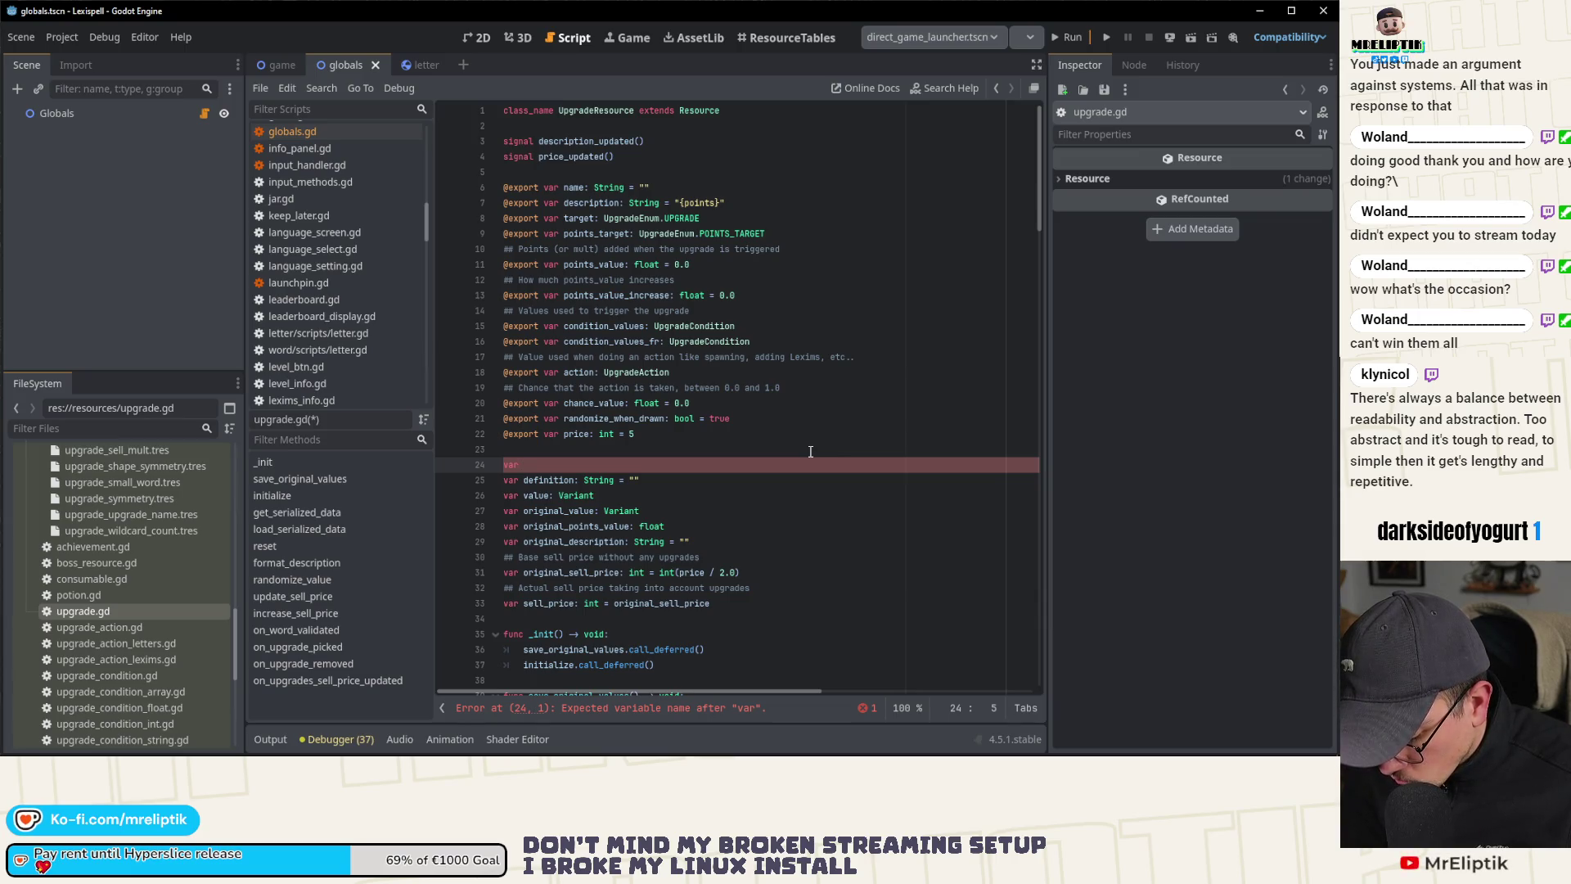
{"action": "type", "text": "fro"}
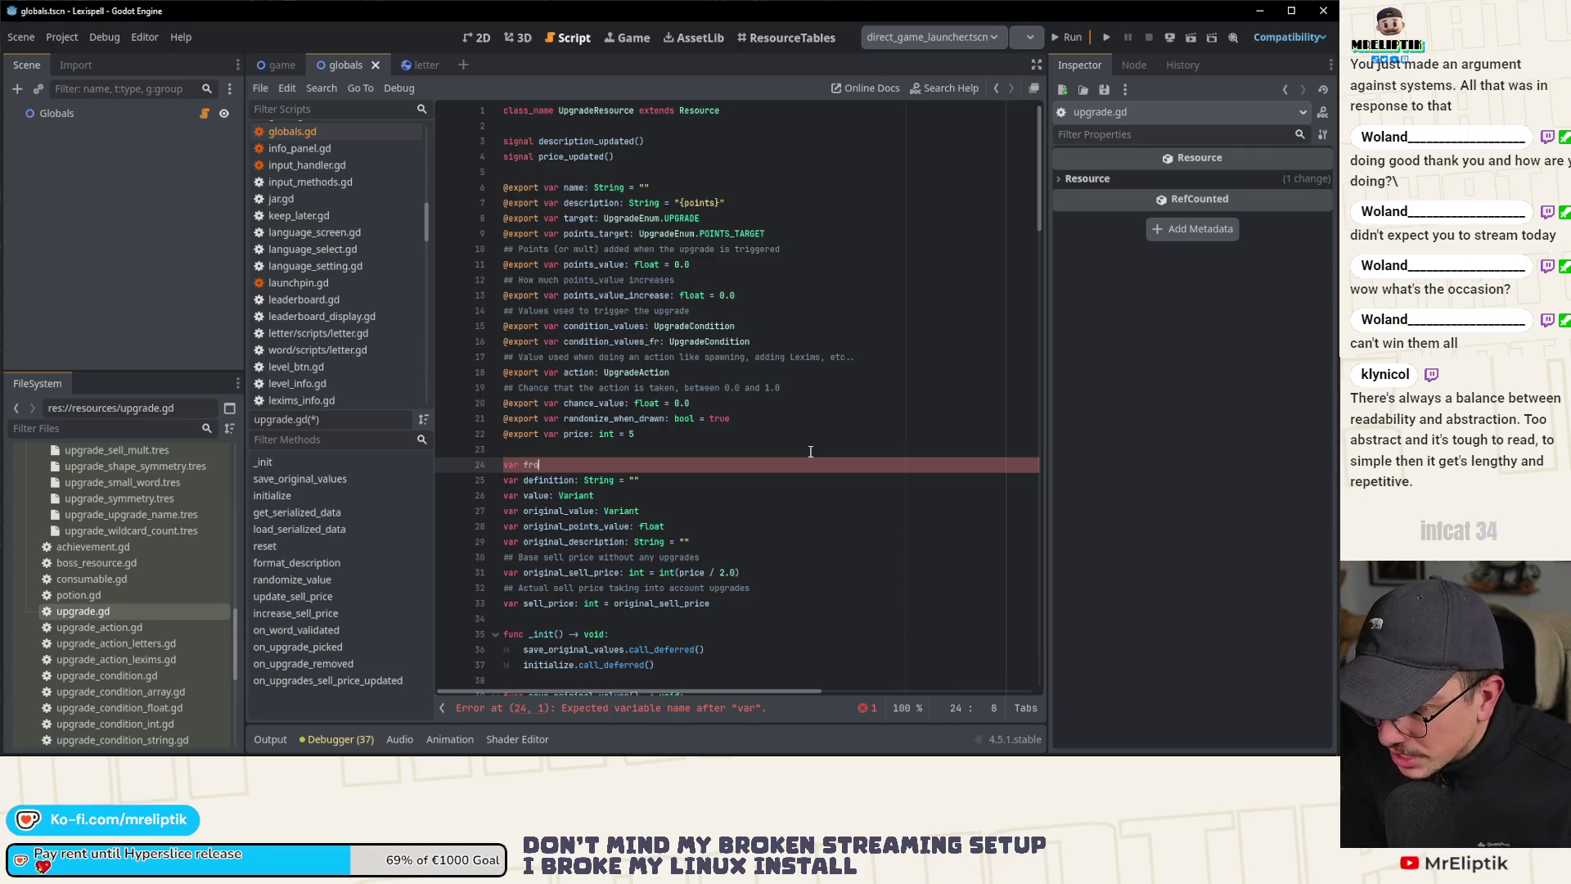
{"action": "type", "text": "m_save: "}
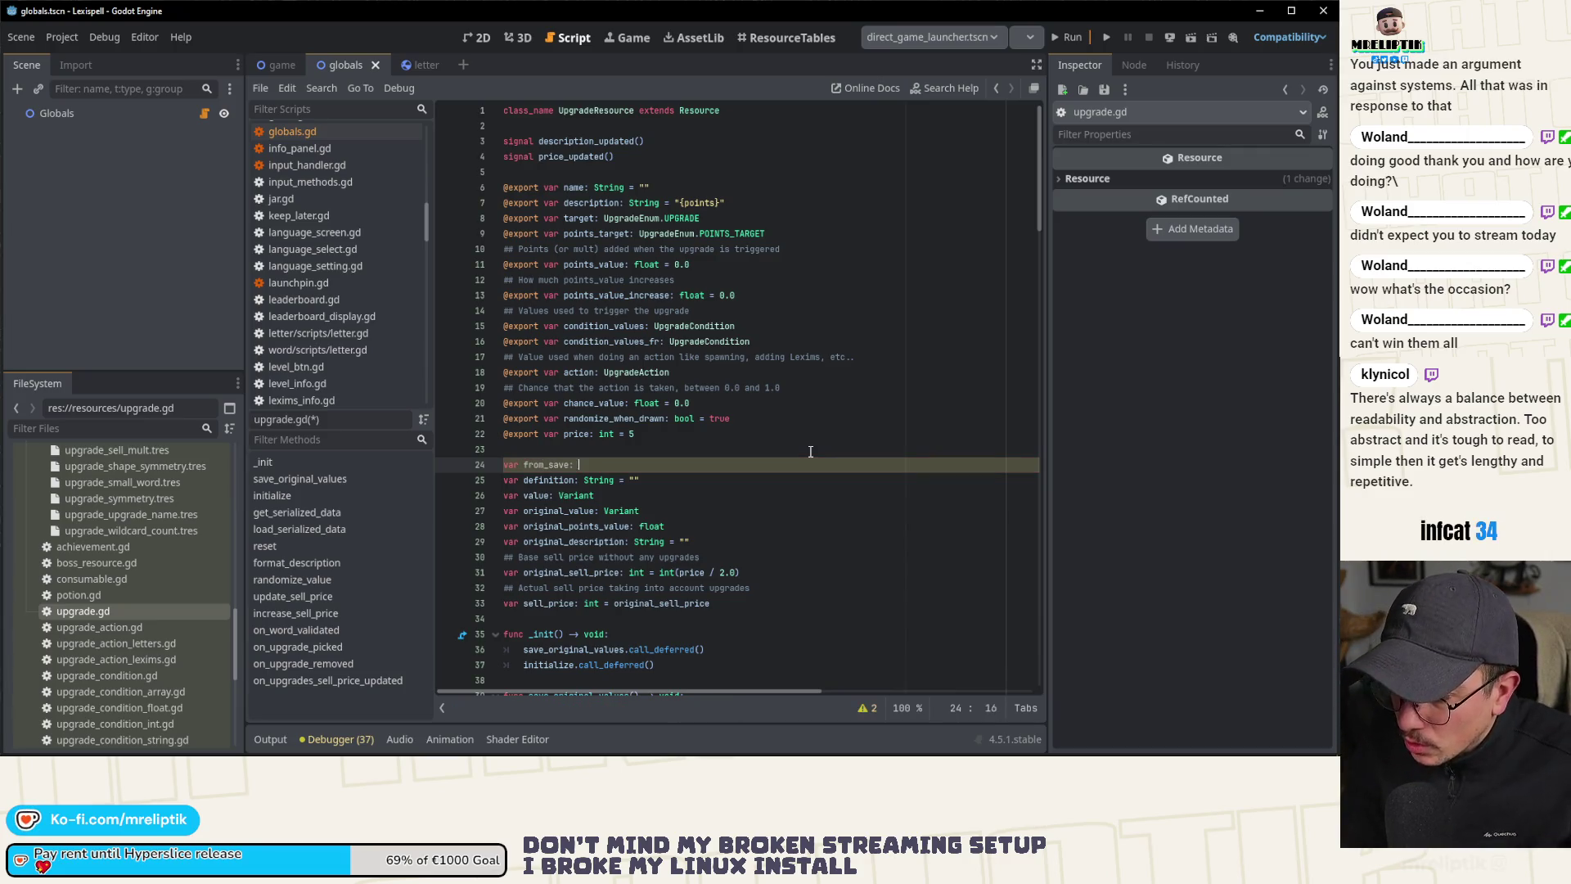
{"action": "type", "text": "bool = false"}
{"action": "key", "text": "ctrl+s"}
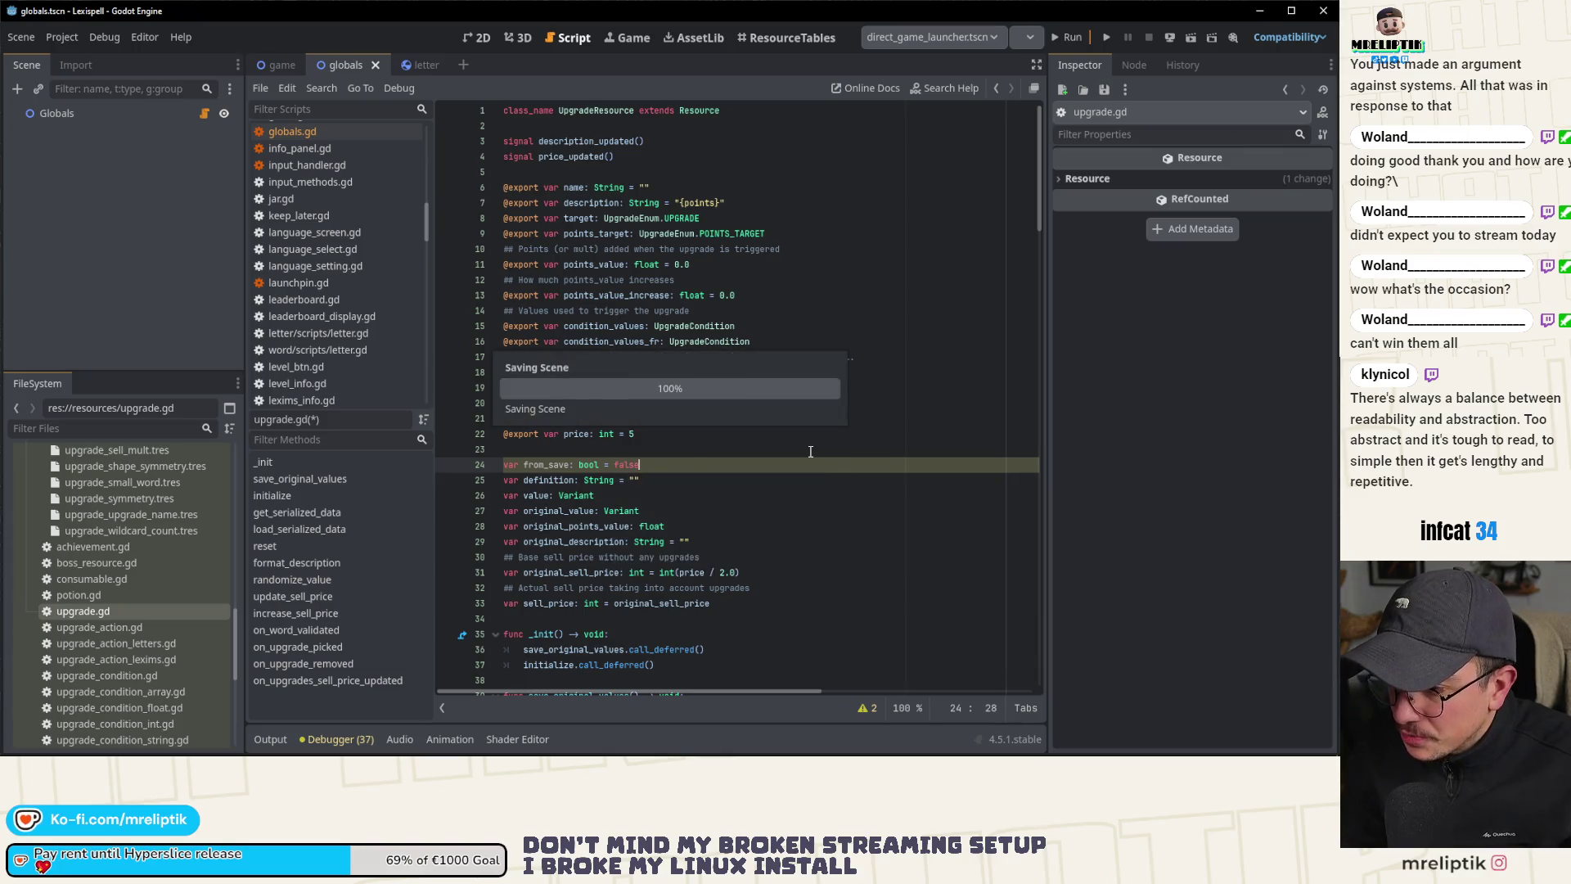
Step: Rename the variable to created_from_save and save again
{"action": "double_click", "coordinate": [546, 464]}
{"action": "scroll", "coordinate": [675, 468], "scroll_direction": "down", "scroll_amount": 4}
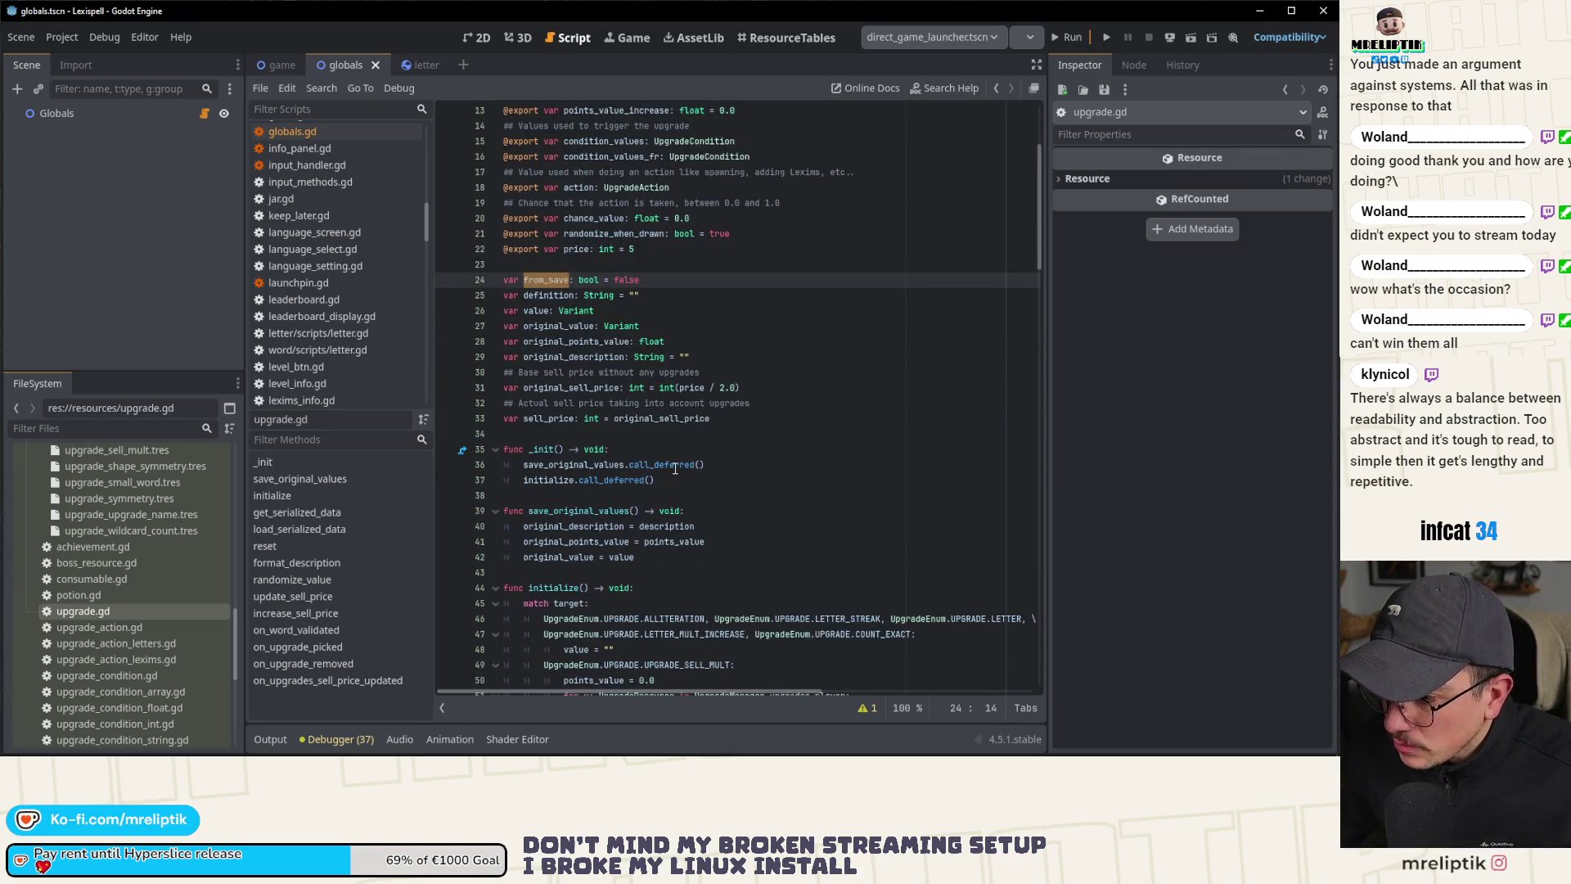
{"action": "left_click", "coordinate": [528, 280]}
{"action": "key", "text": "Left"}
{"action": "type", "text": "created_"}
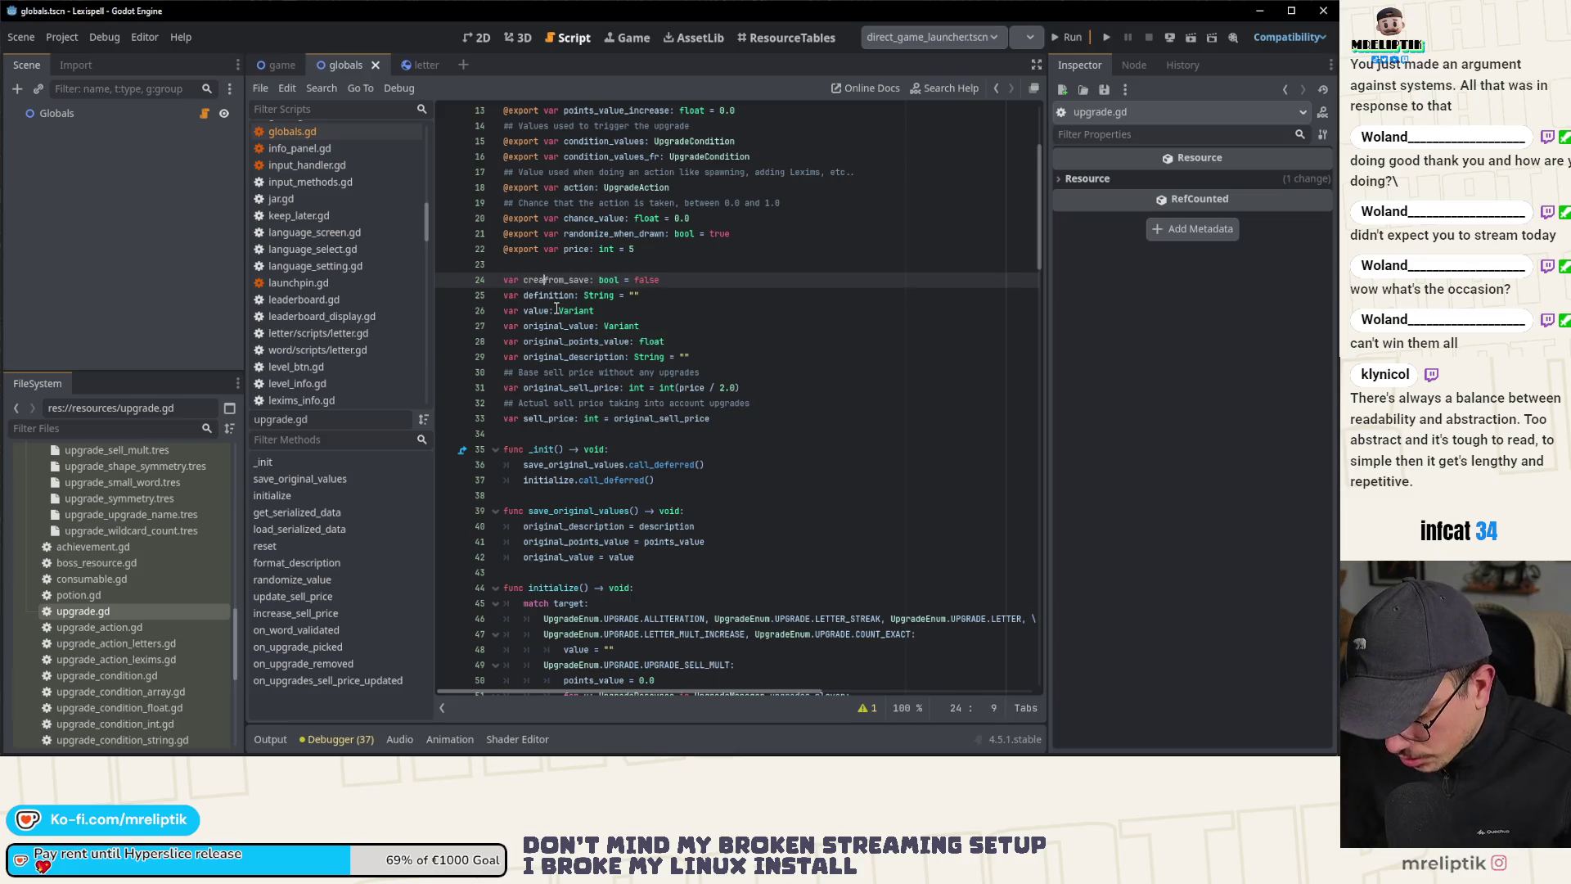
{"action": "key", "text": "ctrl+s"}
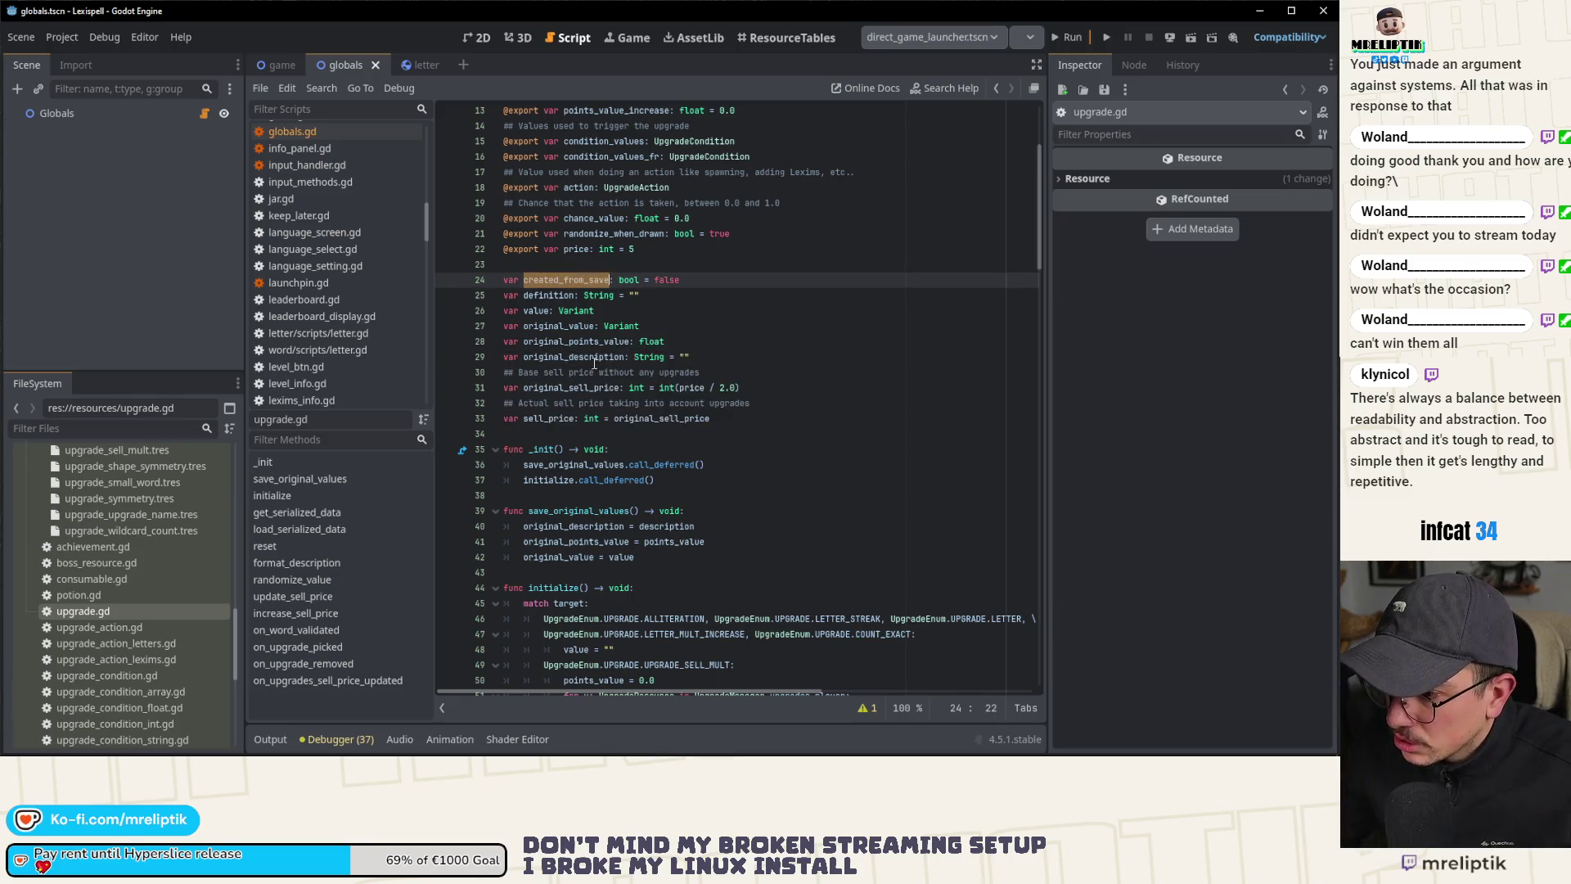
{"action": "scroll", "coordinate": [573, 327], "scroll_direction": "down", "scroll_amount": 2}
{"action": "double_click", "coordinate": [574, 371]}
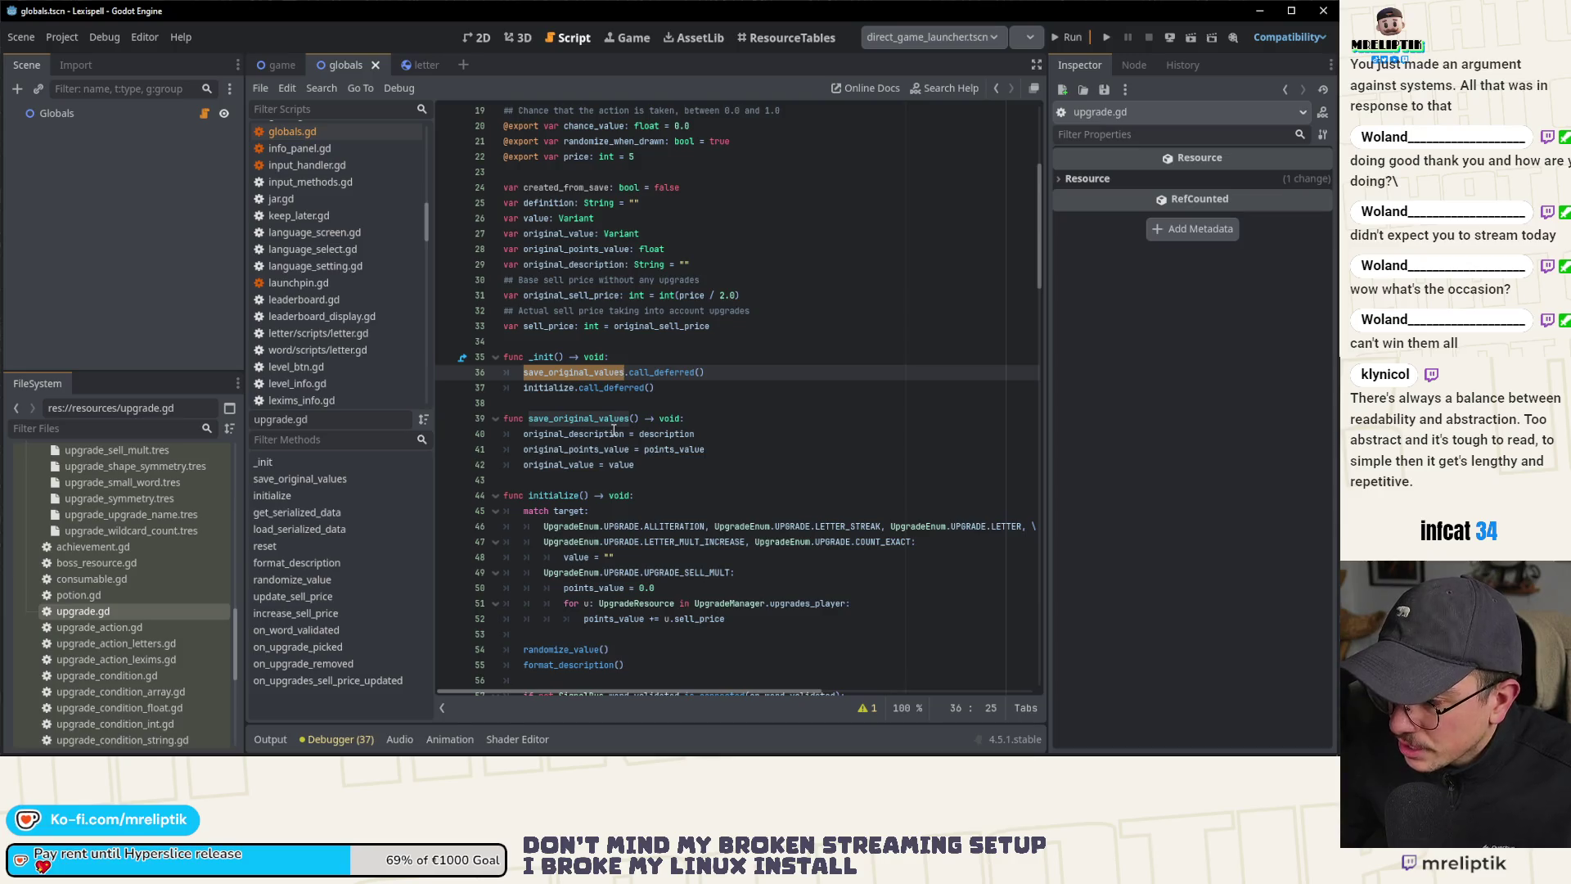
Step: At the end of _init, add an 'if created_from_save' condition whose body is pass
{"action": "double_click", "coordinate": [548, 387]}
{"action": "scroll", "coordinate": [551, 412], "scroll_direction": "down", "scroll_amount": 3}
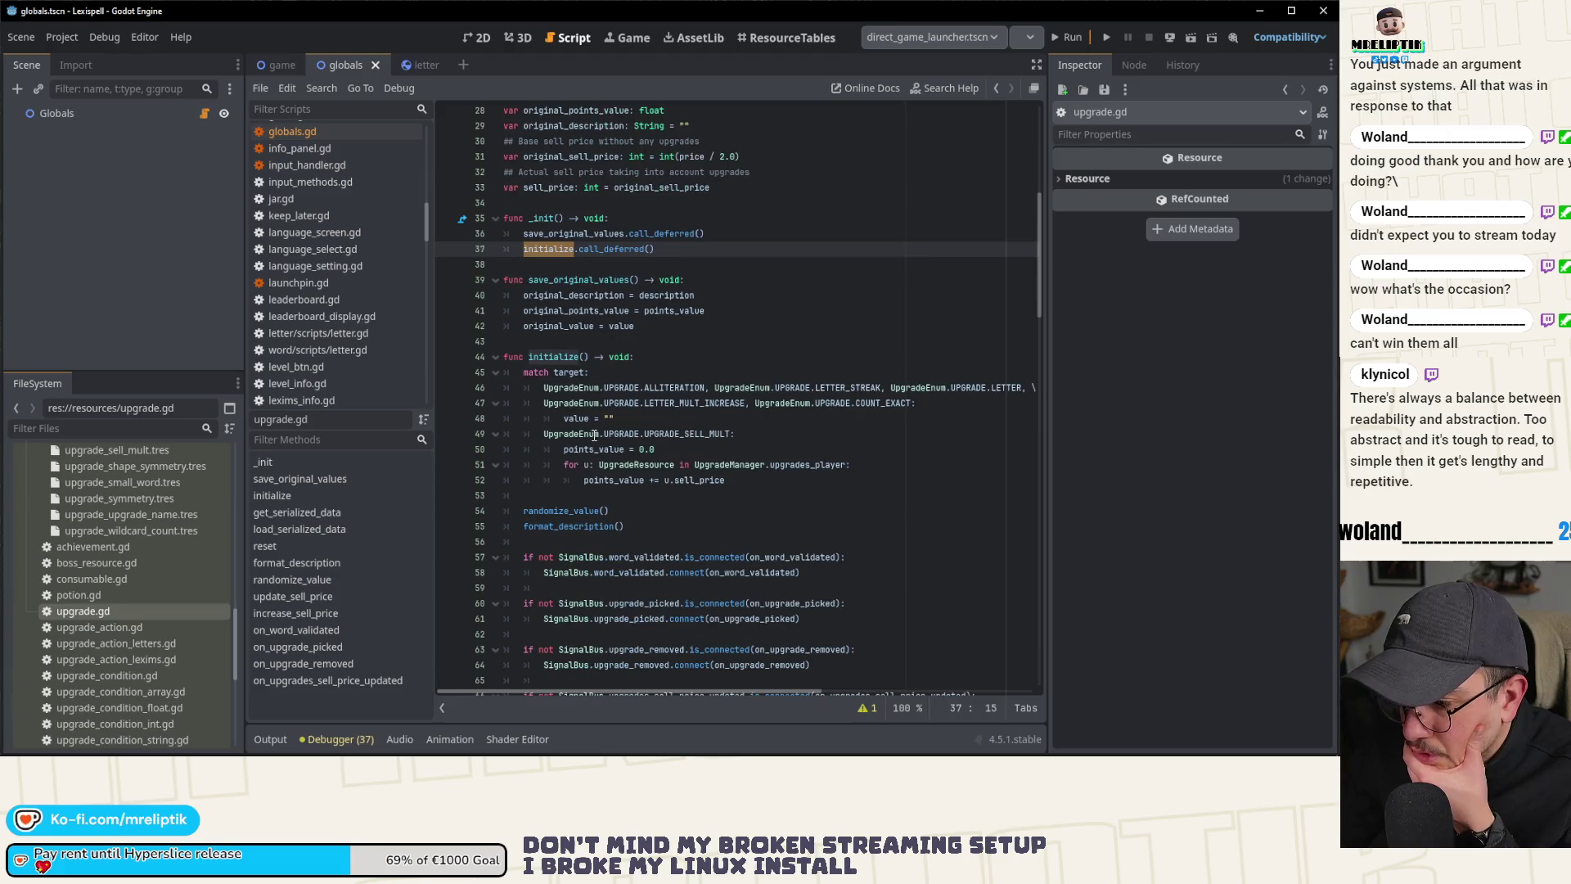
{"action": "double_click", "coordinate": [553, 357]}
{"action": "left_click", "coordinate": [667, 218]}
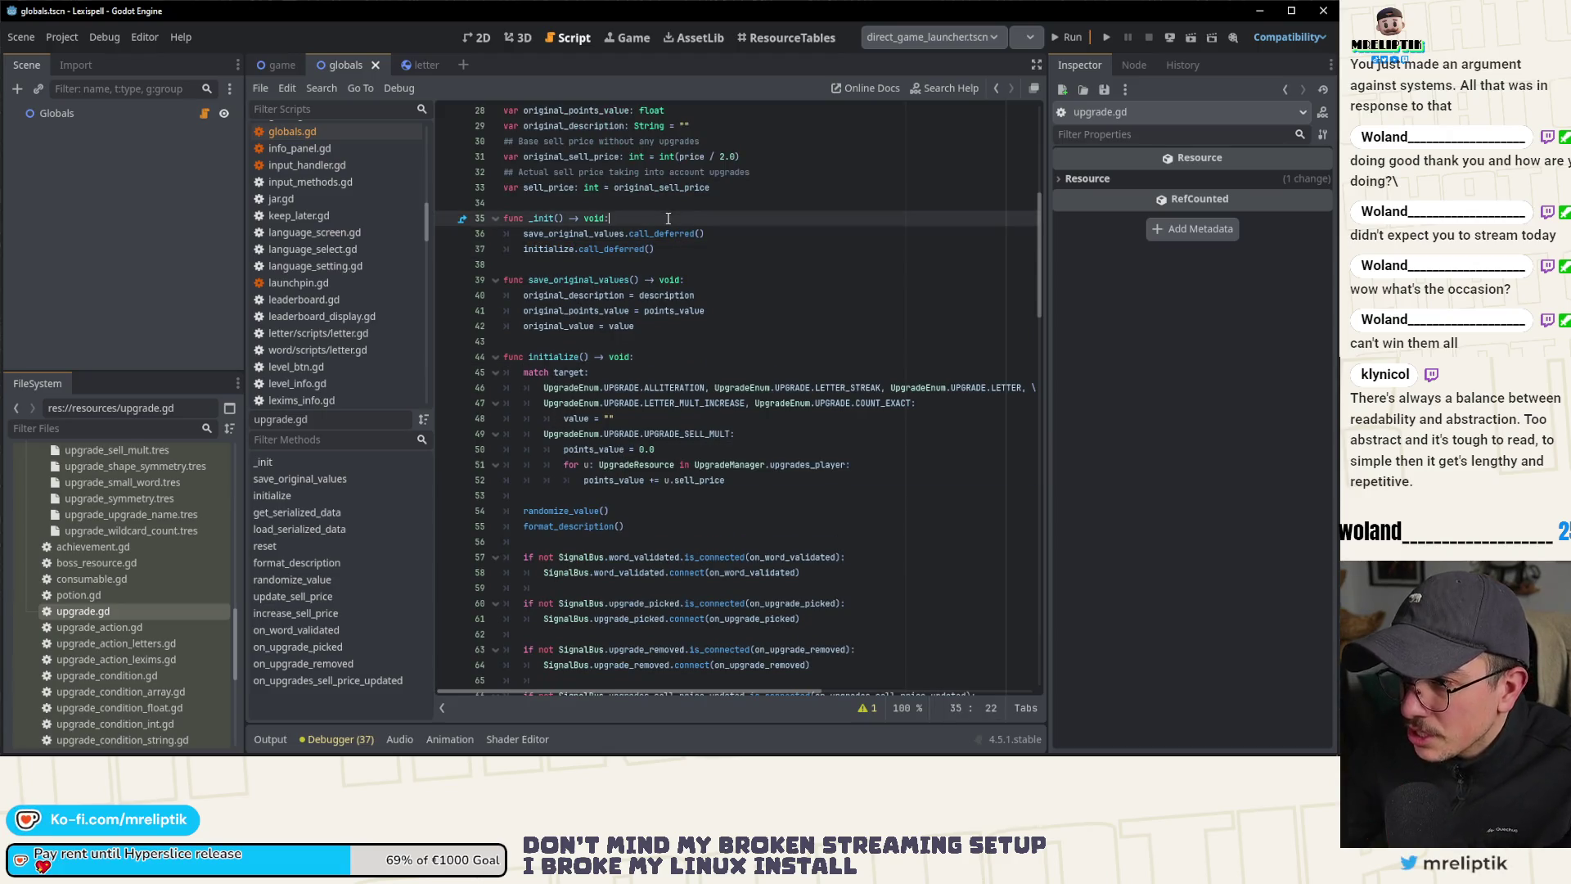
{"action": "key", "text": "Return"}
{"action": "type", "text": "if created_from_save"}
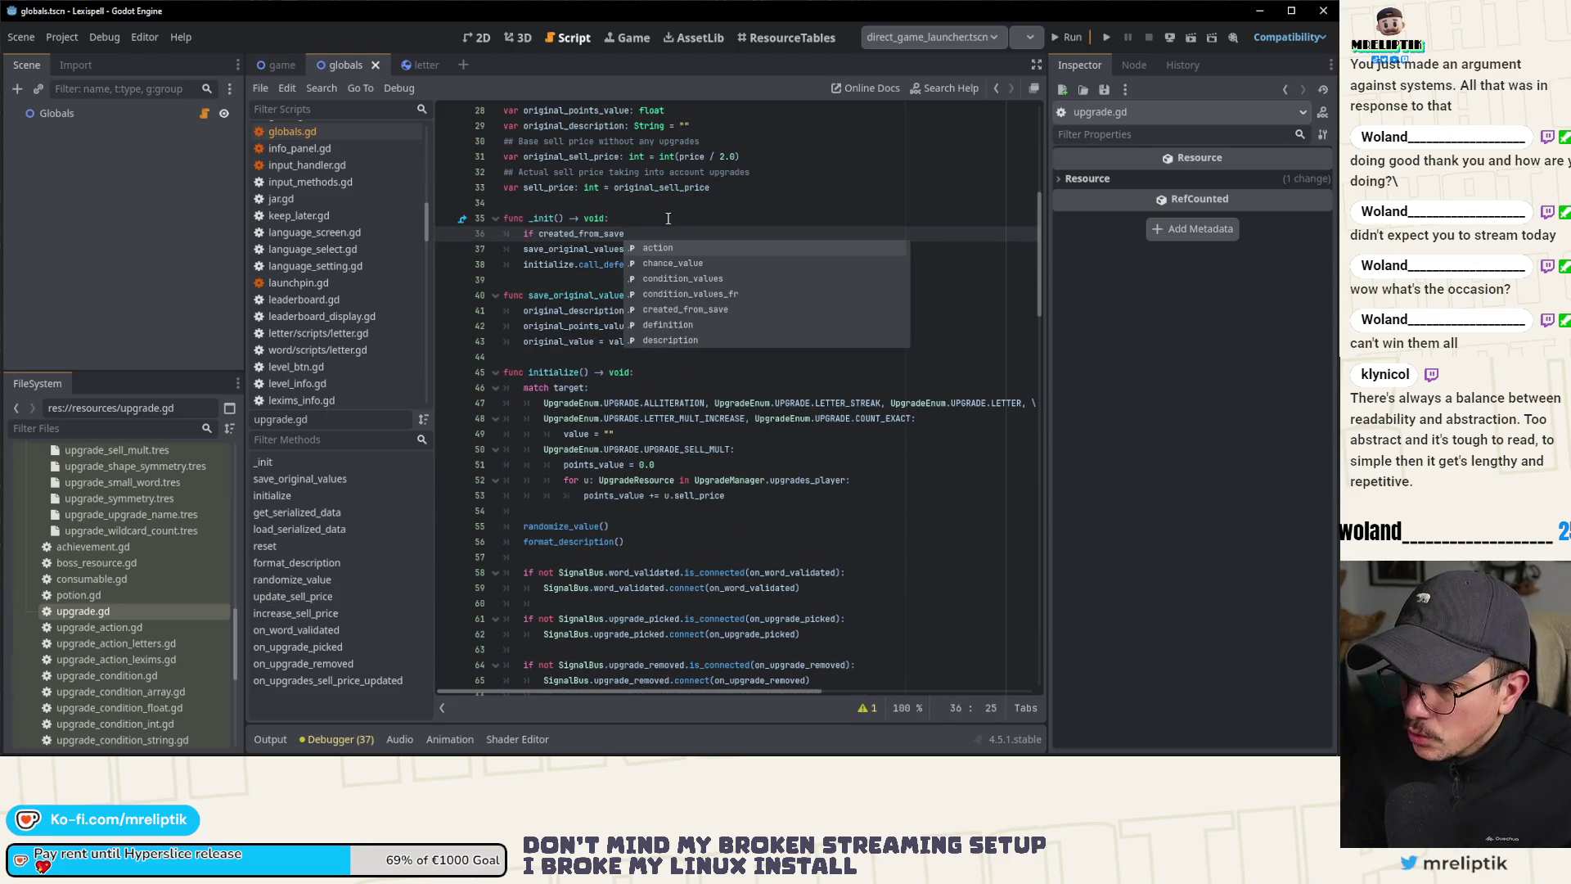
{"action": "type", "text": "!:"}
{"action": "key", "text": "Return"}
{"action": "type", "text": "pass"}
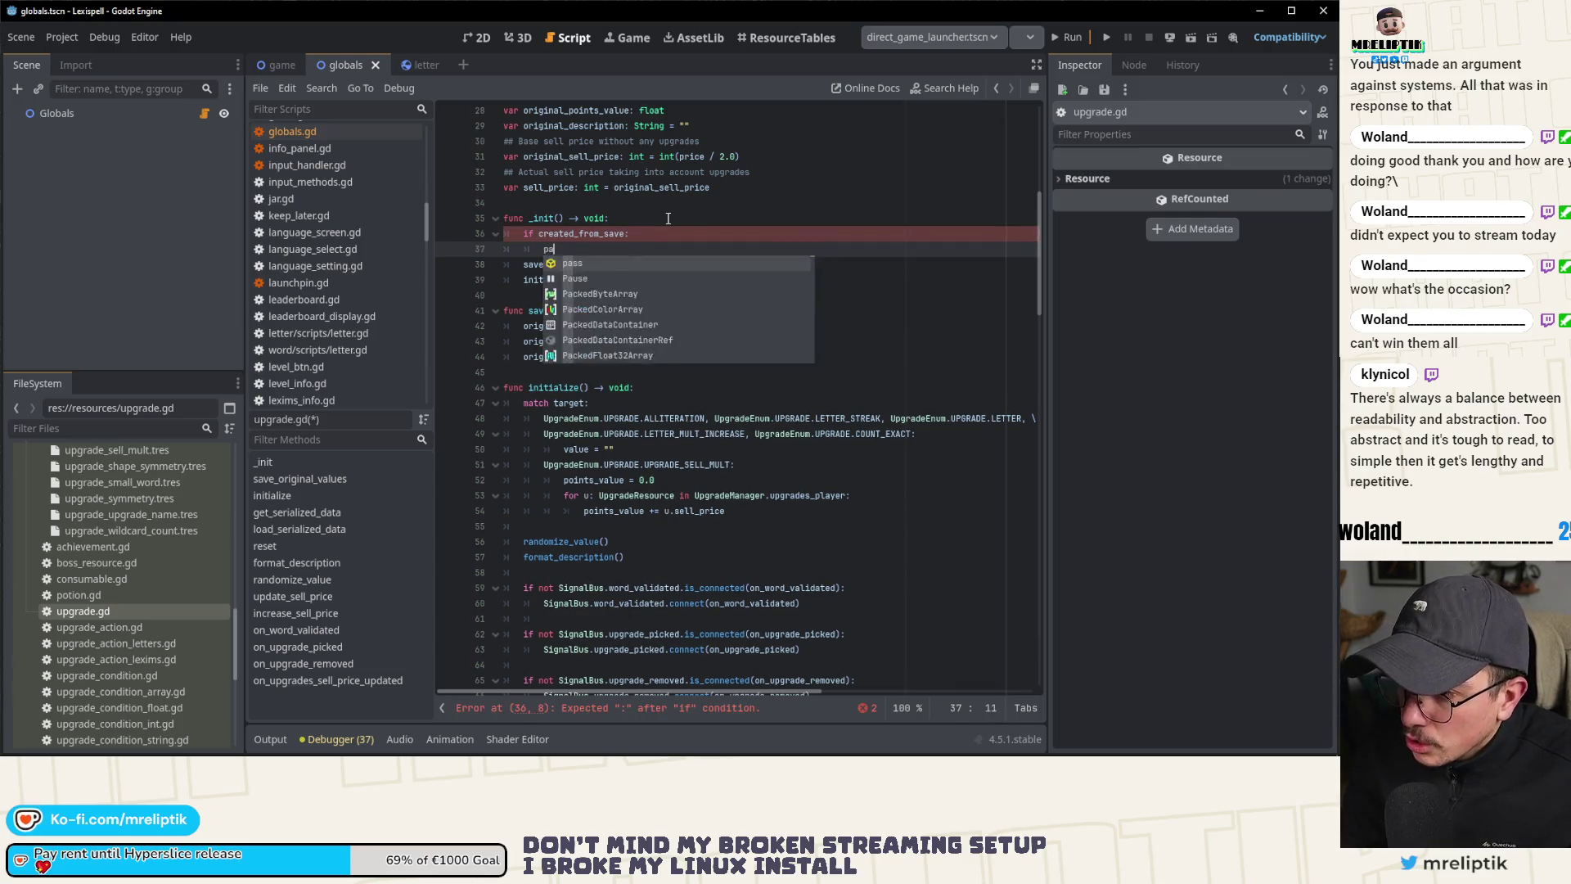
{"action": "key", "text": "ctrl+s"}
Step: Add an else branch, indent the save_original_values and initialize call_deferred lines under it, and save
{"action": "key", "text": "Return"}
{"action": "key", "text": "BackSpace"}
{"action": "type", "text": "else:"}
{"action": "key", "text": "Down"}
{"action": "key", "text": "Home"}
{"action": "key", "text": "Tab"}
{"action": "key", "text": "Down"}
{"action": "key", "text": "Home"}
{"action": "key", "text": "Tab"}
{"action": "key", "text": "ctrl+s"}
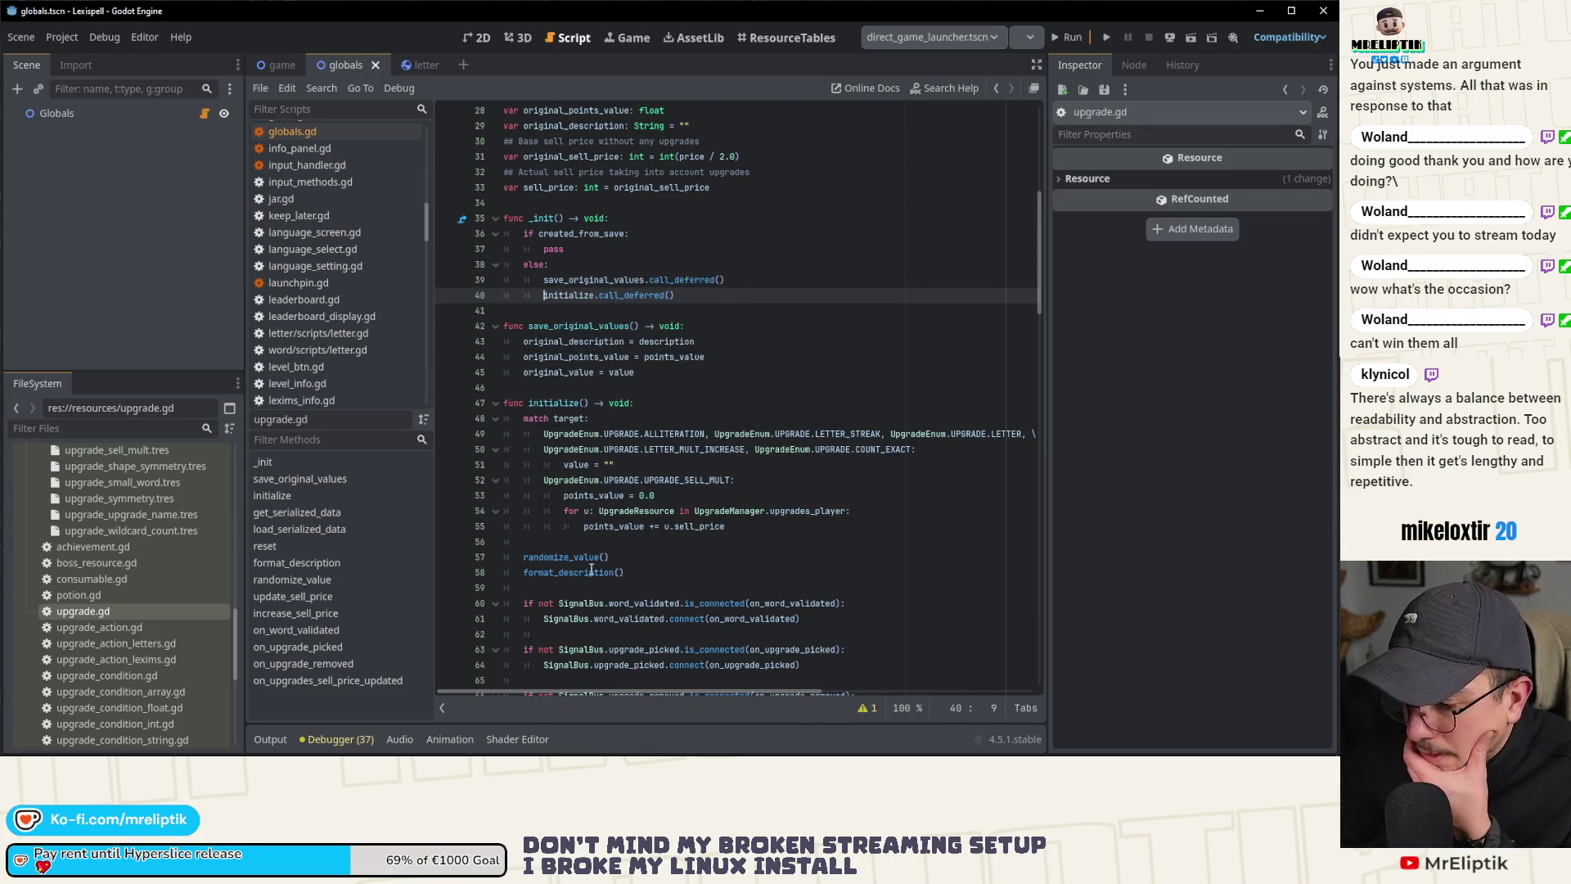
{"action": "double_click", "coordinate": [572, 557]}
{"action": "scroll", "coordinate": [657, 566], "scroll_direction": "down", "scroll_amount": 4}
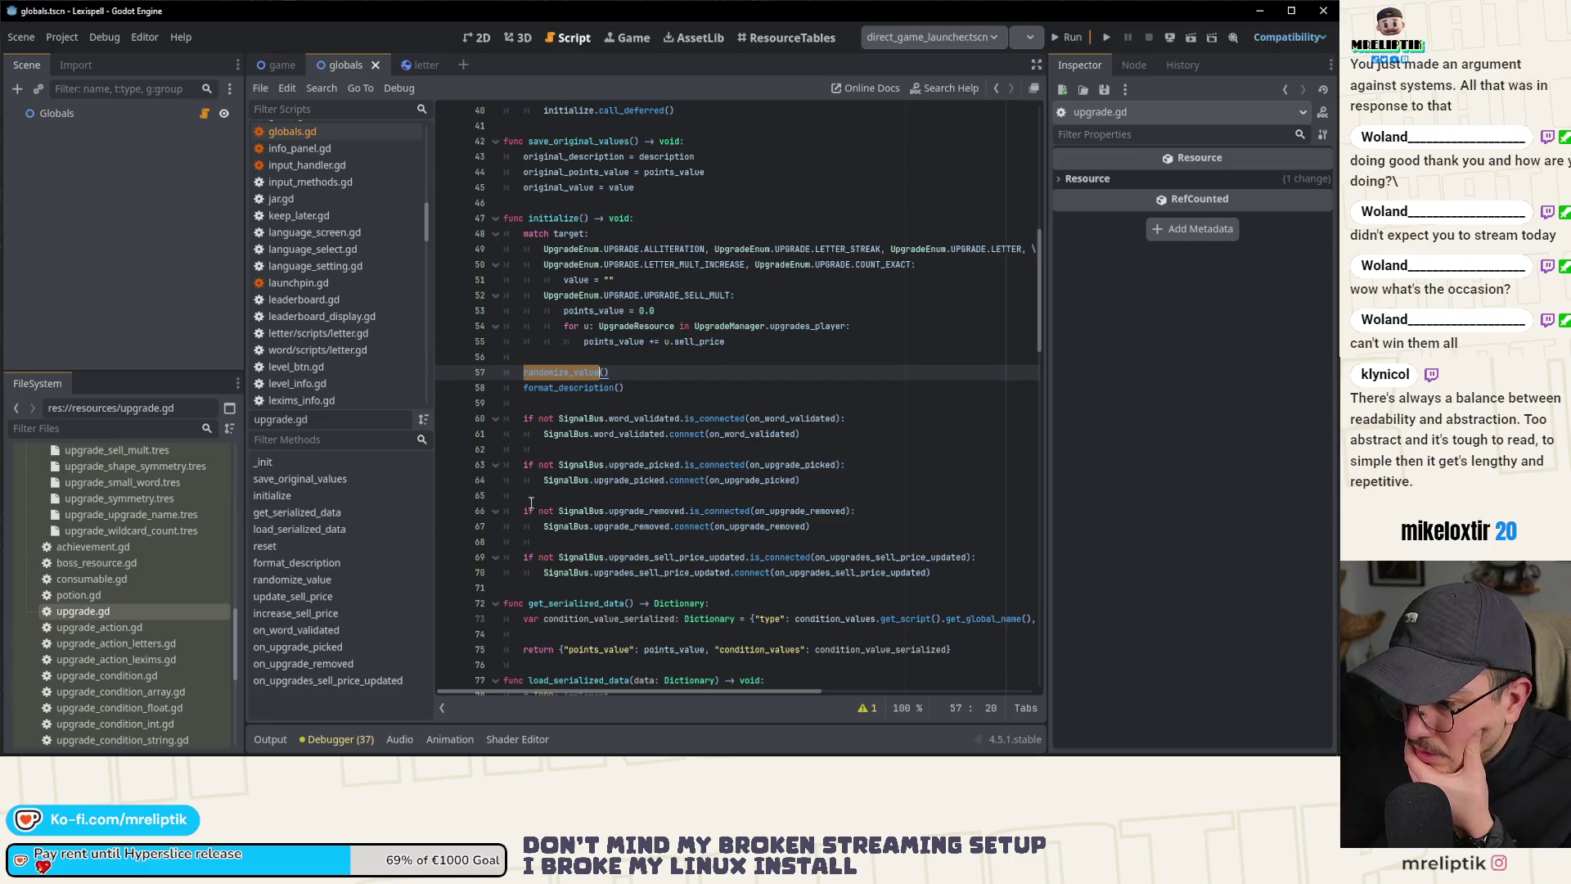
{"action": "scroll", "coordinate": [646, 574], "scroll_direction": "down", "scroll_amount": 3}
{"action": "scroll", "coordinate": [646, 574], "scroll_direction": "up", "scroll_amount": 3}
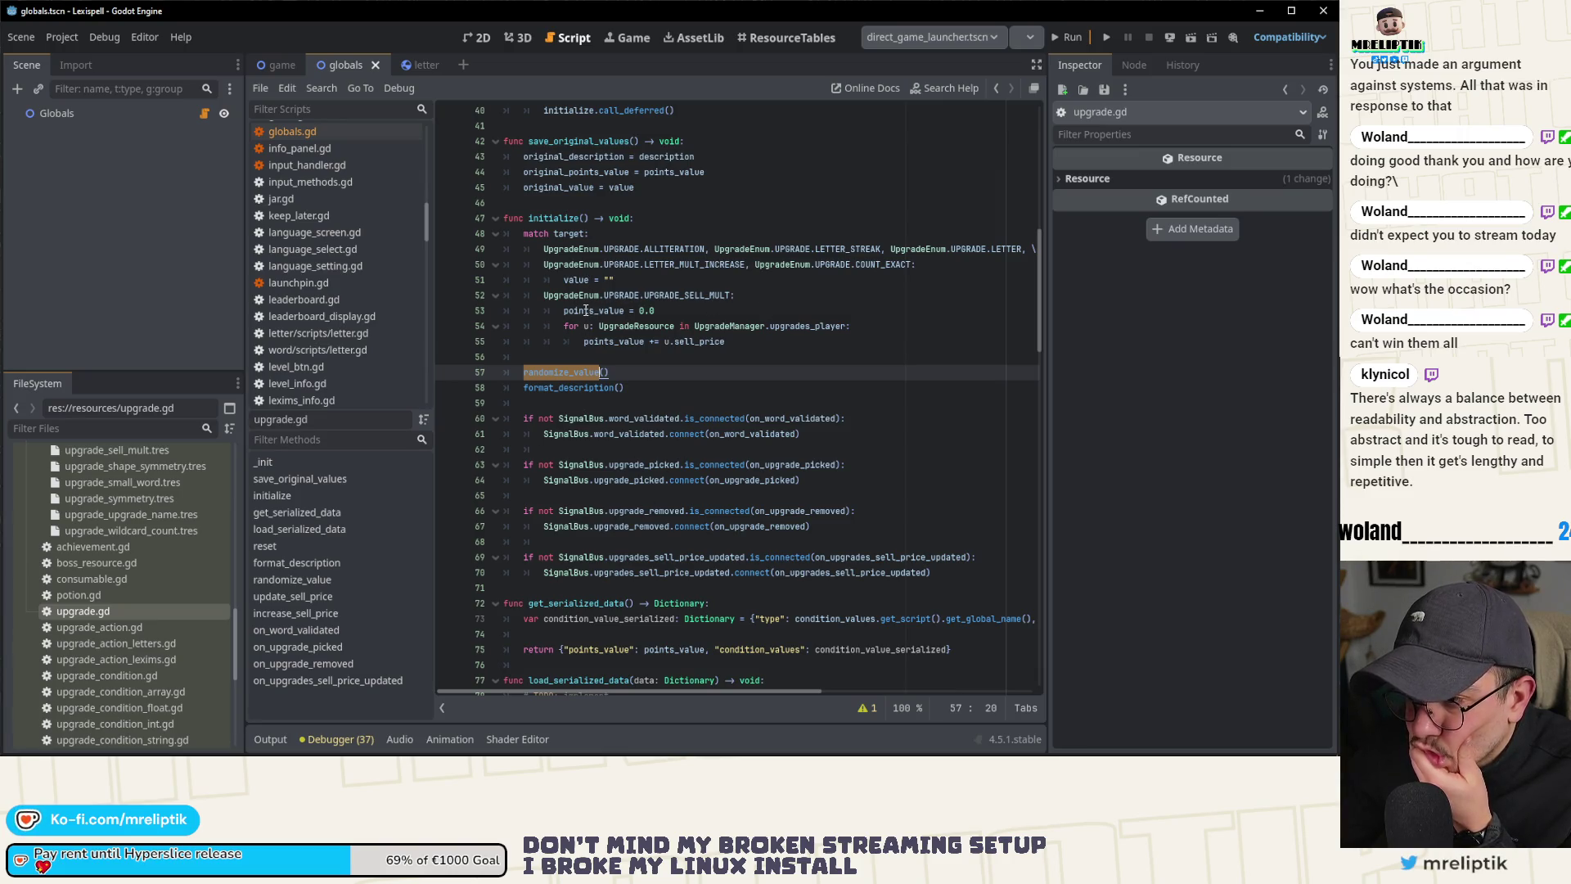
{"action": "mouse_move", "coordinate": [624, 426]}
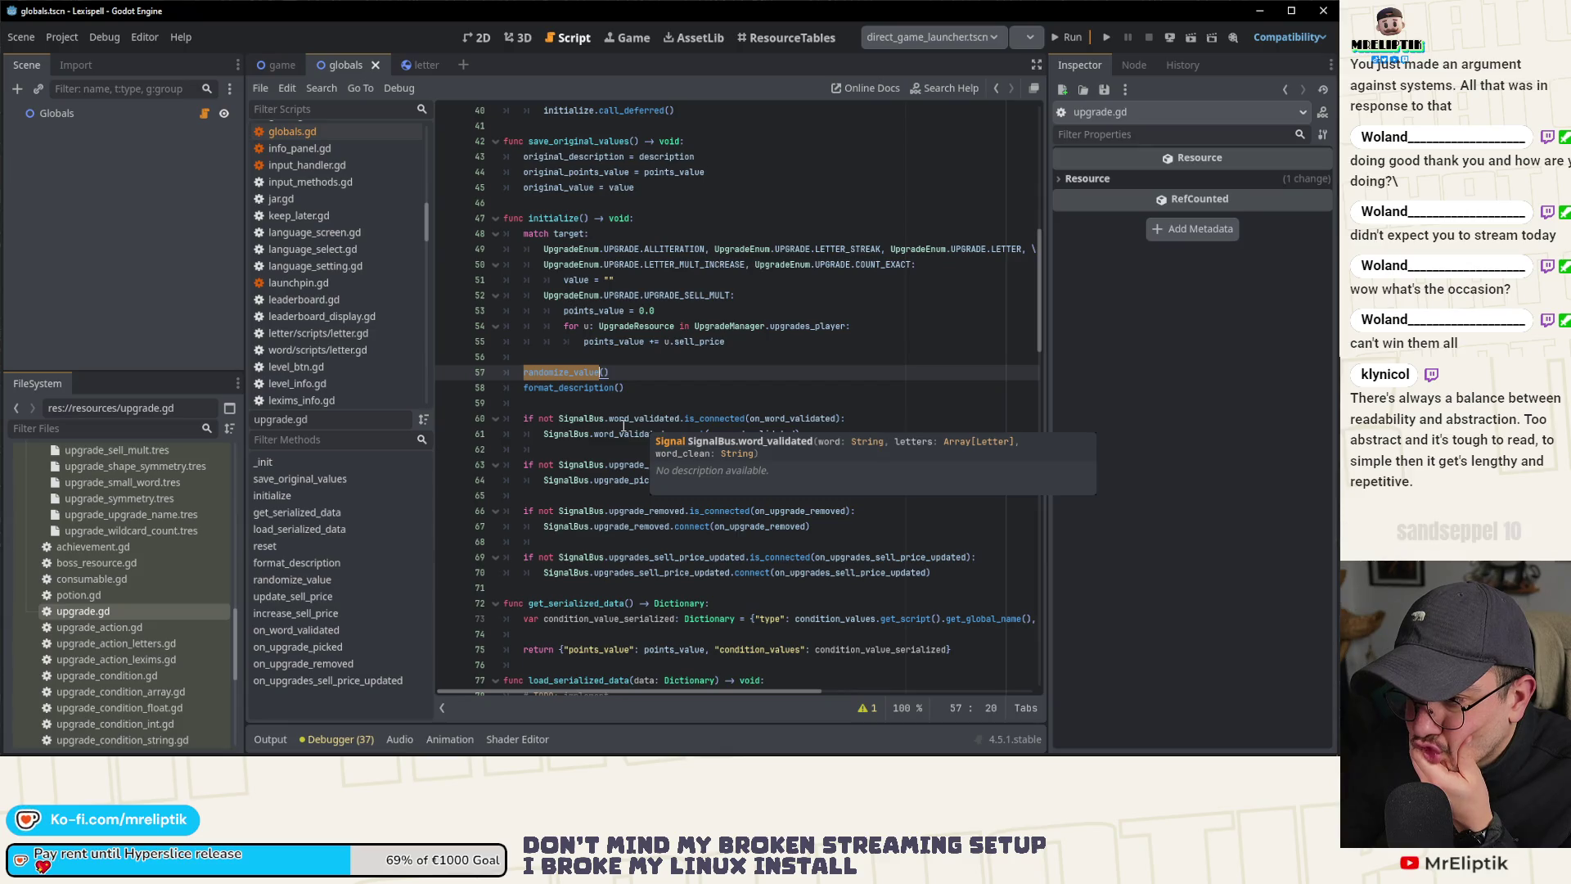
{"action": "scroll", "coordinate": [624, 426], "scroll_direction": "down", "scroll_amount": 1}
{"action": "mouse_move", "coordinate": [554, 378]}
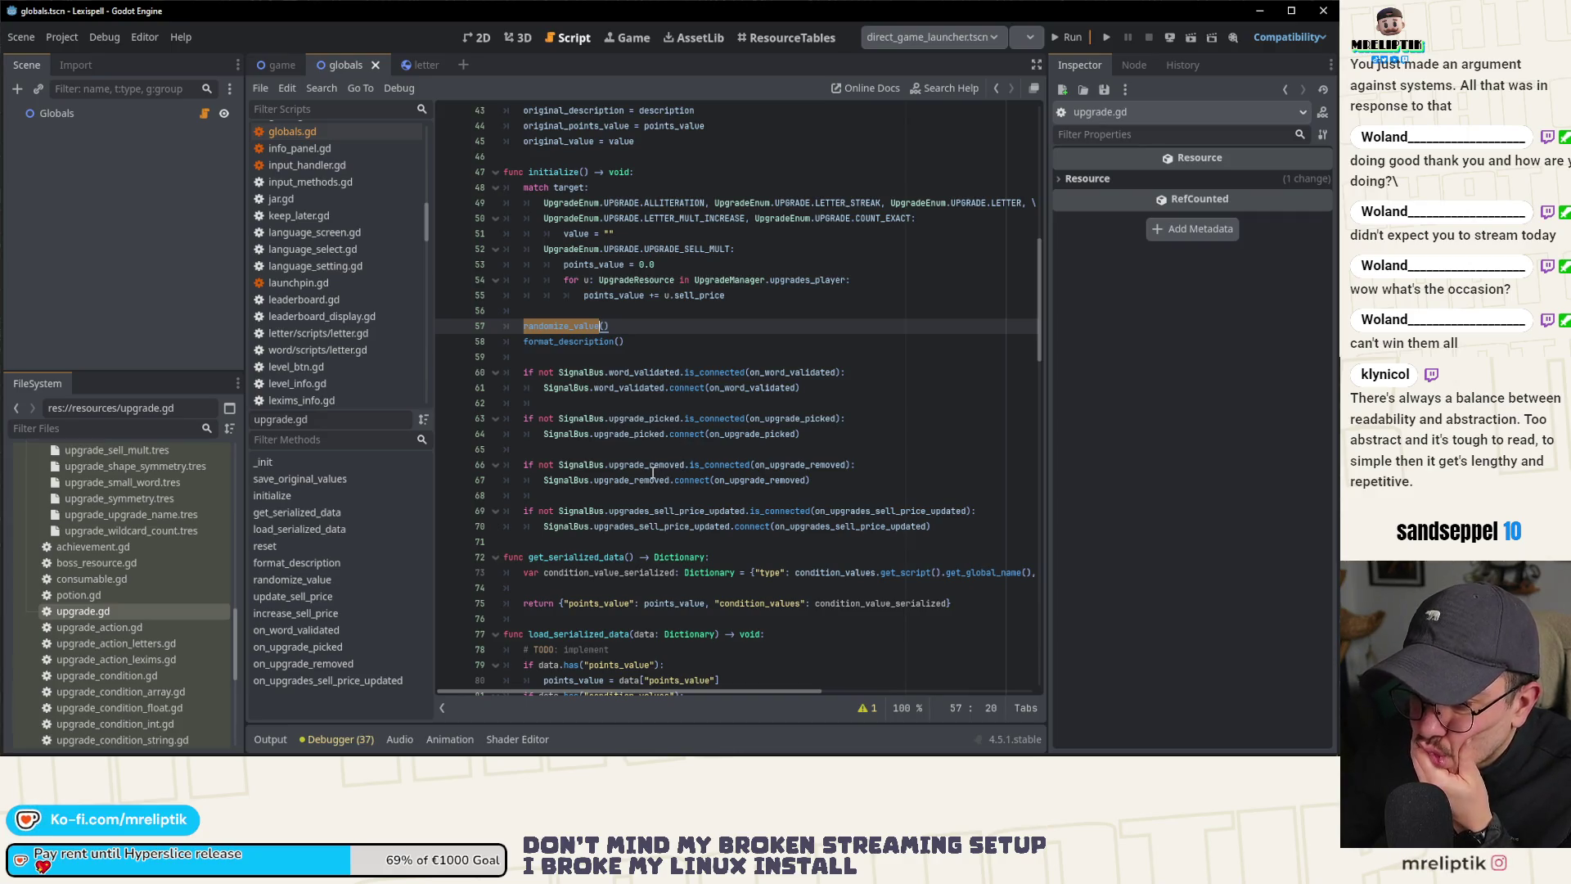
{"action": "mouse_move", "coordinate": [685, 466]}
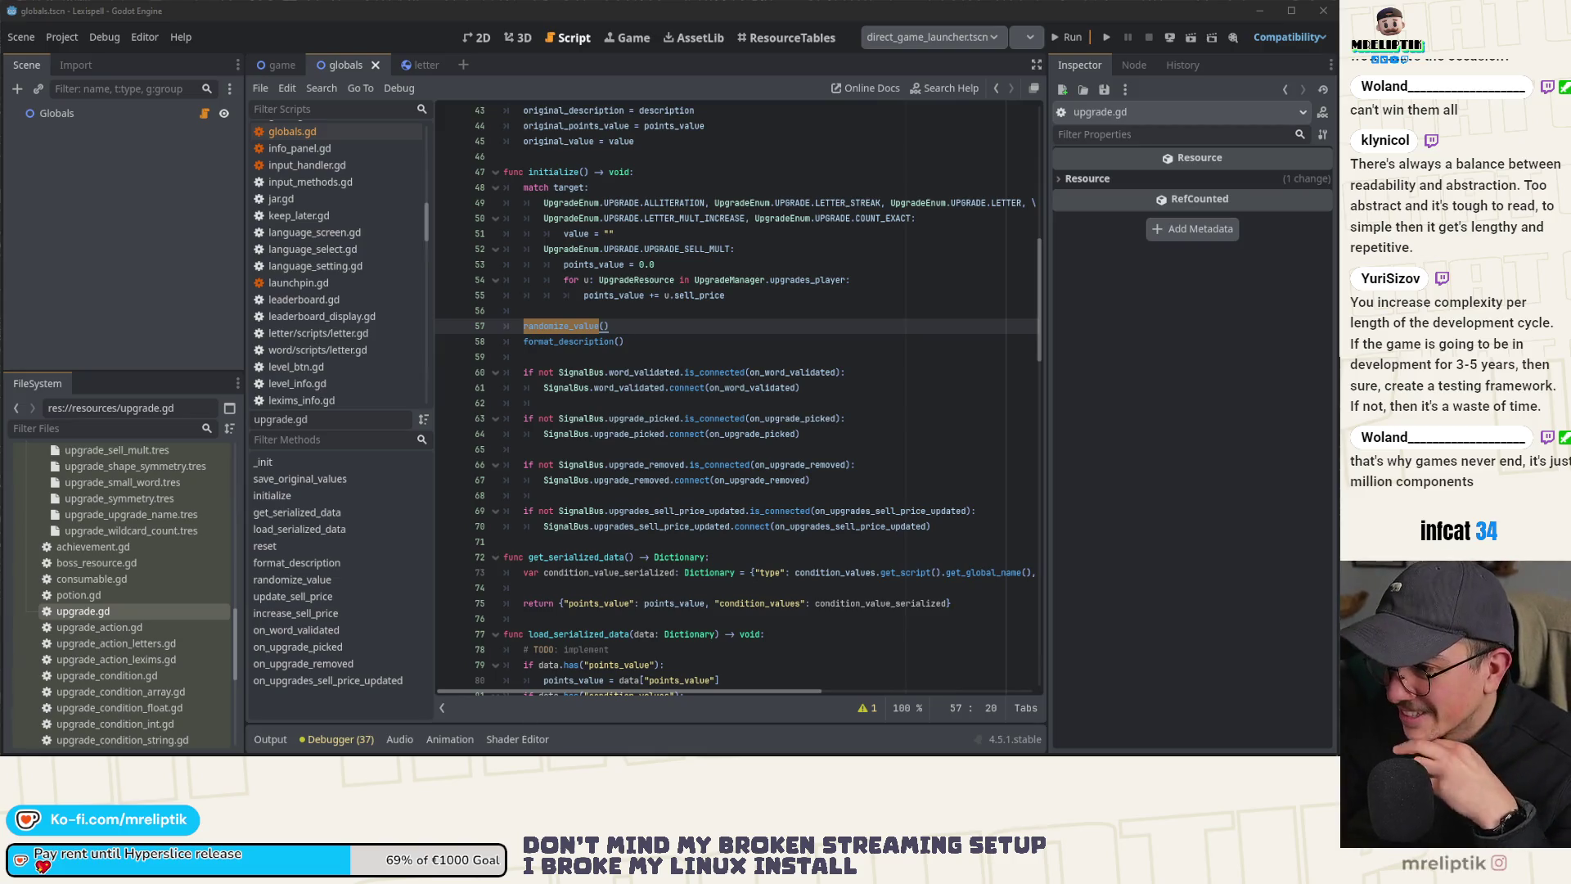
{"action": "scroll", "coordinate": [540, 360], "scroll_direction": "up", "scroll_amount": 4}
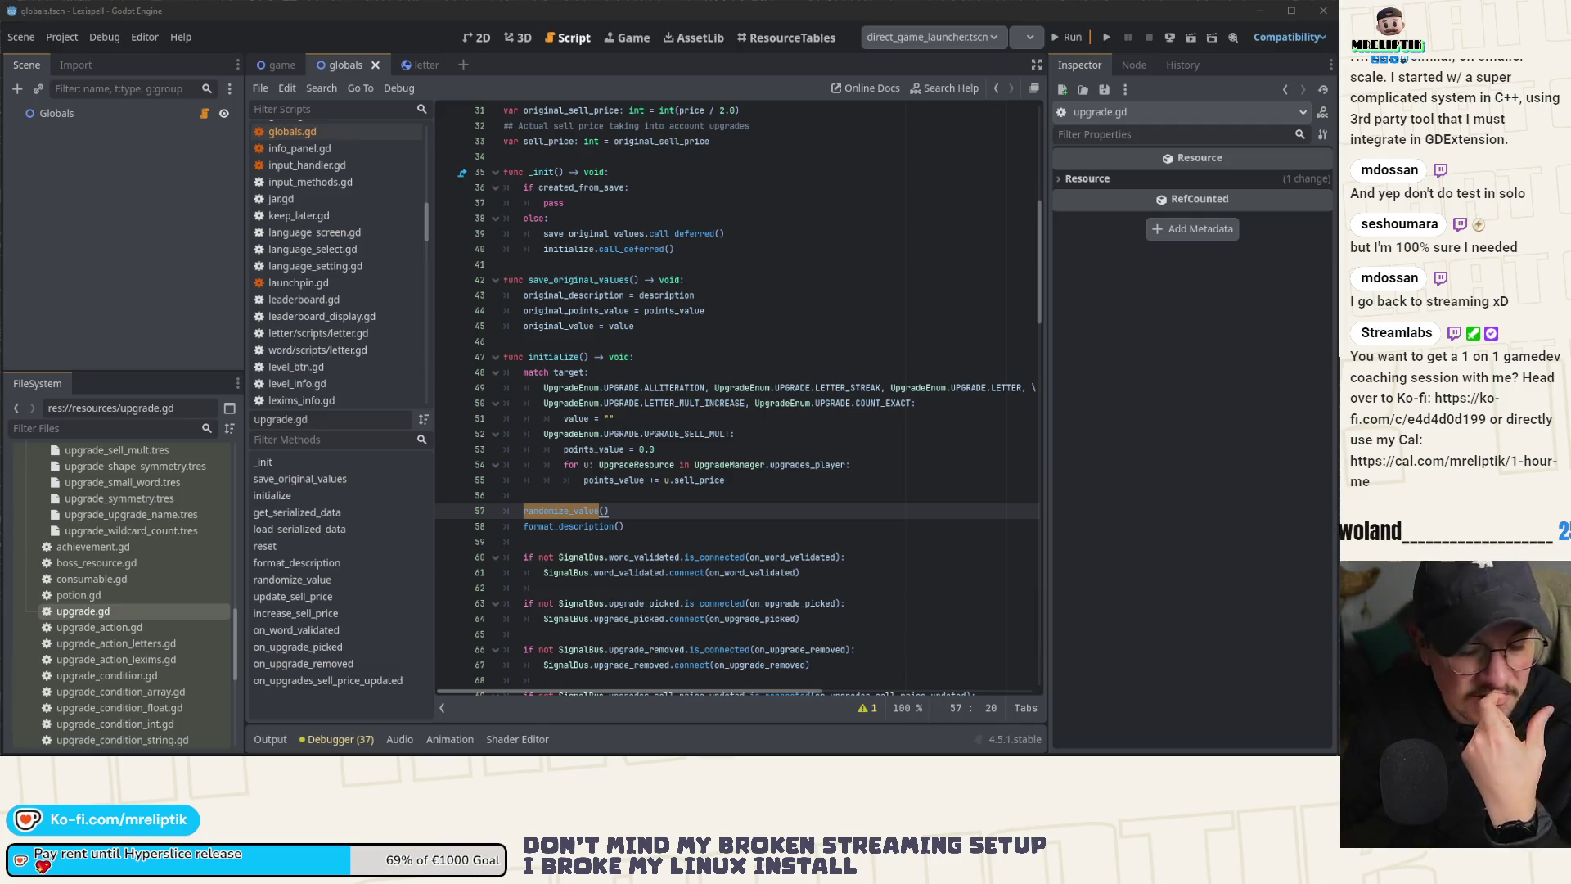
{"action": "left_click", "coordinate": [679, 480]}
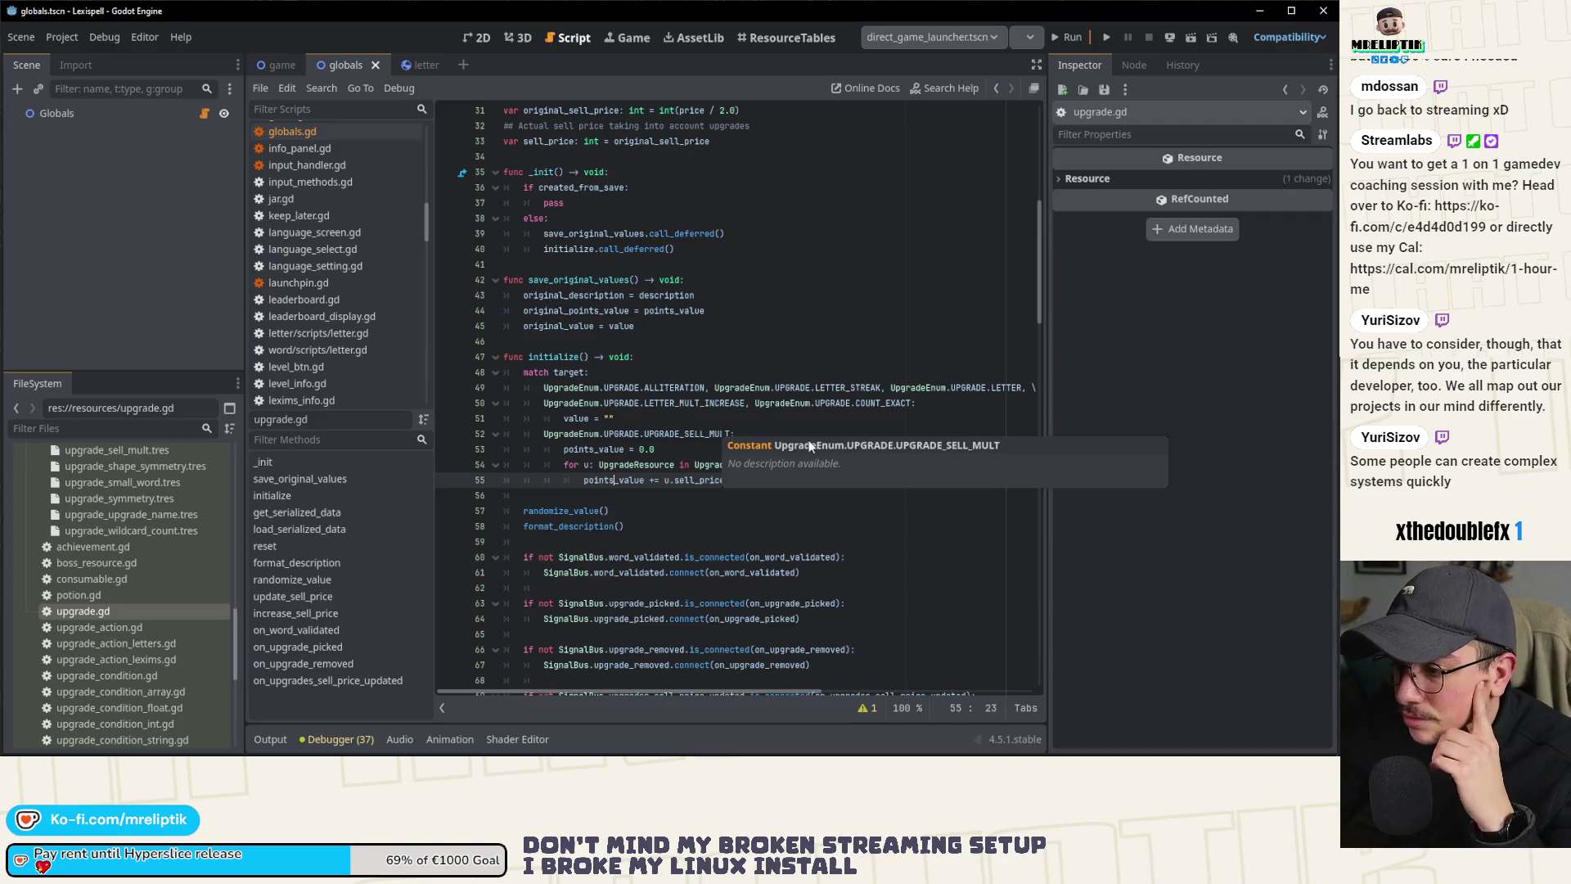
Step: Move the caret from the sell_price loop up to the UPGRADE_SELL_MULT case in initialize's match
{"action": "key", "text": "alt+Left"}
{"action": "left_click", "coordinate": [786, 420]}
{"action": "scroll", "coordinate": [777, 409], "scroll_direction": "down", "scroll_amount": 2}
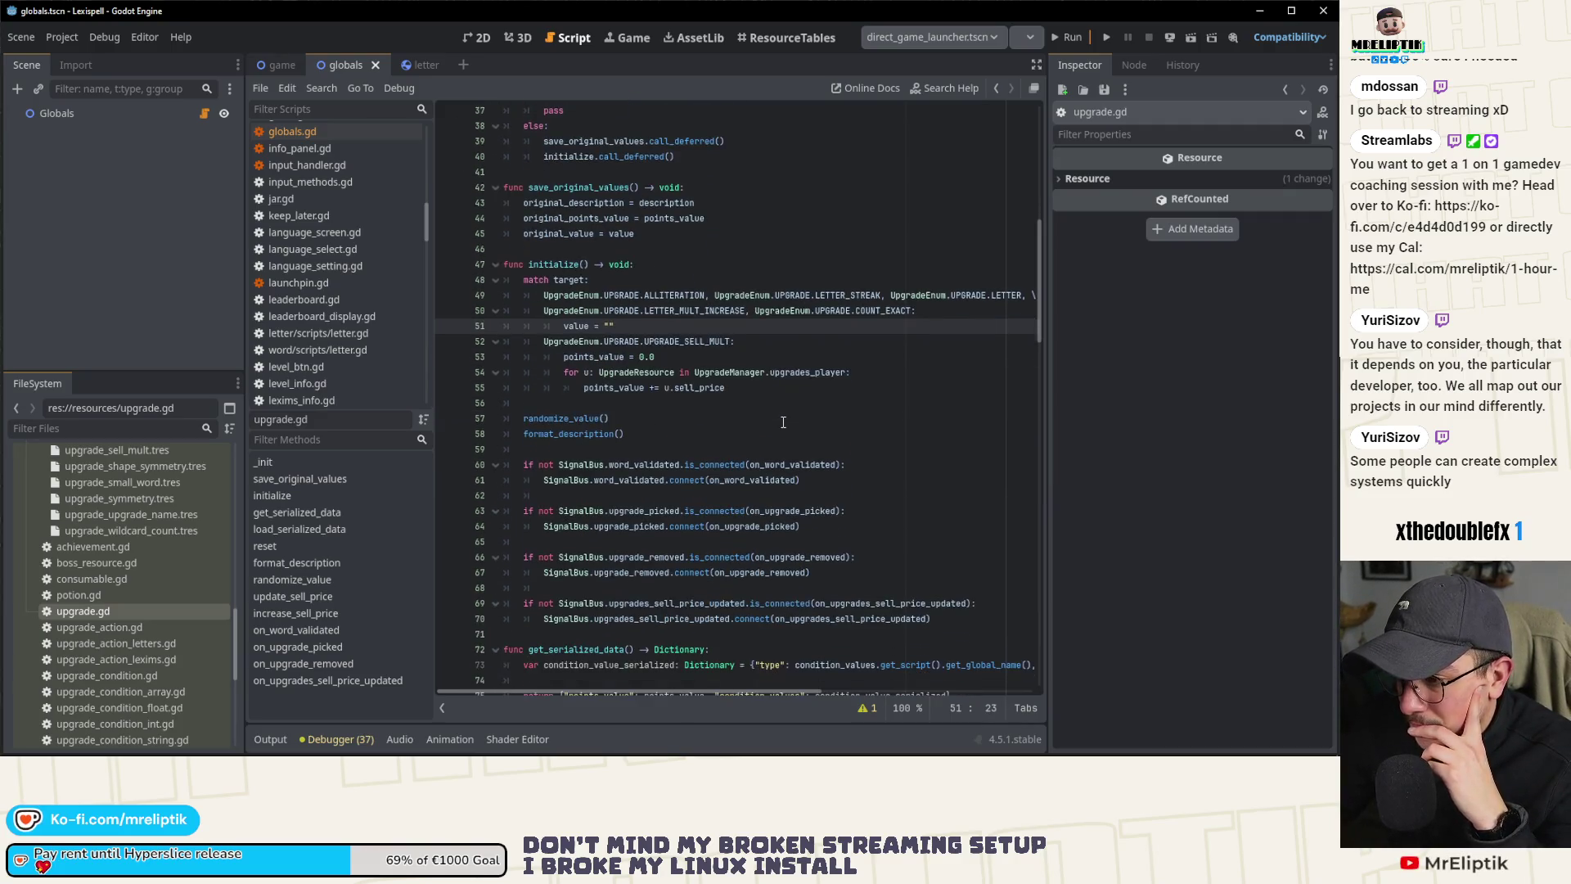
{"action": "left_click", "coordinate": [743, 401]}
{"action": "left_click", "coordinate": [748, 390]}
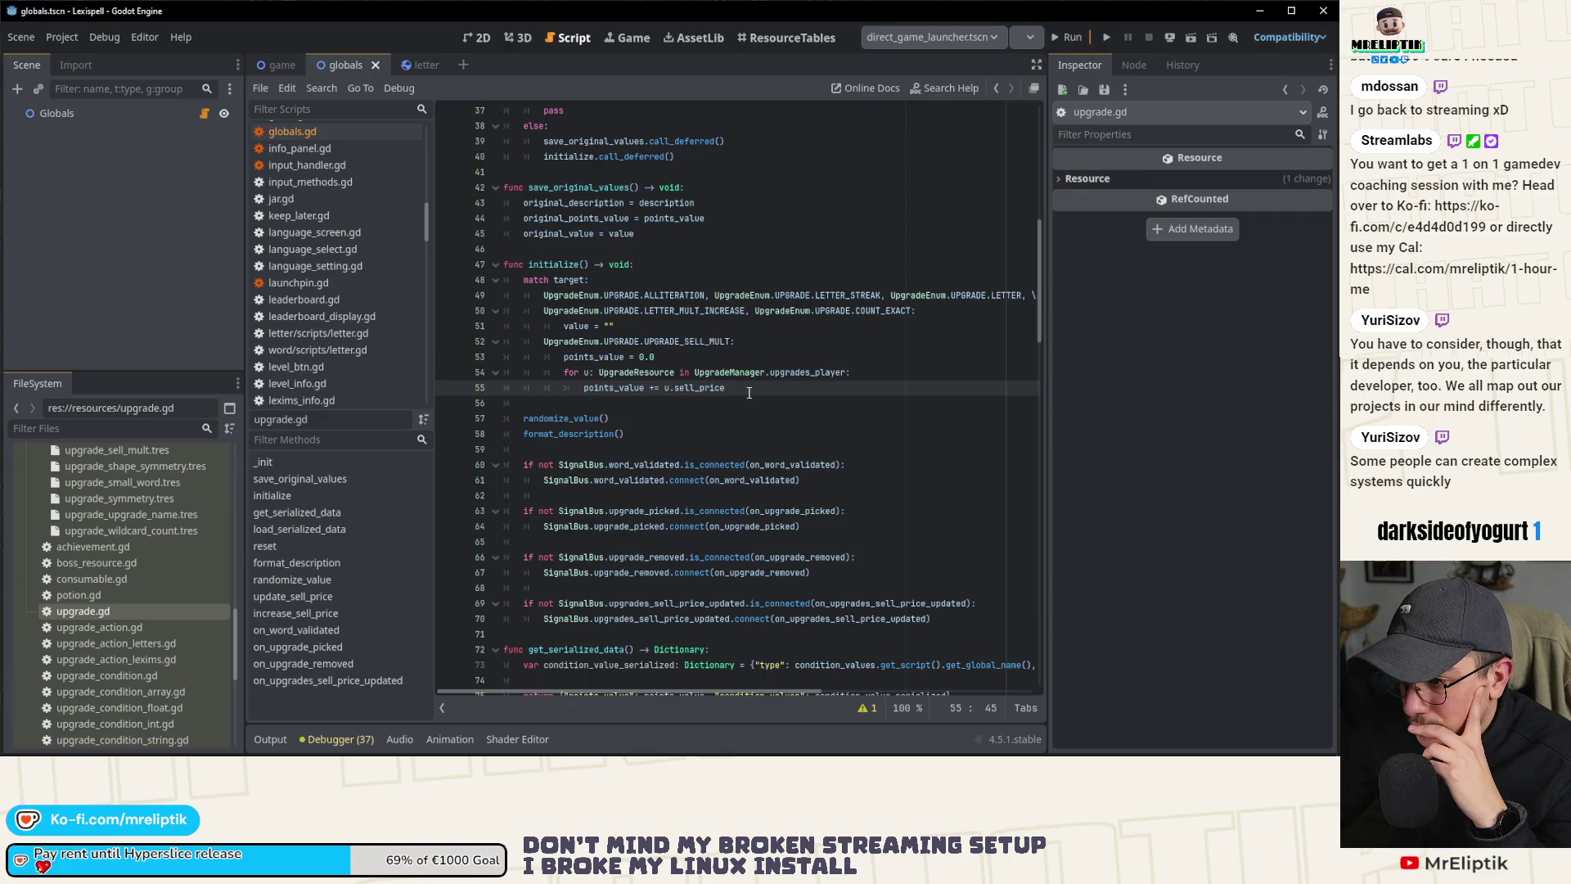
{"action": "scroll", "coordinate": [749, 392], "scroll_direction": "up", "scroll_amount": 1}
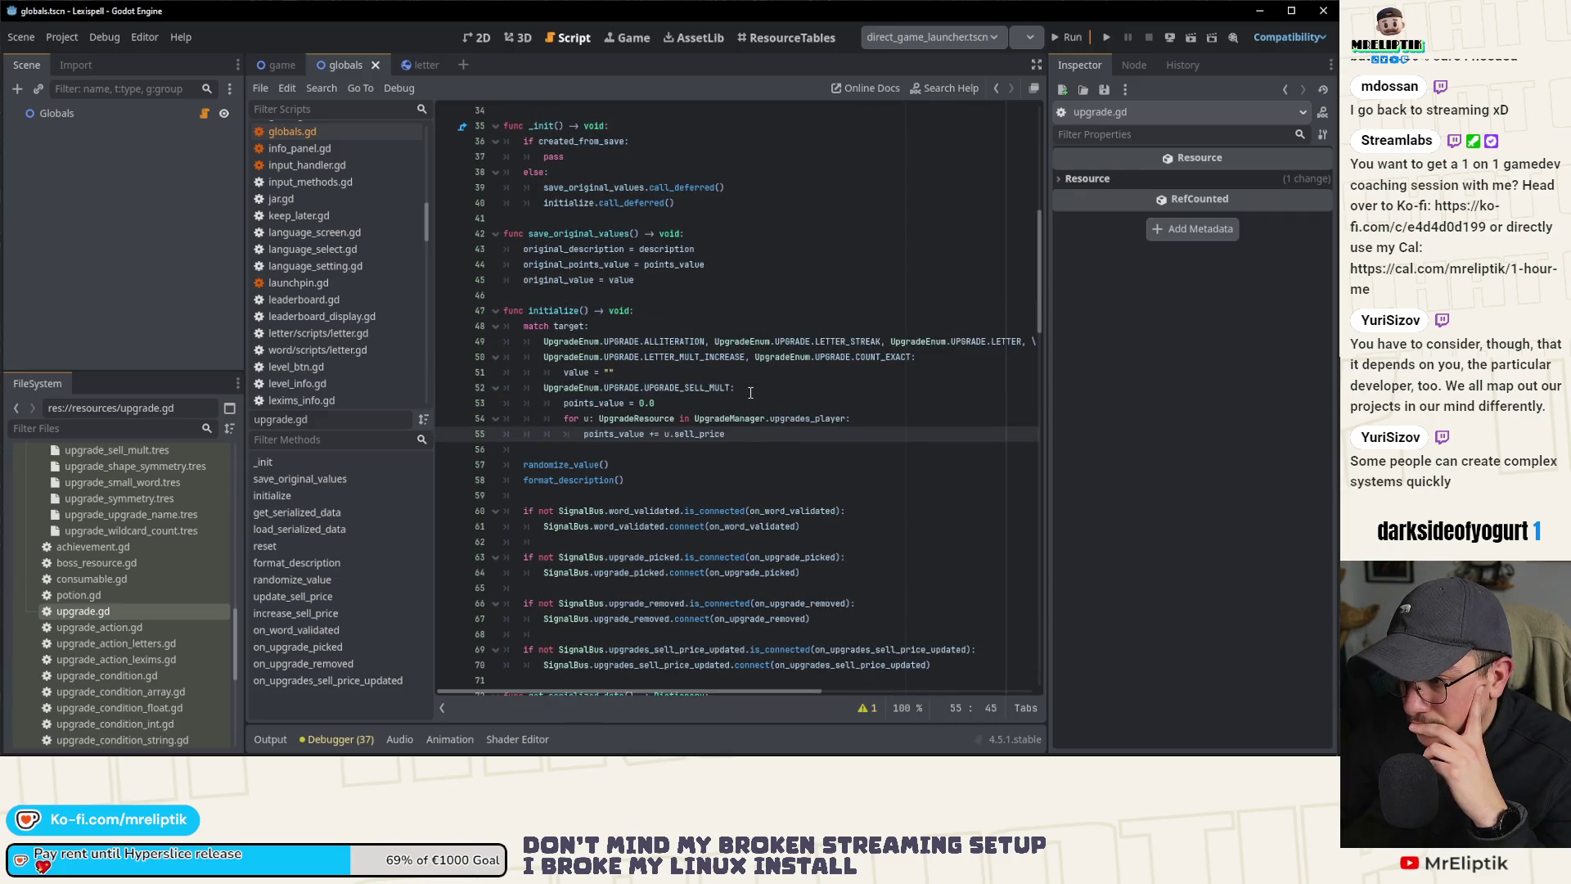
{"action": "left_click", "coordinate": [751, 390]}
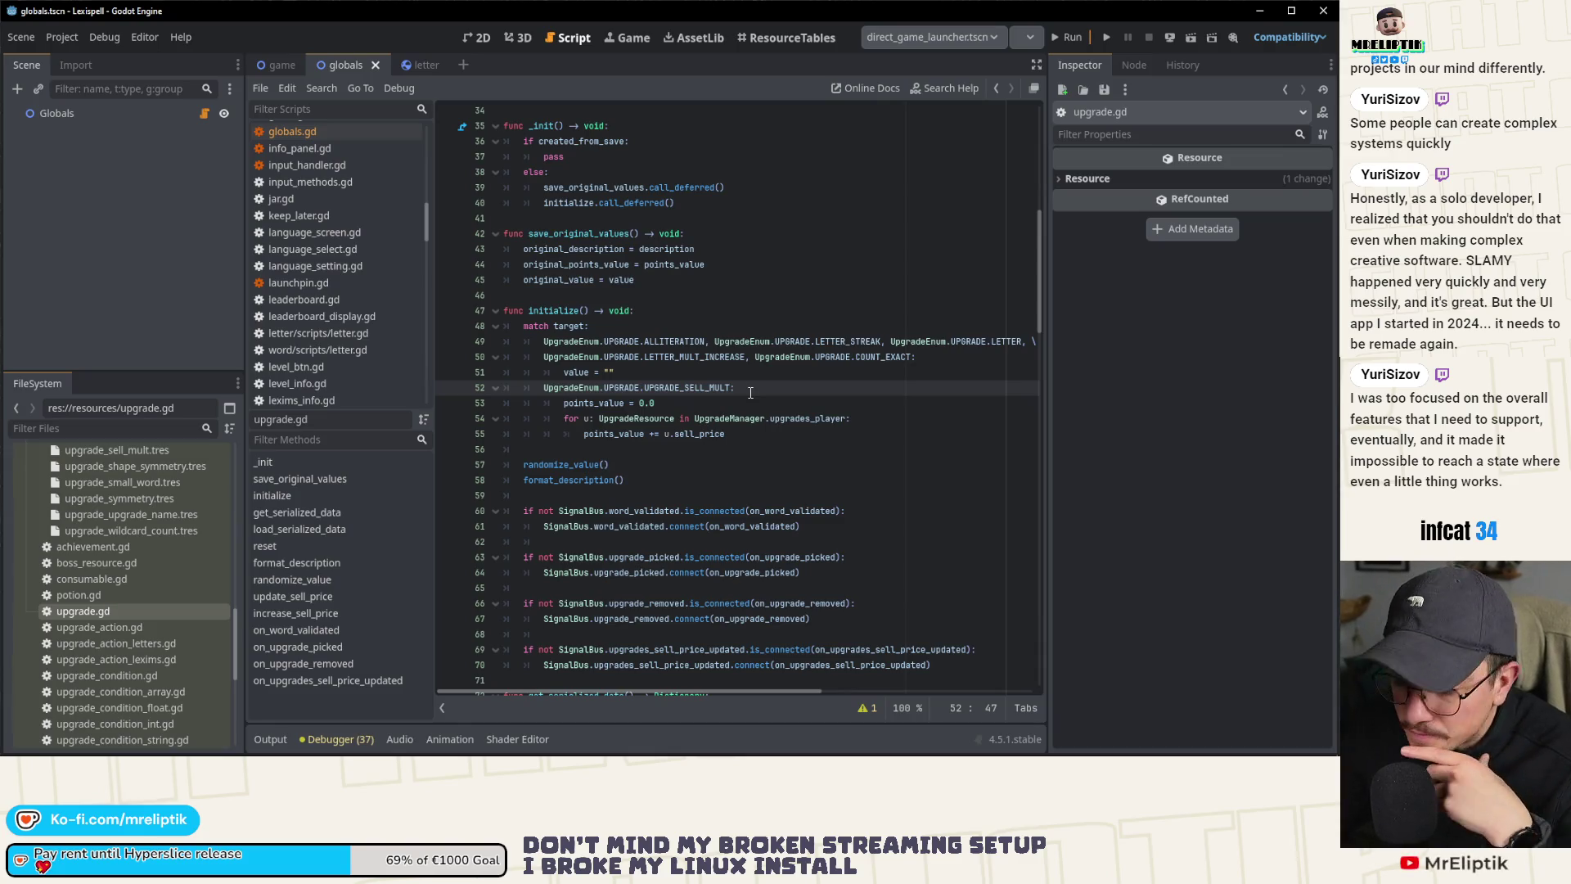
{"action": "key", "text": "Up"}
{"action": "key", "text": "Up"}
{"action": "key", "text": "Up"}
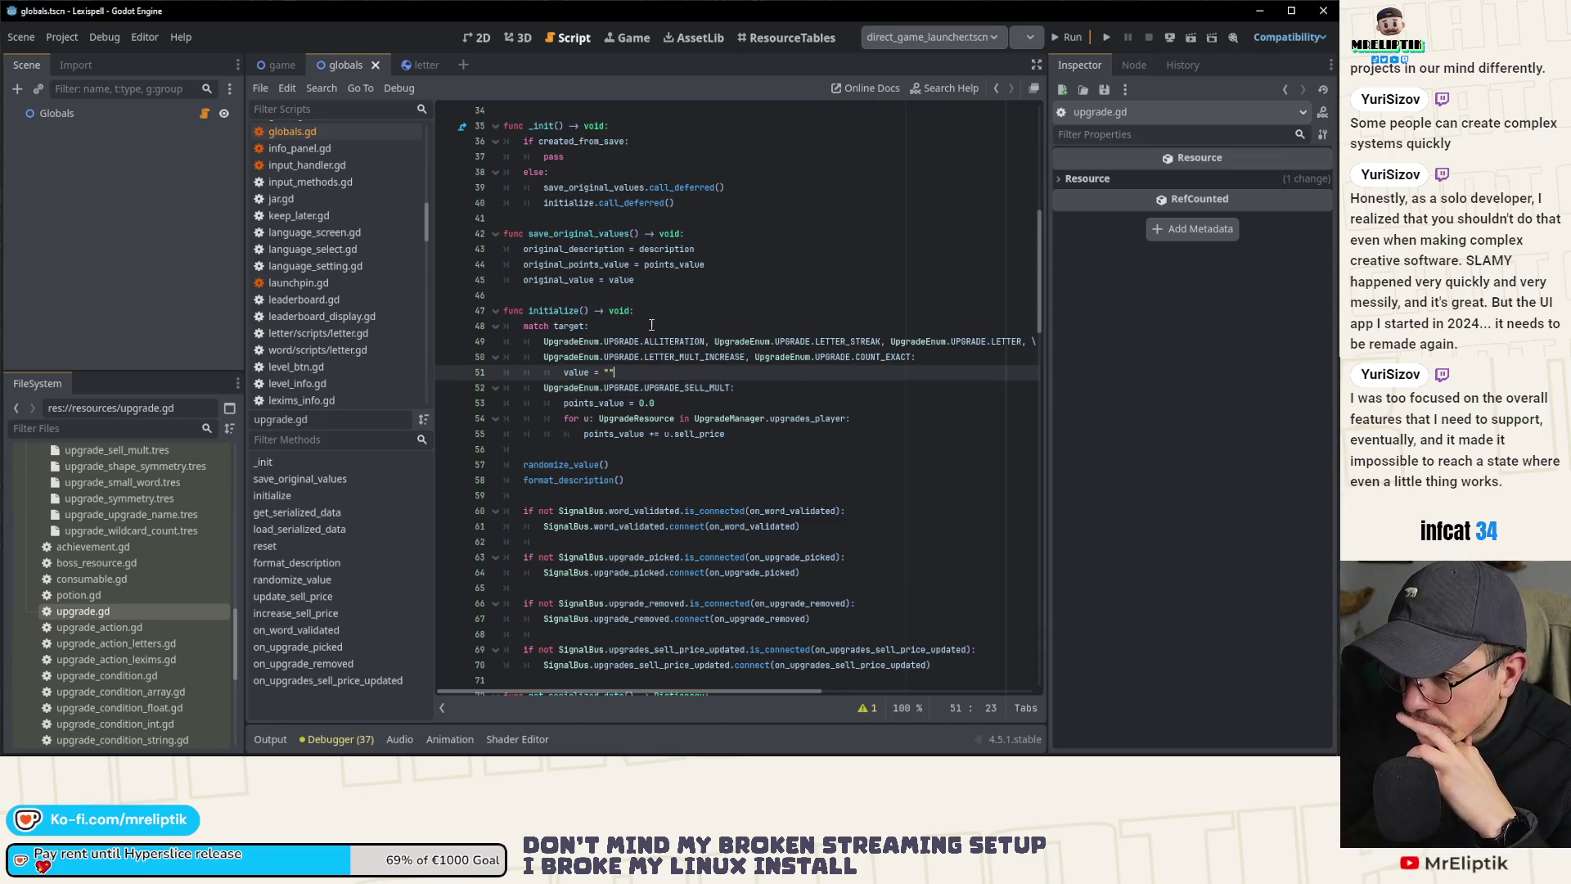
{"action": "scroll", "coordinate": [587, 366], "scroll_direction": "up", "scroll_amount": 3}
{"action": "double_click", "coordinate": [587, 368]}
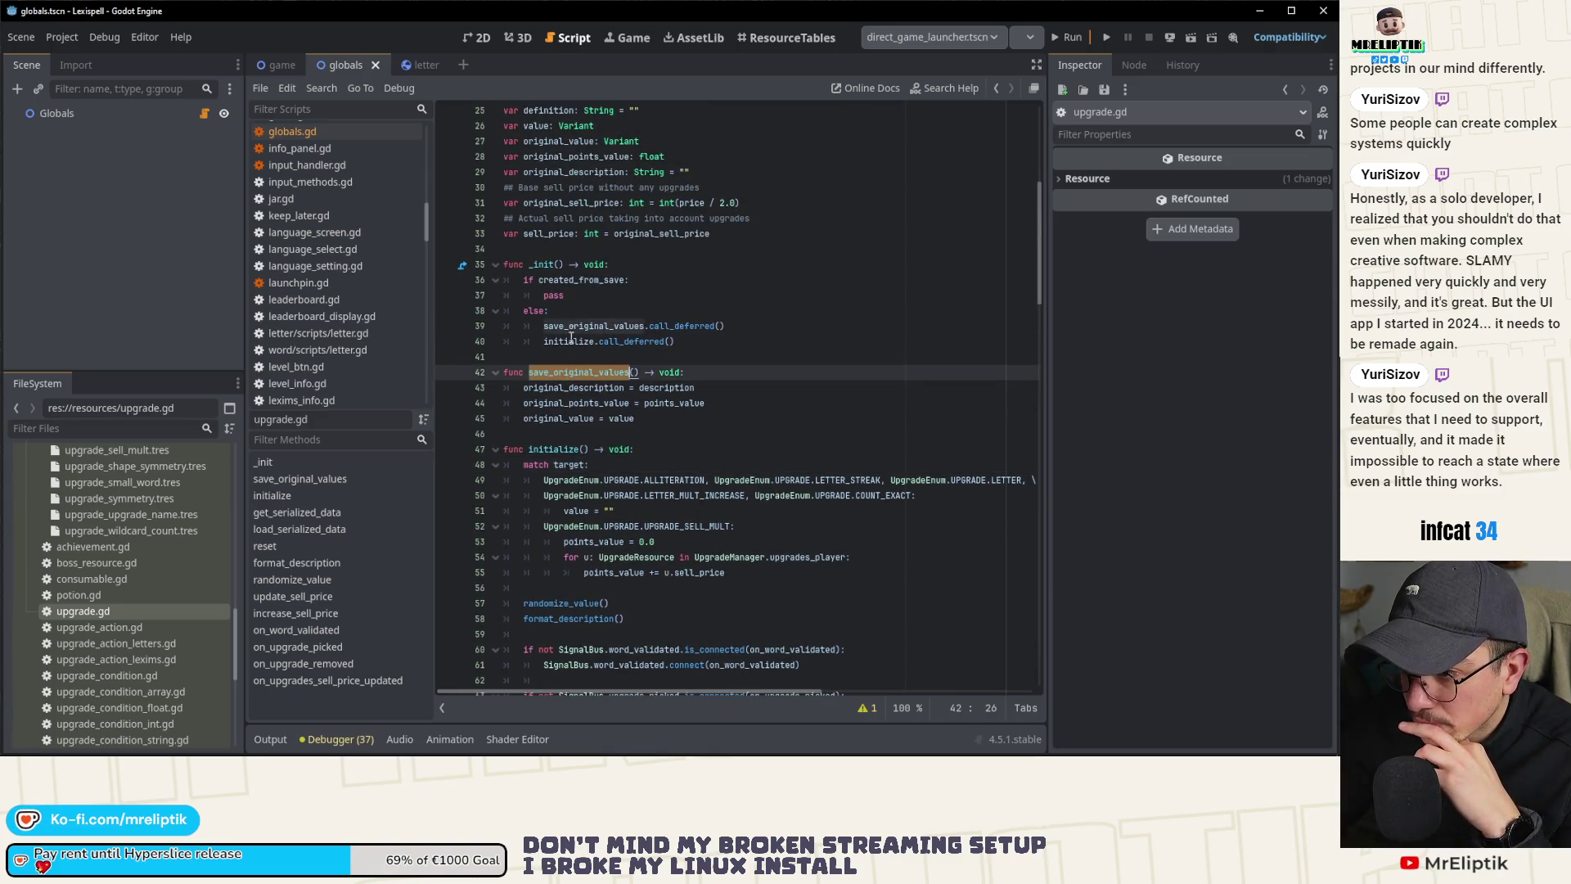
{"action": "double_click", "coordinate": [547, 296]}
{"action": "scroll", "coordinate": [546, 532], "scroll_direction": "down", "scroll_amount": 2}
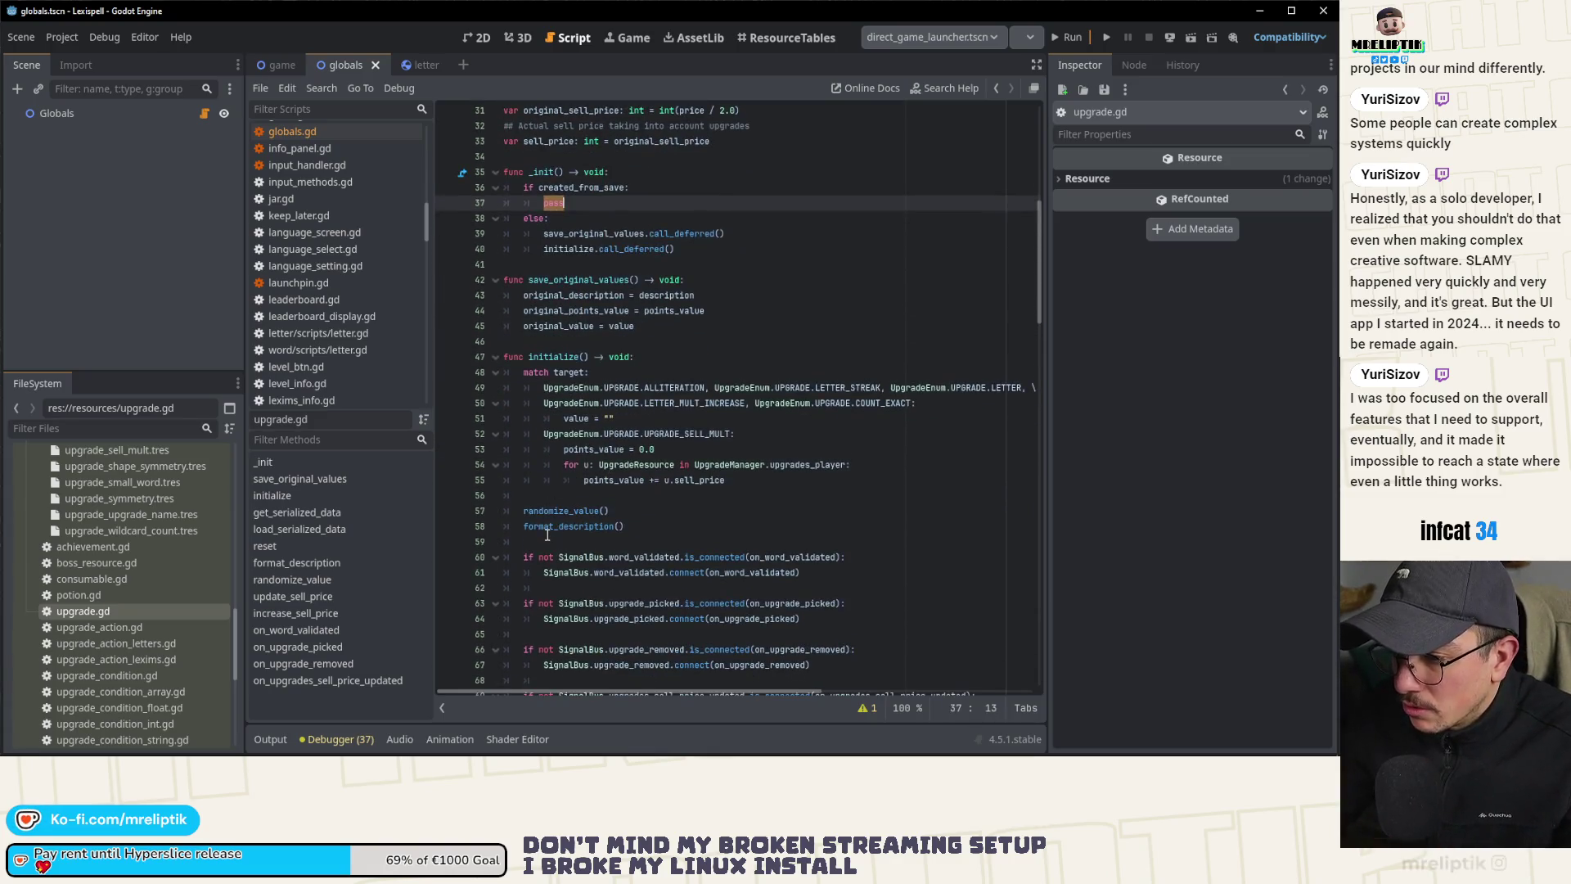
{"action": "double_click", "coordinate": [551, 510]}
{"action": "scroll", "coordinate": [540, 491], "scroll_direction": "down", "scroll_amount": 2}
{"action": "scroll", "coordinate": [531, 374], "scroll_direction": "up", "scroll_amount": 2}
{"action": "double_click", "coordinate": [533, 357]}
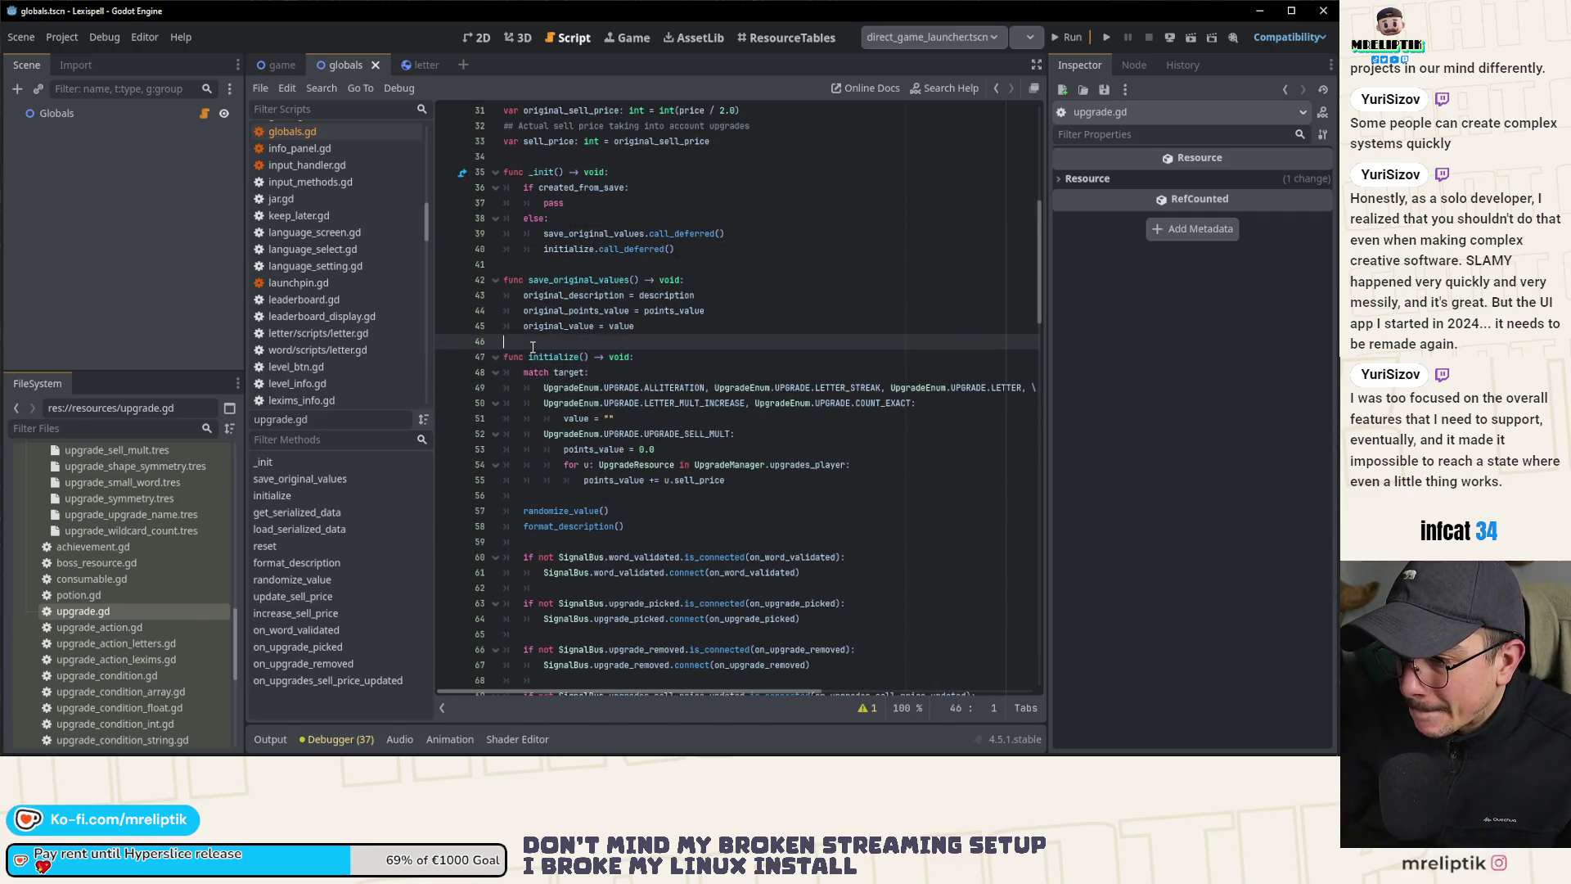
{"action": "left_click", "coordinate": [583, 359]}
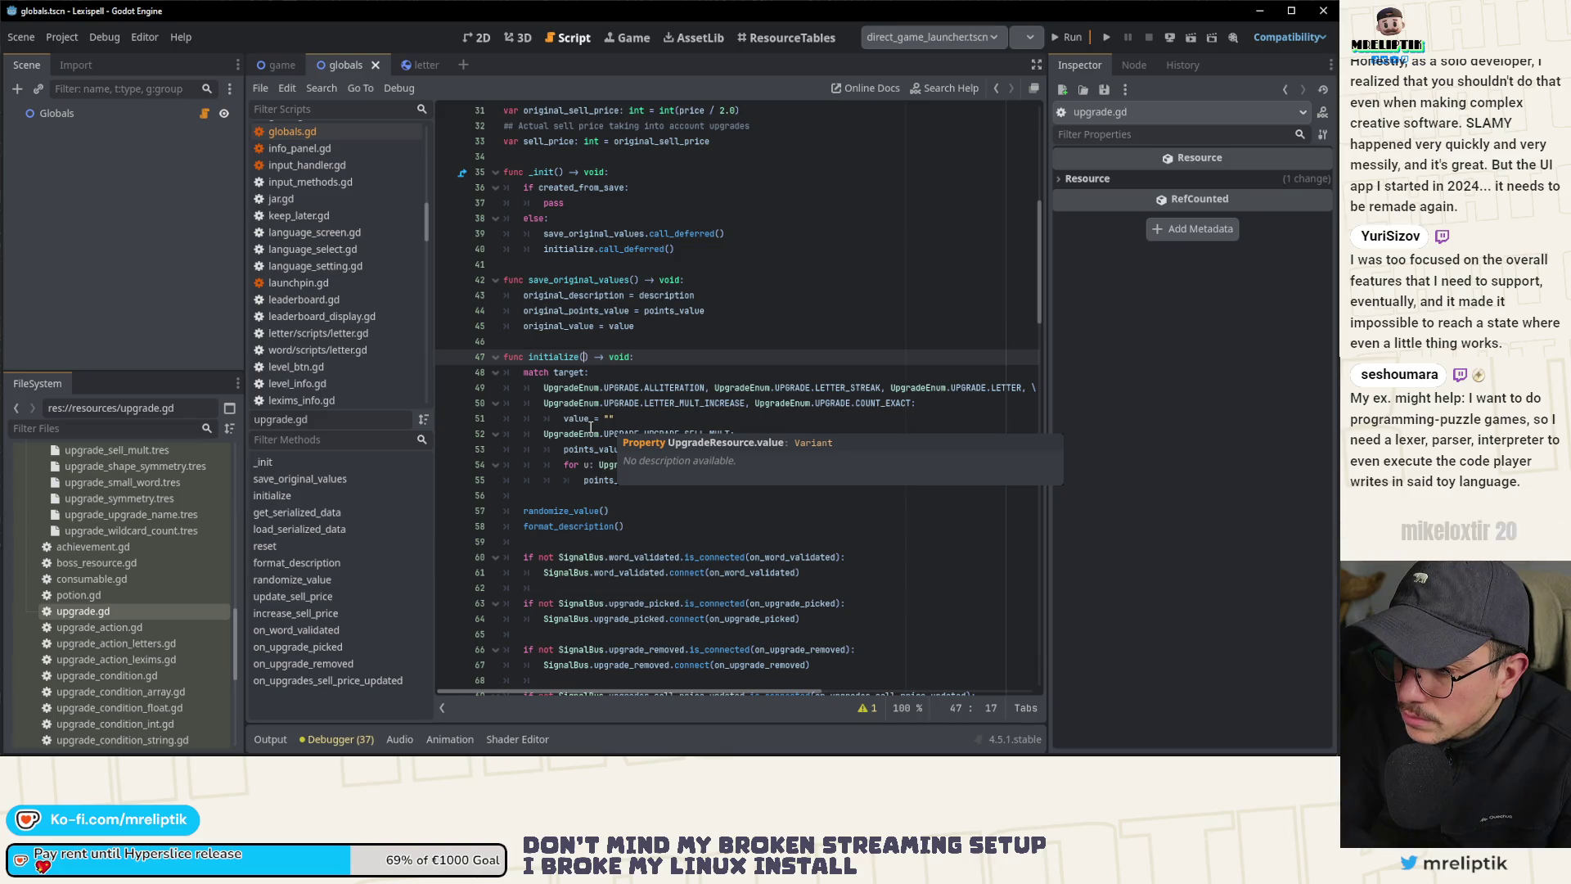
{"action": "scroll", "coordinate": [621, 388], "scroll_direction": "down", "scroll_amount": 2}
{"action": "scroll", "coordinate": [621, 388], "scroll_direction": "down", "scroll_amount": 2}
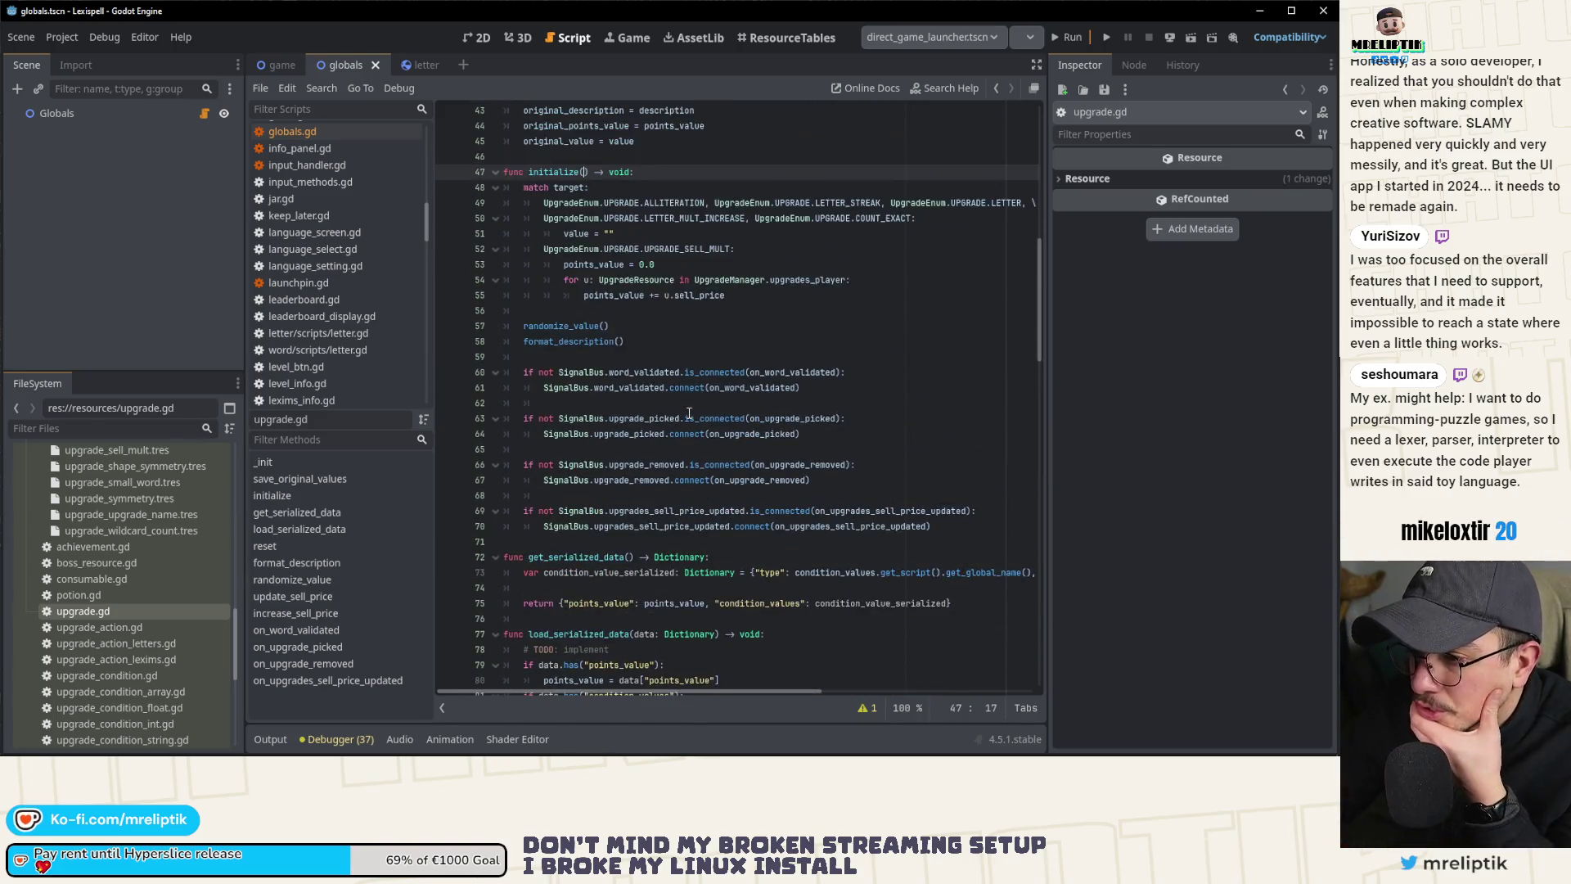
{"action": "left_click_drag", "start_coordinate": [524, 372], "coordinate": [856, 513]}
Step: In _init, delete the else and pass lines and dedent the initialize call
{"action": "scroll", "coordinate": [737, 491], "scroll_direction": "up", "scroll_amount": 2}
{"action": "mouse_move", "coordinate": [523, 434]}
{"action": "left_mouse_down"}
{"action": "mouse_move", "coordinate": [649, 464]}
{"action": "mouse_move", "coordinate": [523, 434]}
{"action": "mouse_move", "coordinate": [477, 279]}
{"action": "left_mouse_up"}
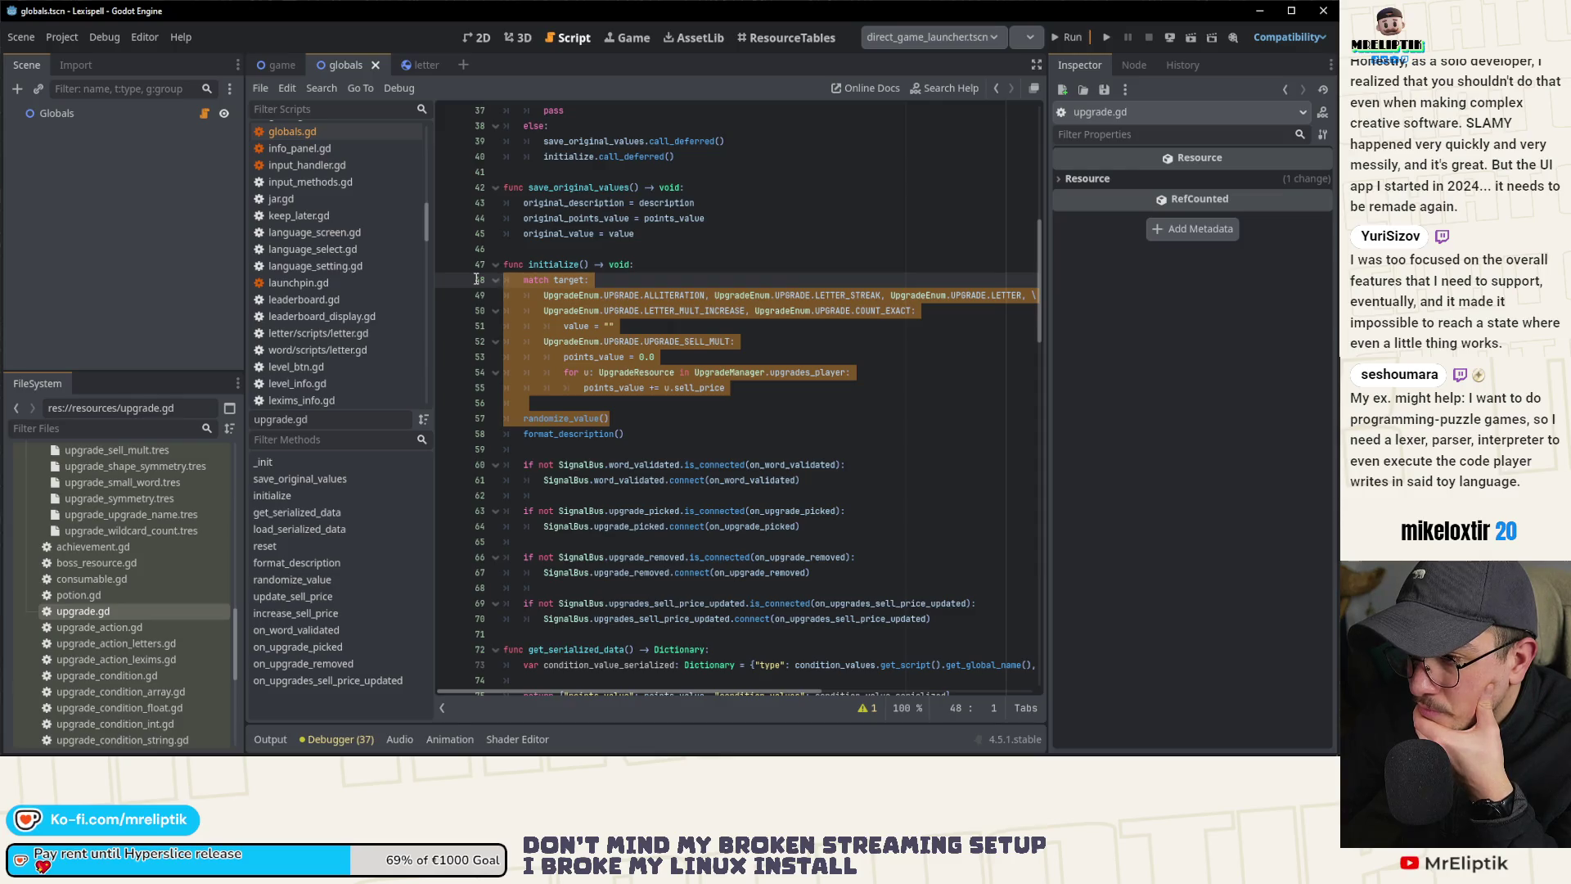
{"action": "scroll", "coordinate": [572, 368], "scroll_direction": "up", "scroll_amount": 4}
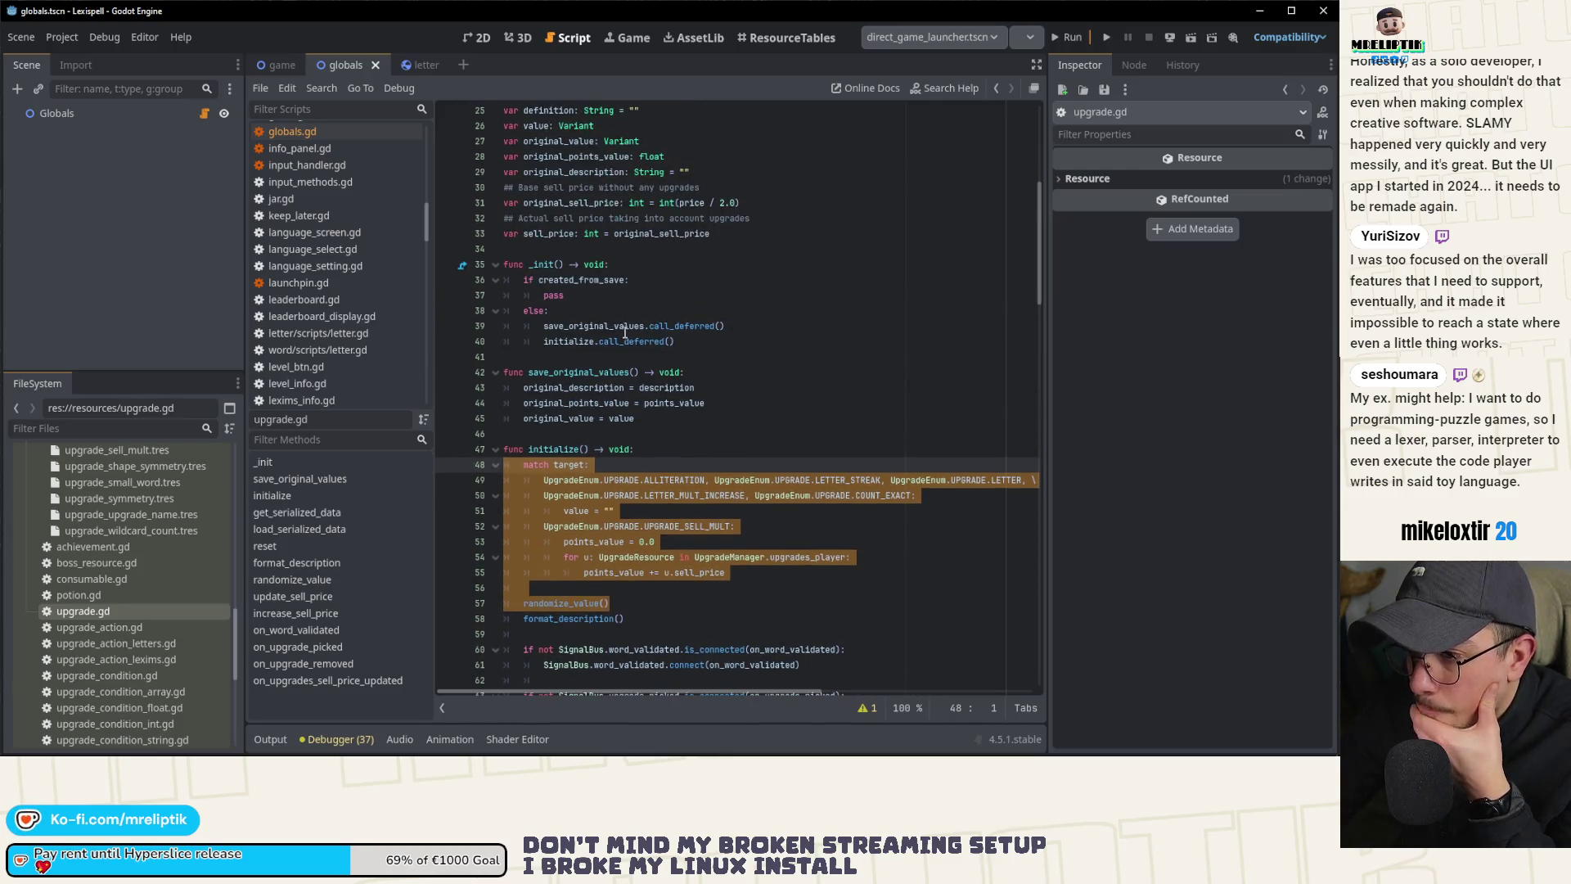
{"action": "left_click", "coordinate": [624, 327]}
{"action": "left_click", "coordinate": [652, 285]}
{"action": "left_click", "coordinate": [614, 327]}
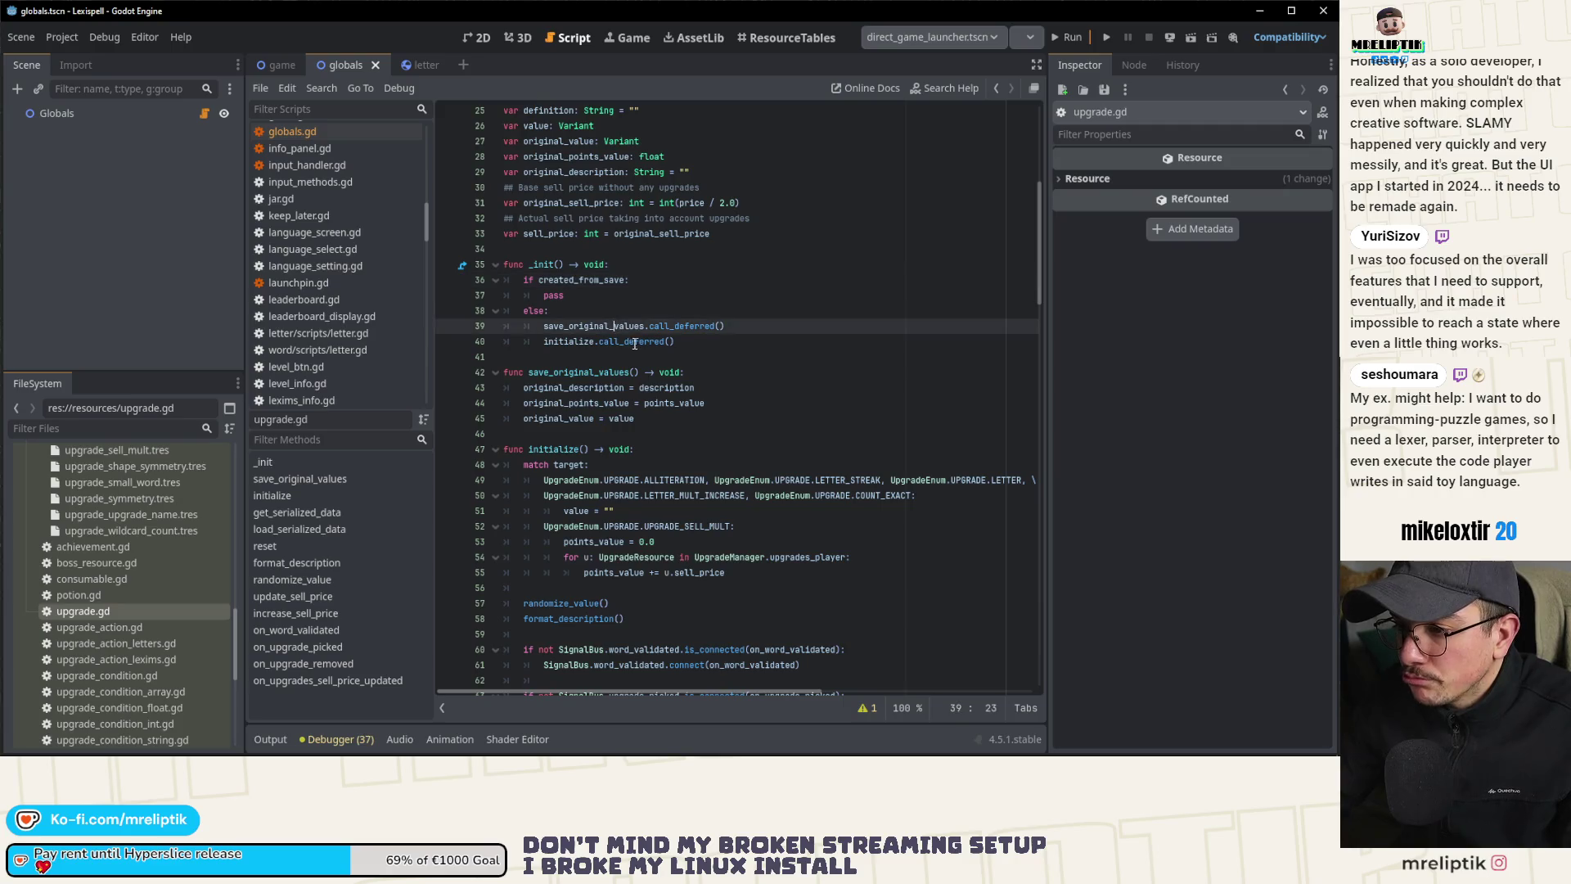
{"action": "mouse_move", "coordinate": [627, 329]}
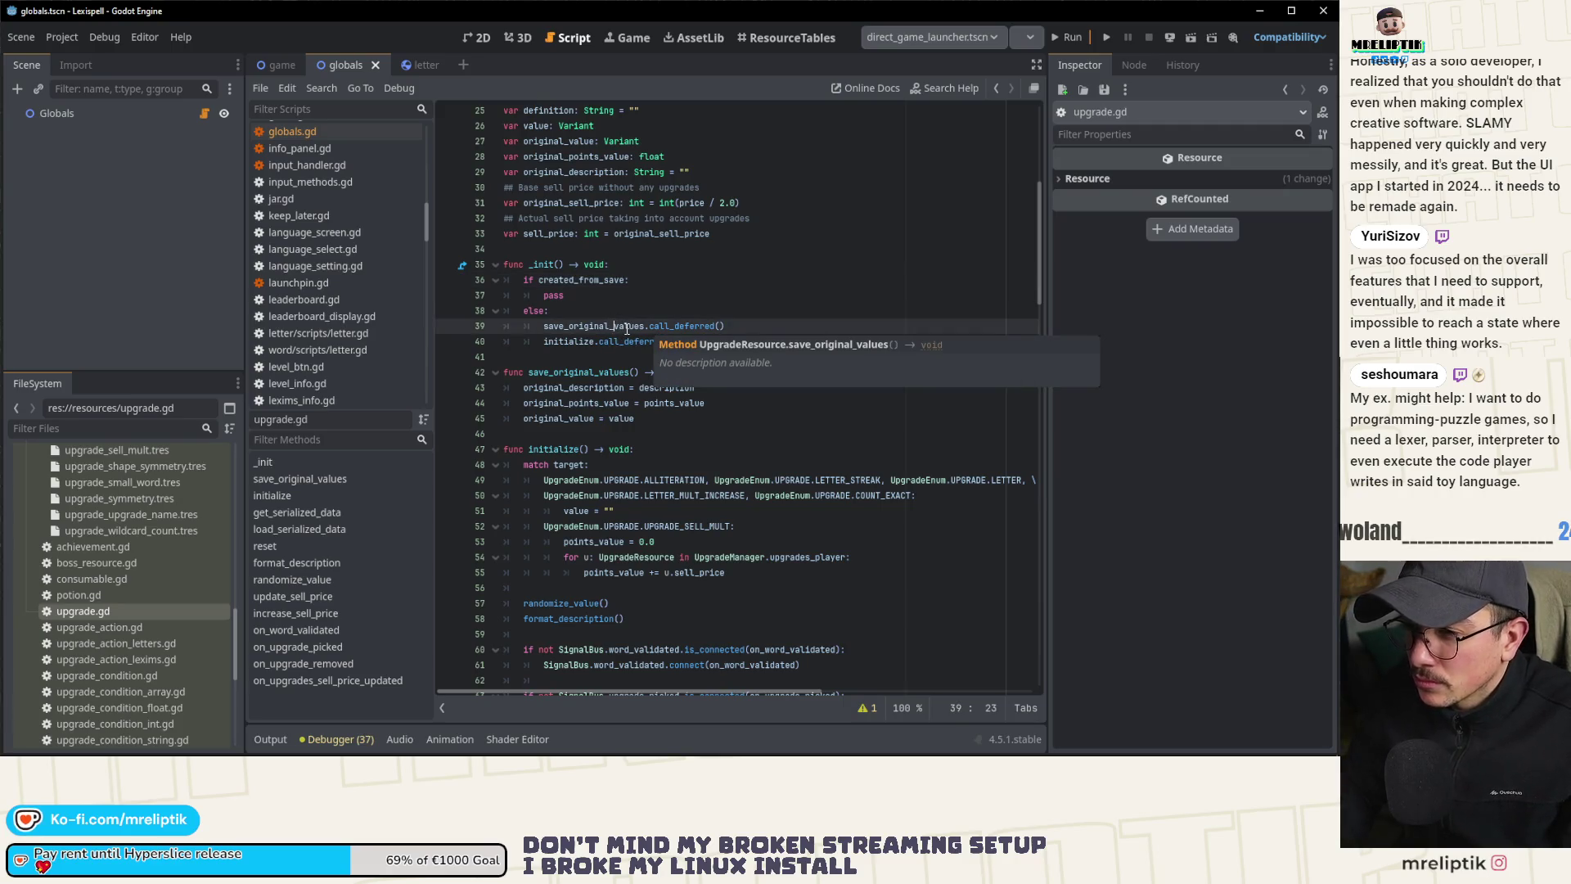
{"action": "key", "text": "Up"}
{"action": "key", "text": "ctrl+shift+k"}
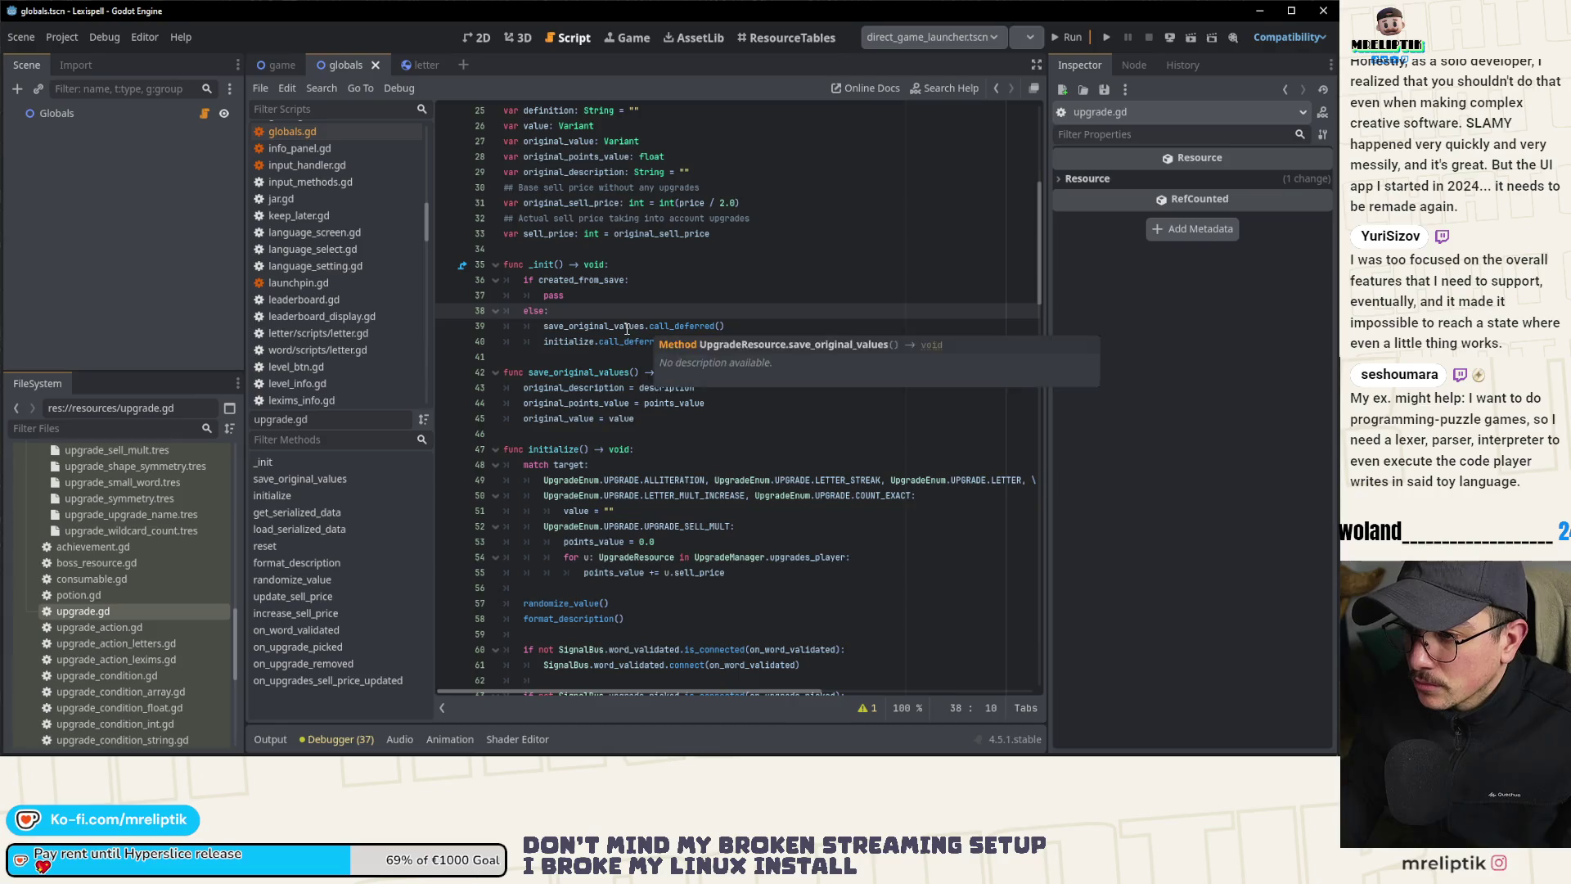
{"action": "key", "text": "Up"}
{"action": "key", "text": "ctrl+shift+k"}
{"action": "key", "text": "Down"}
{"action": "key", "text": "shift+Tab"}
{"action": "key", "text": "Up"}
{"action": "key", "text": "Up"}
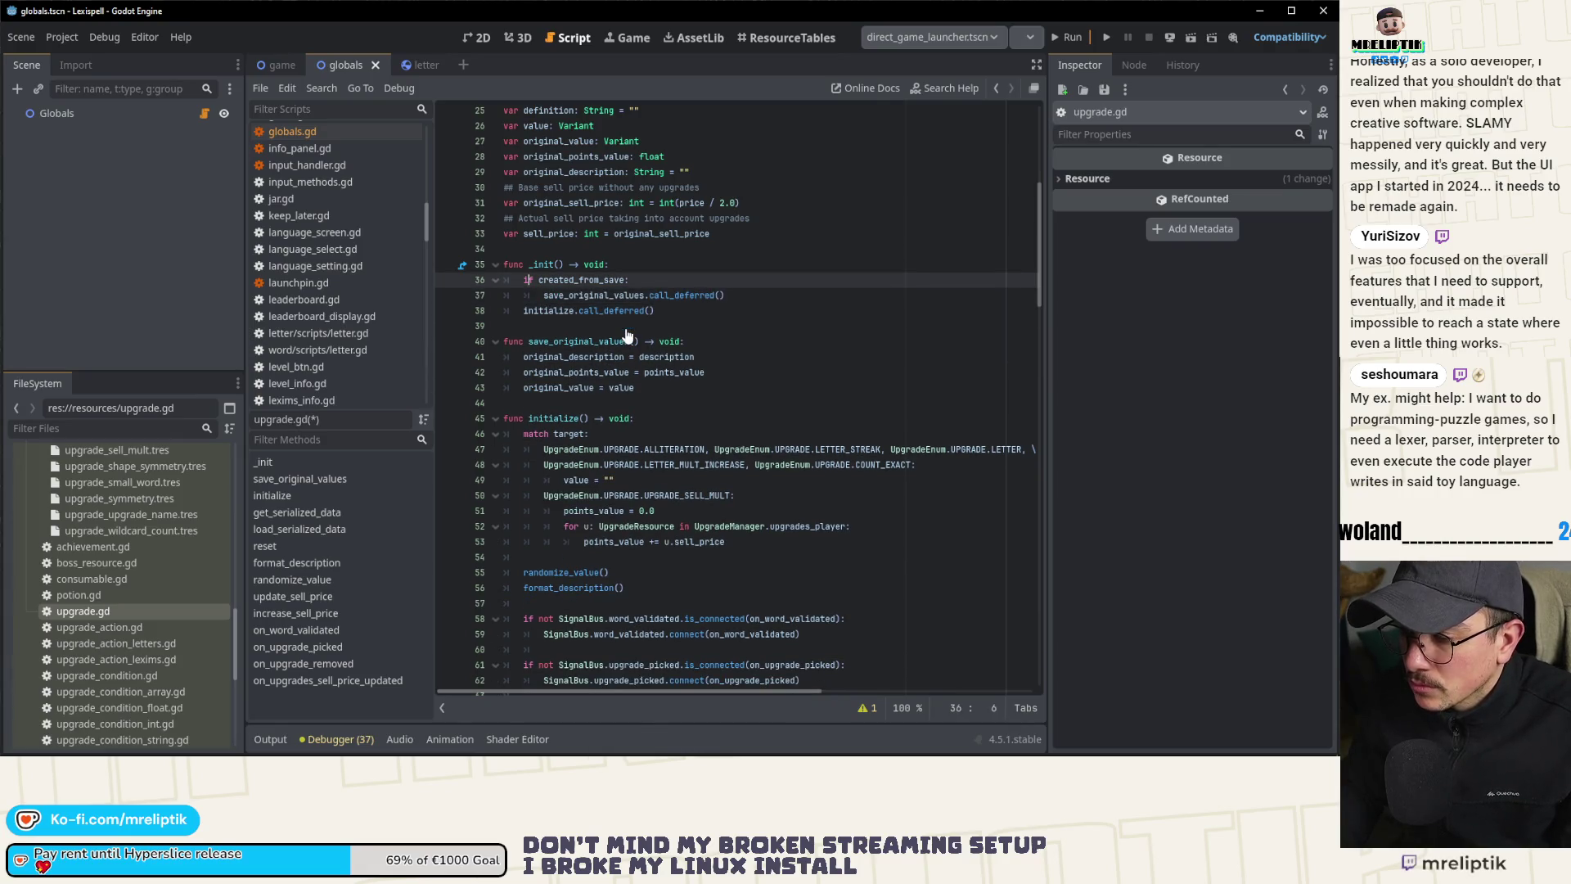
Step: Change _init's condition to 'if not created_from_save'
{"action": "type", "text": "not"}
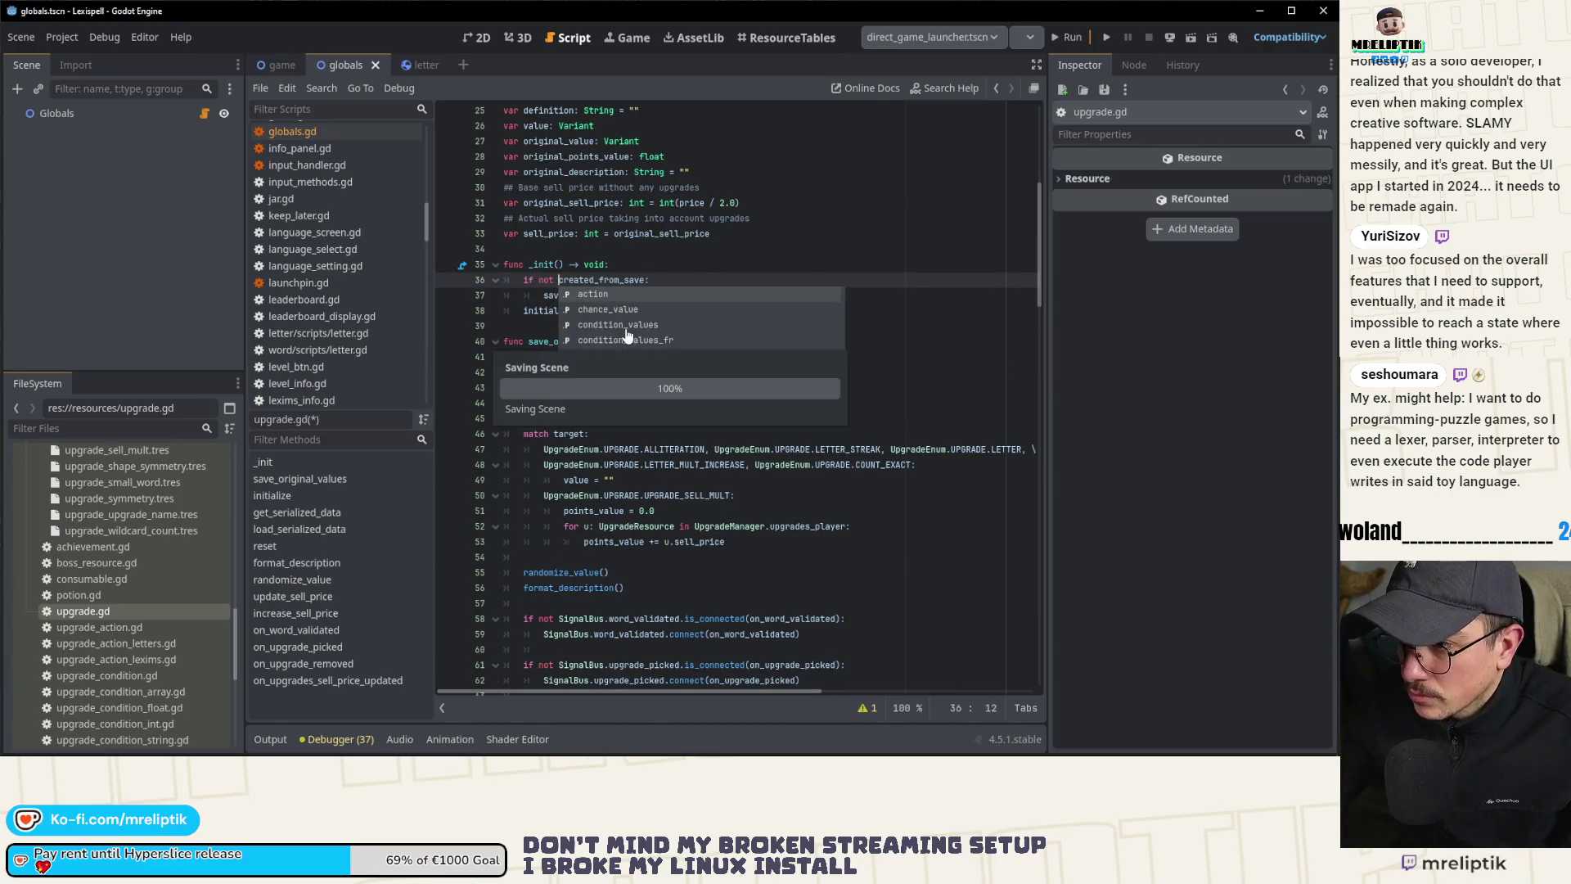
{"action": "key", "text": "Escape"}
{"action": "key", "text": "Up"}
{"action": "key", "text": "End"}
Step: Wrap initialize's match block and randomize_value() call in 'if not created_from_save'
{"action": "scroll", "coordinate": [601, 329], "scroll_direction": "down", "scroll_amount": 2}
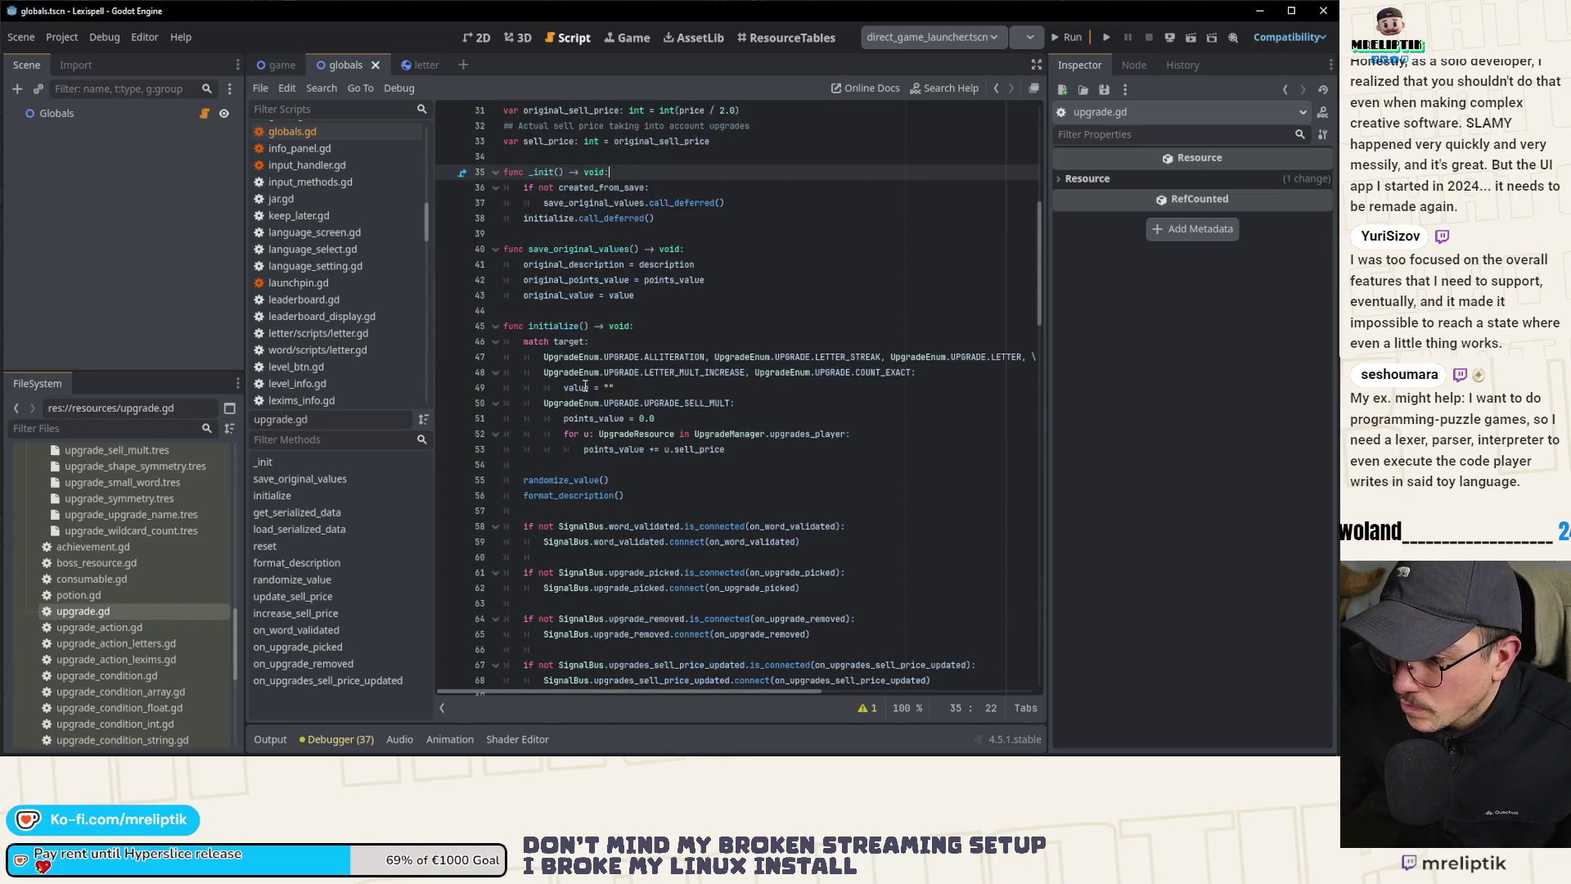
{"action": "left_click", "coordinate": [647, 332]}
{"action": "scroll", "coordinate": [655, 344], "scroll_direction": "down", "scroll_amount": 2}
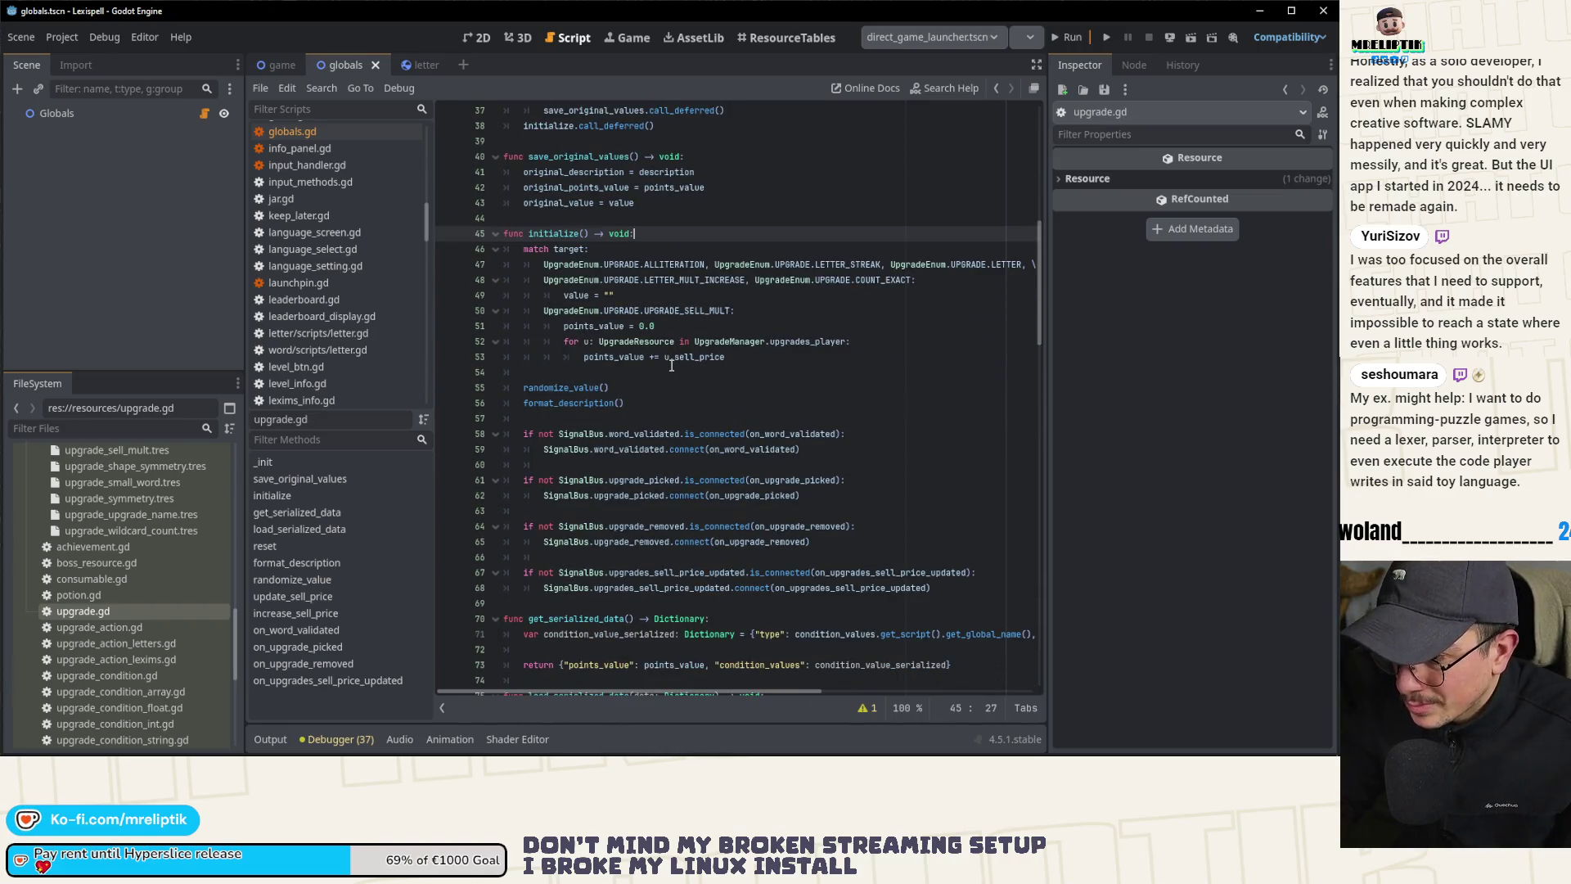
{"action": "key", "text": "Return"}
{"action": "type", "text": "if not_c"}
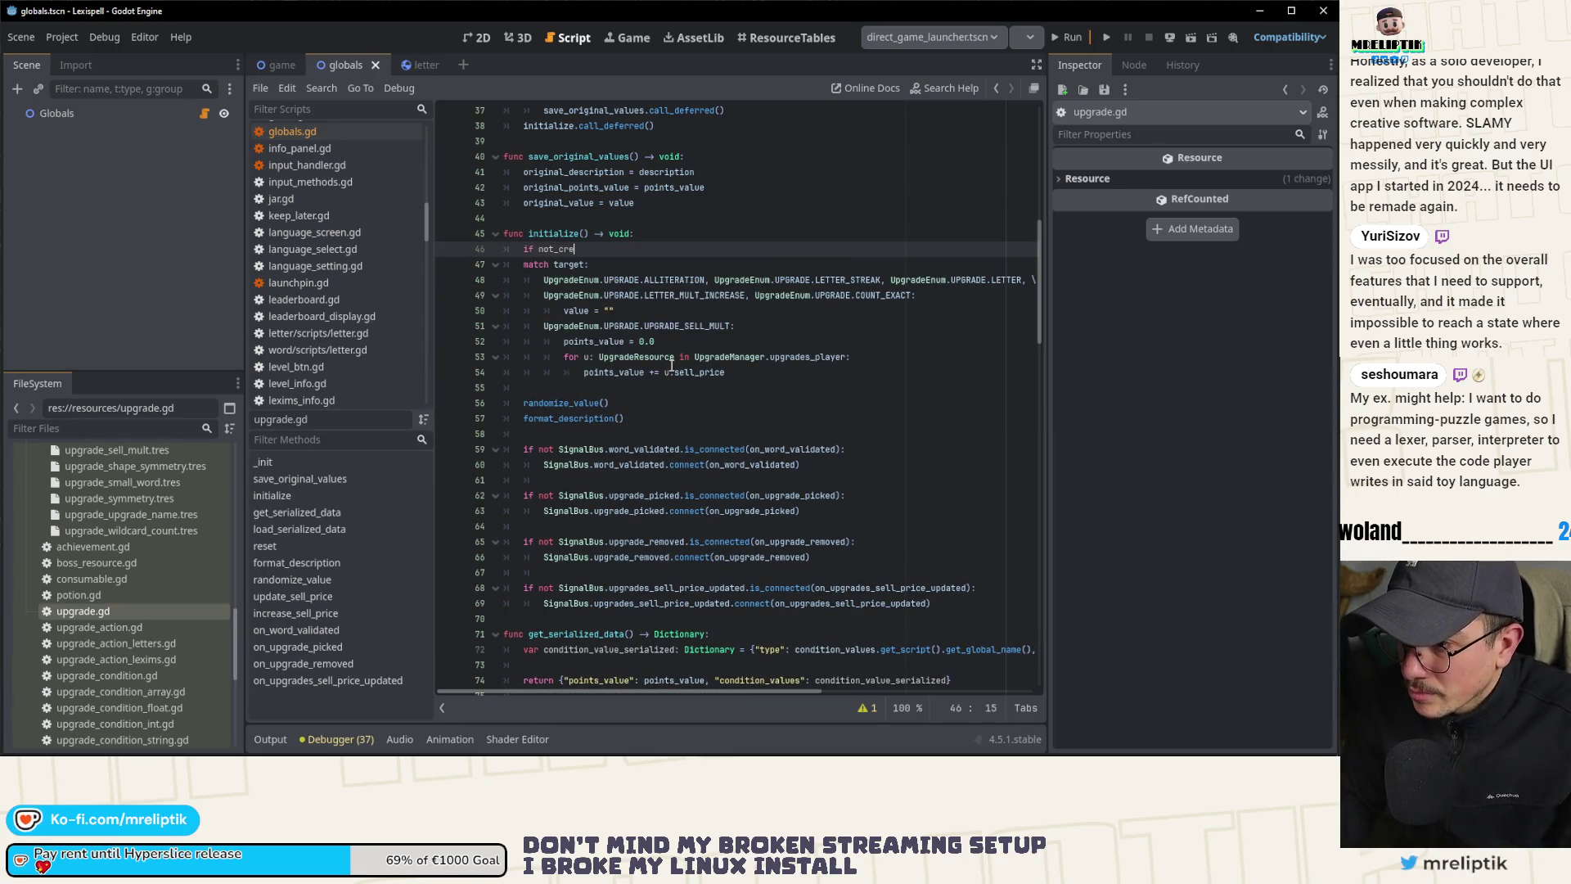
{"action": "type", "text": "re"}
{"action": "key", "text": "Return"}
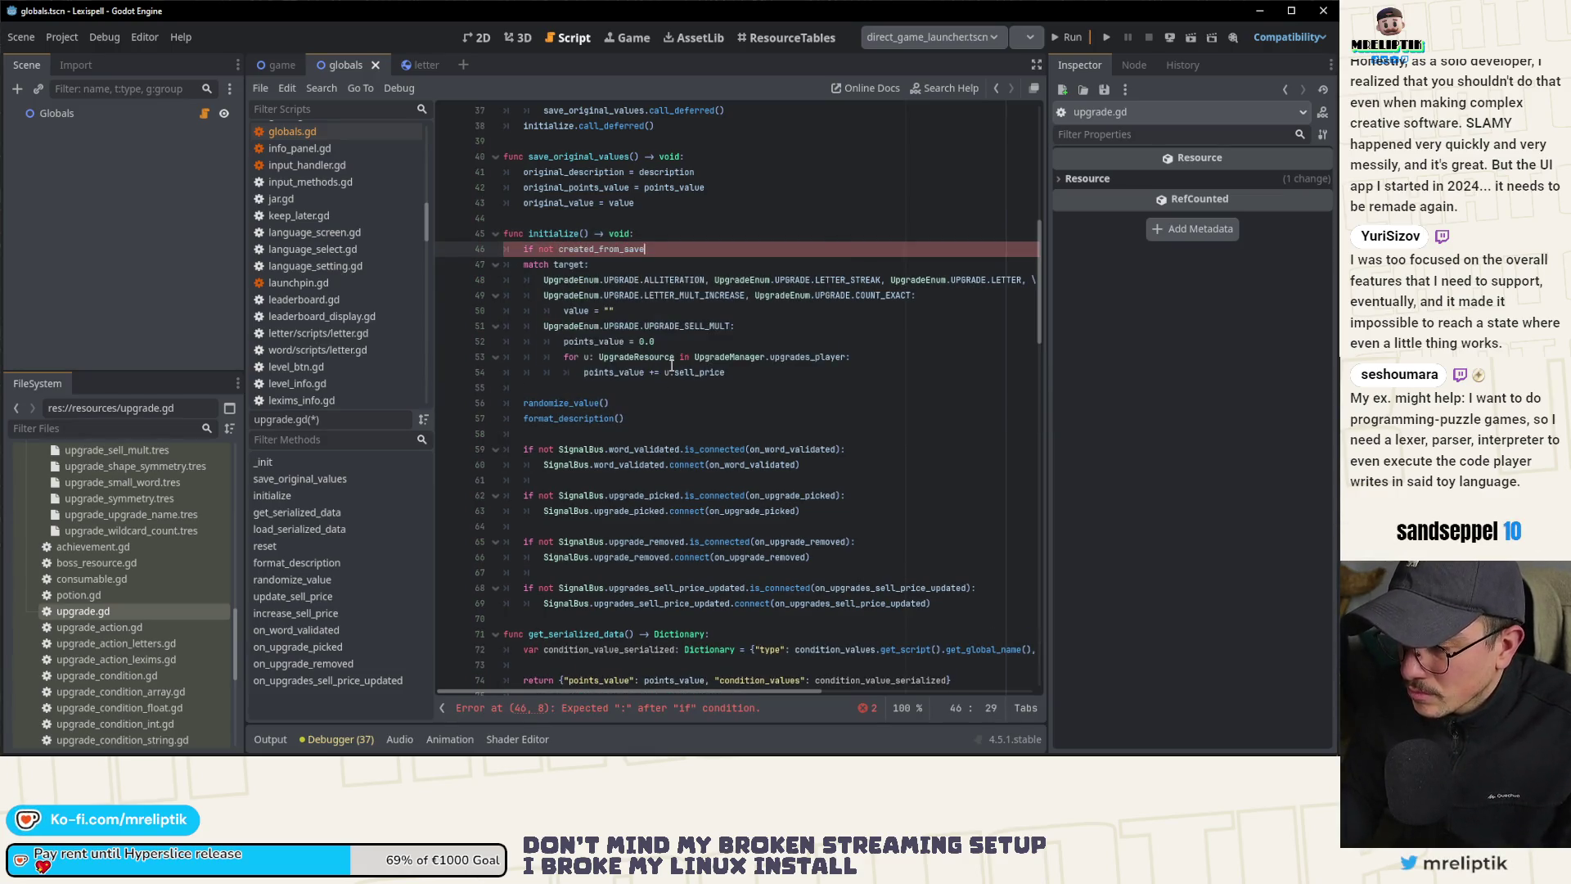
{"action": "mouse_move", "coordinate": [516, 264]}
{"action": "left_mouse_down"}
{"action": "mouse_move", "coordinate": [720, 377]}
{"action": "mouse_move", "coordinate": [738, 405]}
{"action": "left_mouse_up"}
{"action": "left_click", "coordinate": [737, 405]}
Step: Add the missing colon after the created_from_save condition and save the script
{"action": "key", "text": "ctrl+s"}
{"action": "left_click", "coordinate": [678, 246]}
{"action": "type", "text": ":"}
{"action": "key", "text": "ctrl+s"}
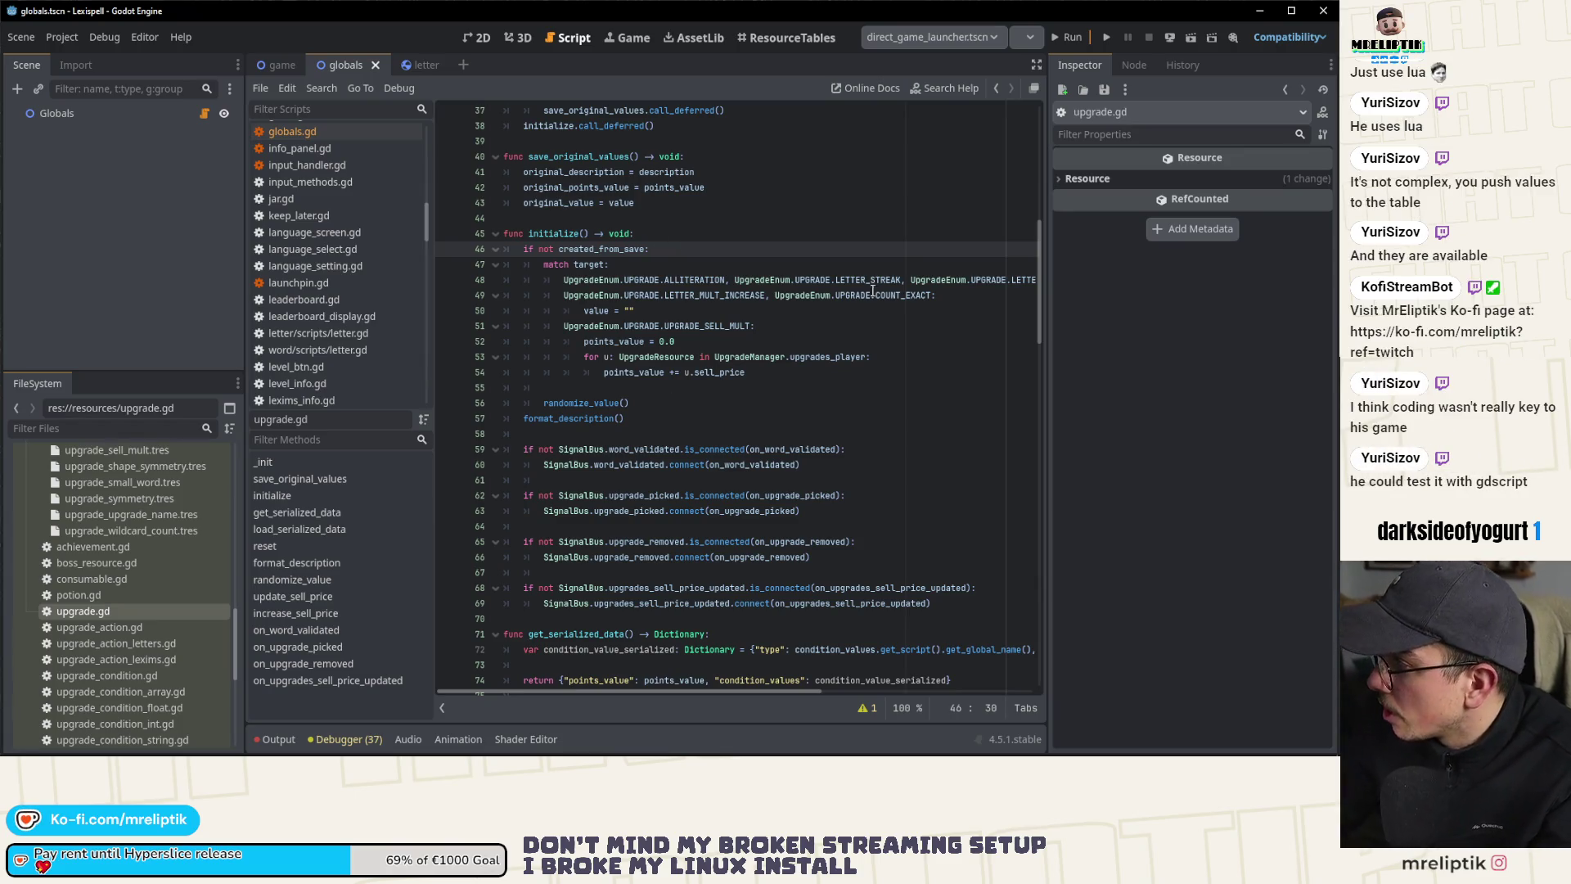
{"action": "left_click", "coordinate": [724, 388]}
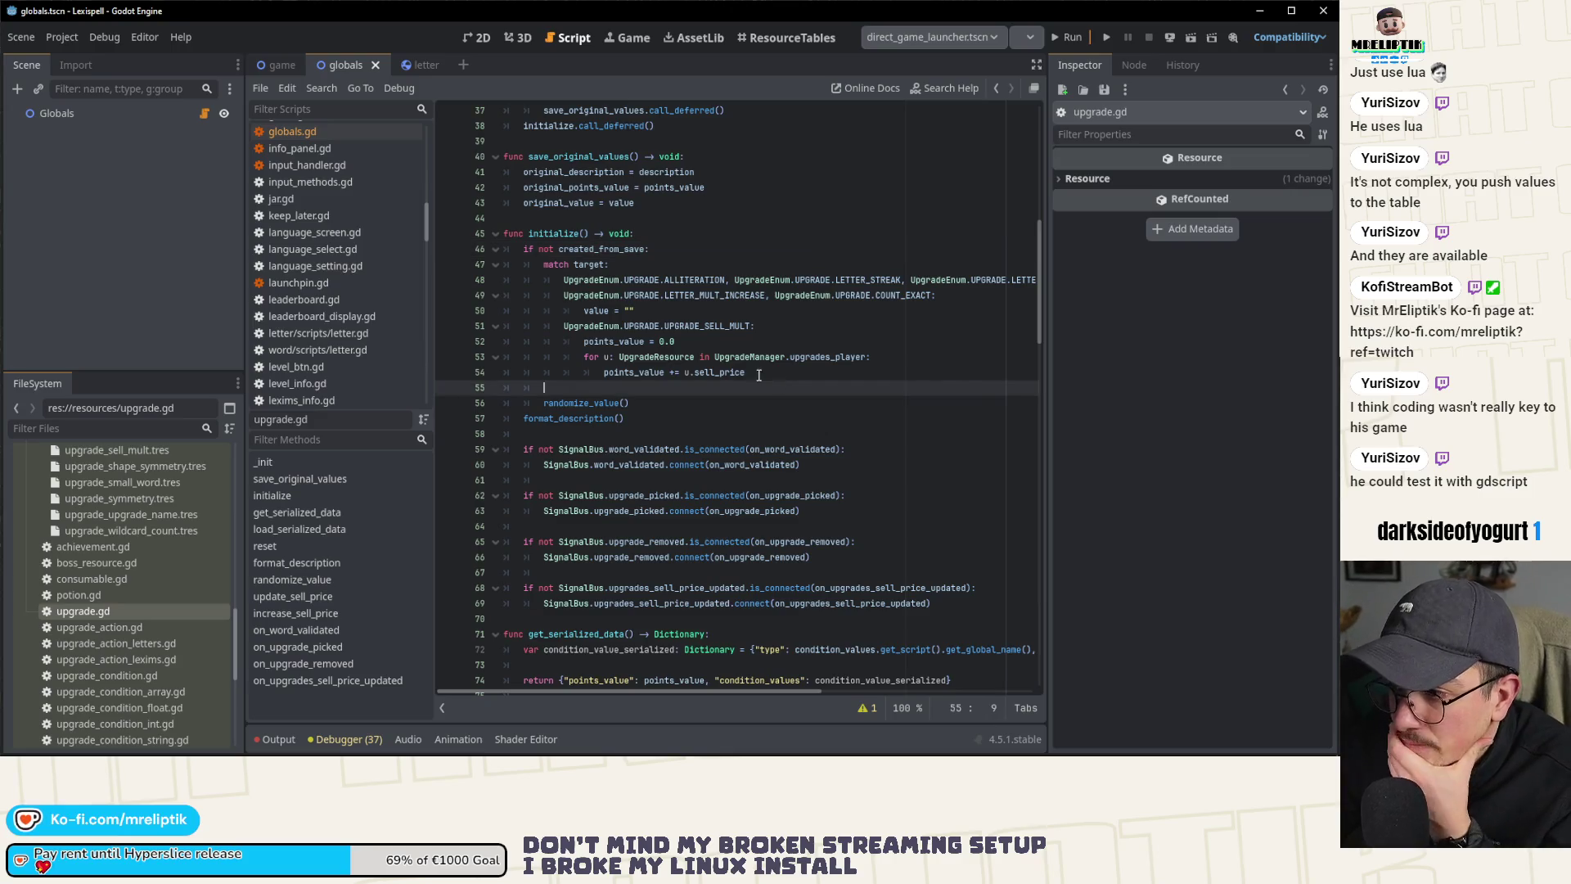
{"action": "scroll", "coordinate": [729, 346], "scroll_direction": "down", "scroll_amount": 2}
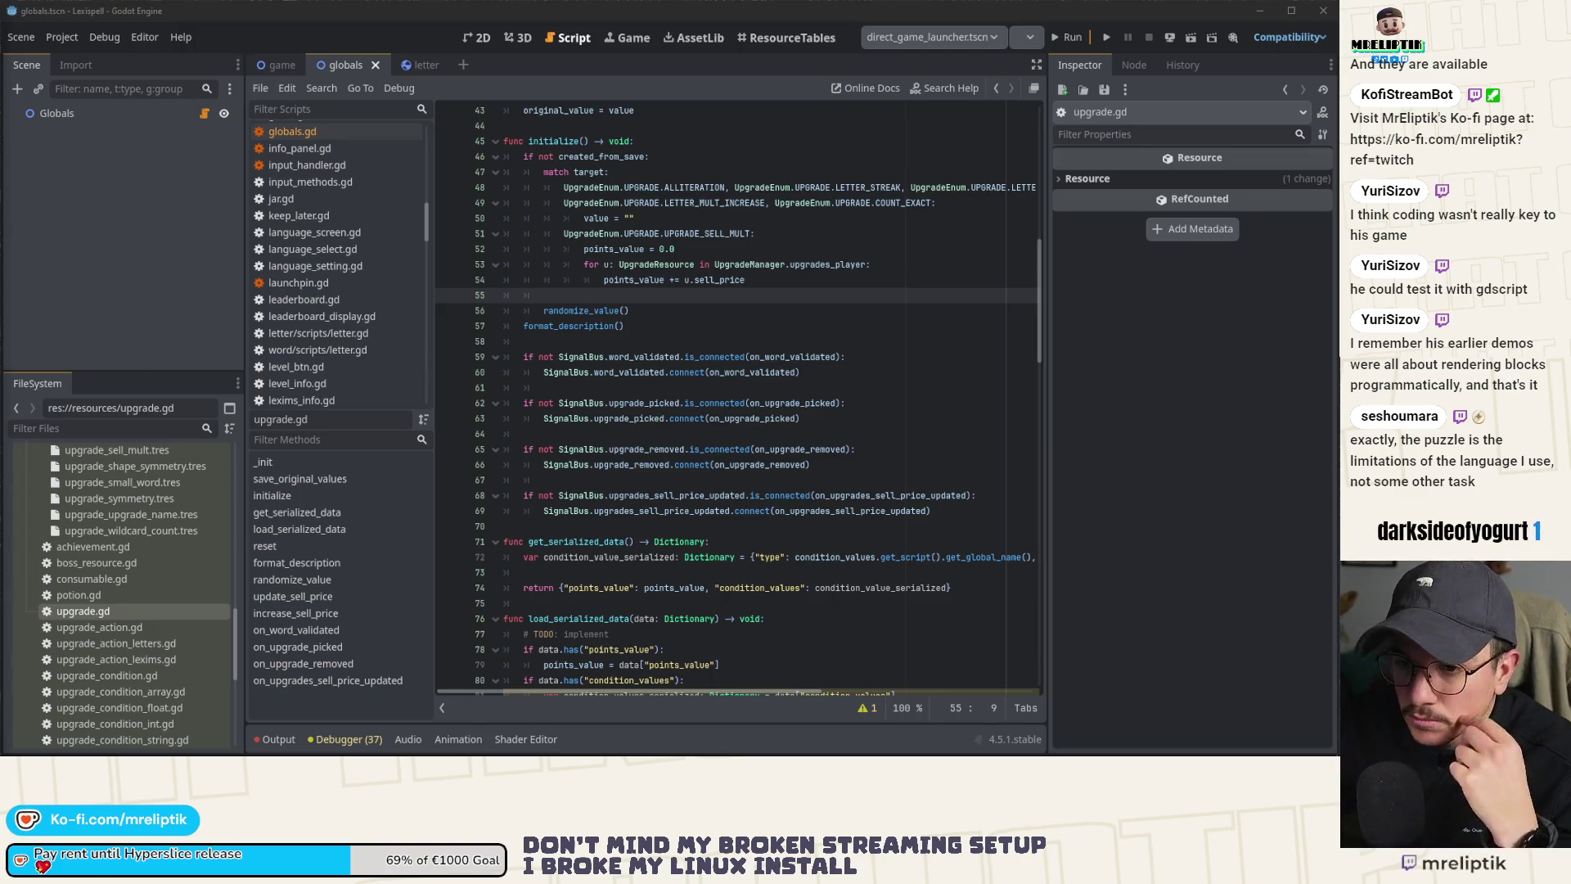
Step: Place the caret at the end of the created_from_save check in upgrade.gd
{"action": "left_click", "coordinate": [646, 317]}
{"action": "scroll", "coordinate": [645, 318], "scroll_direction": "up", "scroll_amount": 2}
{"action": "left_click", "coordinate": [664, 280]}
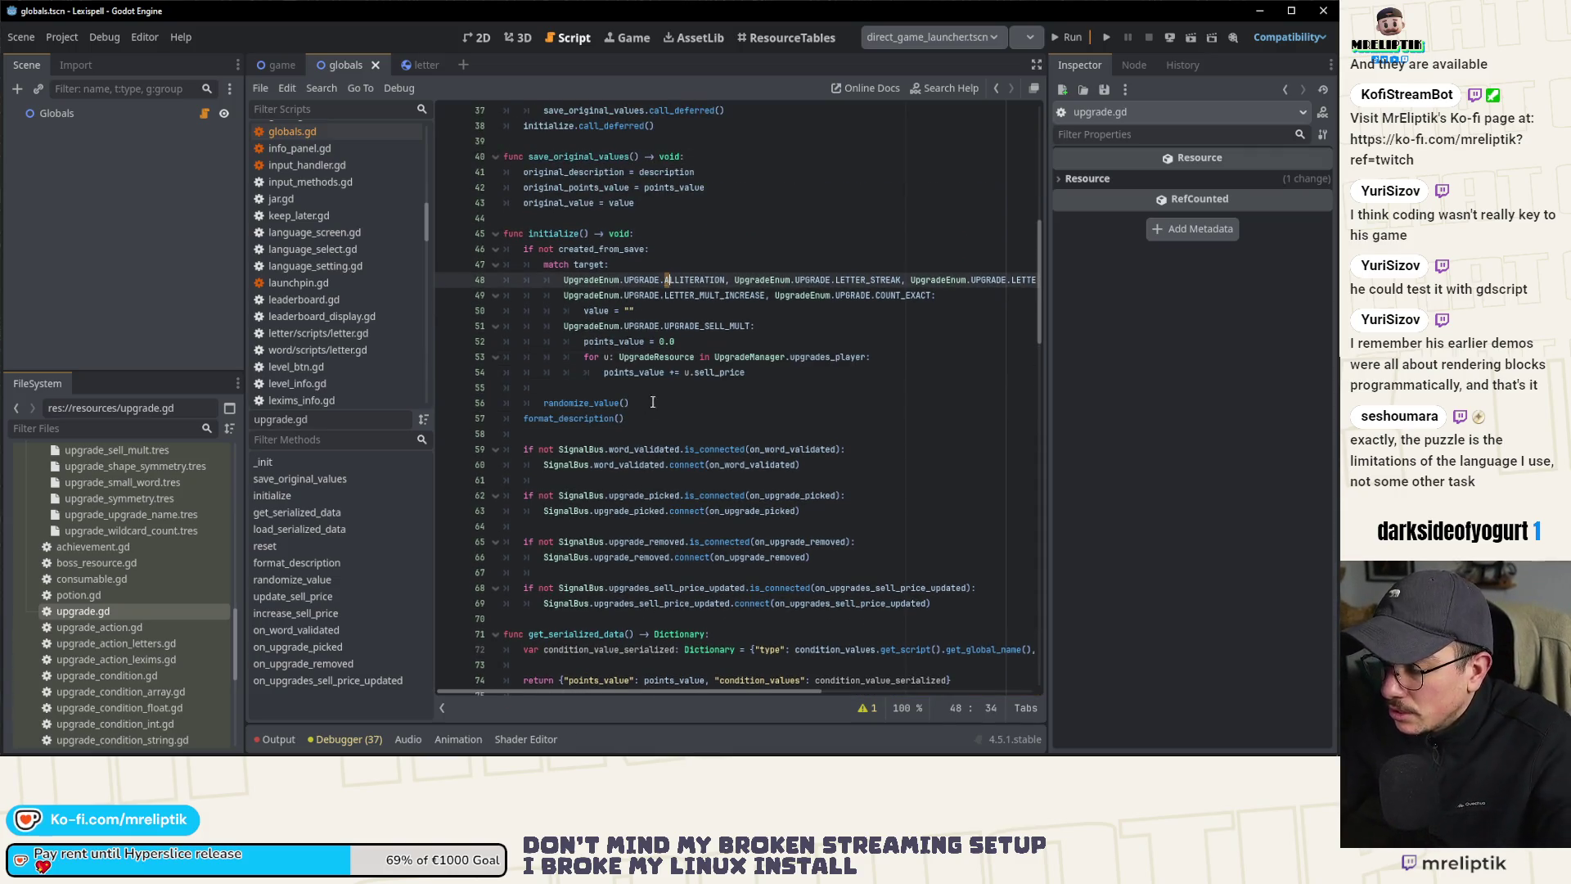
{"action": "left_click", "coordinate": [587, 402]}
{"action": "left_click", "coordinate": [660, 246]}
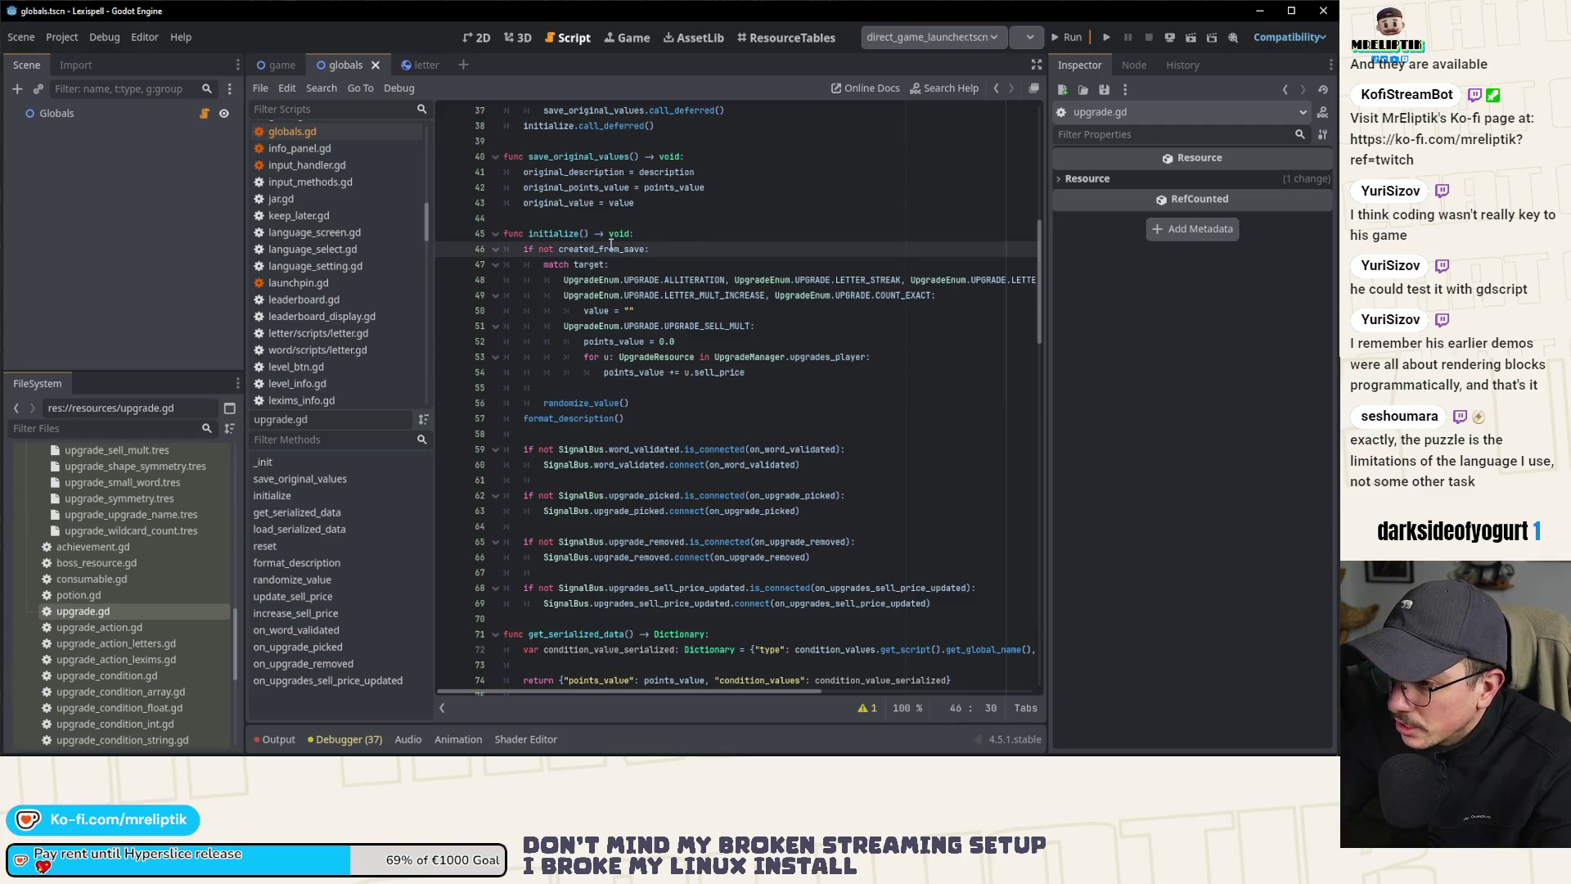
{"action": "scroll", "coordinate": [165, 563], "scroll_direction": "up", "scroll_amount": 10}
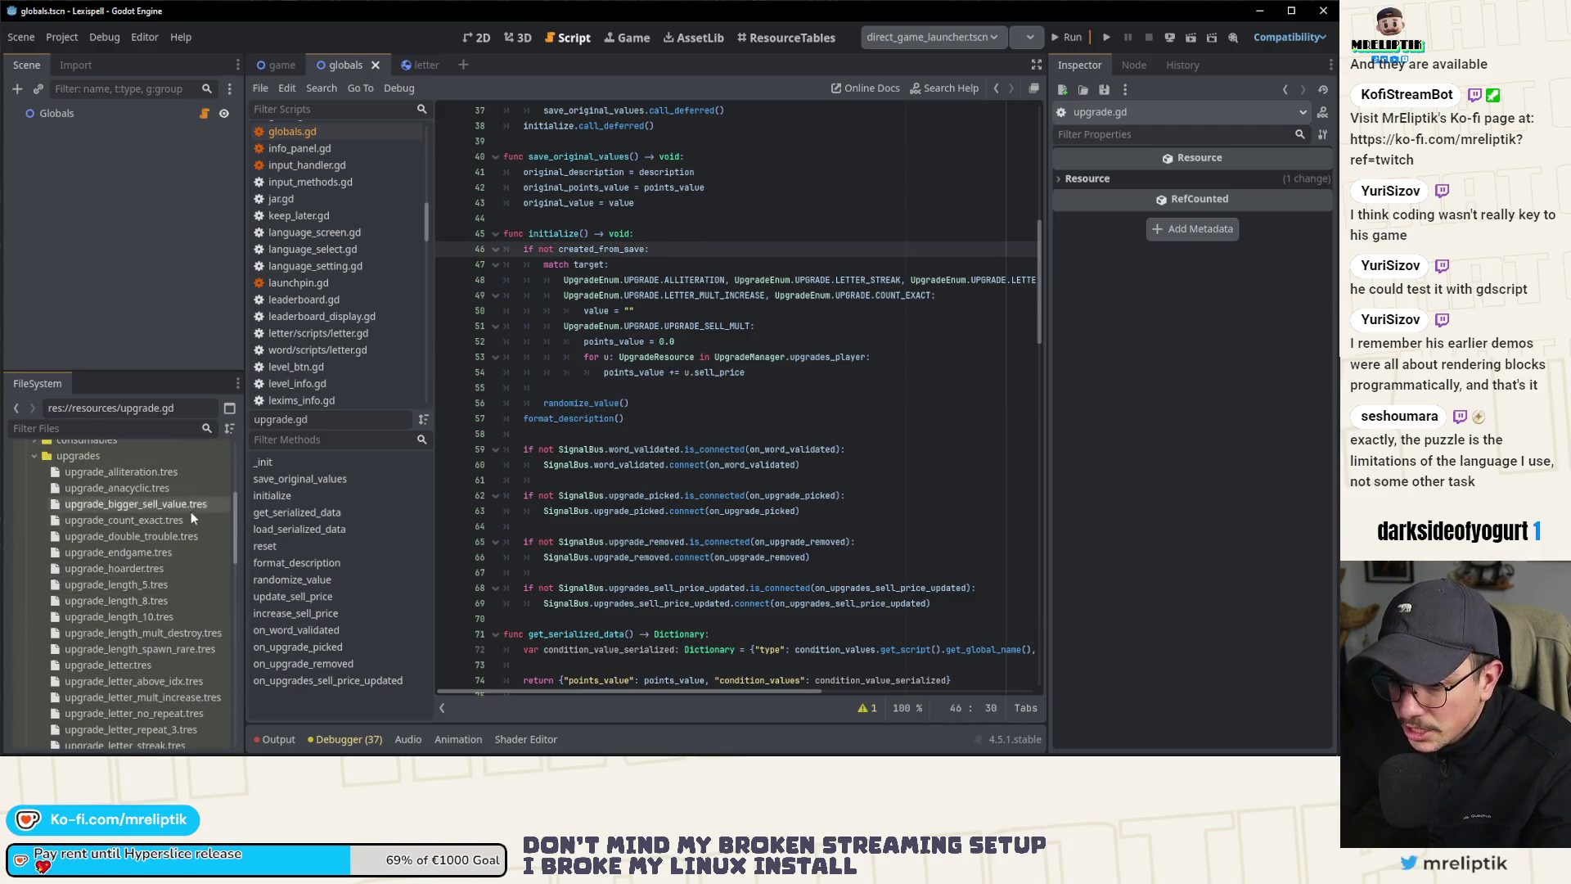
Step: Inspect upgrade_count_exact.tres: the EXACT COUNT upgrade worth 10.0 points, price 4
{"action": "left_click", "coordinate": [136, 474]}
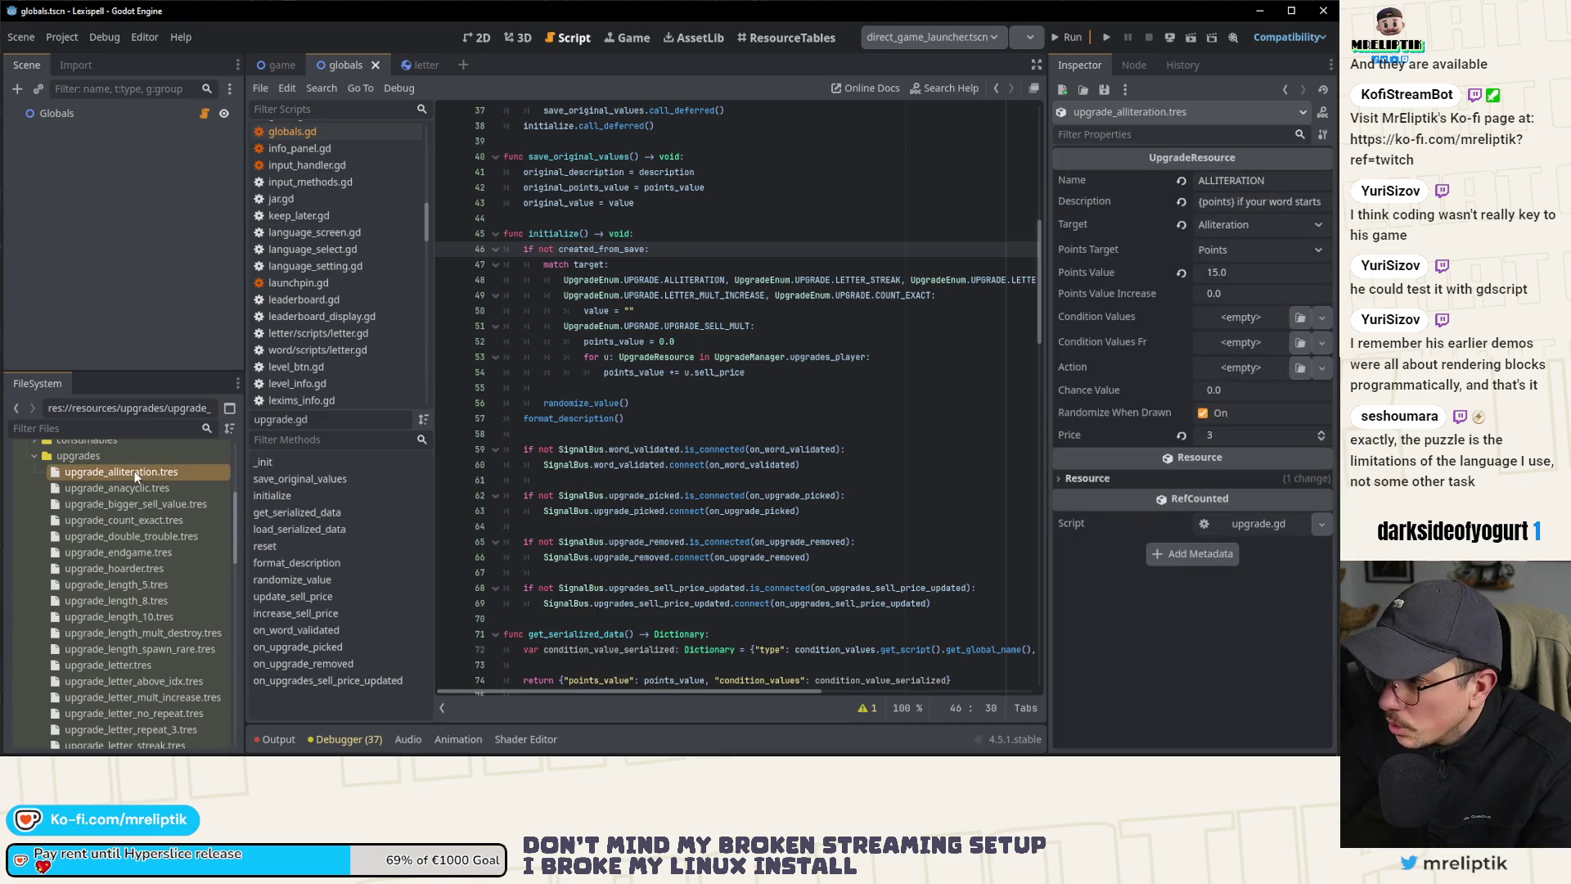
{"action": "left_click", "coordinate": [151, 518]}
{"action": "left_click_drag", "start_coordinate": [1046, 213], "coordinate": [801, 226]}
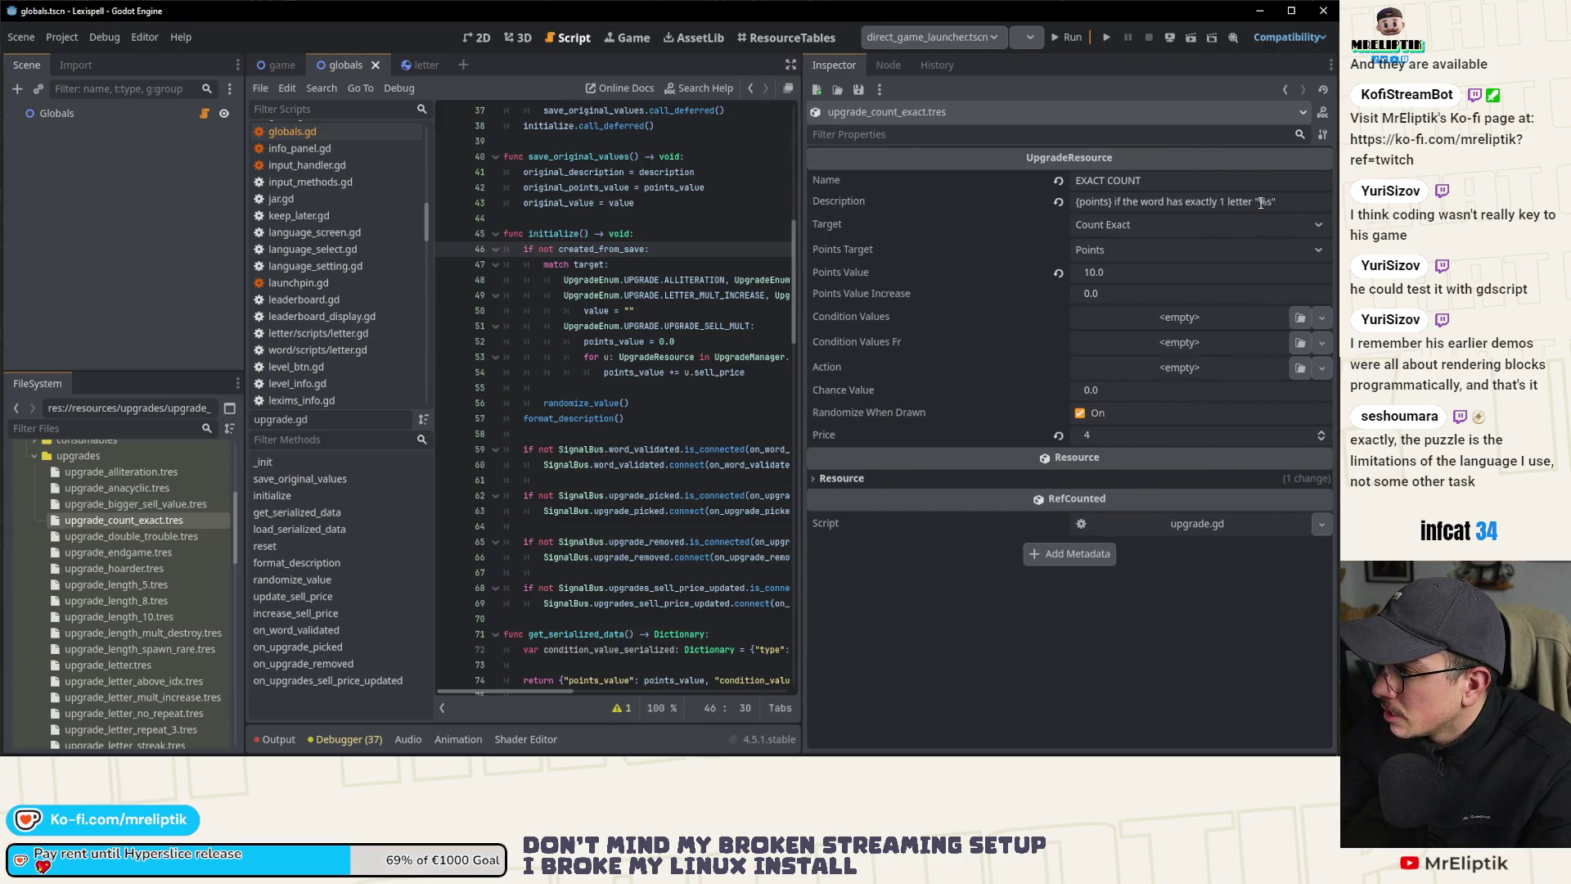
{"action": "left_click", "coordinate": [1166, 180]}
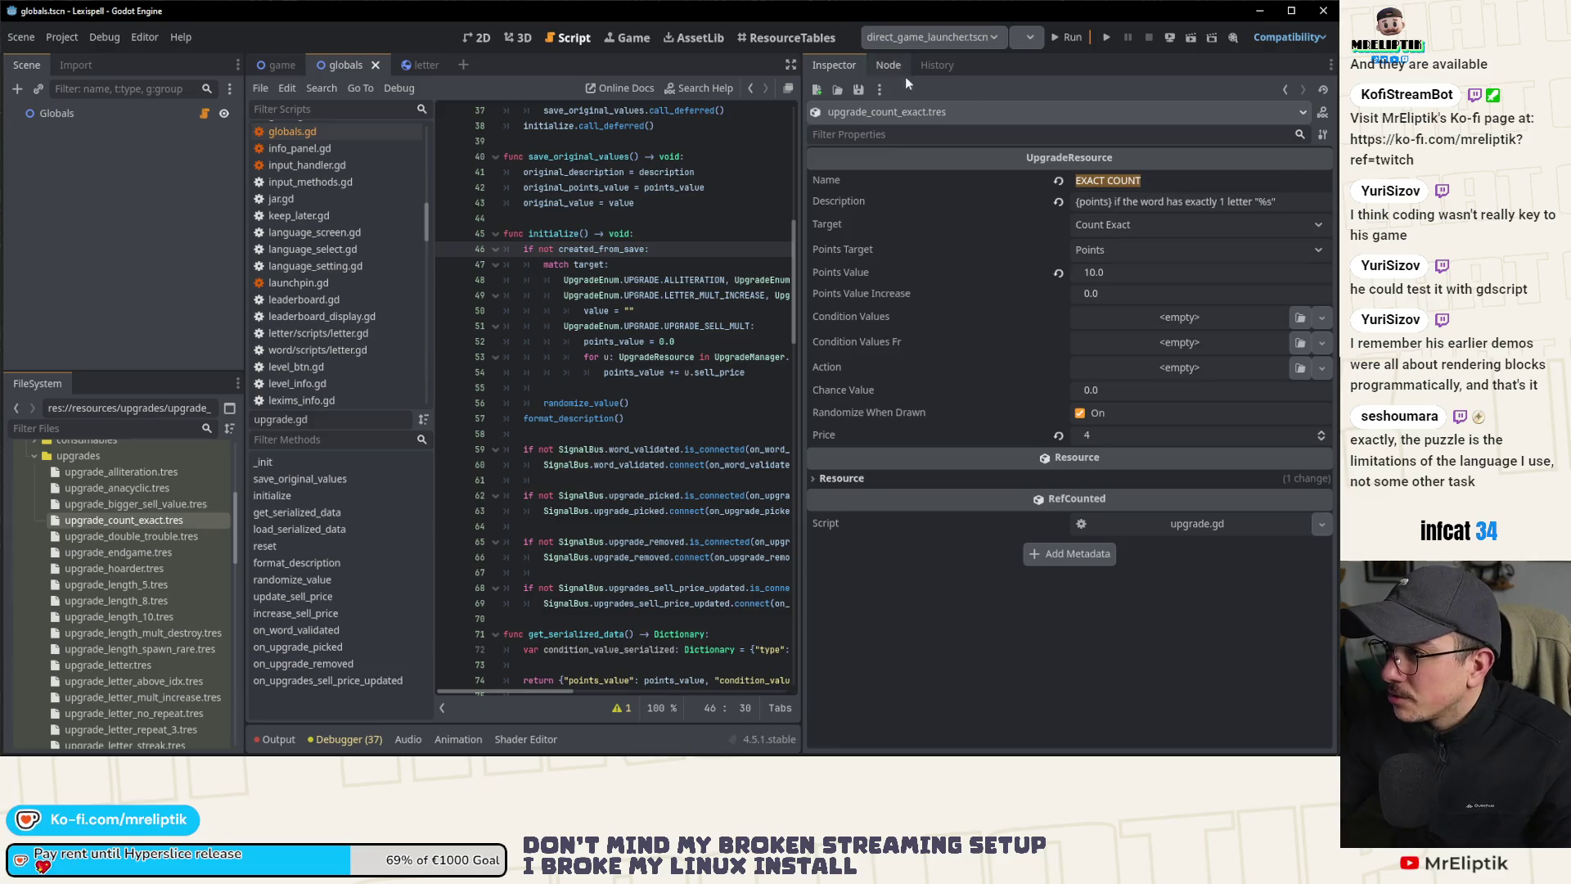
{"action": "left_click_drag", "start_coordinate": [806, 104], "coordinate": [1053, 212]}
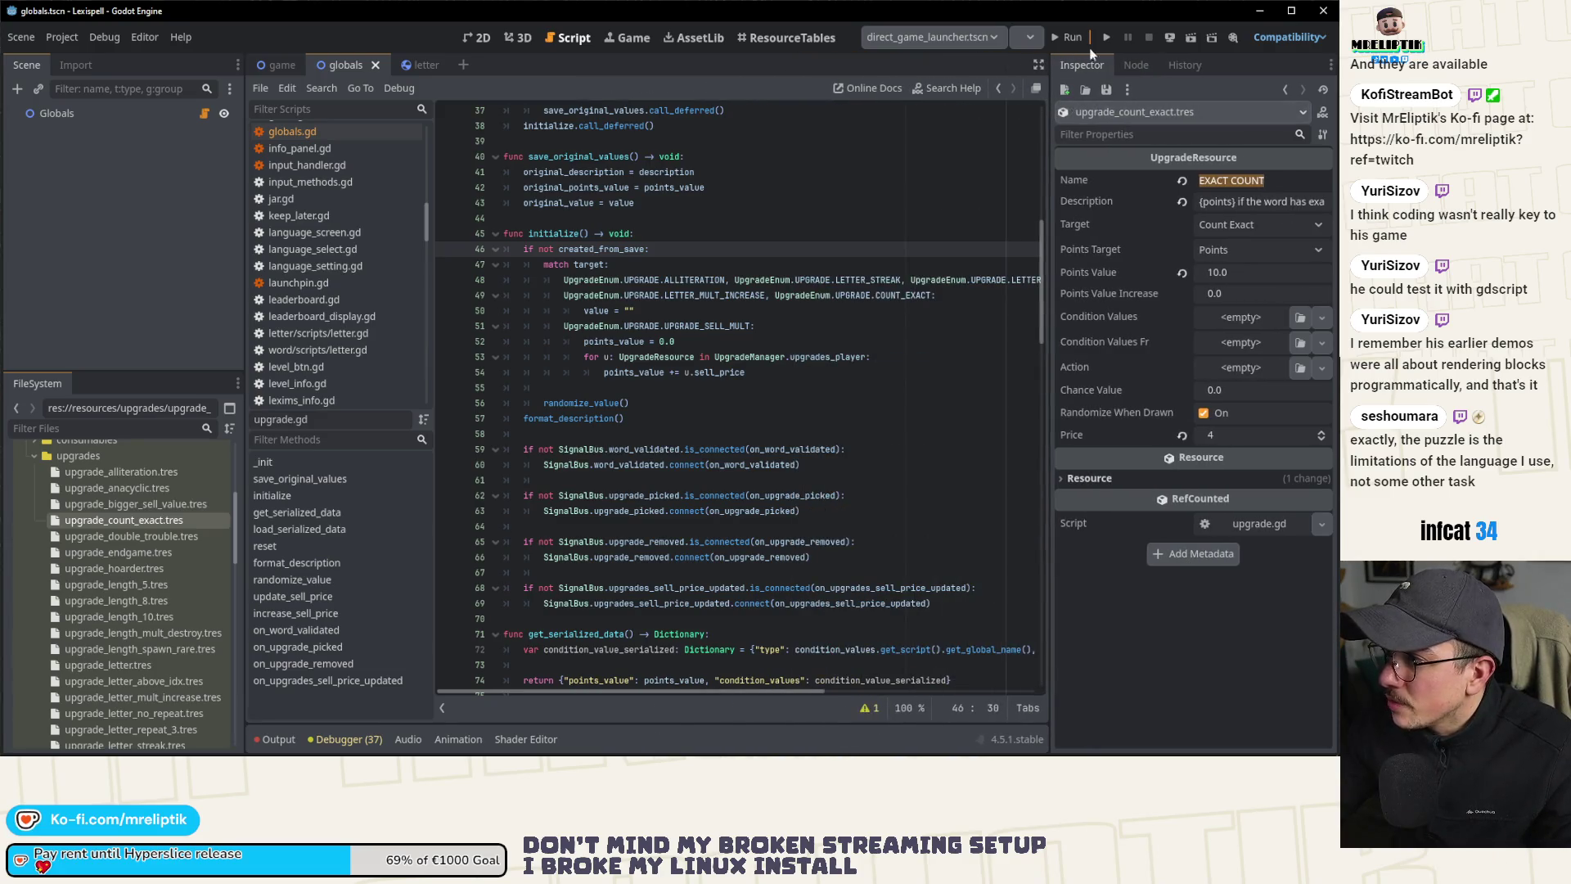
Step: Run the project, choose a language, resume the saved run, and add the O tile
{"action": "key", "text": "F5"}
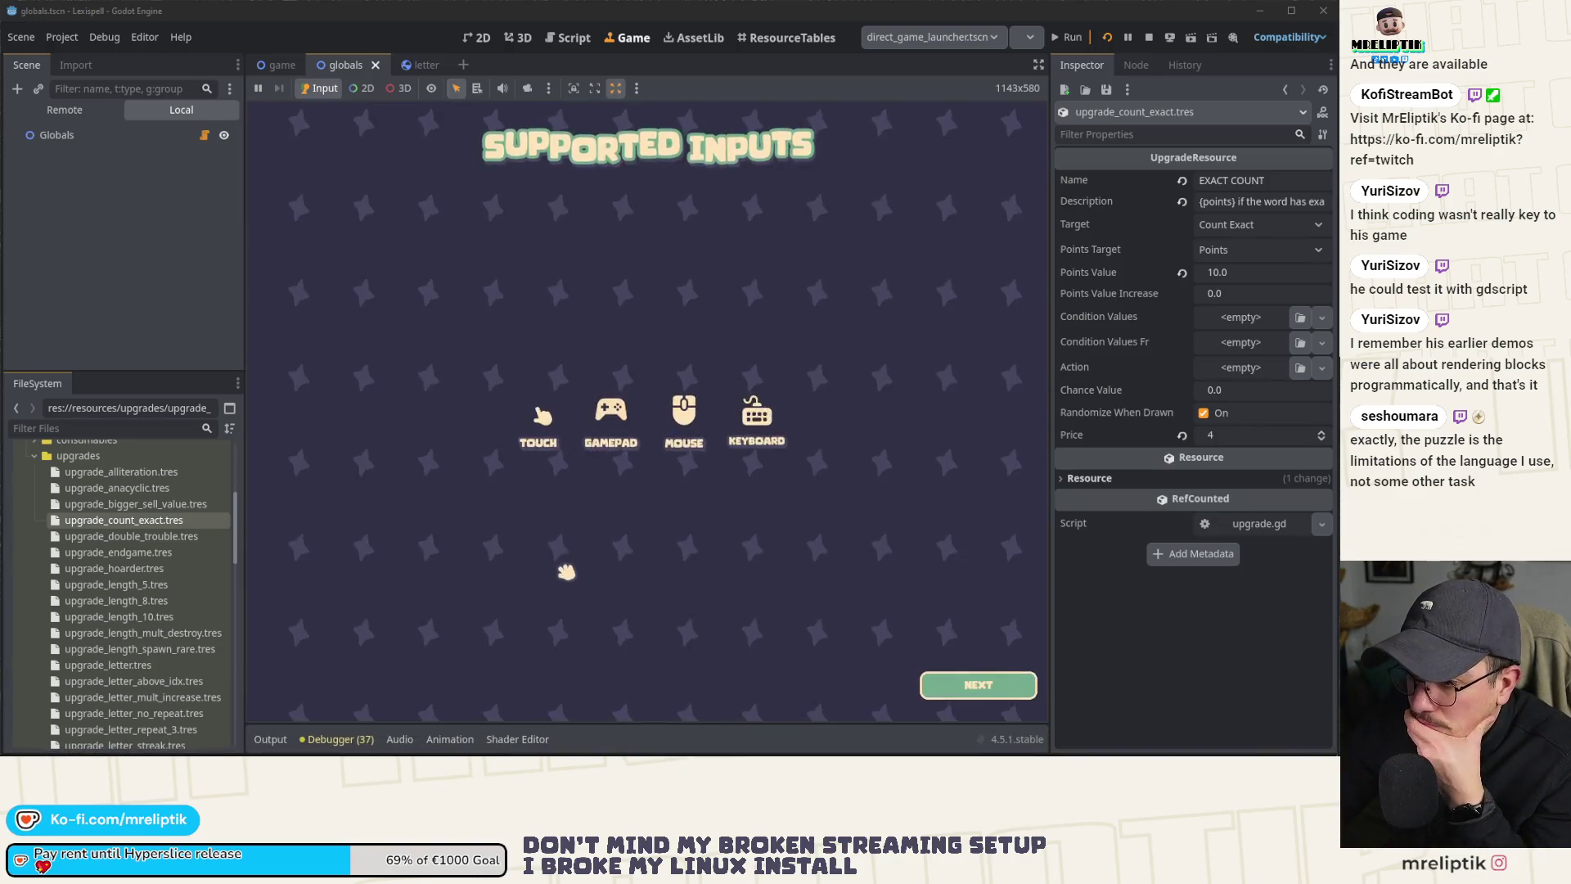
{"action": "left_click", "coordinate": [968, 694]}
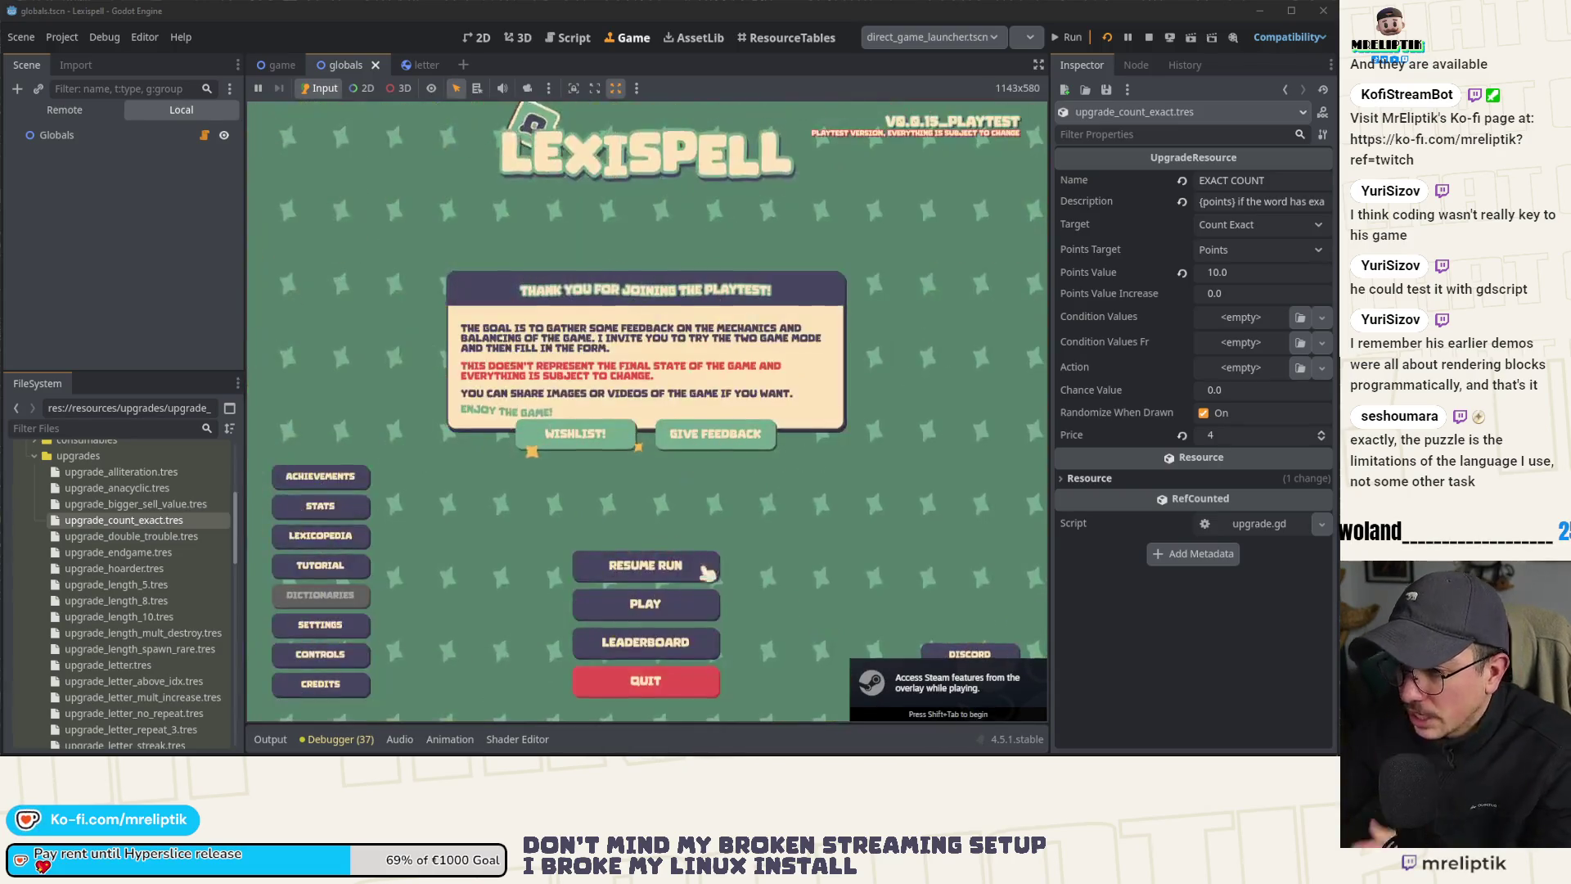
{"action": "left_click", "coordinate": [646, 604]}
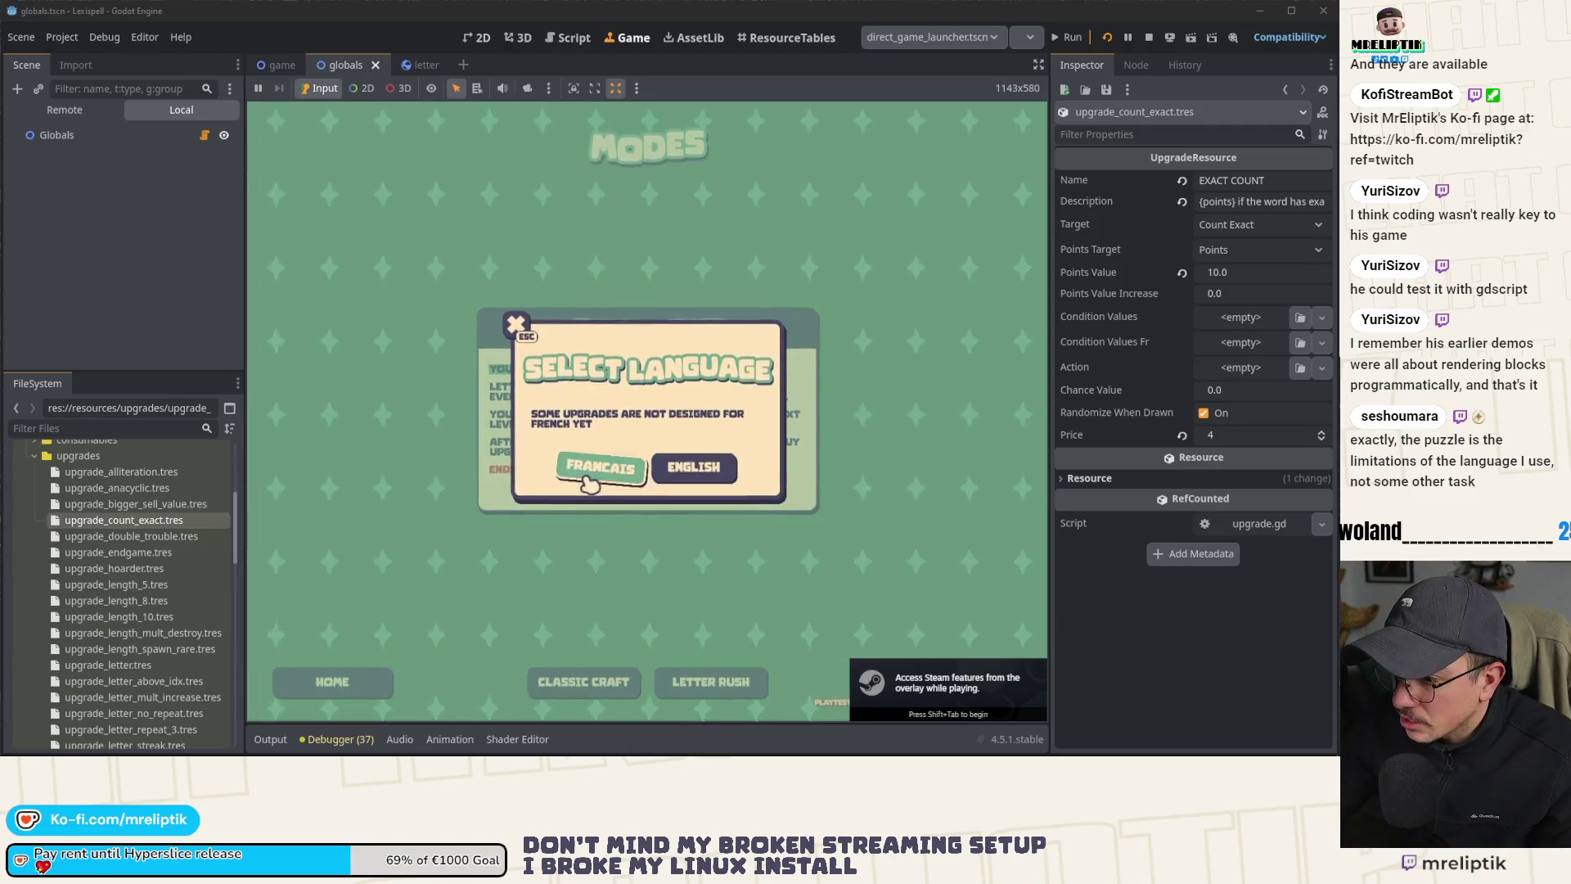
{"action": "left_click", "coordinate": [588, 481]}
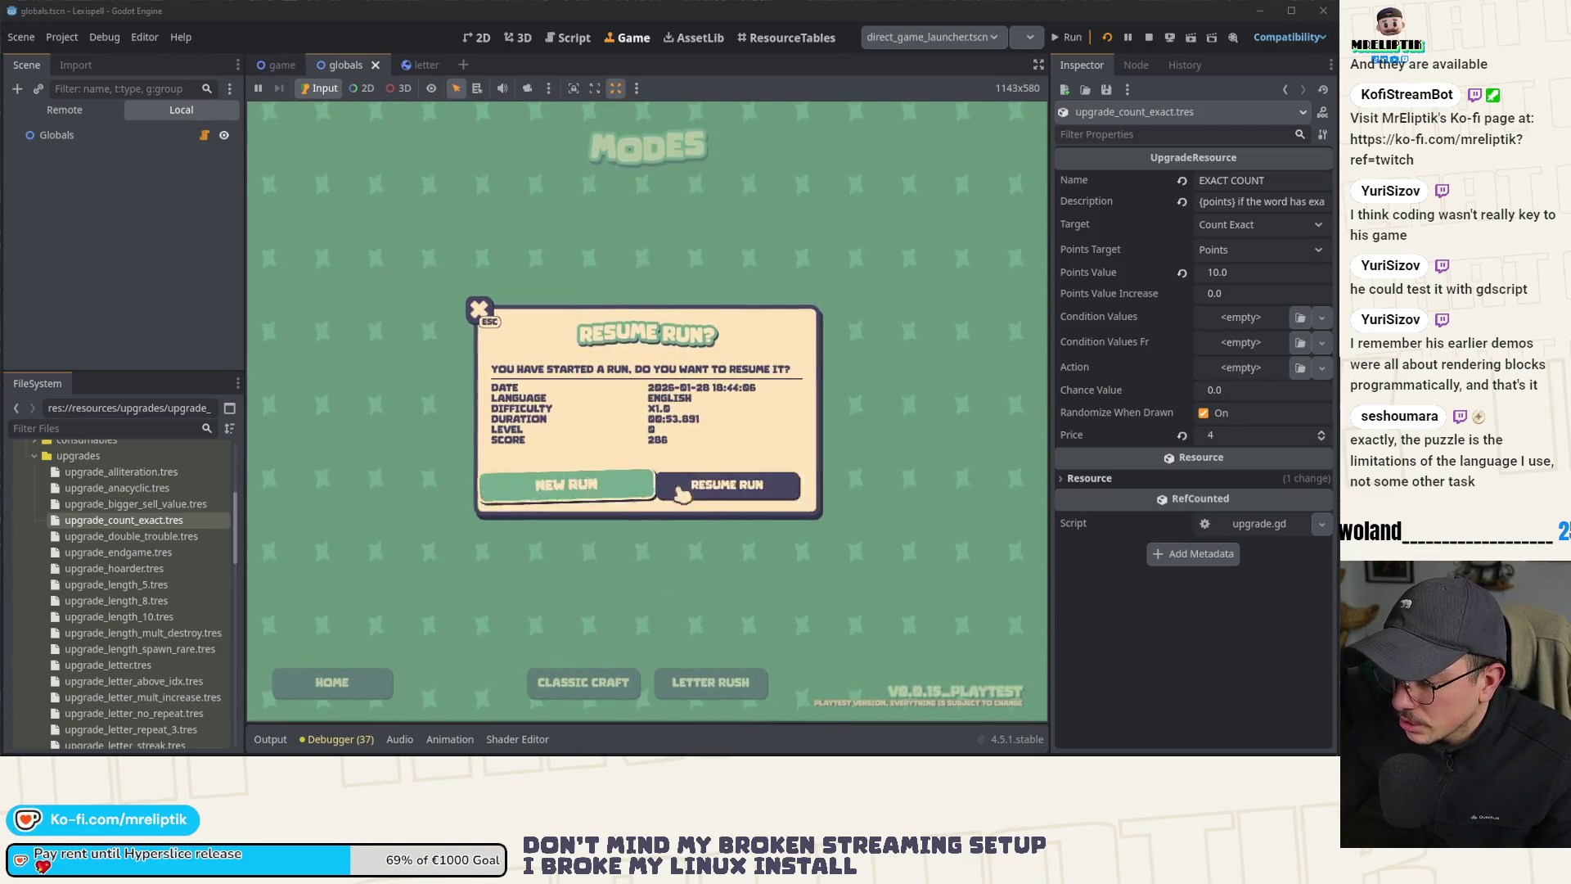
{"action": "left_click", "coordinate": [677, 496]}
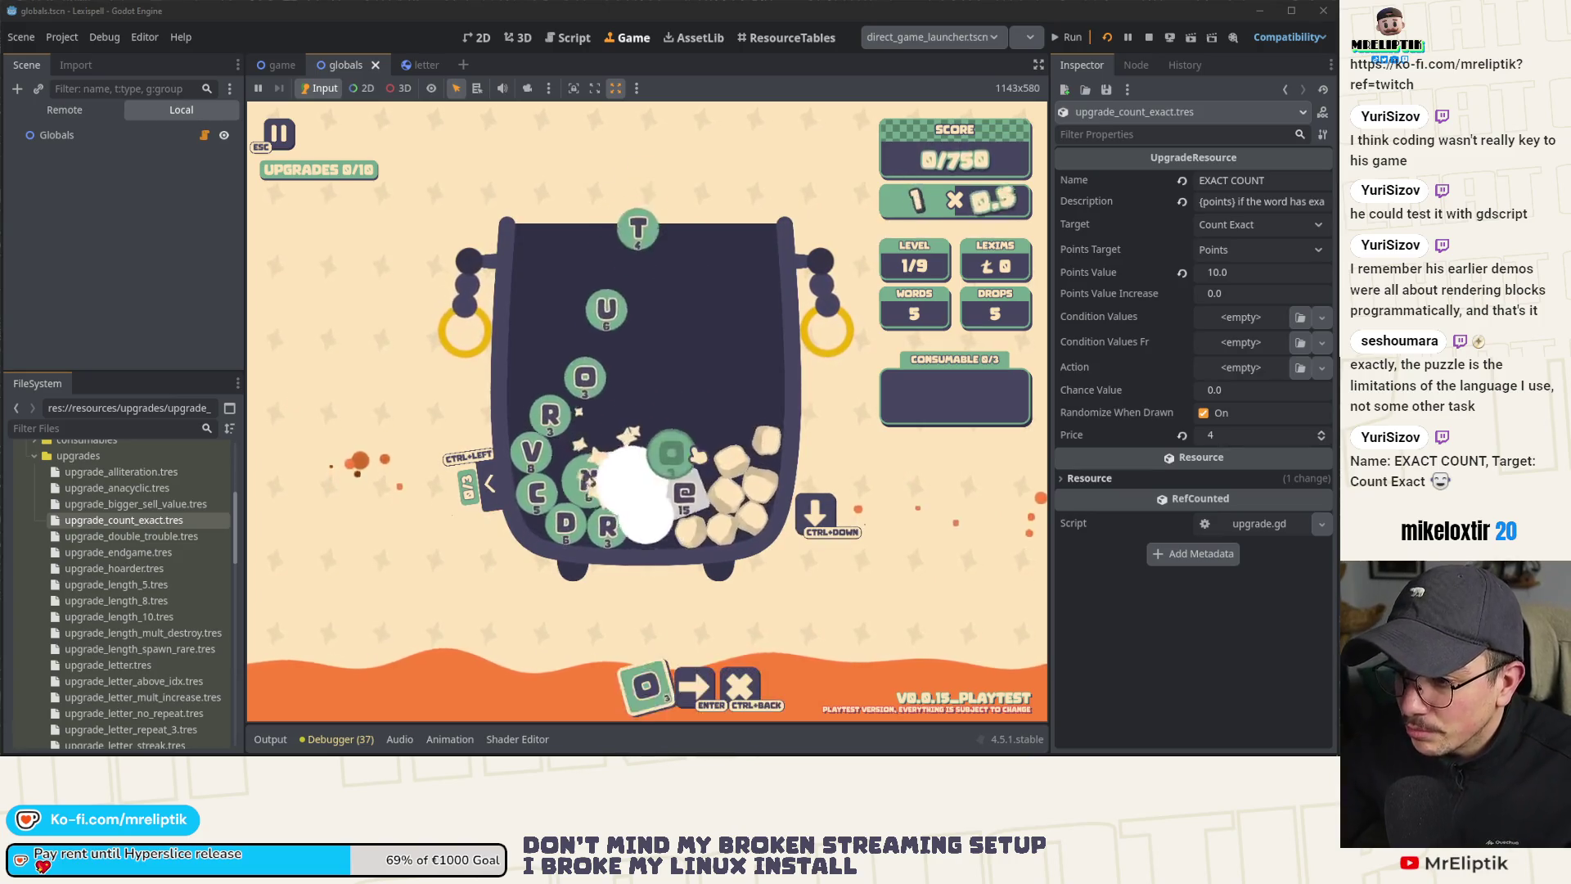
{"action": "left_click", "coordinate": [691, 402]}
Step: Remove the O tile from the word with Ctrl+Backspace, returning it to the cauldron
{"action": "key", "text": "ctrl+BackSpace"}
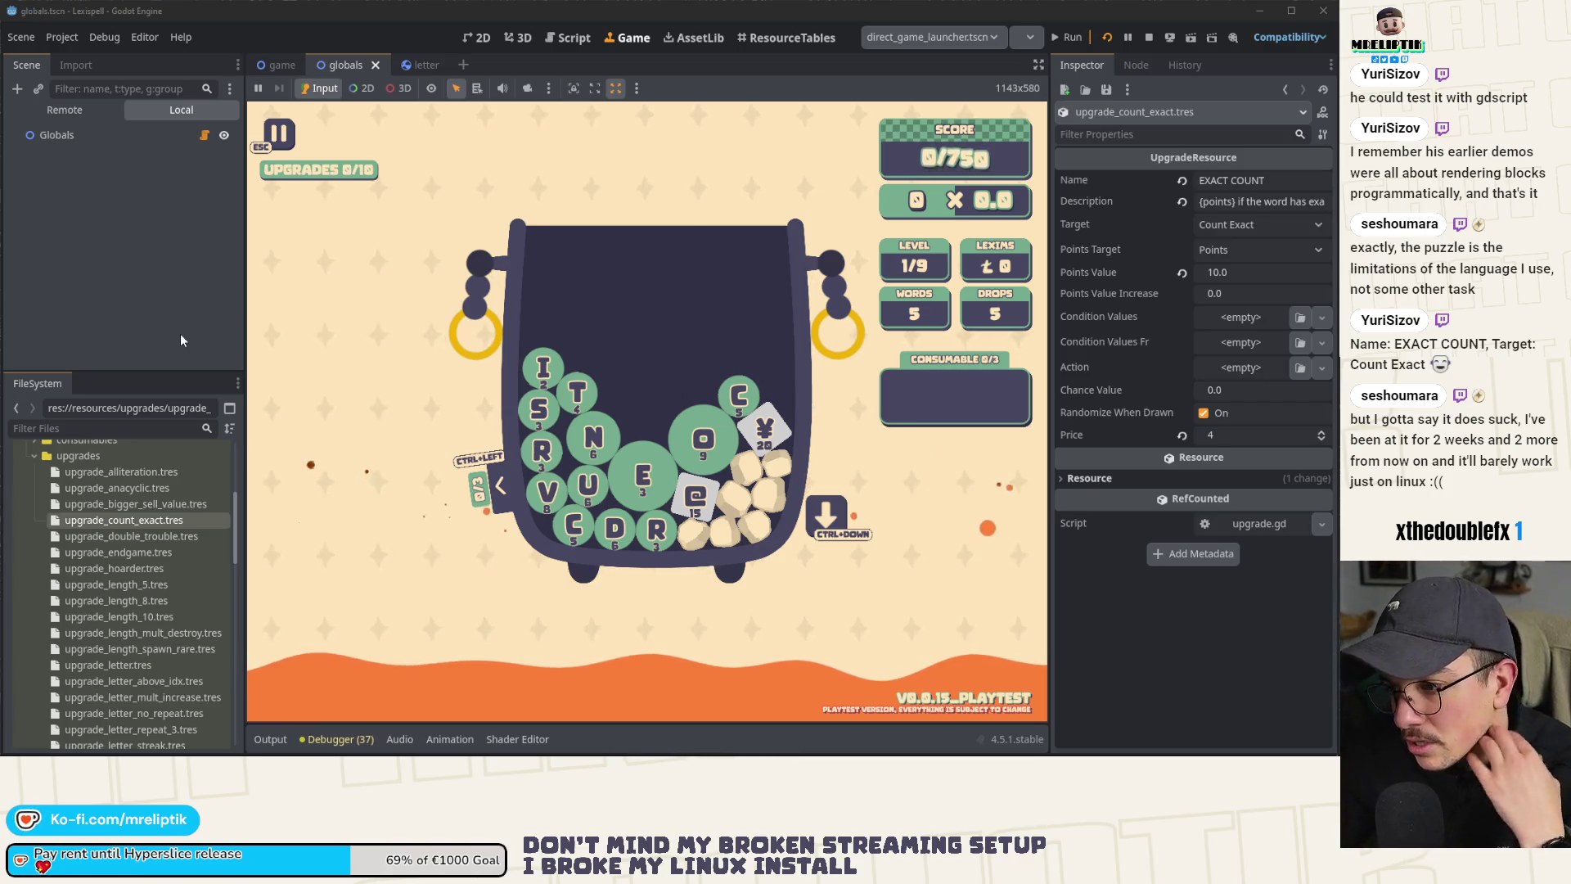
{"action": "scroll", "coordinate": [128, 627], "scroll_direction": "down", "scroll_amount": 10}
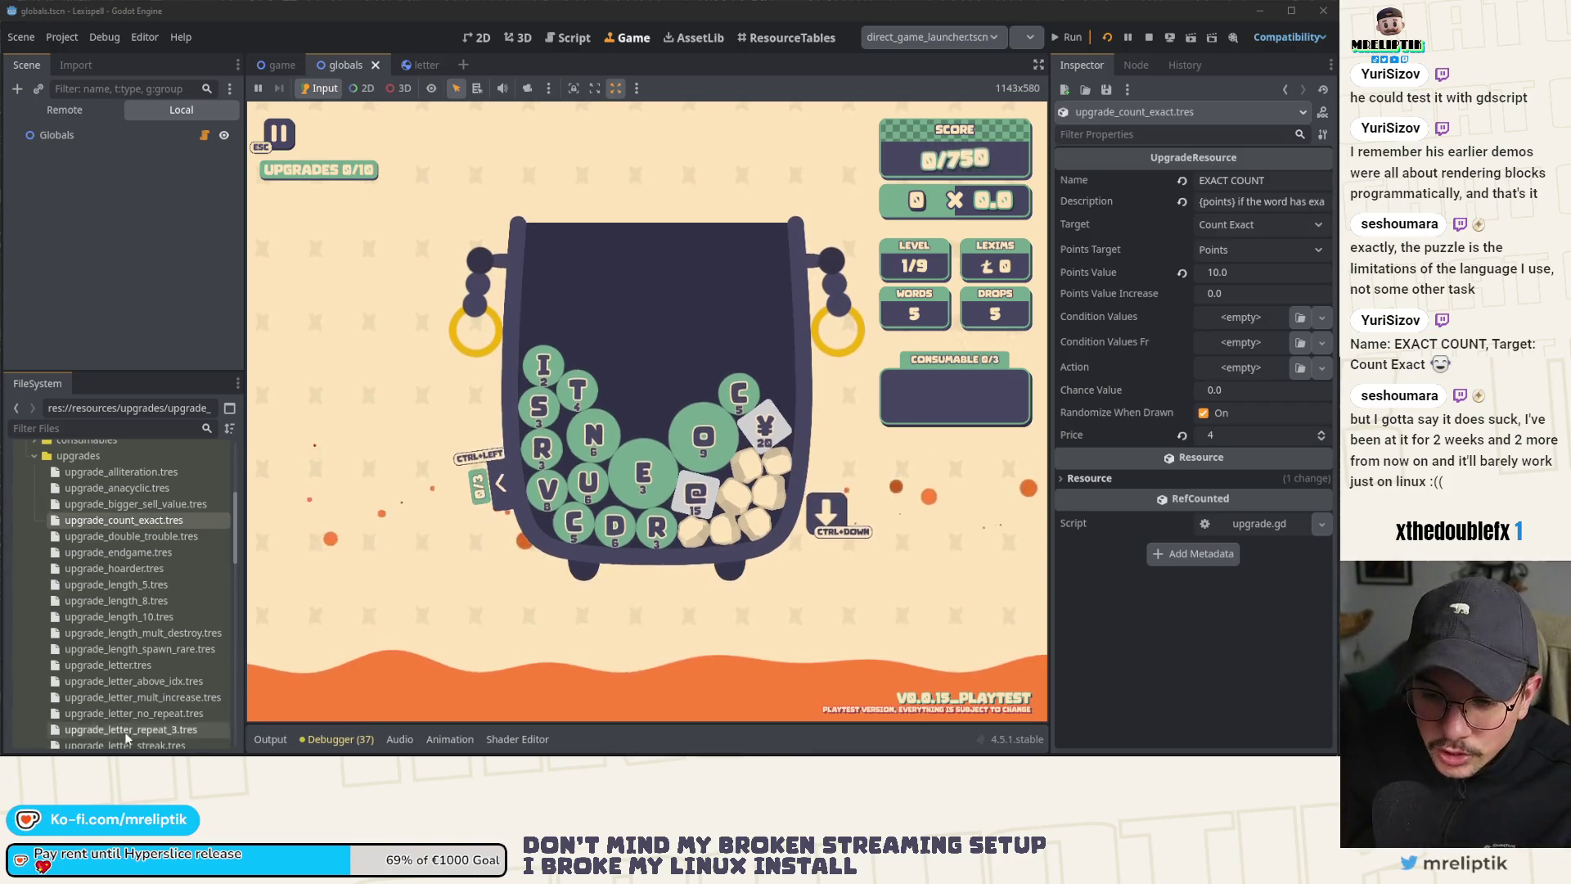
{"action": "scroll", "coordinate": [128, 627], "scroll_direction": "up", "scroll_amount": 5}
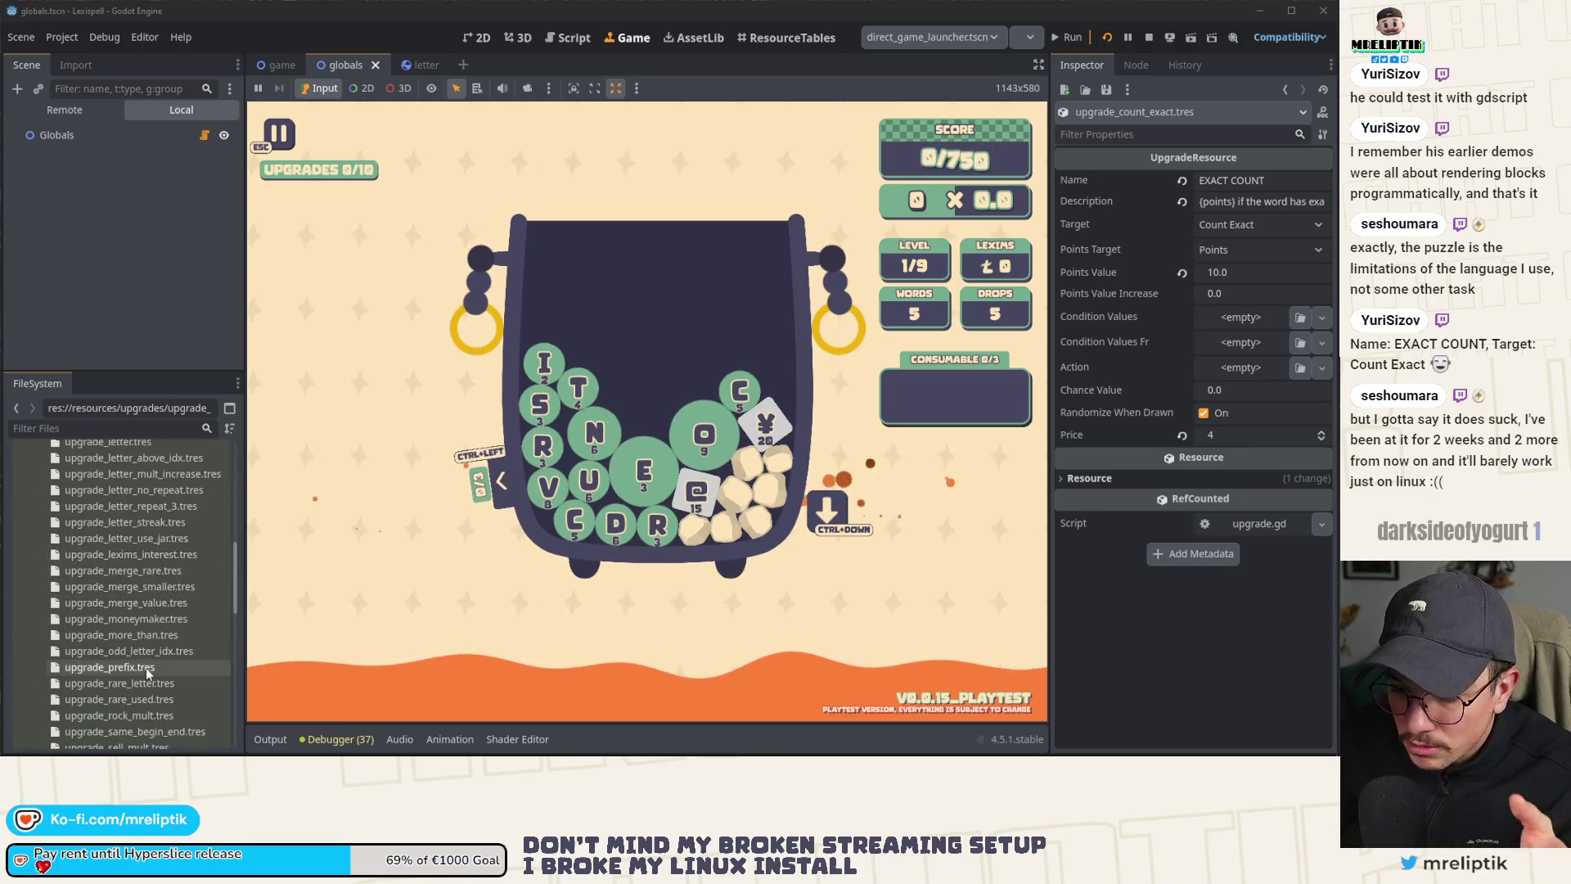
{"action": "scroll", "coordinate": [146, 652], "scroll_direction": "up", "scroll_amount": 5}
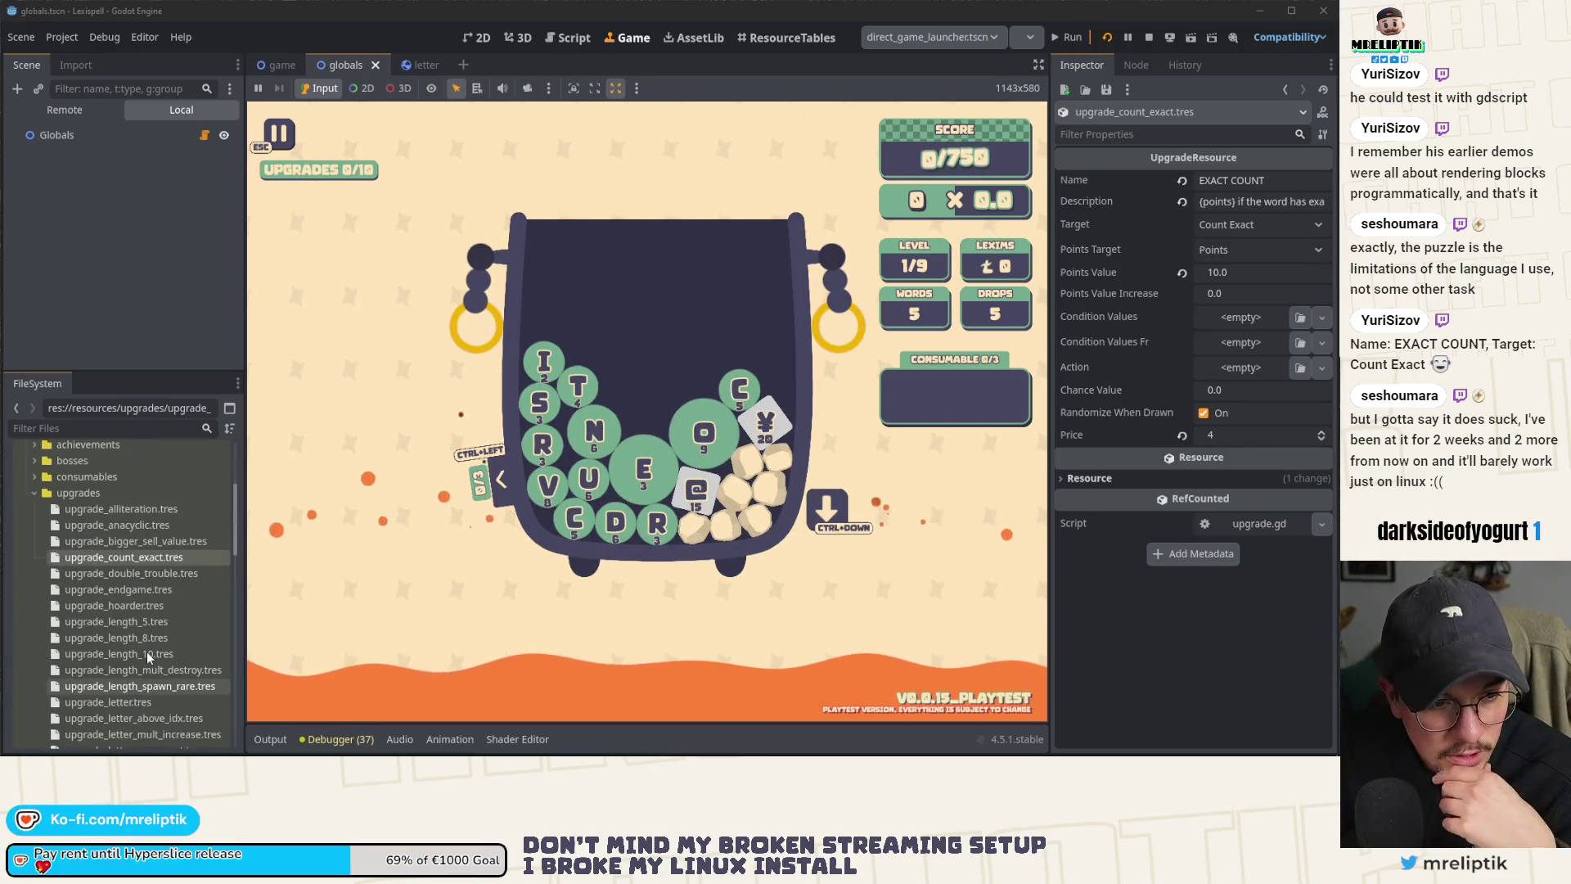
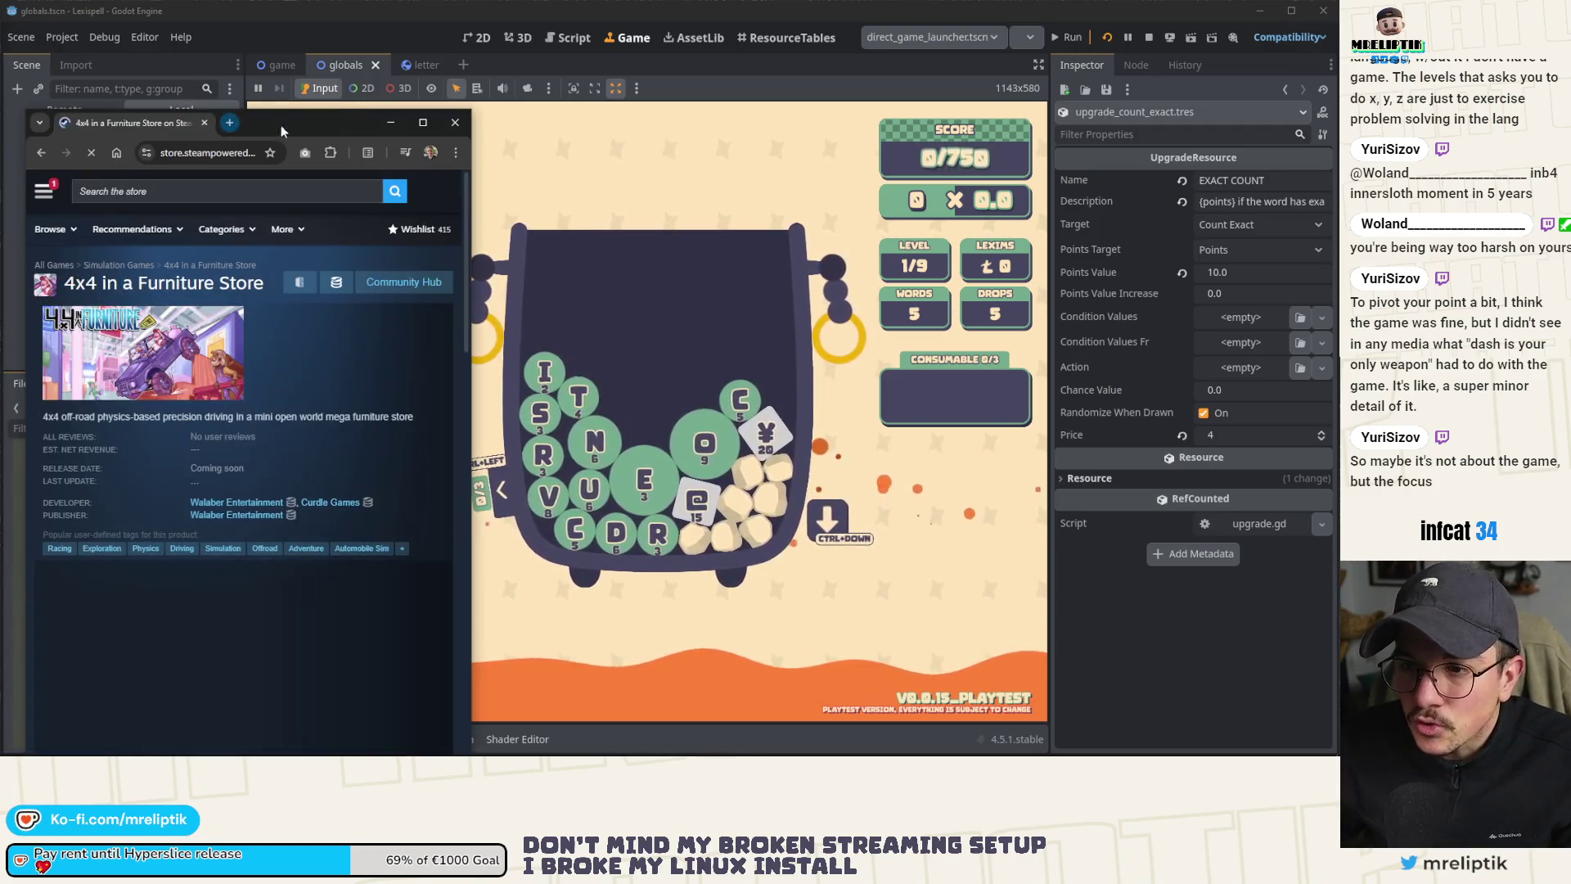
Step: Maximize the browser showing 4x4 in a Furniture Store and open its trailer in the media viewer
{"action": "left_click_drag", "start_coordinate": [305, 129], "coordinate": [414, 115]}
{"action": "double_click", "coordinate": [414, 115]}
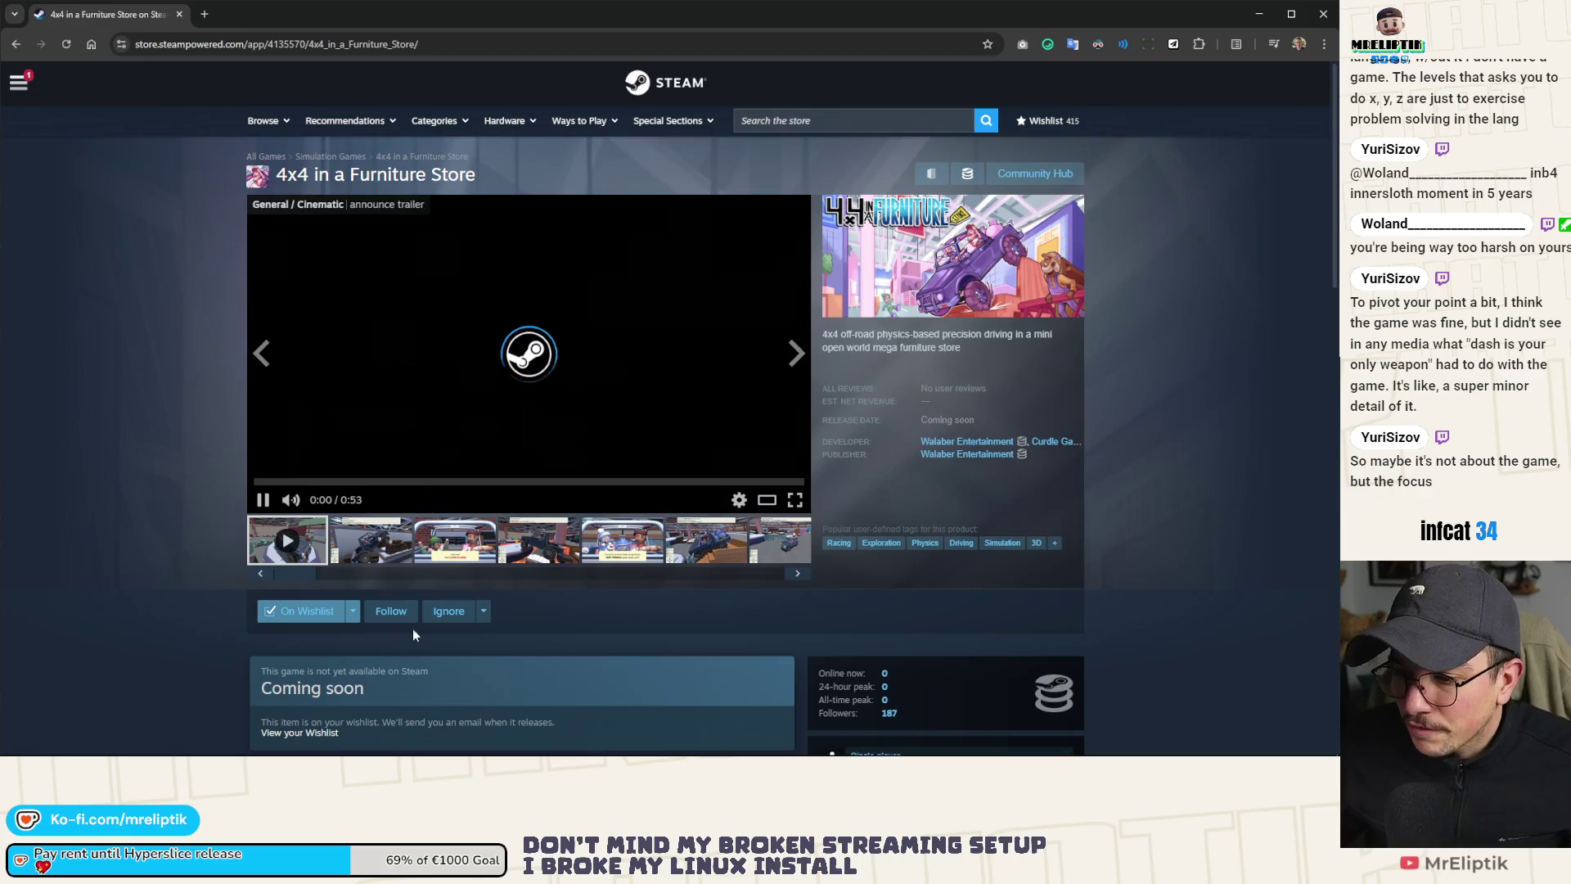
{"action": "left_click", "coordinate": [759, 512]}
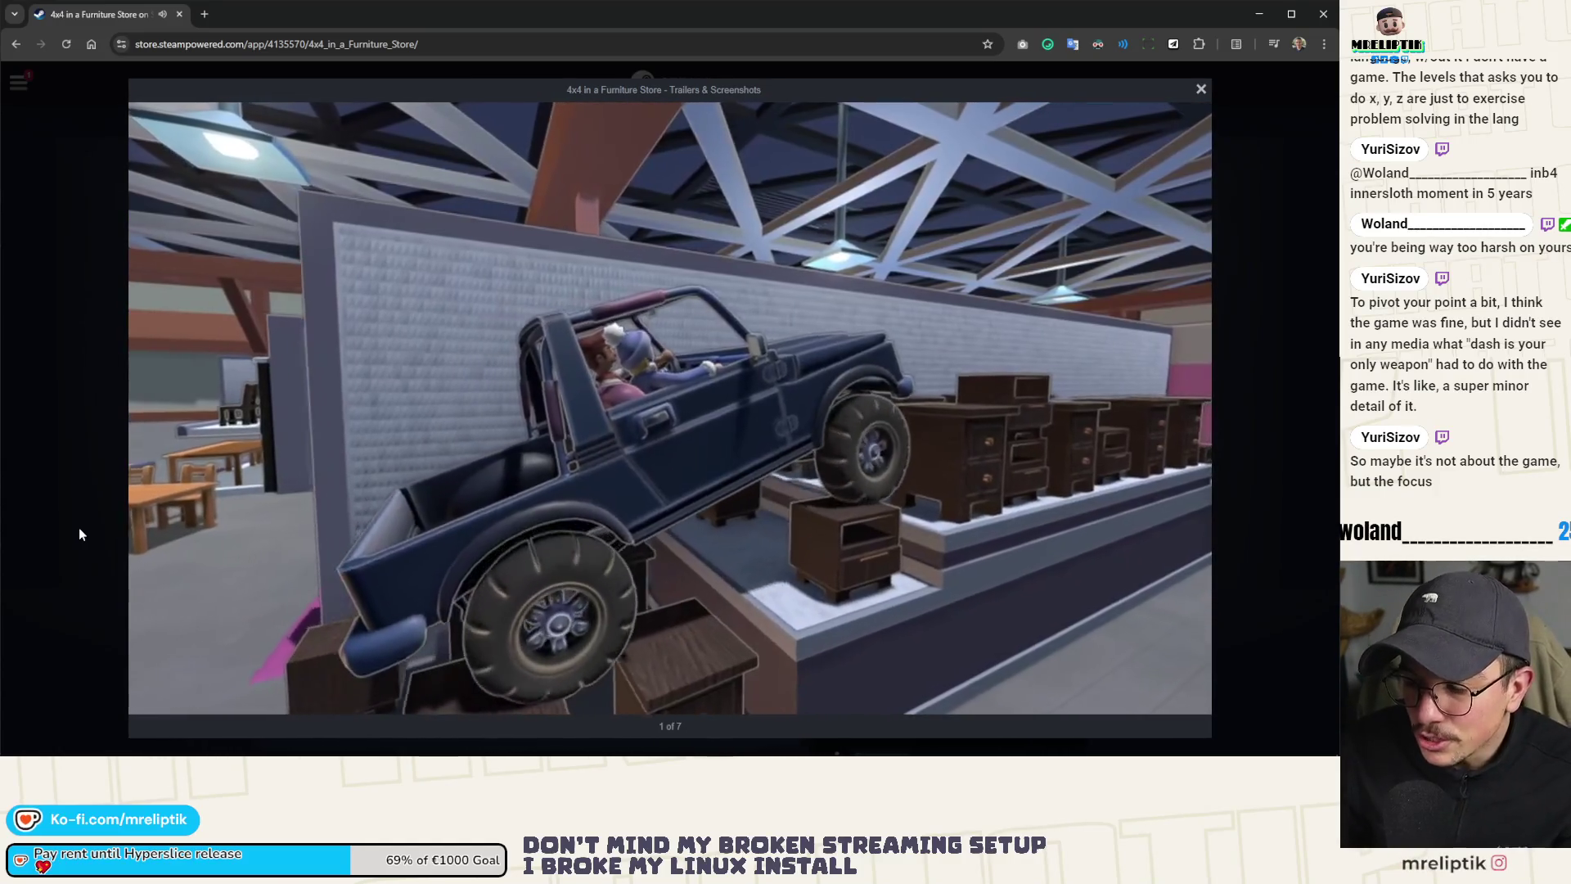
{"action": "mouse_move", "coordinate": [194, 632]}
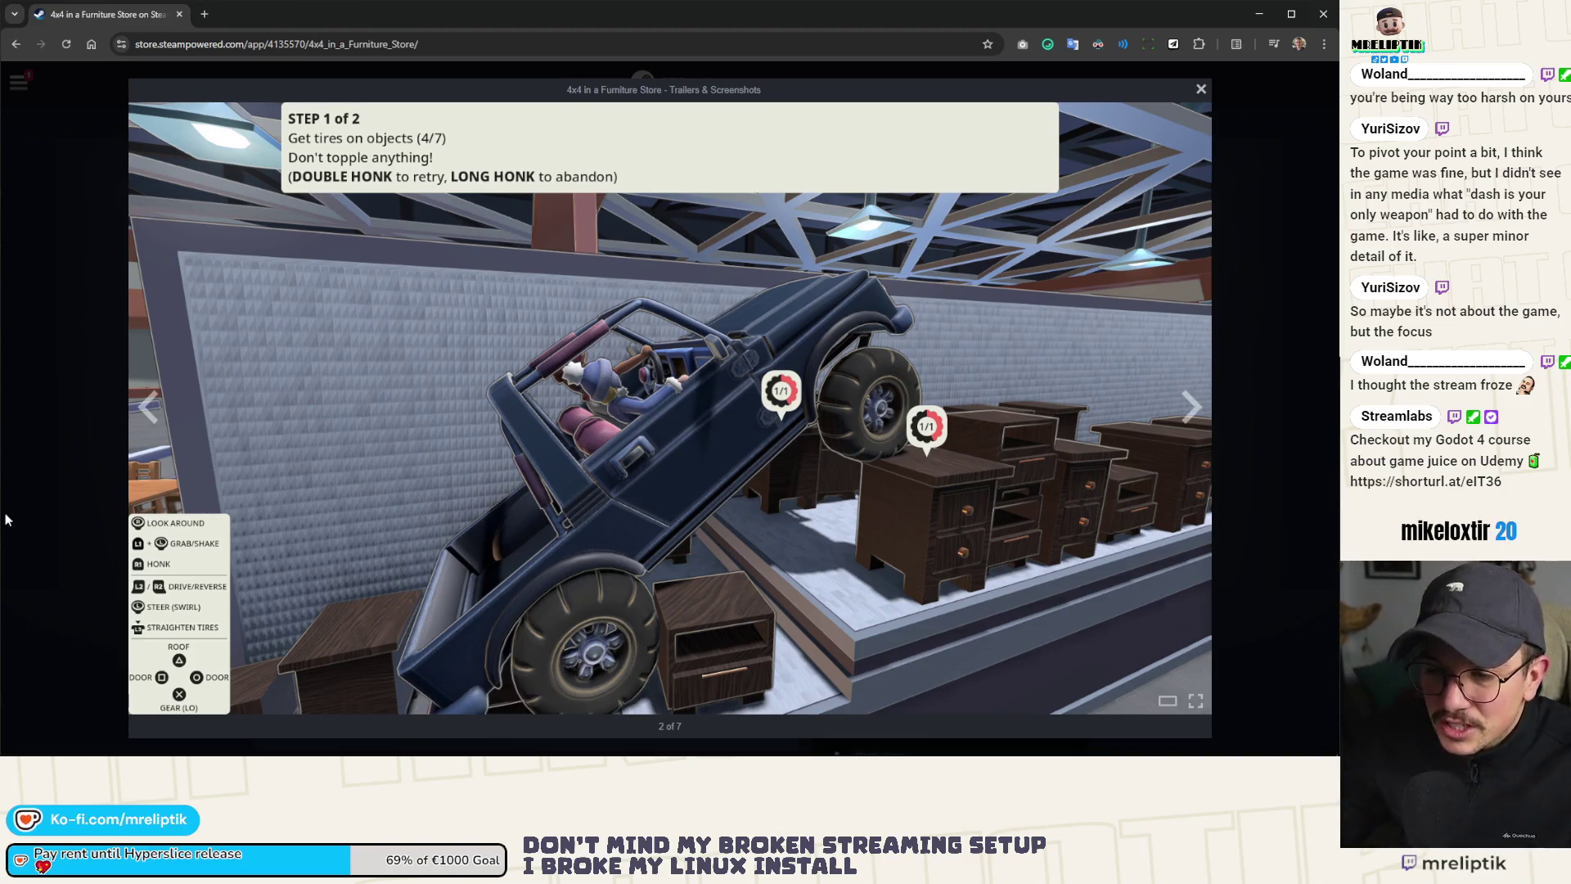
Step: Go back to the trailer, the first of the seven media items
{"action": "left_click", "coordinate": [154, 409]}
Step: Close the media viewer and open the Walaber Entertainment developer page
{"action": "double_click", "coordinate": [153, 412]}
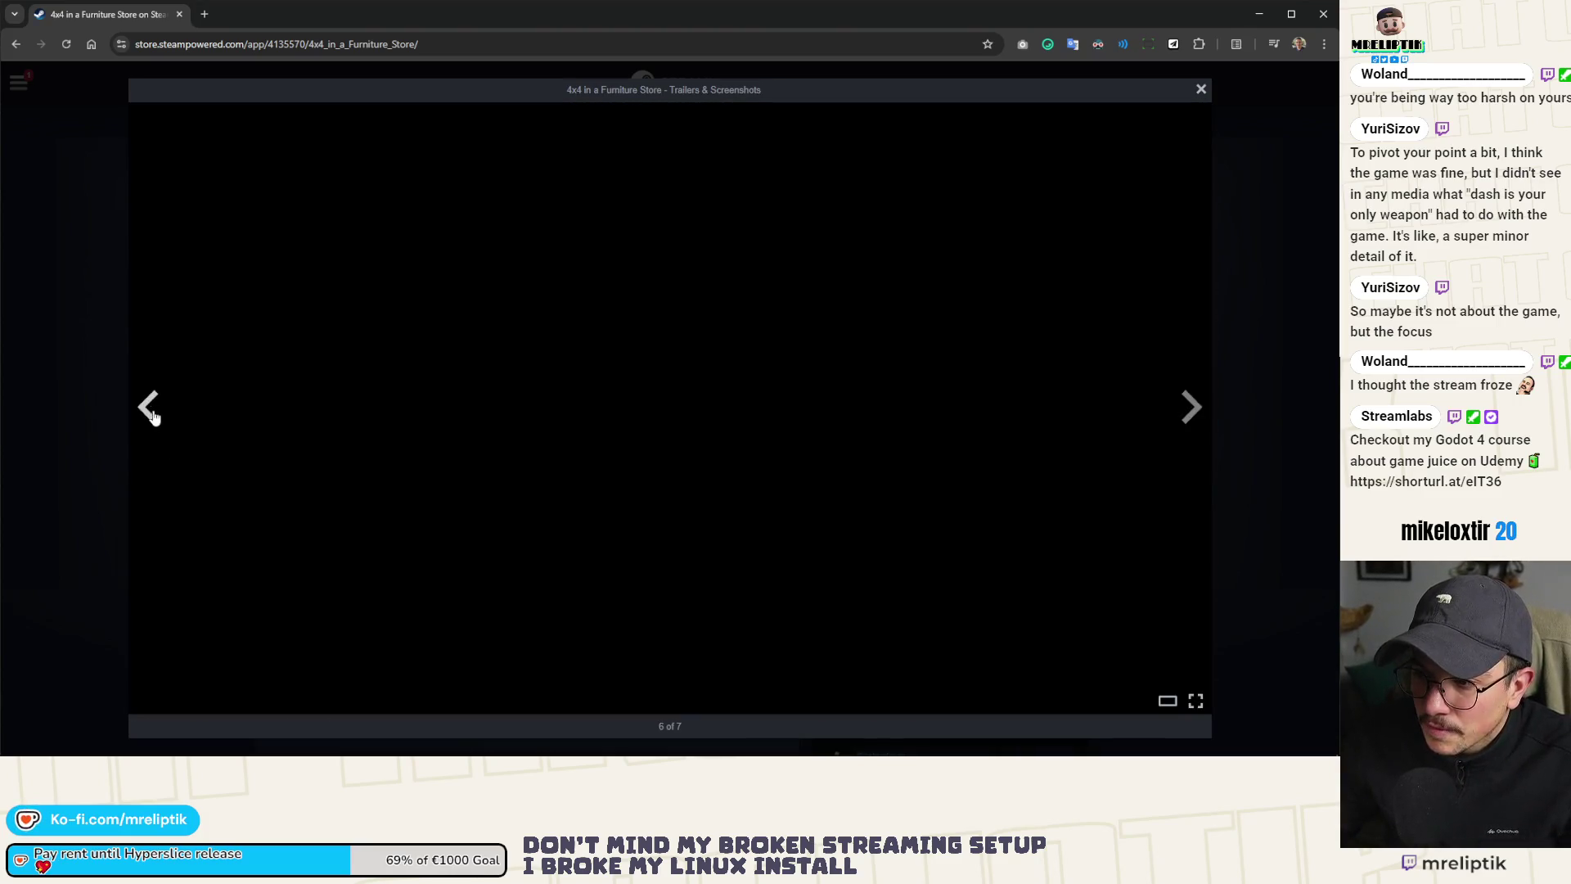
{"action": "left_click", "coordinate": [107, 248]}
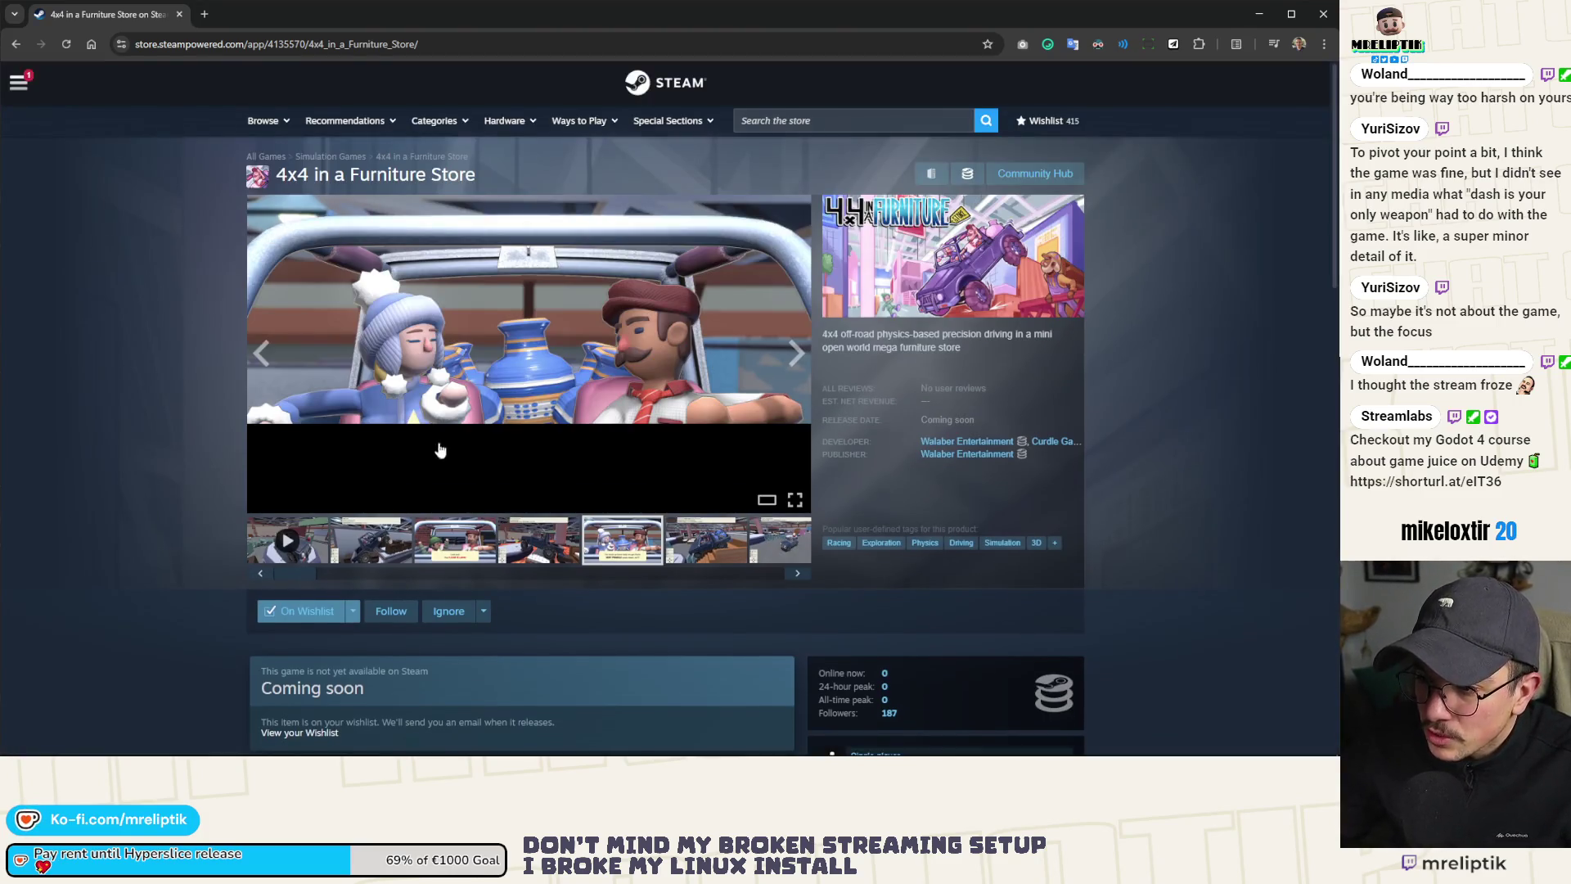
{"action": "scroll", "coordinate": [432, 442], "scroll_direction": "down", "scroll_amount": 15}
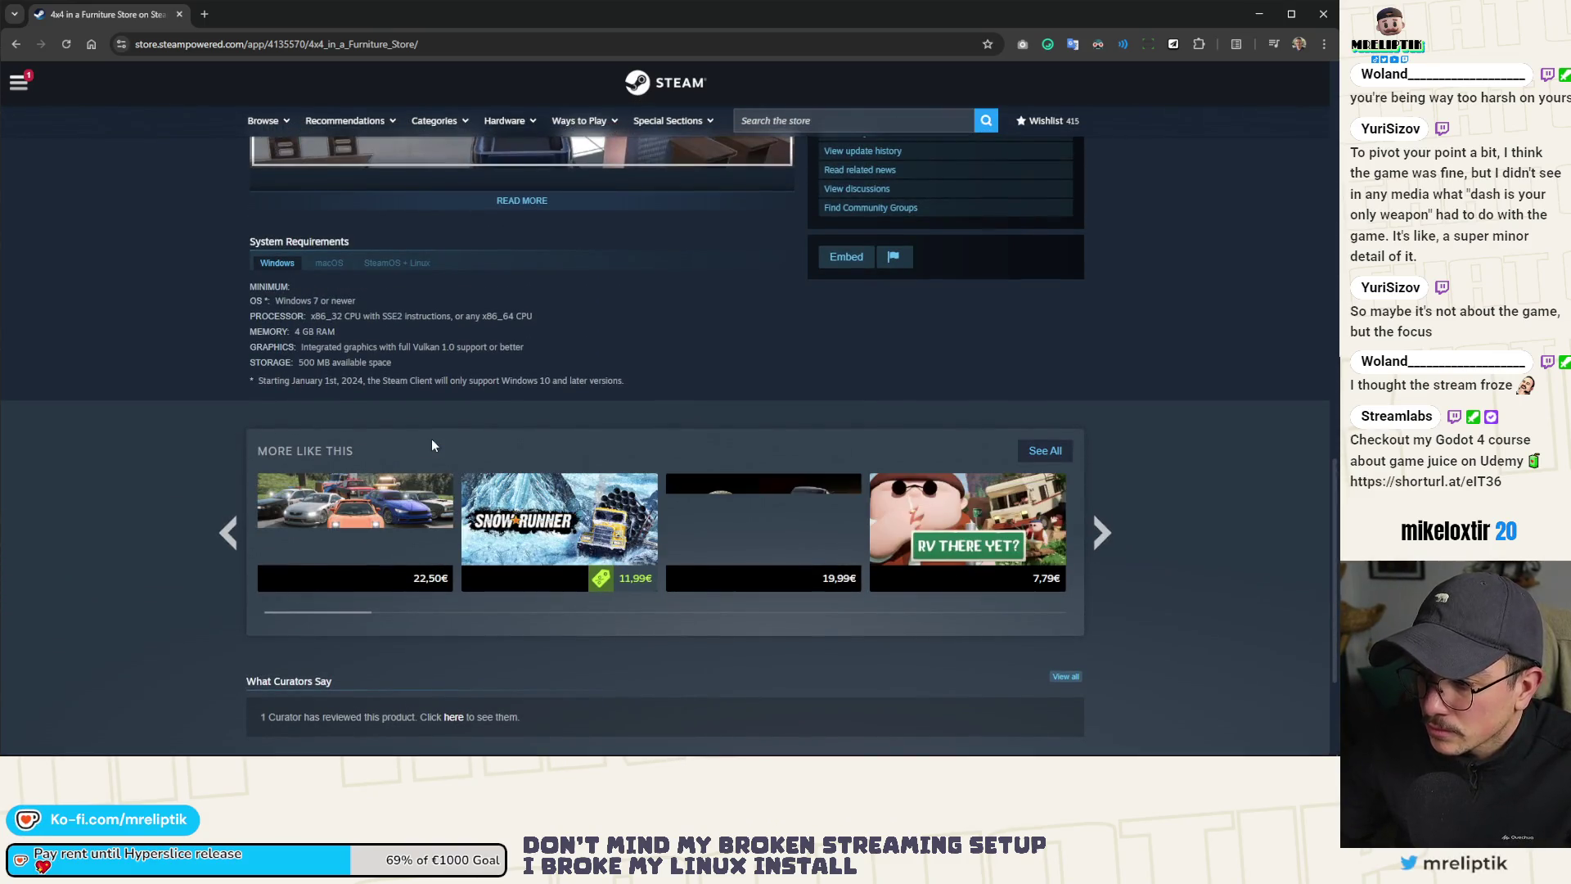
{"action": "scroll", "coordinate": [676, 446], "scroll_direction": "up", "scroll_amount": 10}
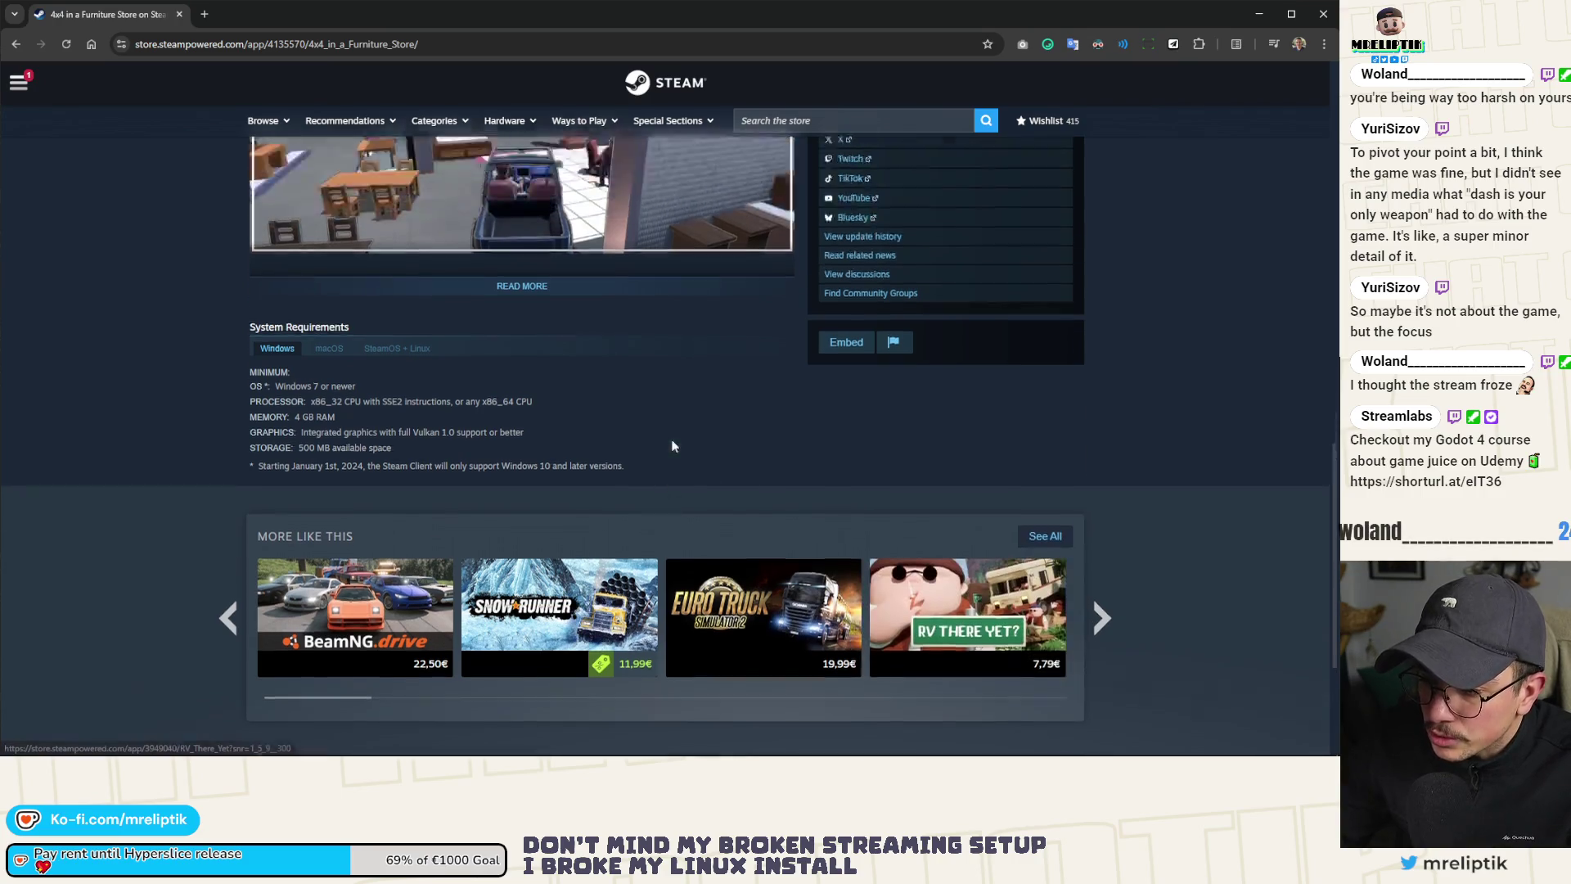
{"action": "scroll", "coordinate": [671, 481], "scroll_direction": "up", "scroll_amount": 3}
{"action": "left_click", "coordinate": [972, 444]}
Step: Open Replicube's store page in a background tab from Walaber's release list
{"action": "scroll", "coordinate": [294, 432], "scroll_direction": "down", "scroll_amount": 5}
{"action": "scroll", "coordinate": [295, 432], "scroll_direction": "down", "scroll_amount": 1}
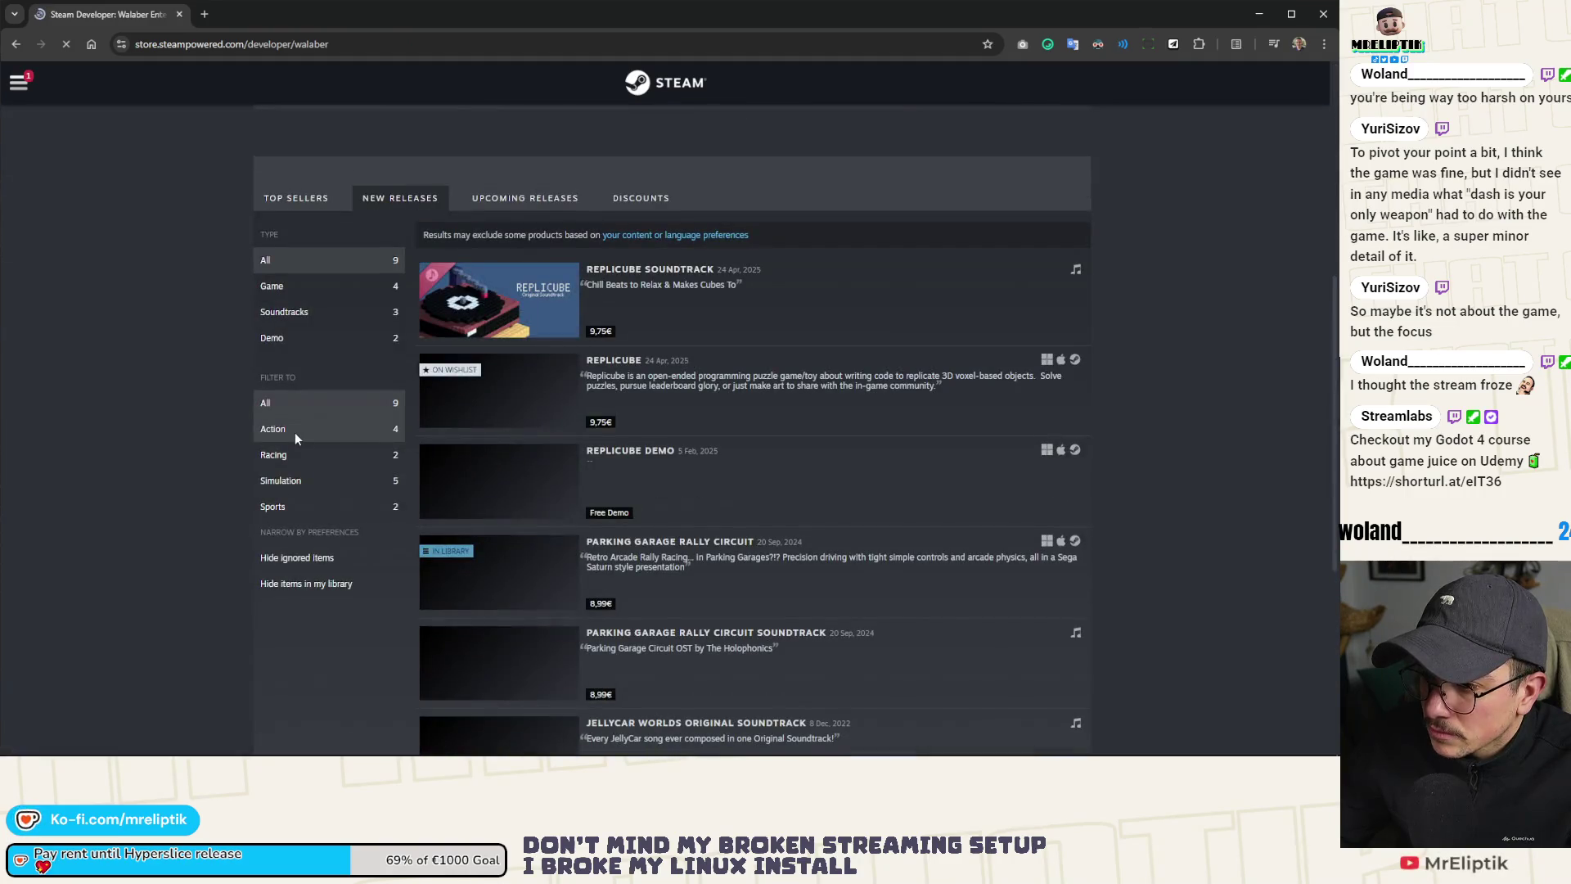
{"action": "middle_click", "coordinate": [521, 387]}
{"action": "scroll", "coordinate": [540, 344], "scroll_direction": "down", "scroll_amount": 2}
{"action": "scroll", "coordinate": [564, 253], "scroll_direction": "up", "scroll_amount": 3}
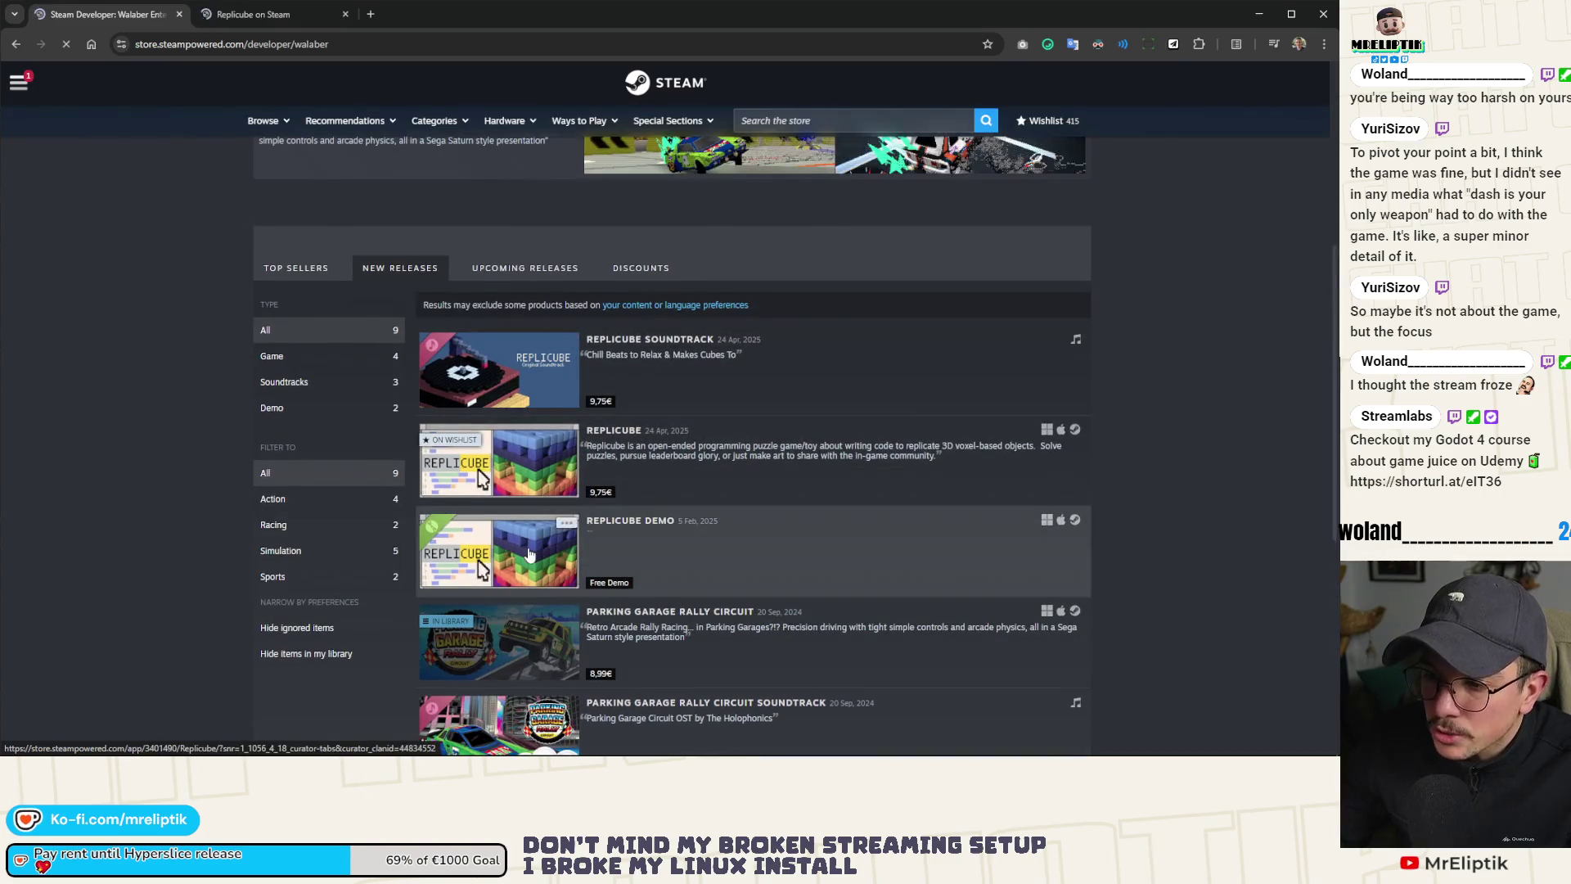
{"action": "scroll", "coordinate": [488, 472], "scroll_direction": "down", "scroll_amount": 2}
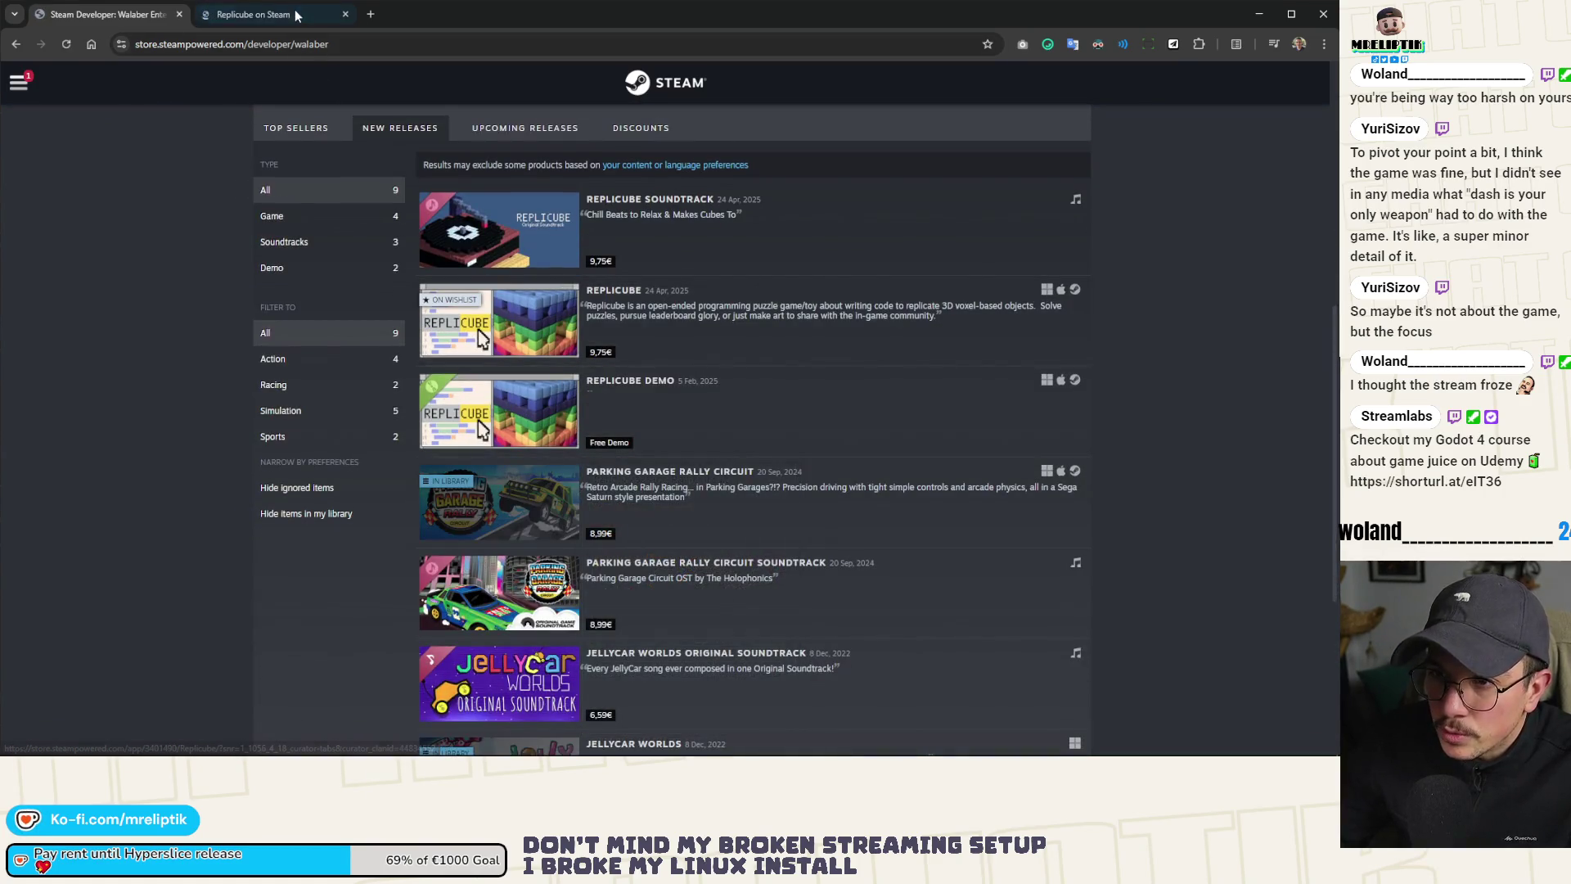
Step: On the Replicube tab, view wishlist options and scrub the trailer between 0:05 and 0:15
{"action": "left_click", "coordinate": [270, 14]}
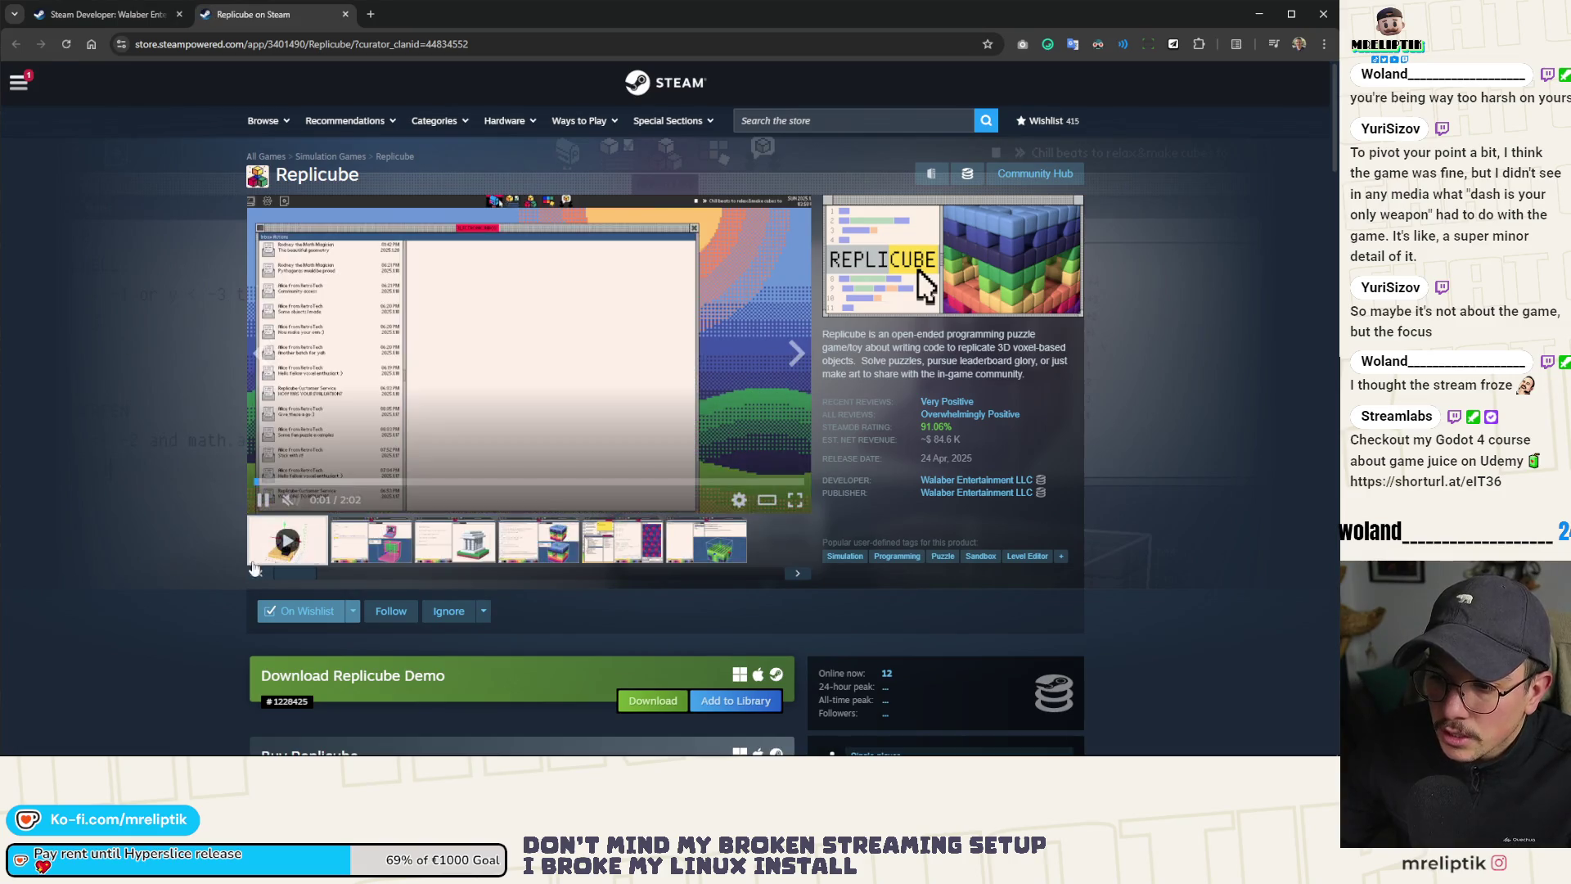
{"action": "left_click", "coordinate": [353, 610]}
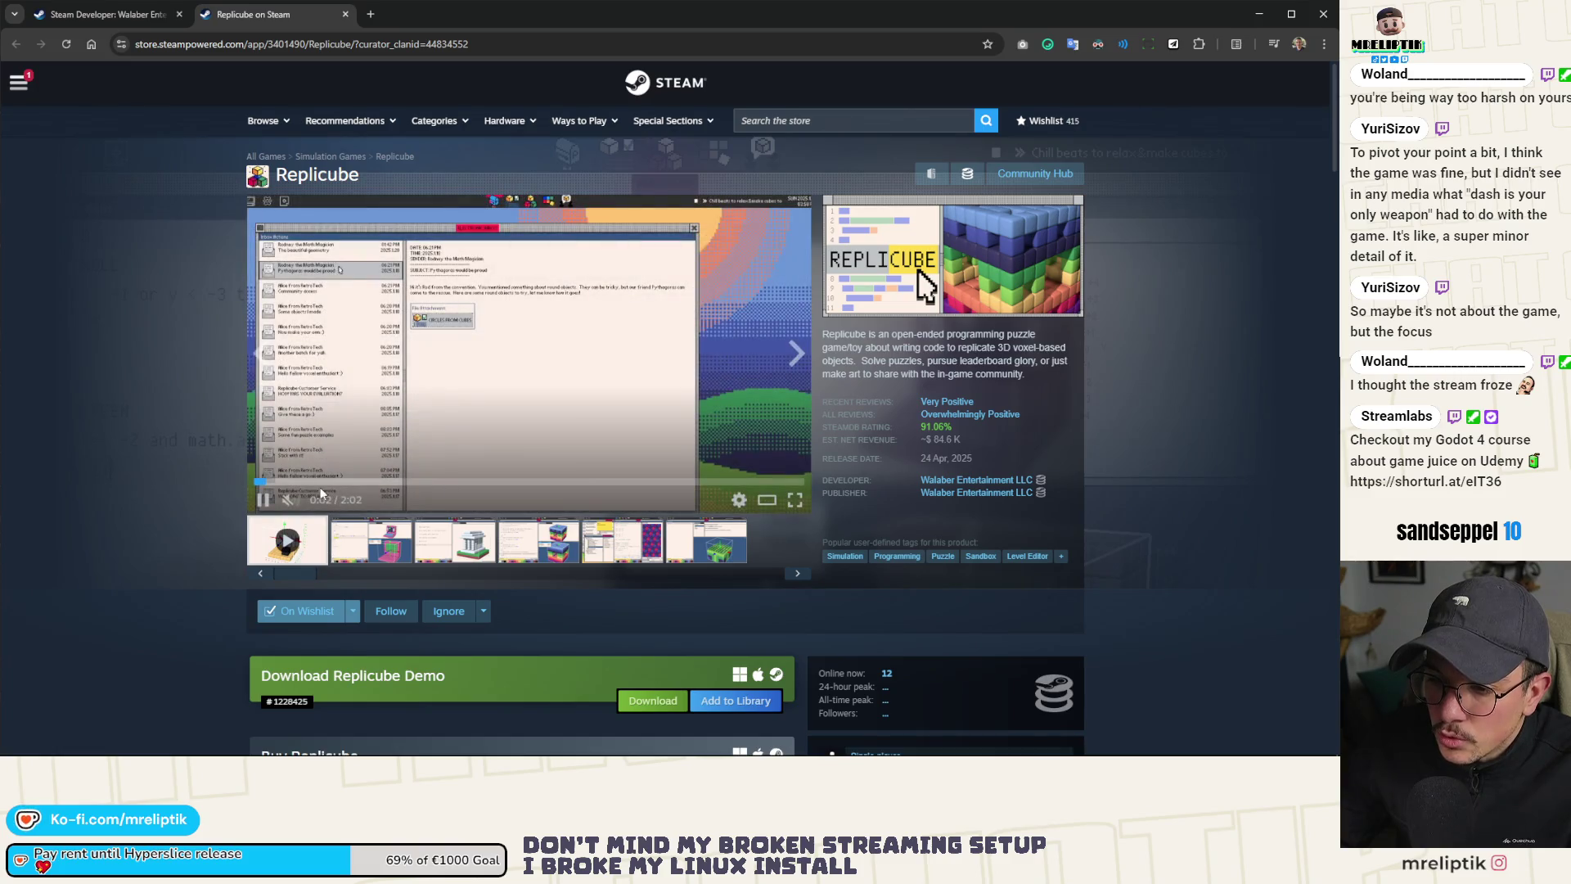
{"action": "left_click", "coordinate": [295, 483]}
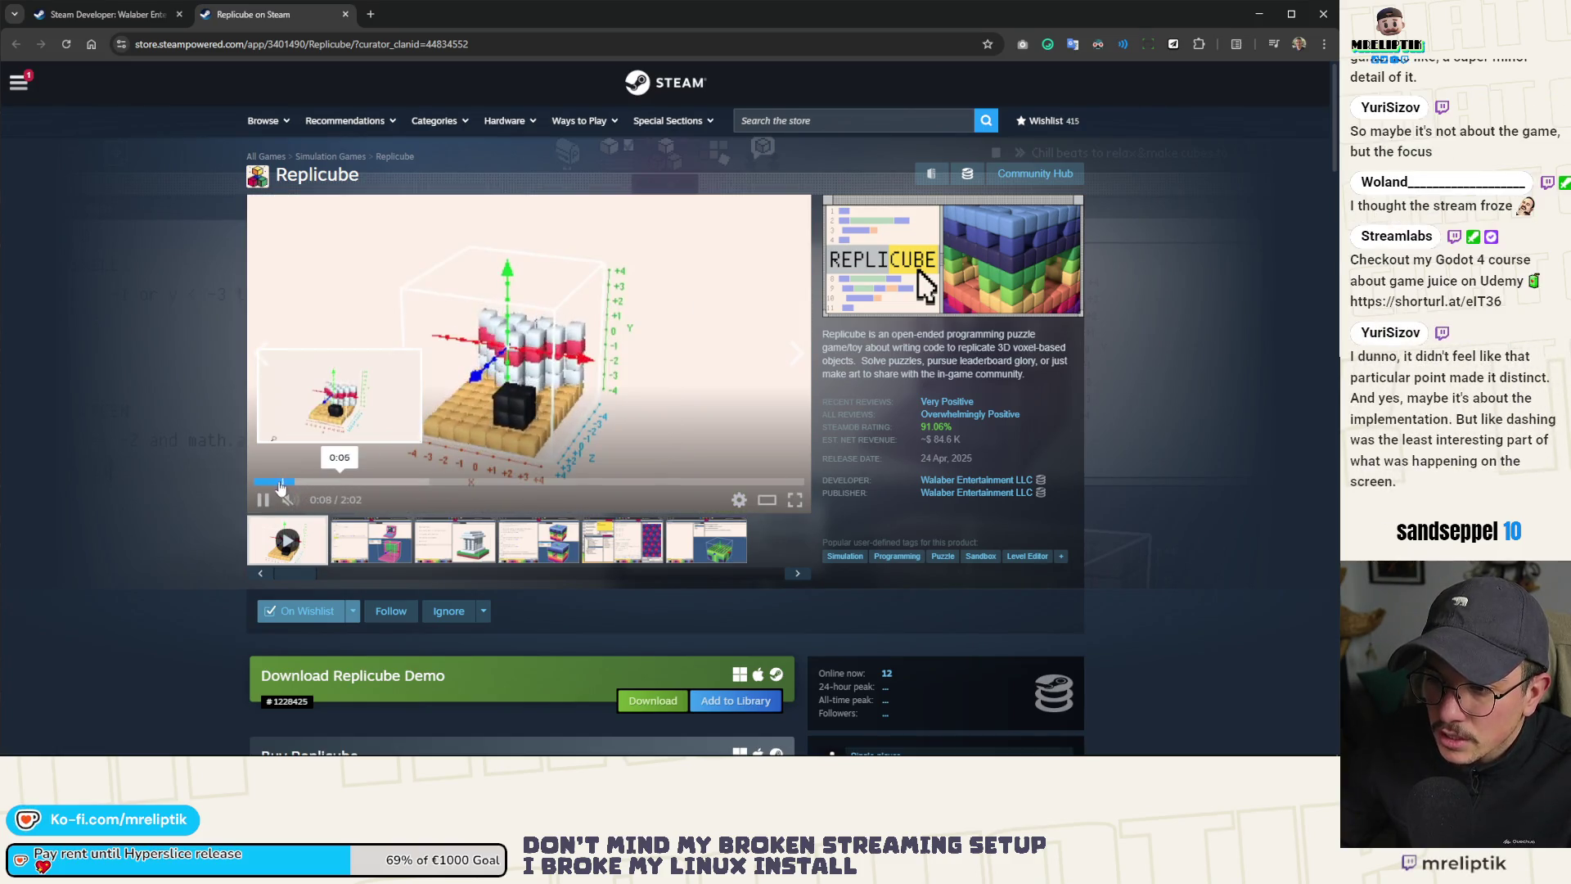
{"action": "left_click", "coordinate": [279, 483]}
{"action": "left_click", "coordinate": [321, 482]}
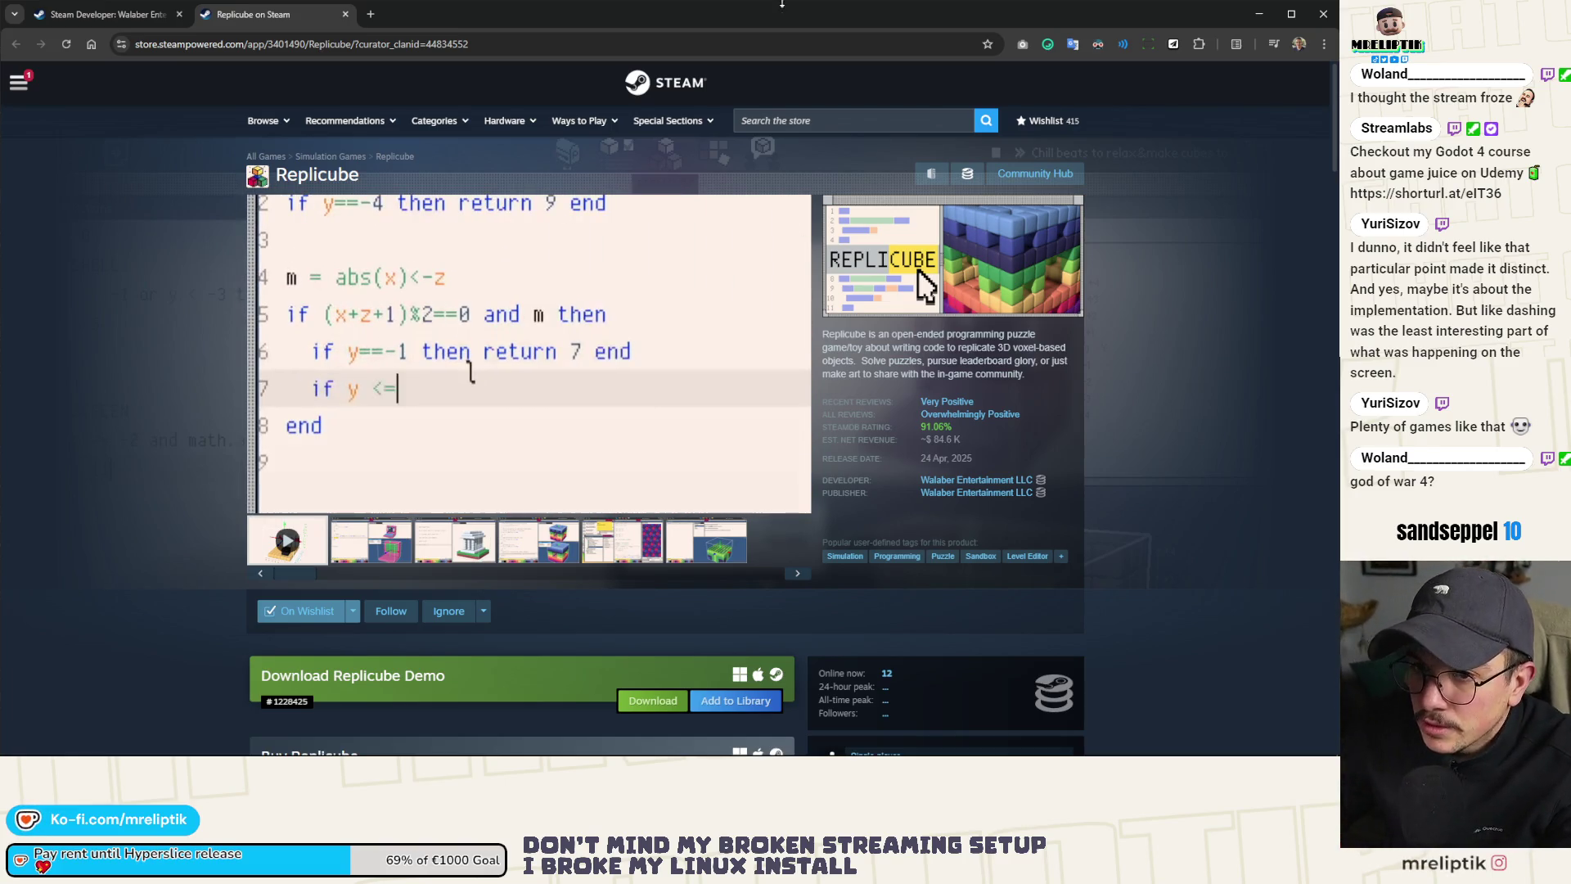
{"action": "left_click", "coordinate": [18, 82]}
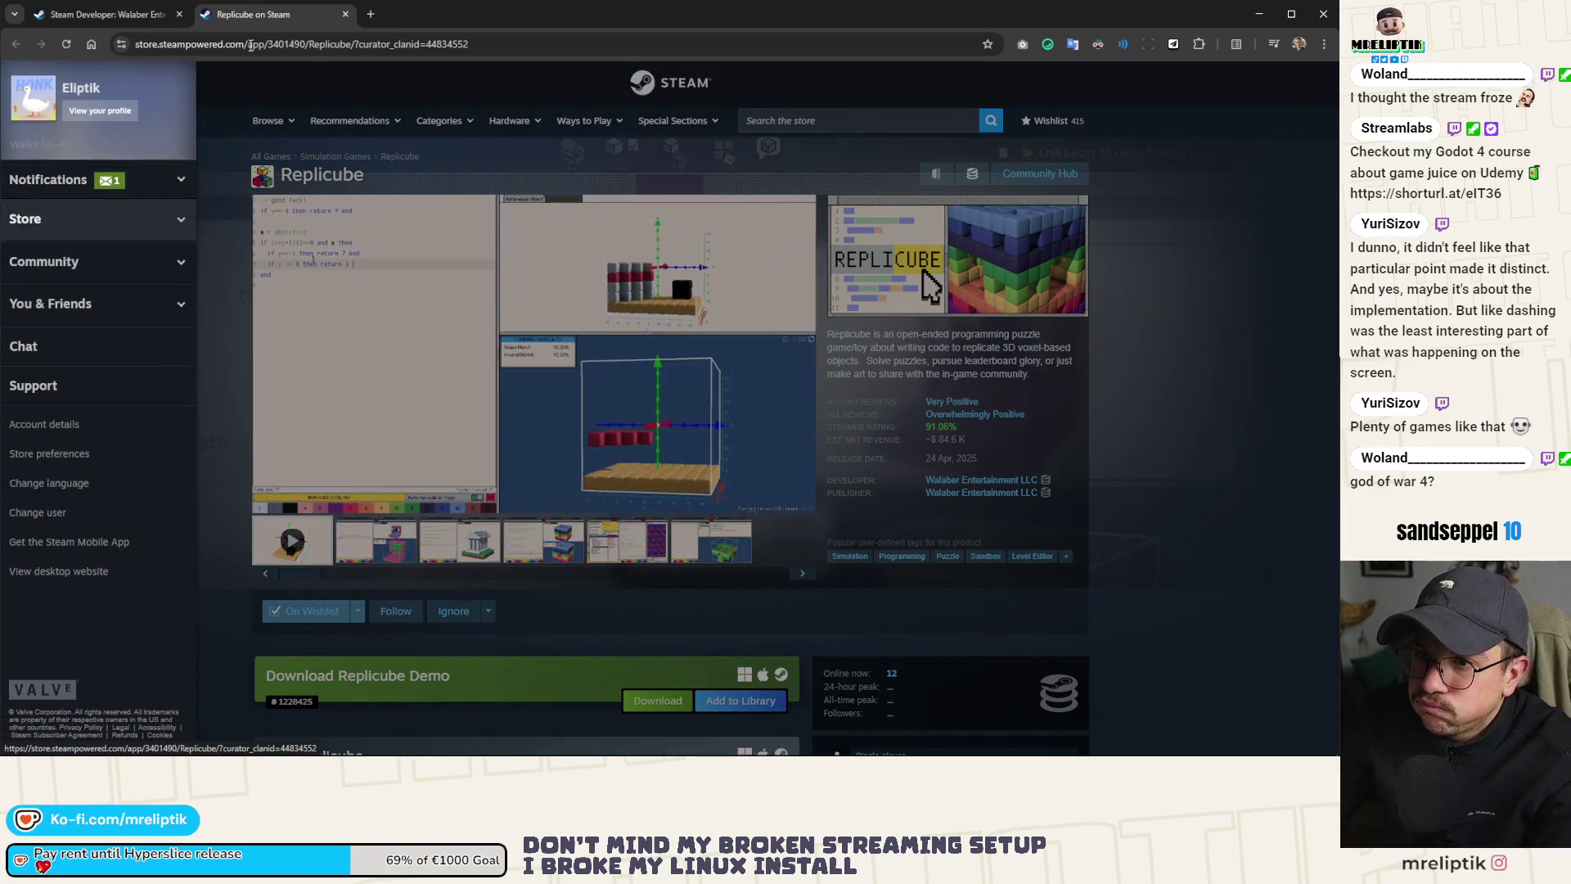
Step: Close the Replicube tab and return to the Steam store front page
{"action": "middle_click", "coordinate": [313, 14]}
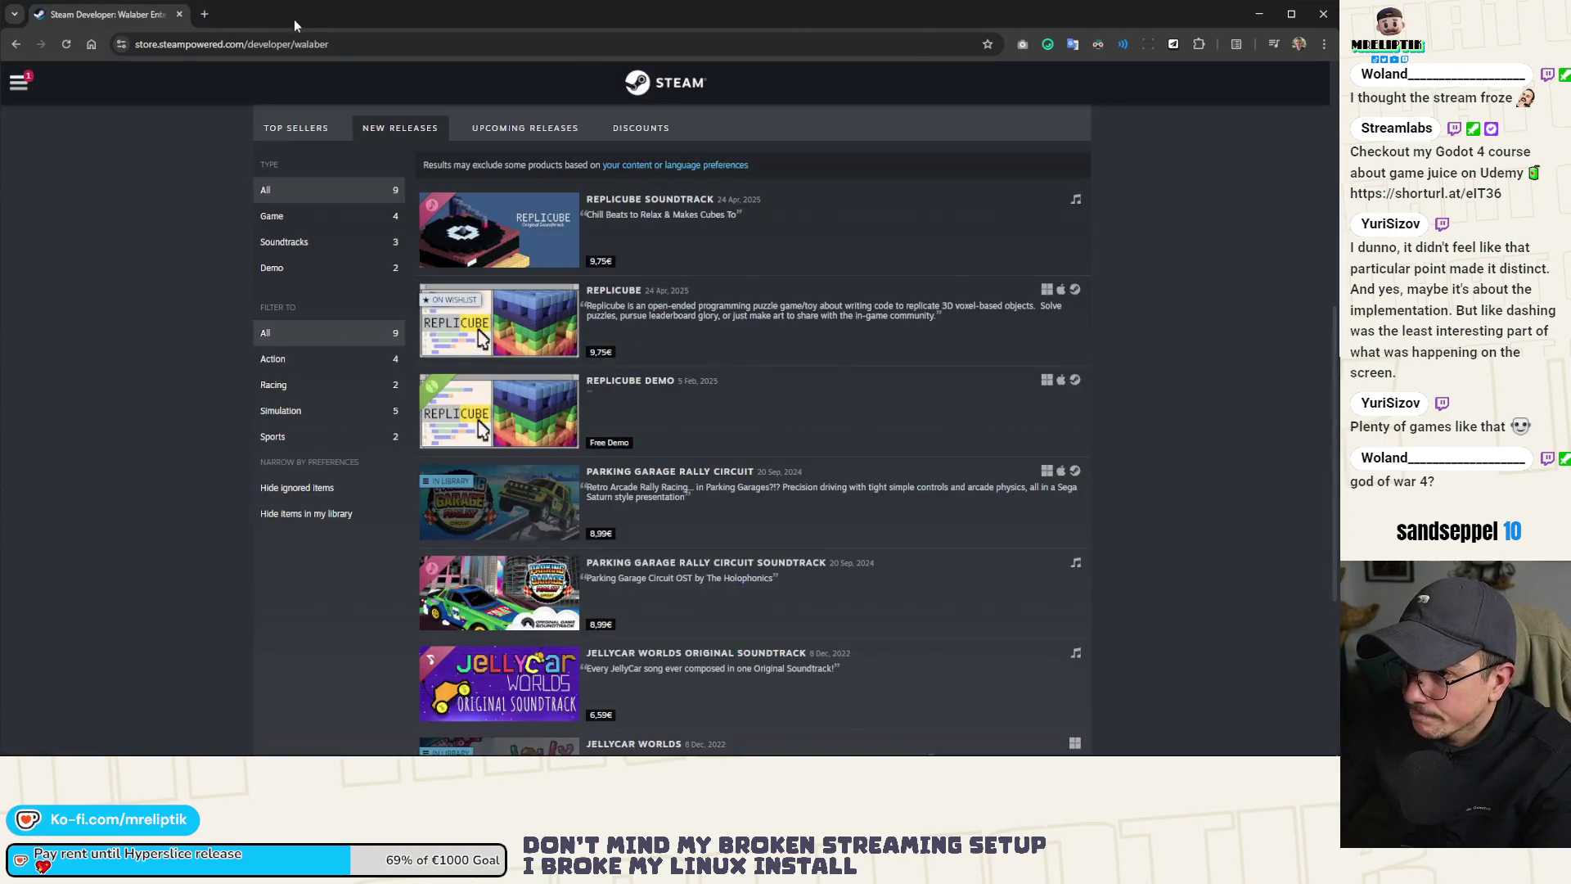
{"action": "scroll", "coordinate": [115, 295], "scroll_direction": "down", "scroll_amount": 4}
{"action": "scroll", "coordinate": [115, 308], "scroll_direction": "up", "scroll_amount": 5}
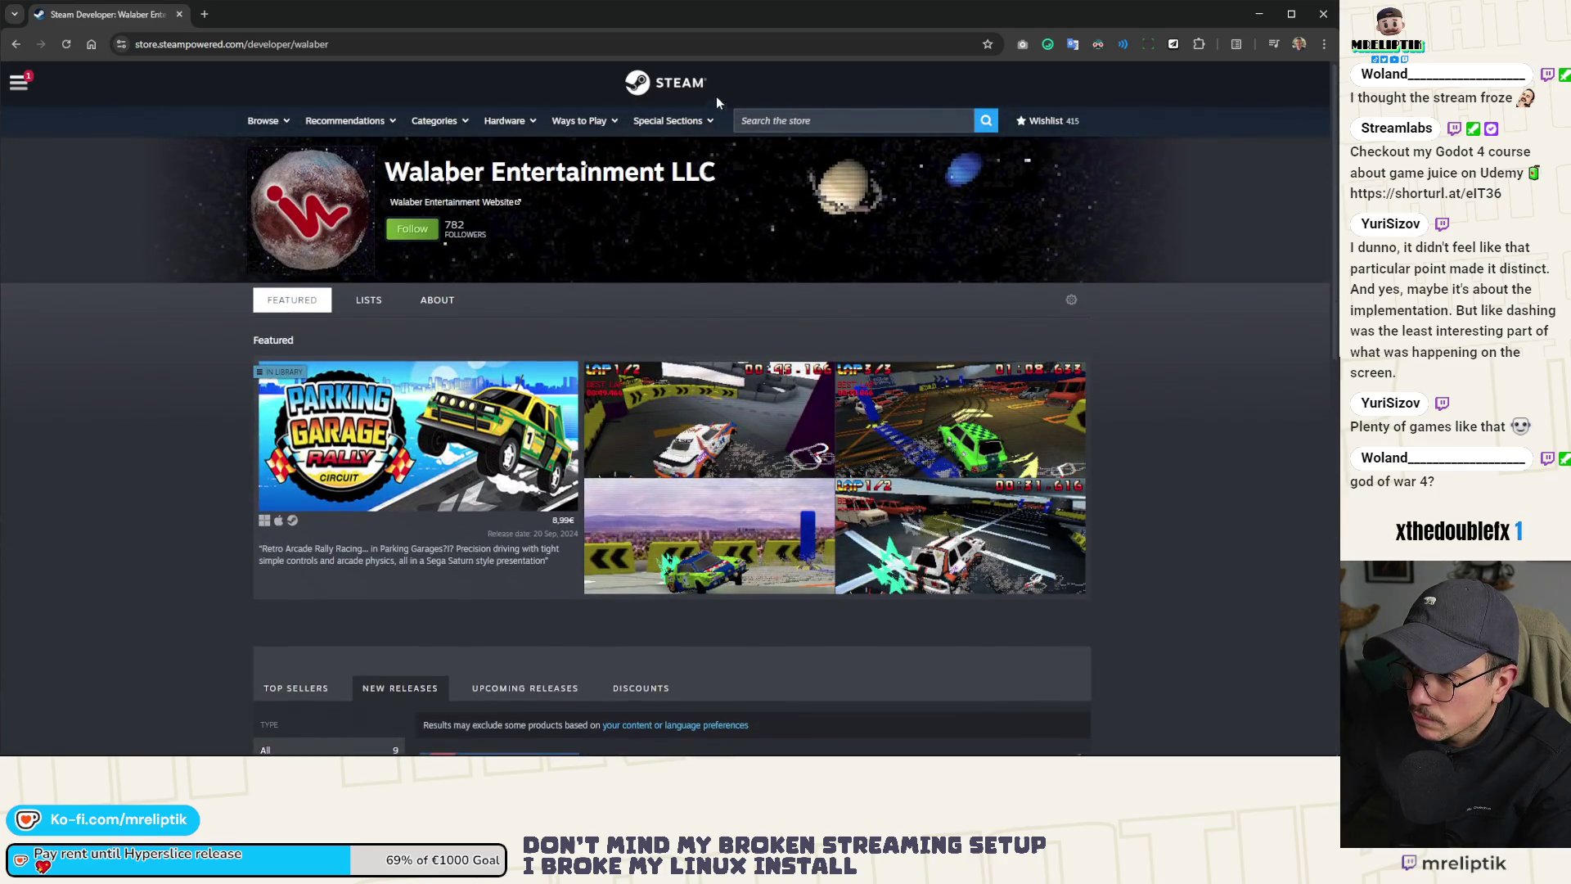
{"action": "left_click", "coordinate": [680, 83]}
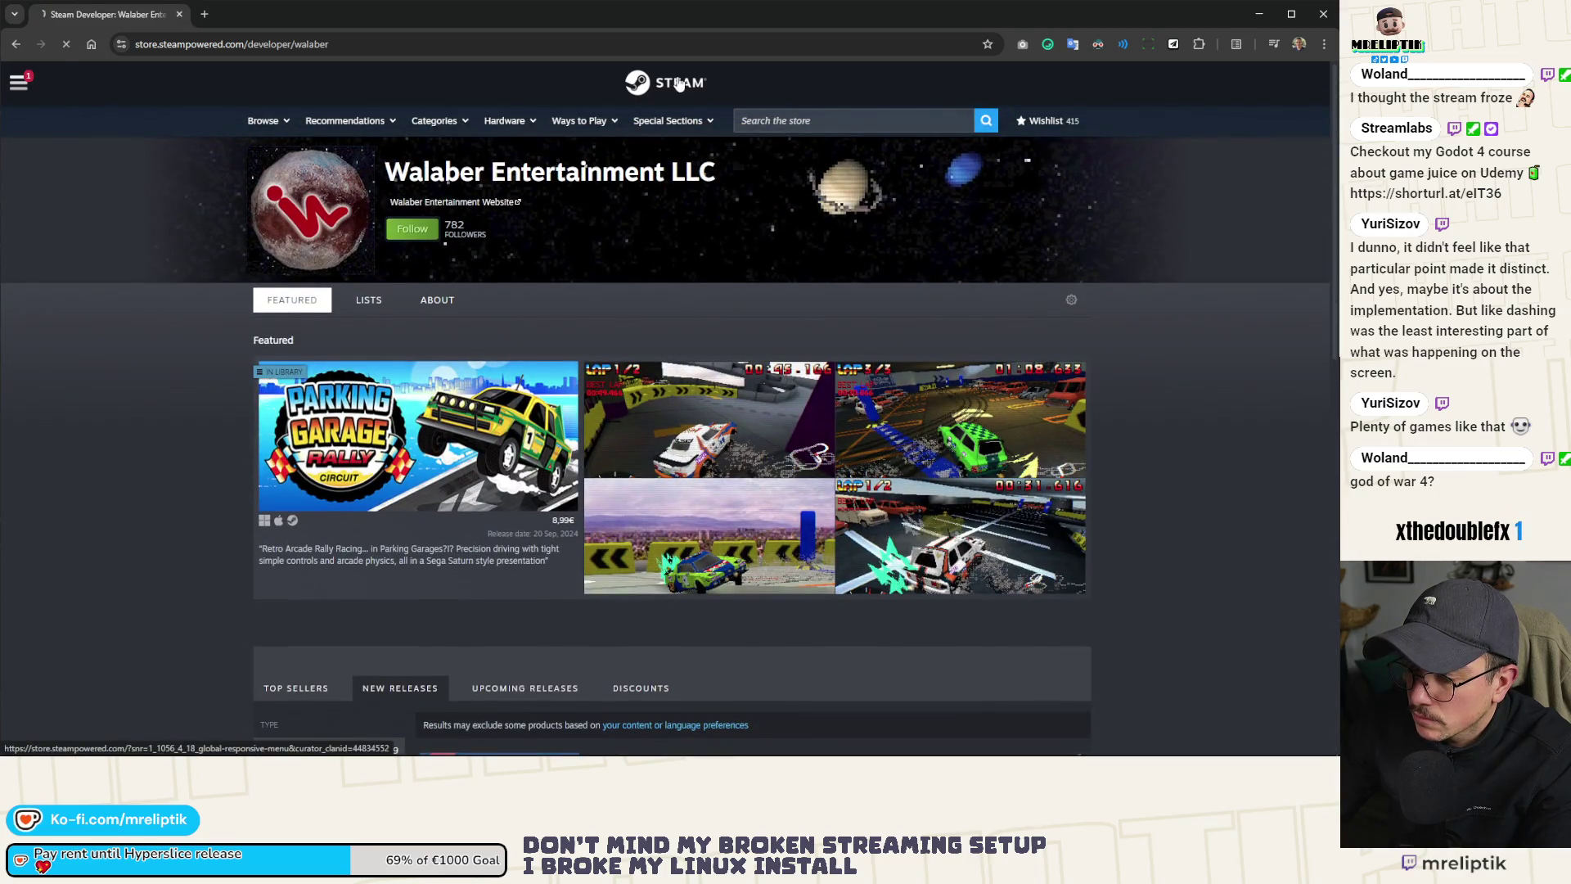
Step: Scroll to Trending Among Friends and open the Hyperslice store page
{"action": "scroll", "coordinate": [54, 454], "scroll_direction": "down", "scroll_amount": 4}
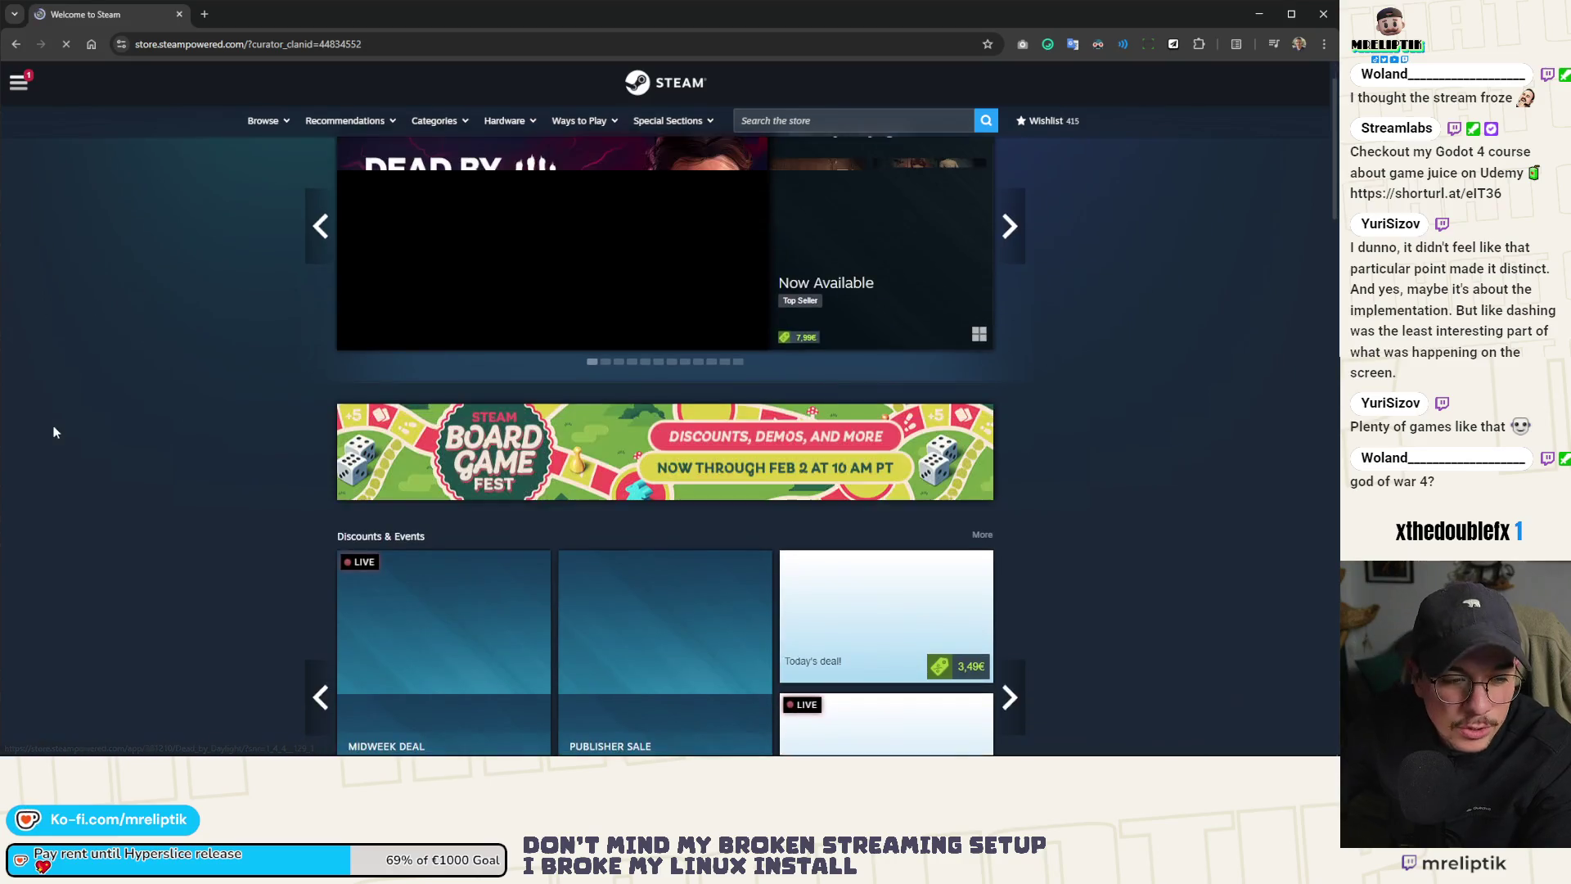
{"action": "scroll", "coordinate": [184, 527], "scroll_direction": "down", "scroll_amount": 15}
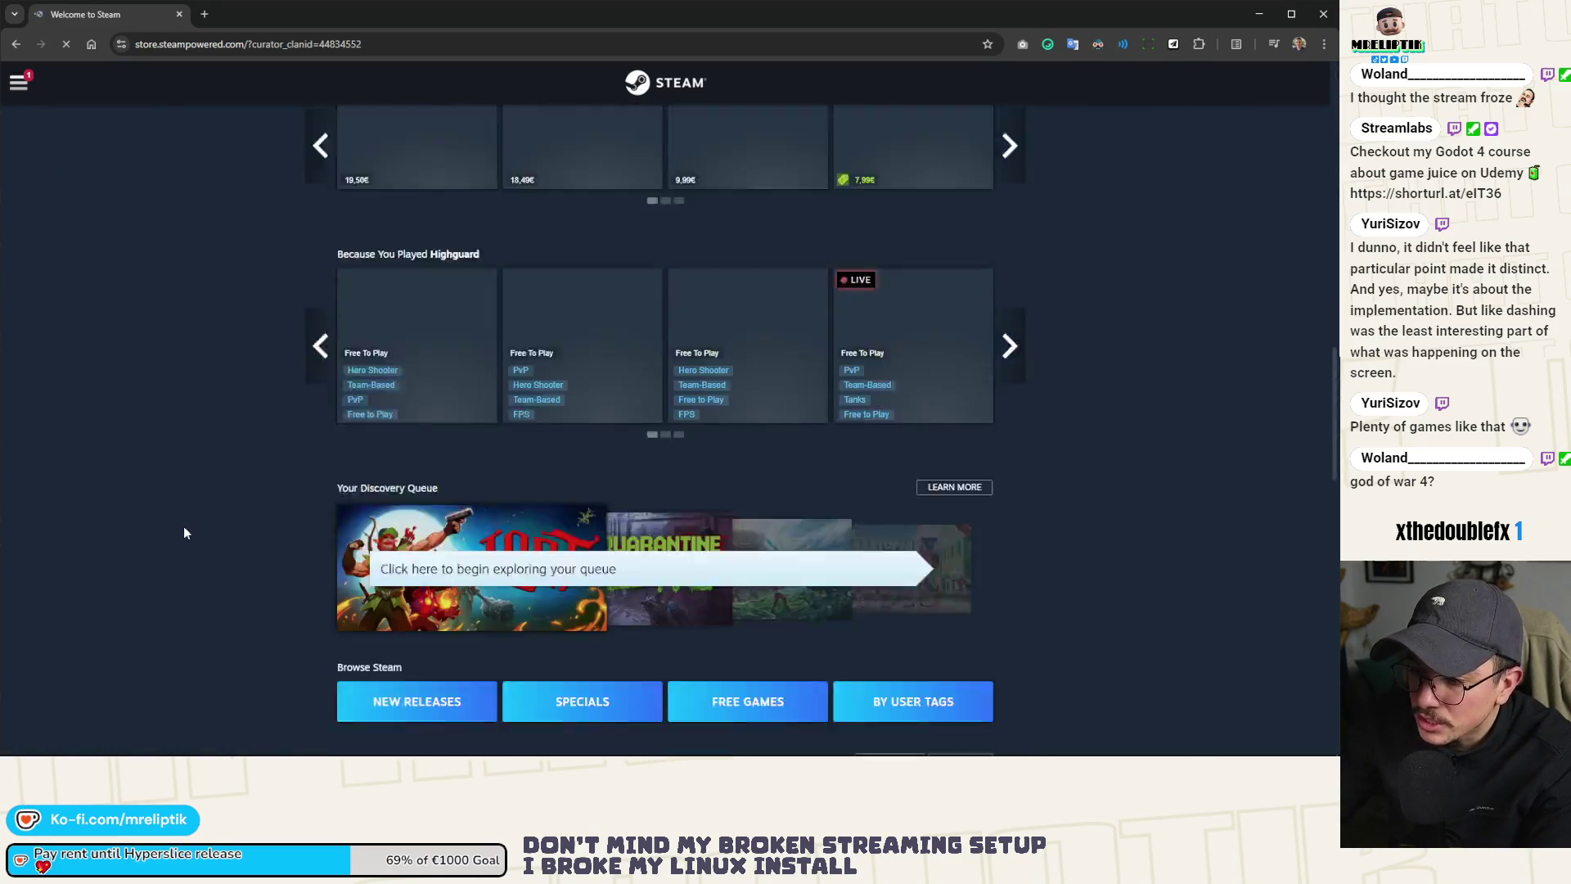
{"action": "scroll", "coordinate": [186, 533], "scroll_direction": "down", "scroll_amount": 10}
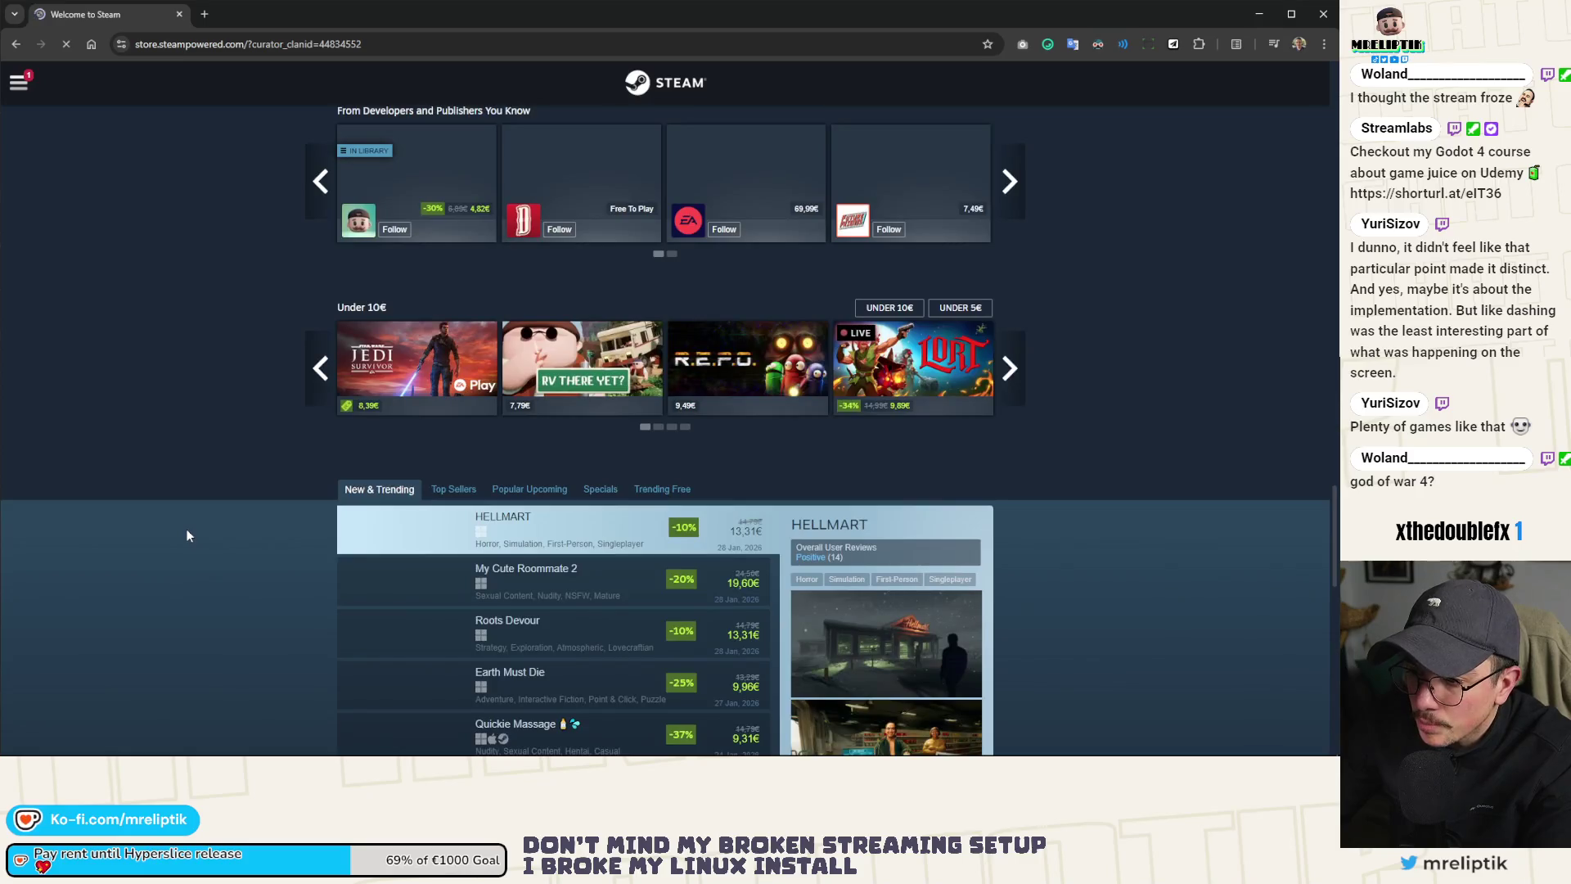
{"action": "scroll", "coordinate": [198, 484], "scroll_direction": "down", "scroll_amount": 4}
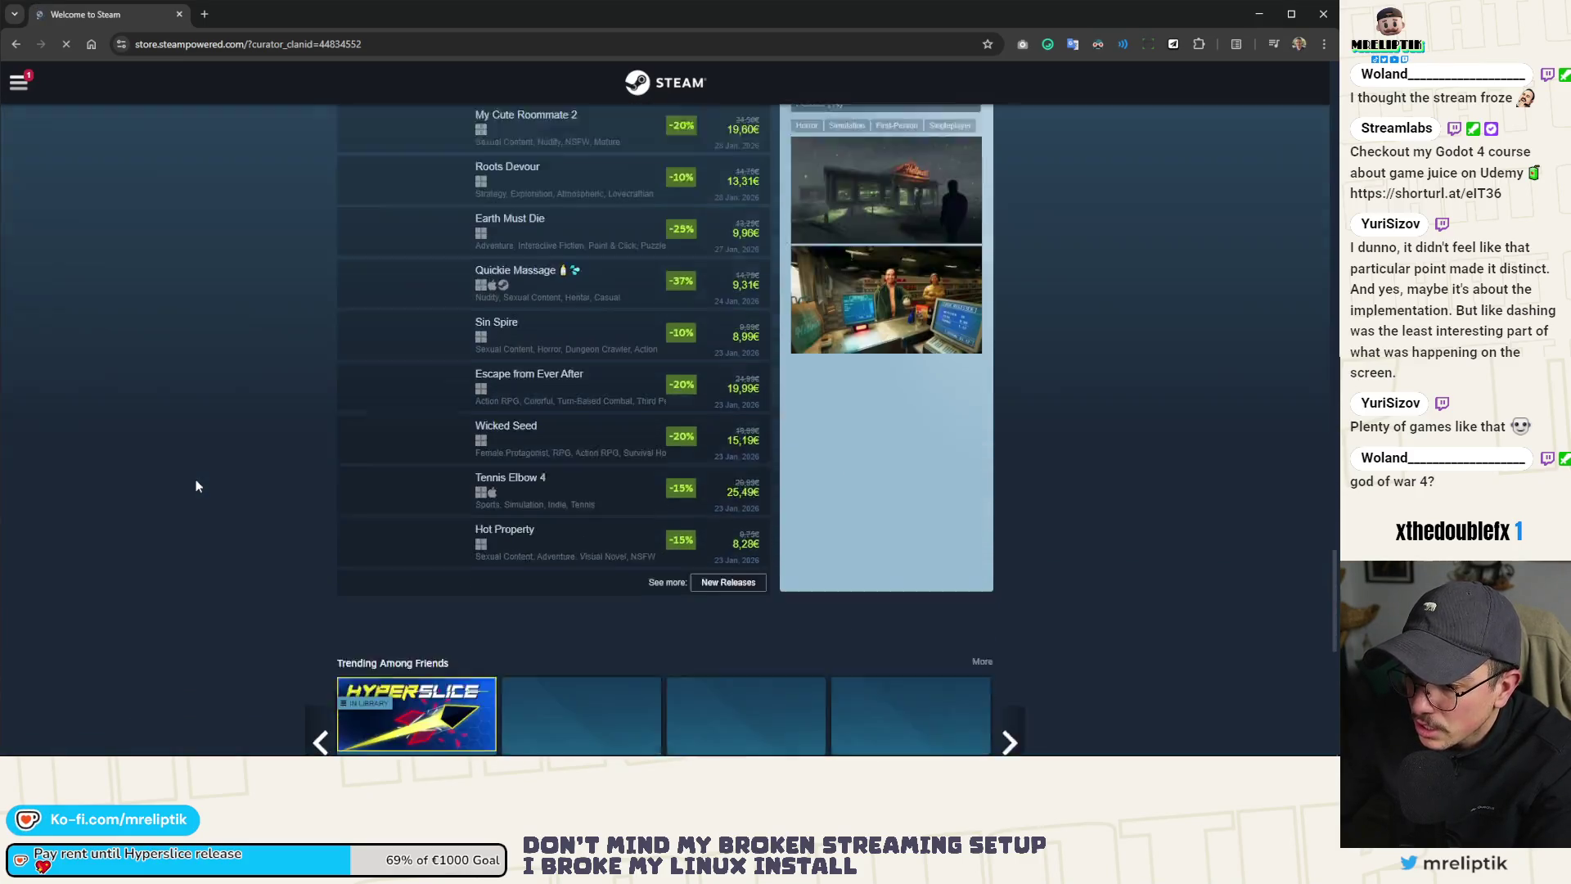
{"action": "scroll", "coordinate": [200, 473], "scroll_direction": "down", "scroll_amount": 4}
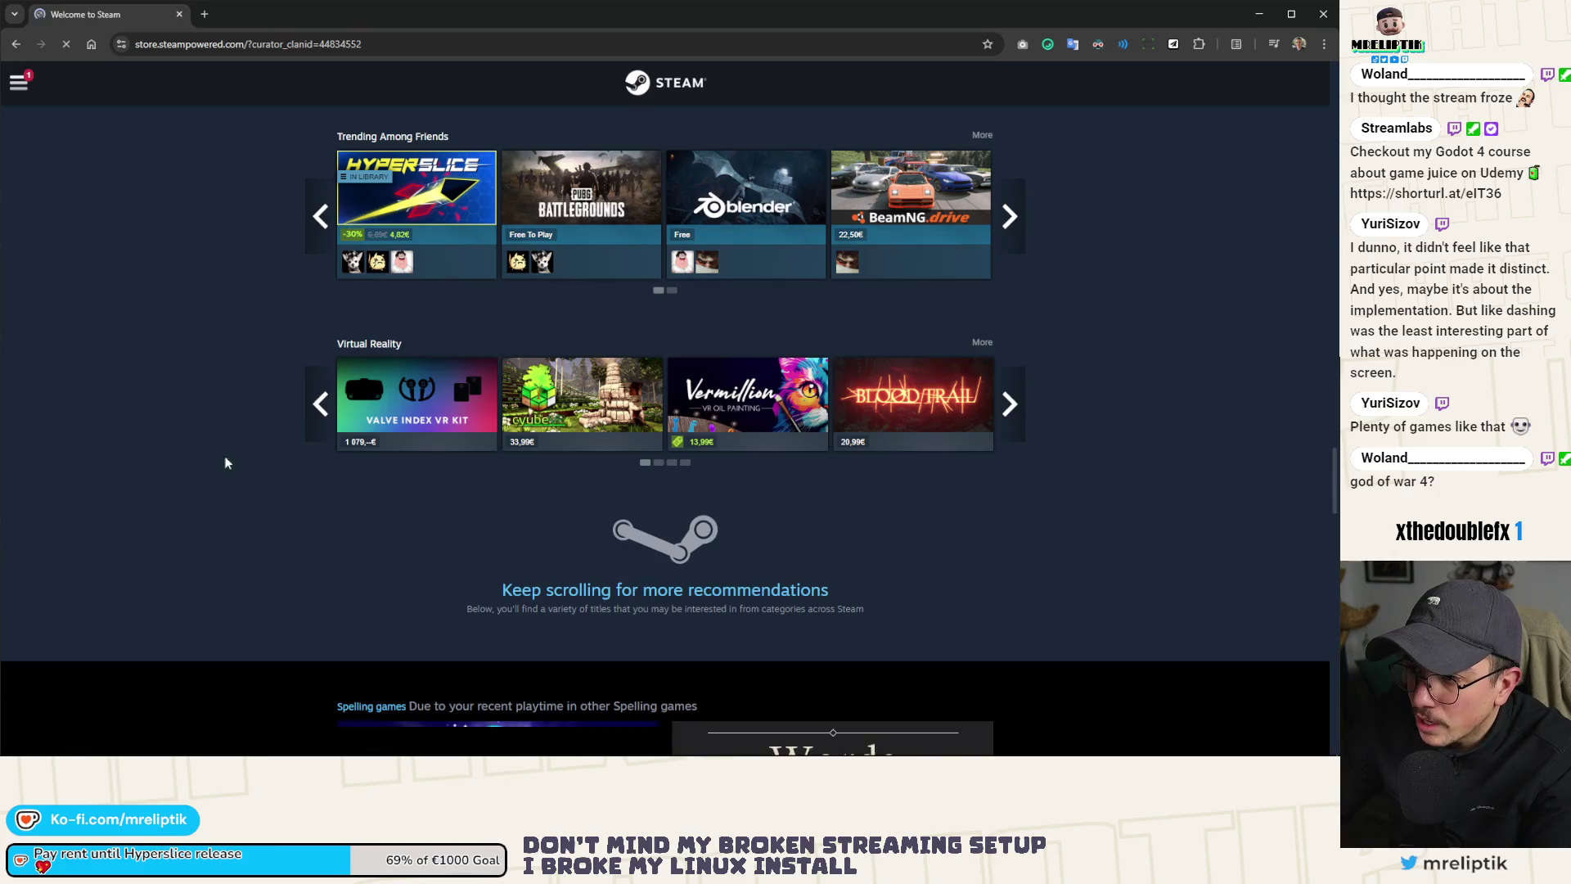
{"action": "scroll", "coordinate": [392, 438], "scroll_direction": "up", "scroll_amount": 2}
{"action": "left_click", "coordinate": [417, 335]}
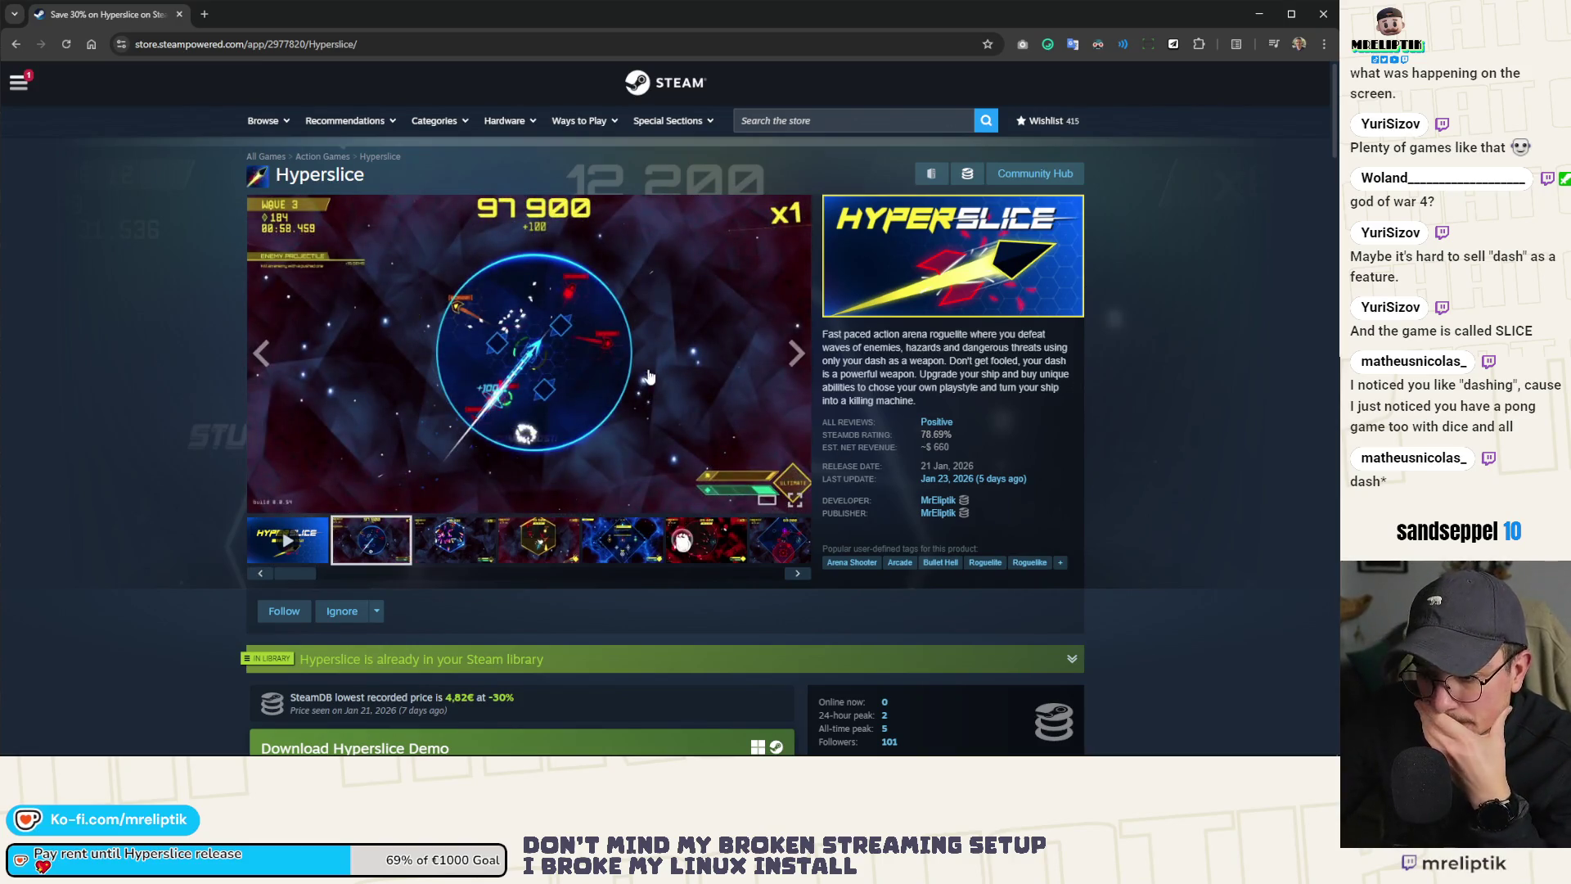
Step: Scroll through the Hyperslice page, then jump to its Positive user reviews
{"action": "scroll", "coordinate": [217, 499], "scroll_direction": "down", "scroll_amount": 5}
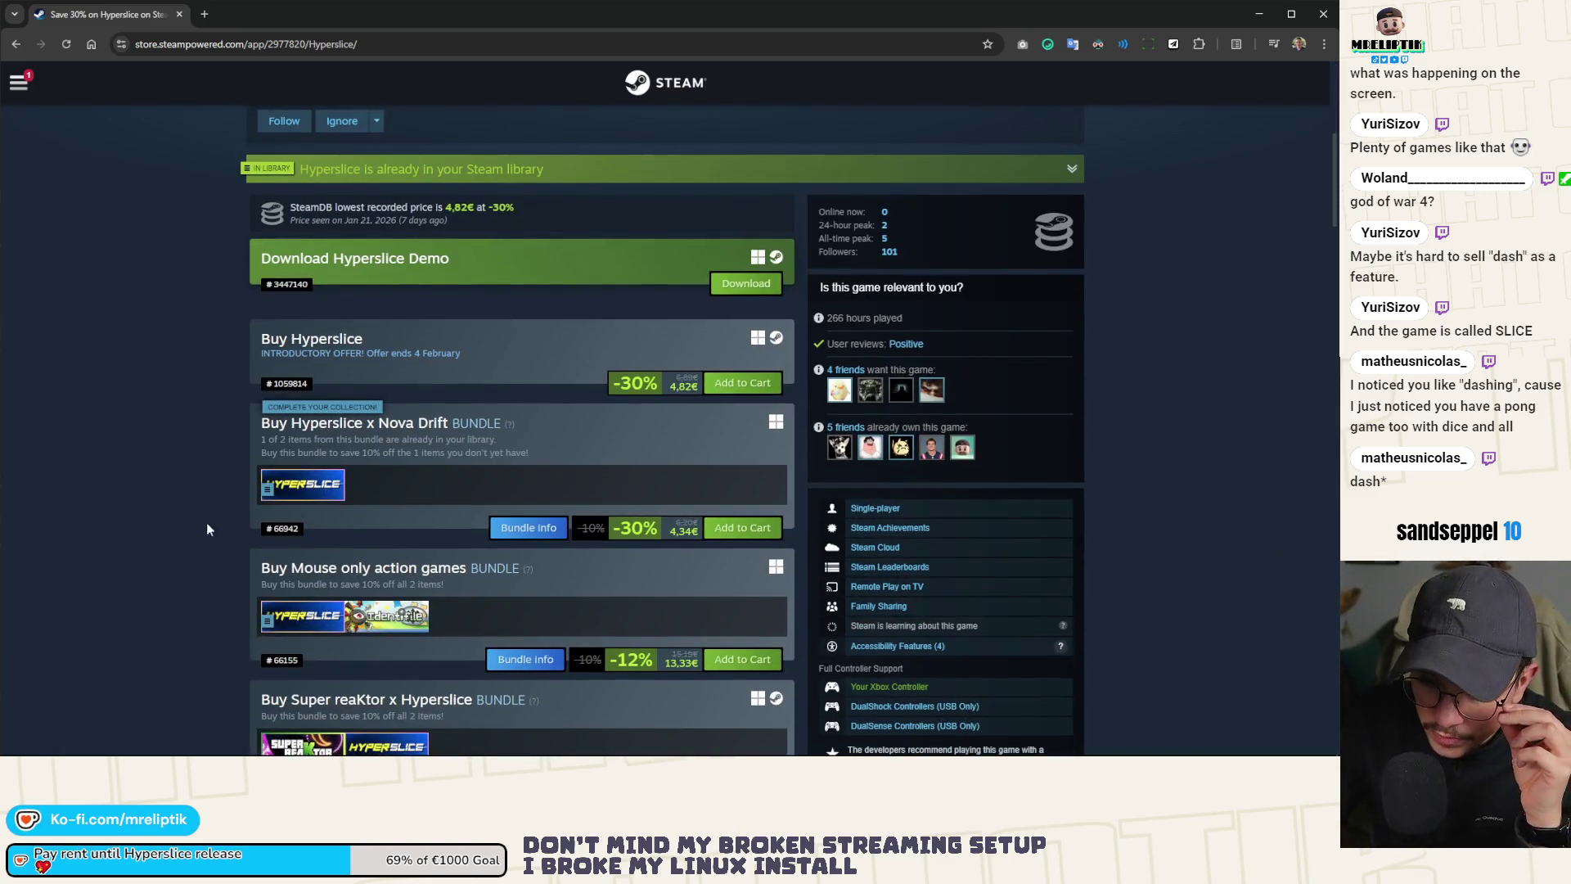
{"action": "scroll", "coordinate": [671, 520], "scroll_direction": "up", "scroll_amount": 1}
{"action": "scroll", "coordinate": [670, 517], "scroll_direction": "up", "scroll_amount": 5}
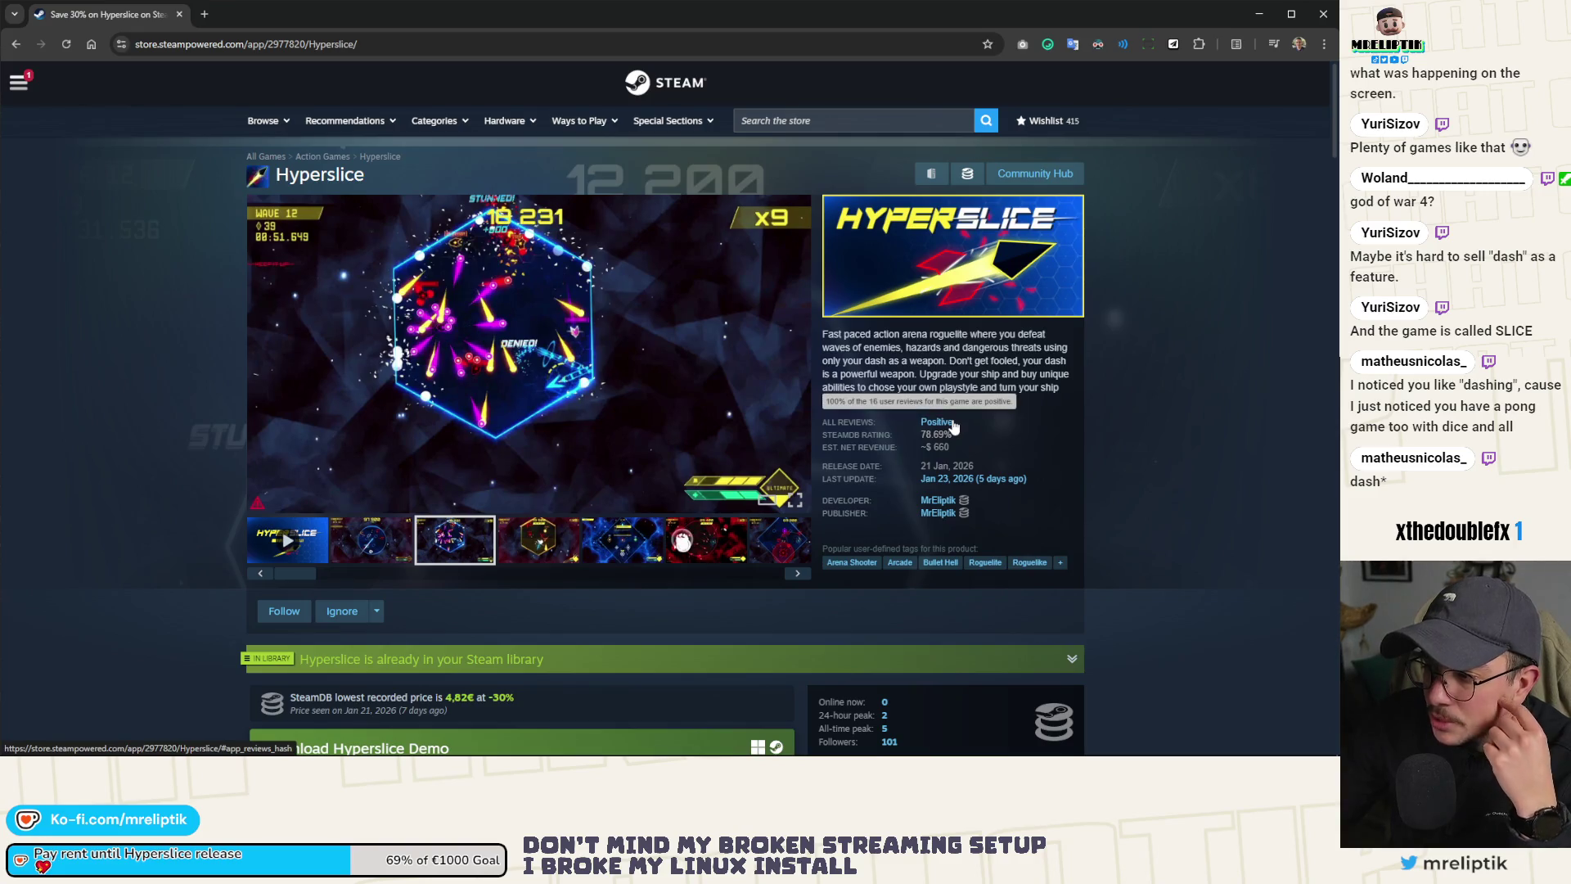
{"action": "left_click", "coordinate": [953, 424]}
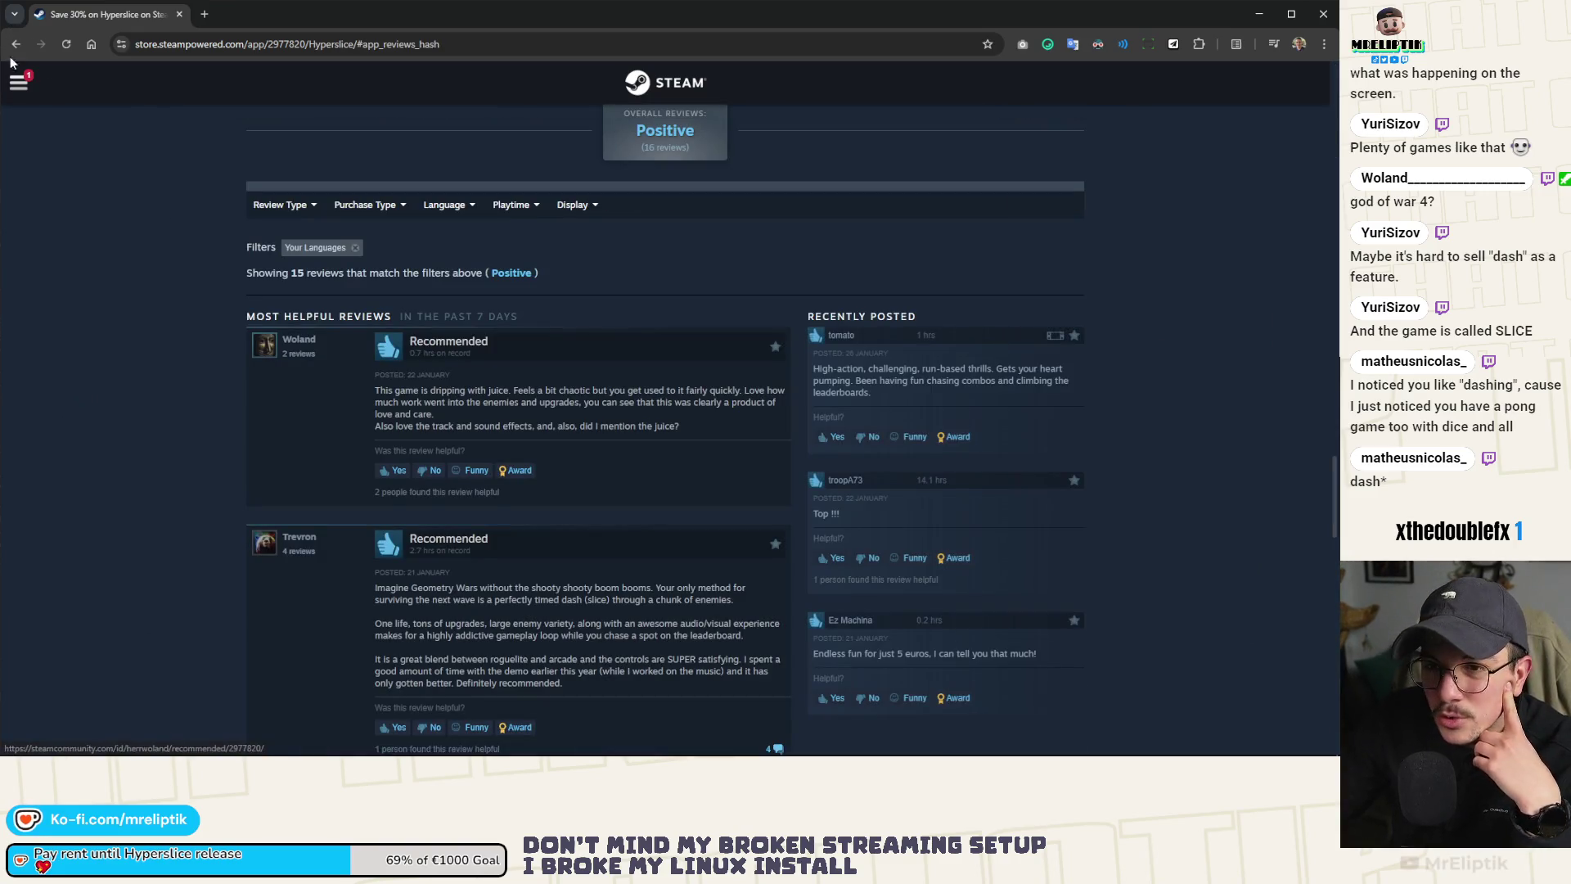
Step: Go back to the top of the Hyperslice page and return to its reviews section
{"action": "key", "text": "alt+Left"}
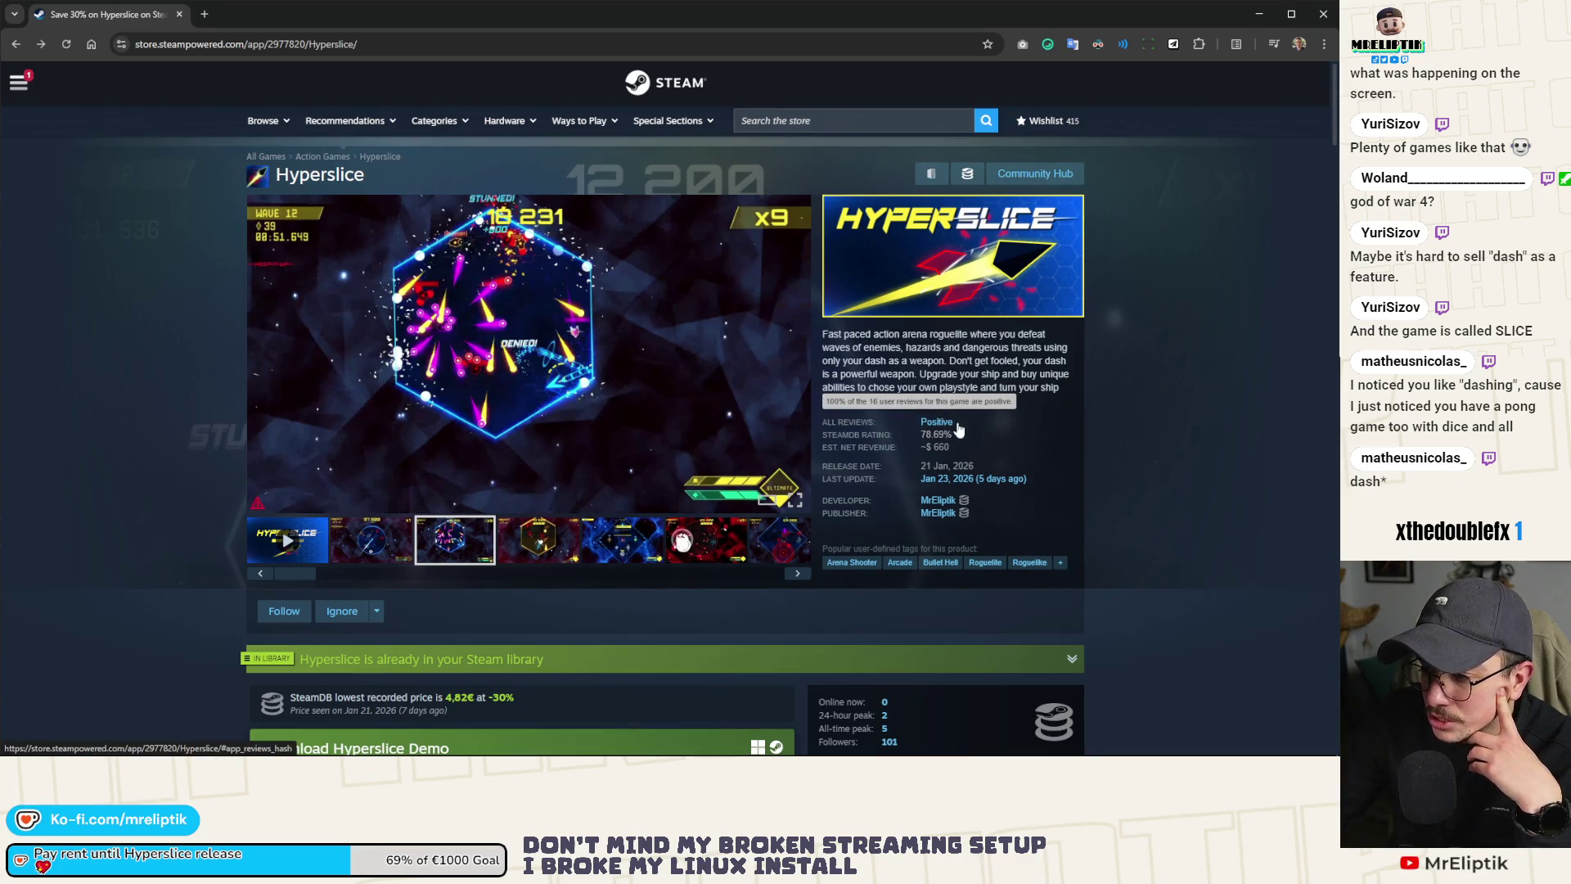
{"action": "left_click", "coordinate": [954, 424]}
{"action": "scroll", "coordinate": [268, 421], "scroll_direction": "down", "scroll_amount": 2}
{"action": "scroll", "coordinate": [268, 421], "scroll_direction": "up", "scroll_amount": 5}
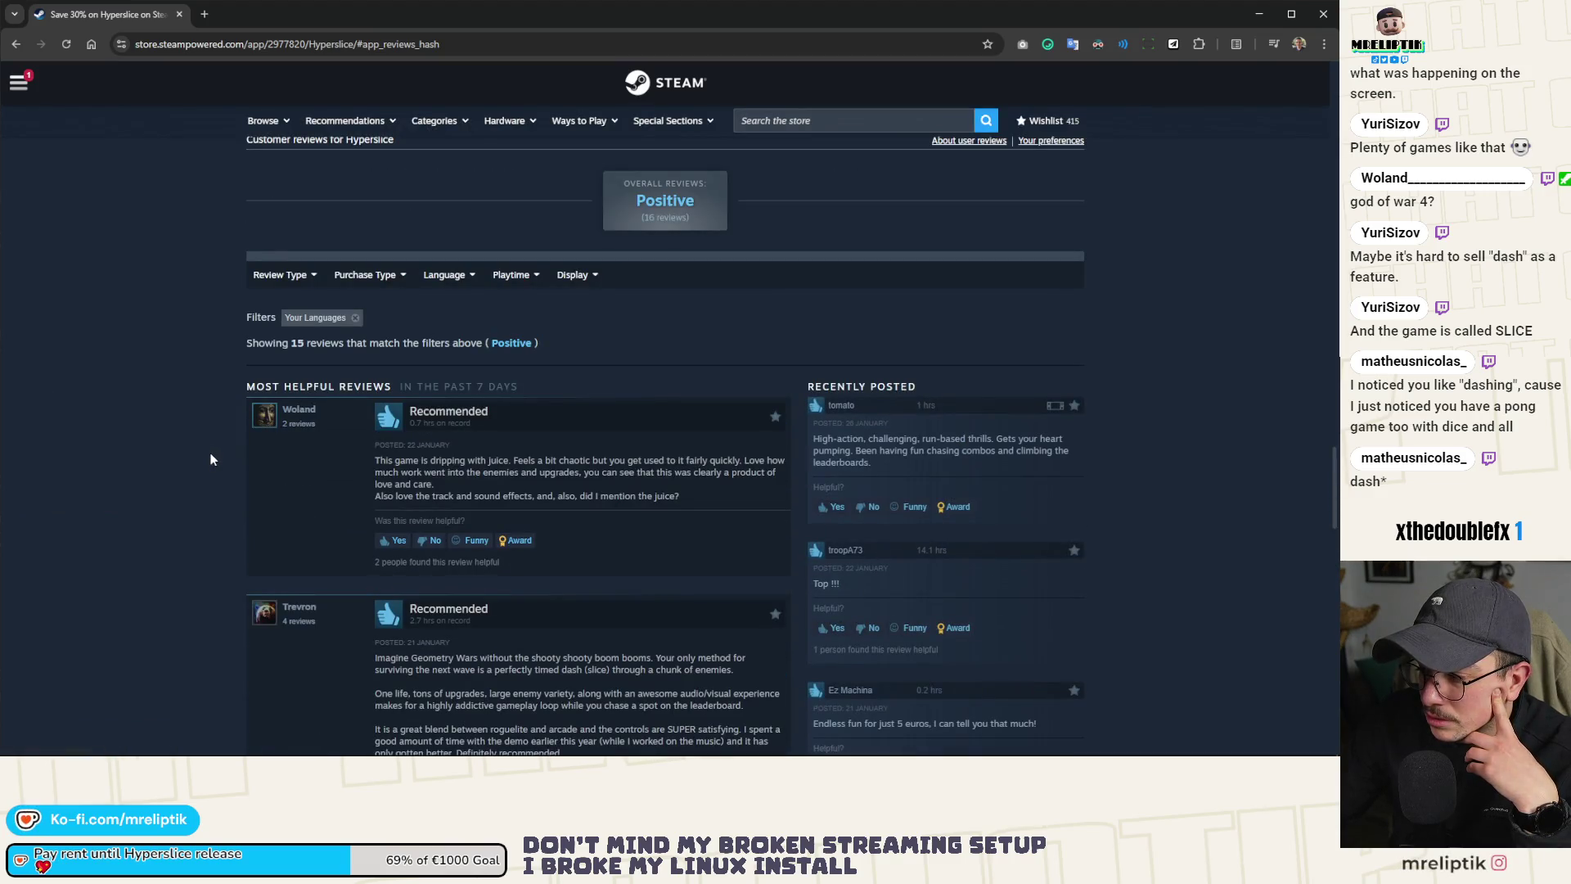
Step: Read through all 16 Hyperslice reviews, then close the browser to return to Godot
{"action": "scroll", "coordinate": [211, 459], "scroll_direction": "down", "scroll_amount": 3}
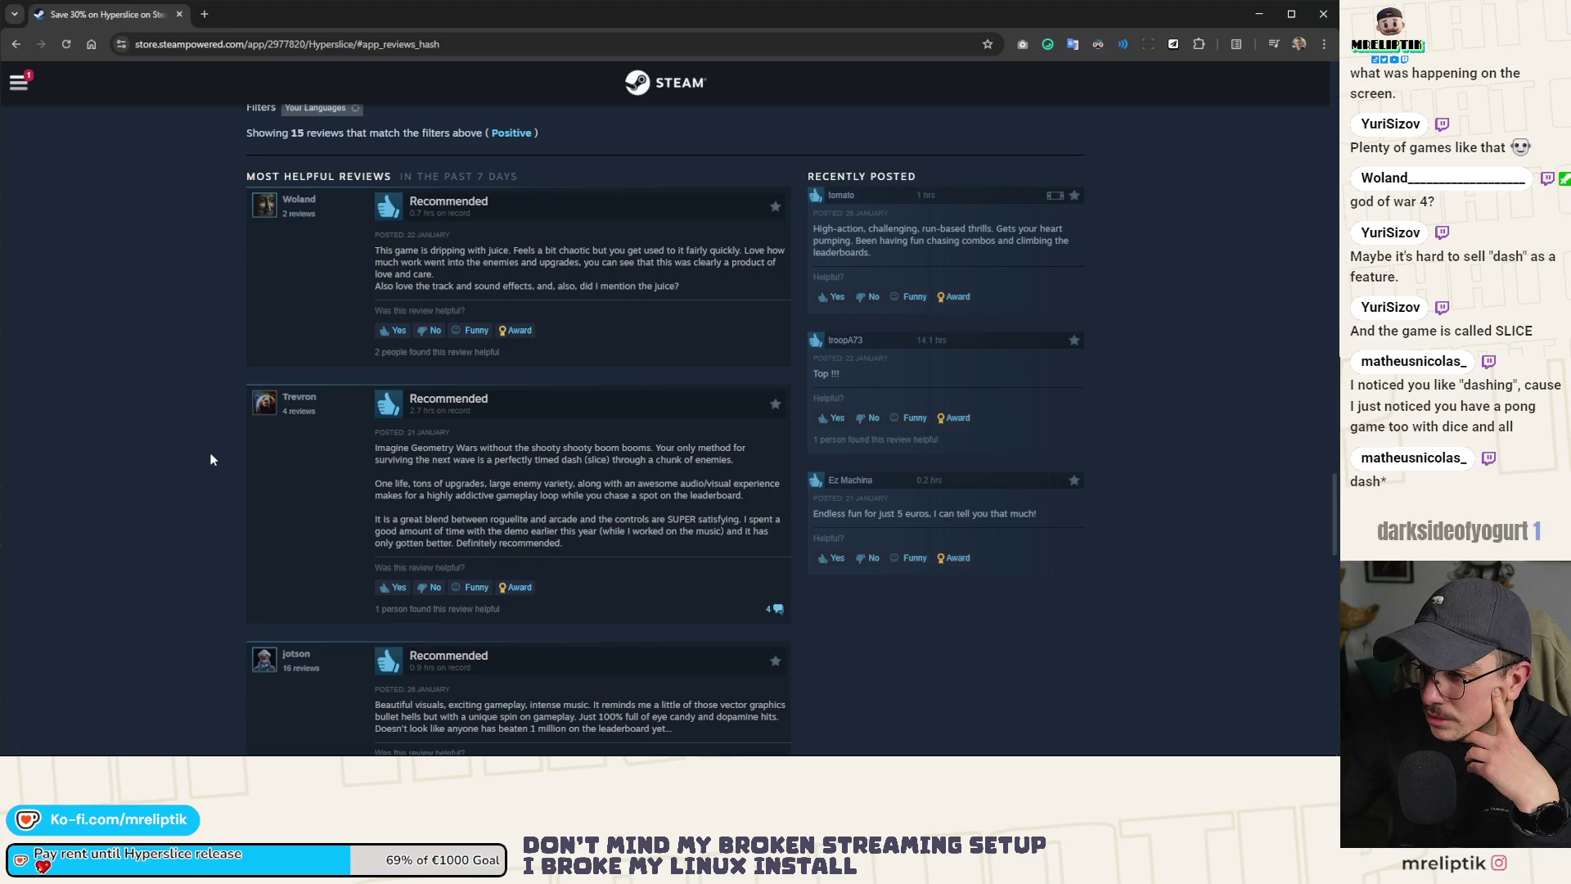
{"action": "scroll", "coordinate": [211, 459], "scroll_direction": "down", "scroll_amount": 5}
{"action": "scroll", "coordinate": [210, 459], "scroll_direction": "down", "scroll_amount": 5}
{"action": "scroll", "coordinate": [210, 459], "scroll_direction": "up", "scroll_amount": 5}
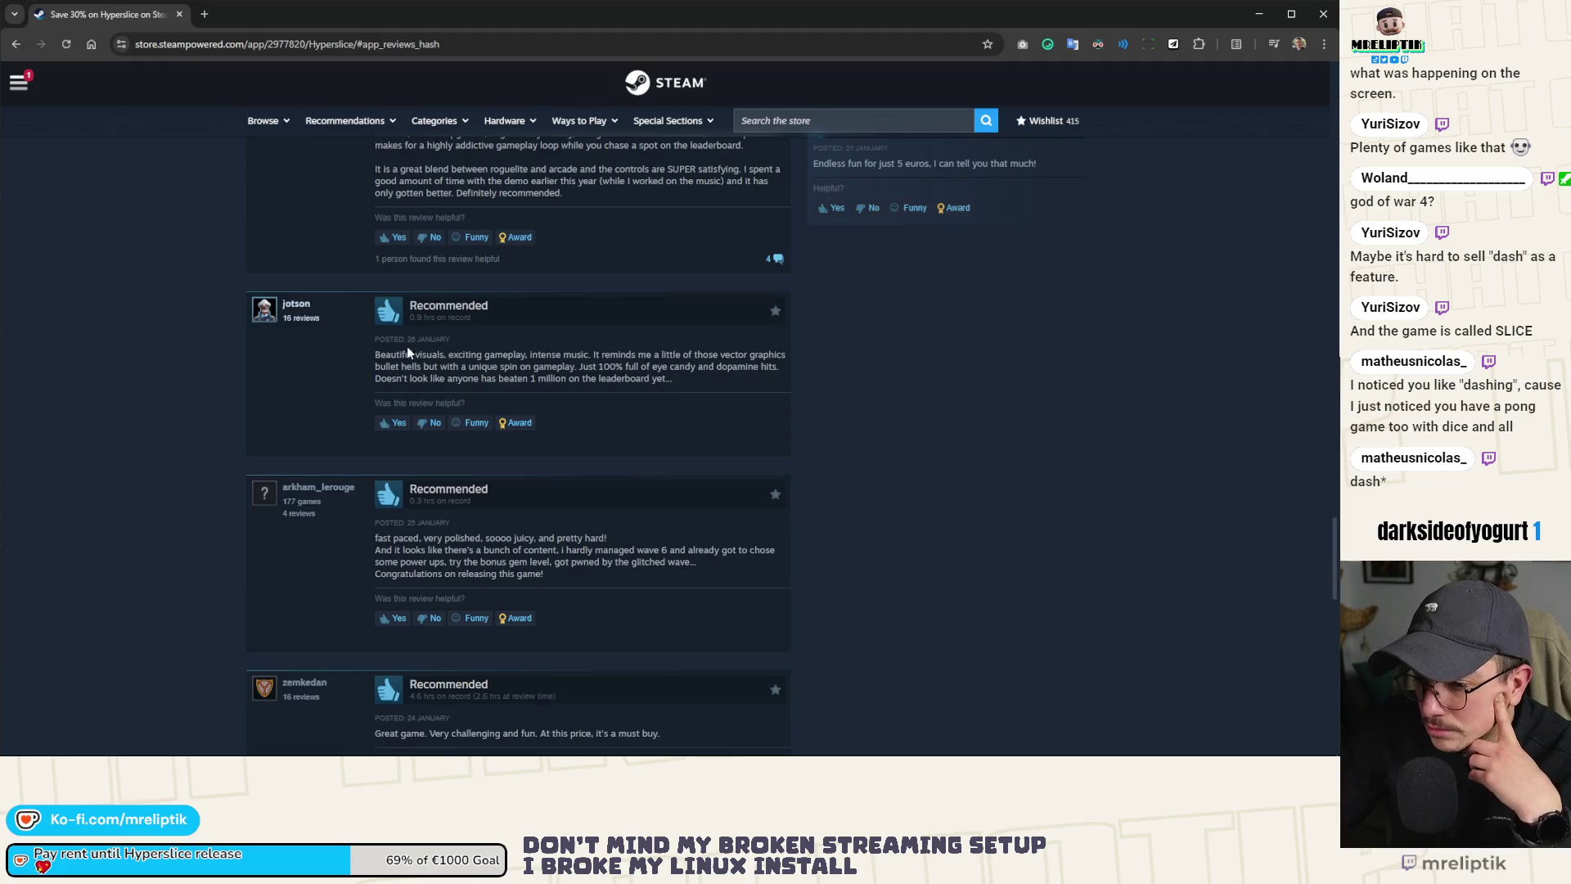
{"action": "scroll", "coordinate": [70, 477], "scroll_direction": "down", "scroll_amount": 4}
{"action": "scroll", "coordinate": [57, 475], "scroll_direction": "down", "scroll_amount": 3}
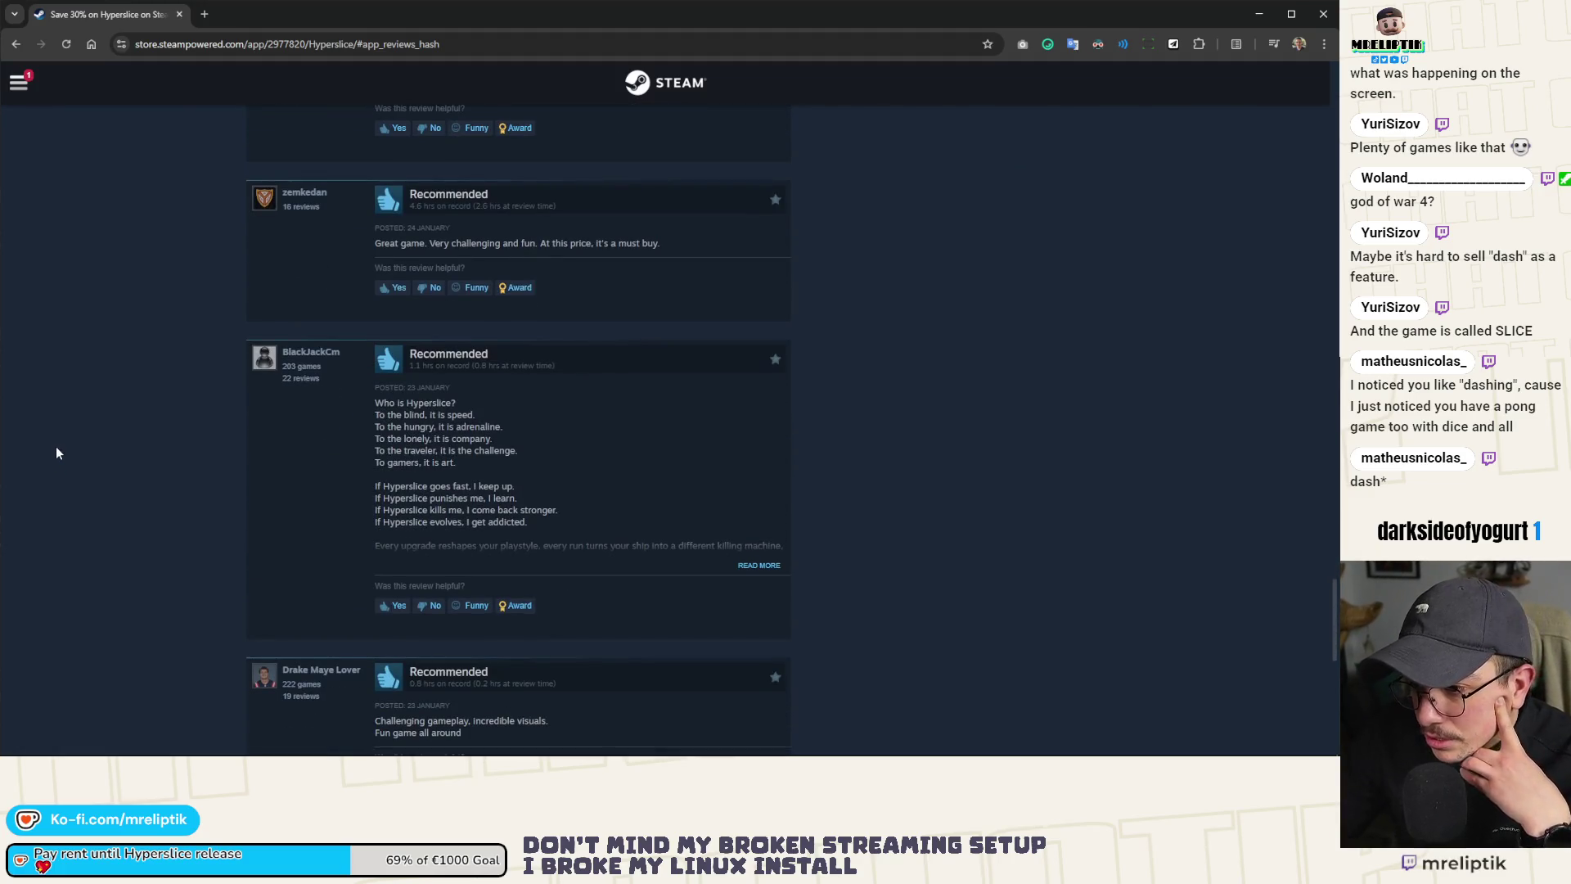
{"action": "scroll", "coordinate": [55, 445], "scroll_direction": "down", "scroll_amount": 2}
{"action": "scroll", "coordinate": [99, 459], "scroll_direction": "down", "scroll_amount": 7}
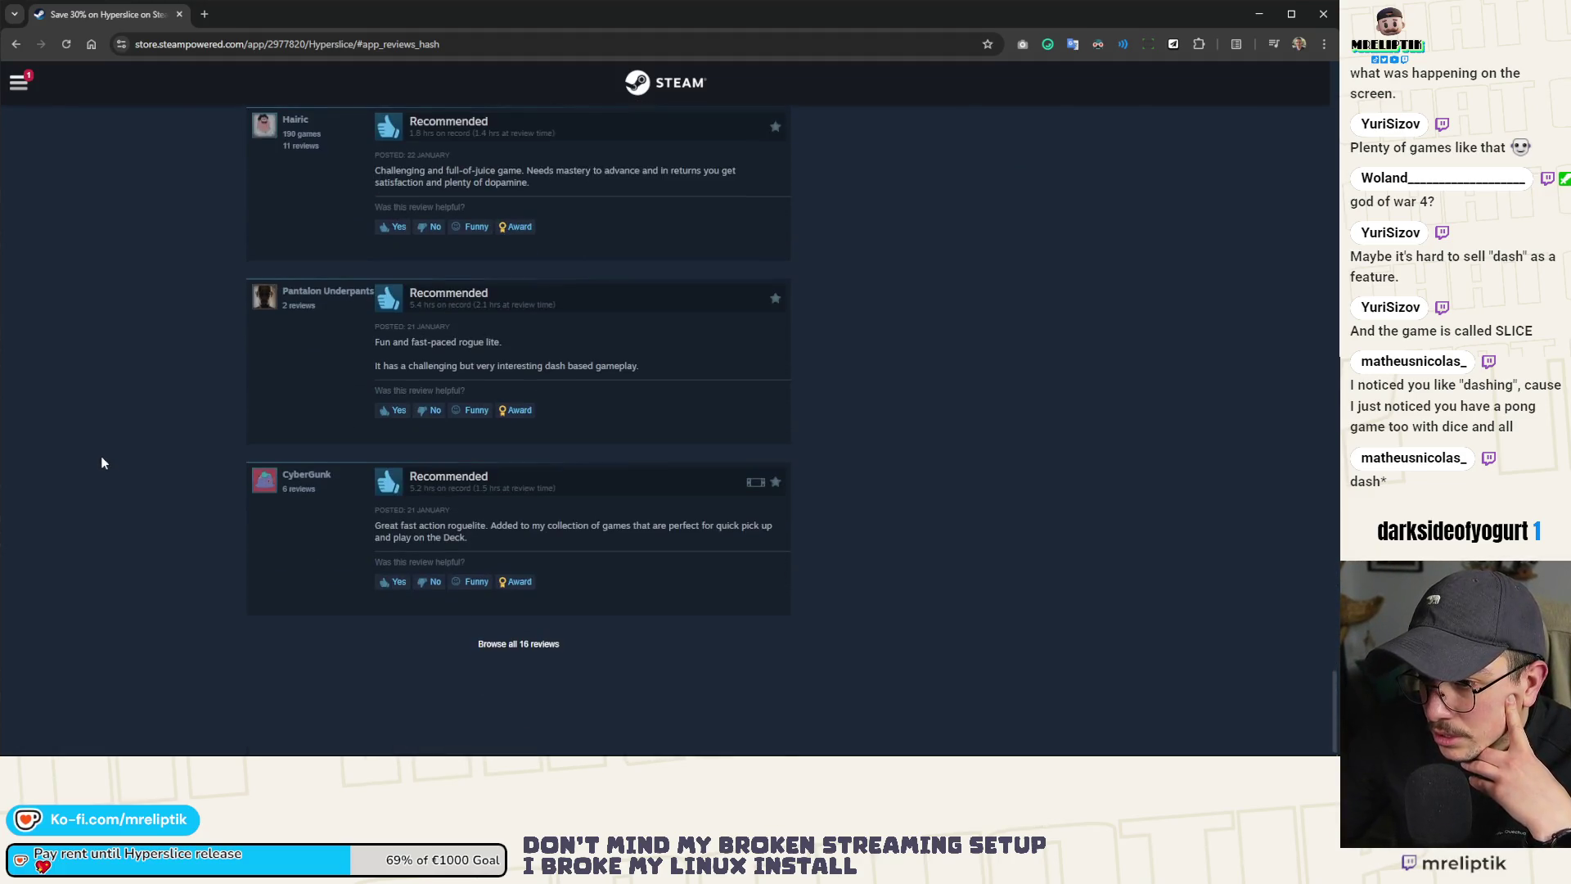
{"action": "left_click", "coordinate": [180, 15]}
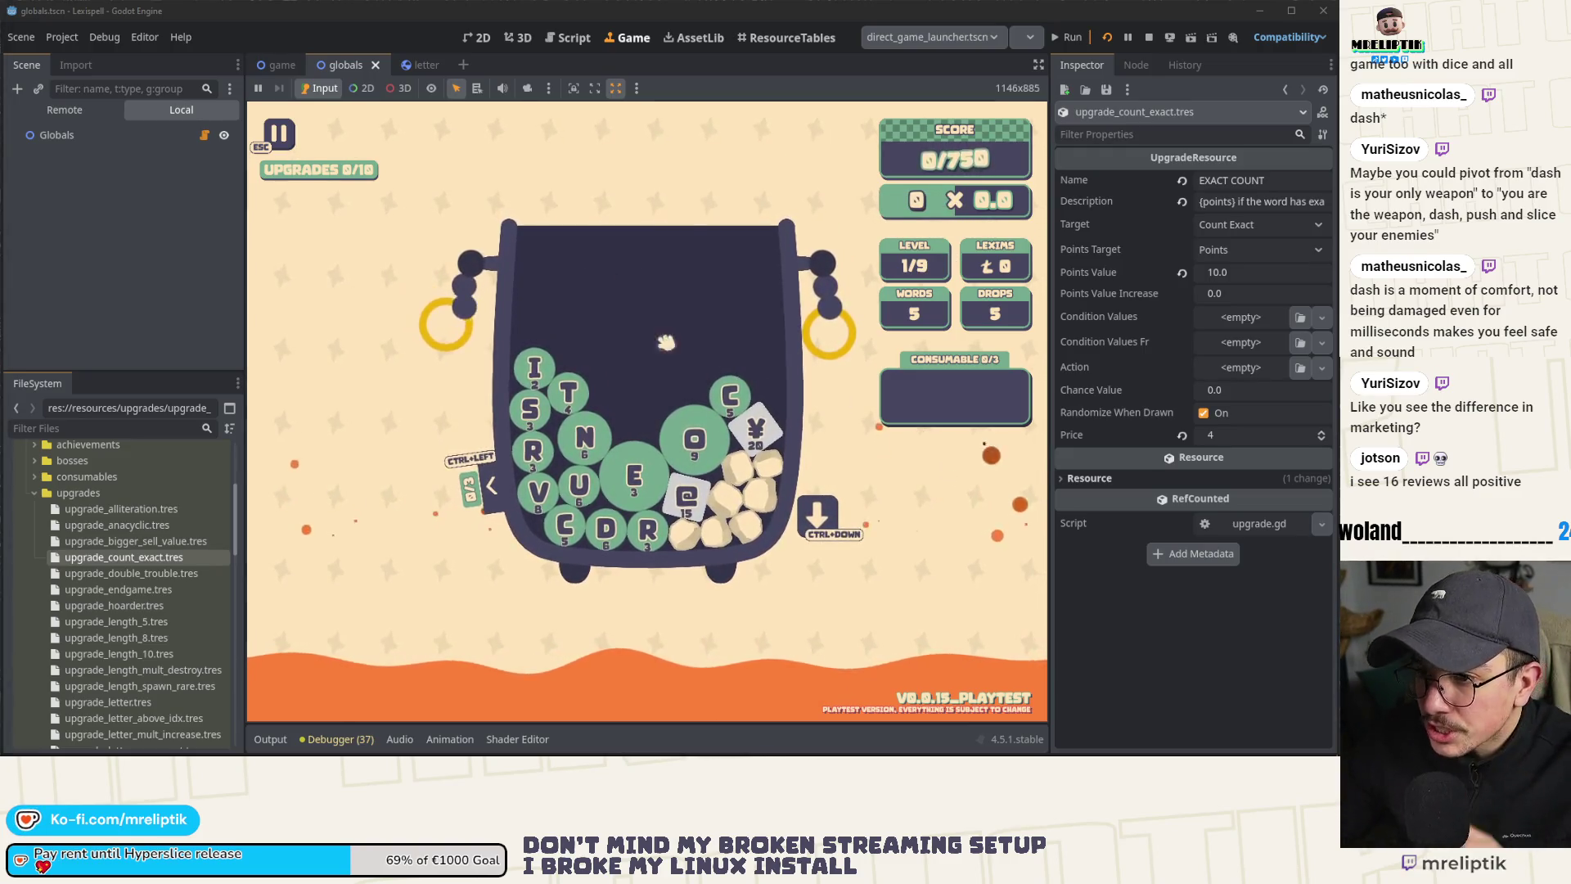
Step: Run add_upgrade "EXACT COUNT" in Lexispell's developer console and expand the new upgrade card
{"action": "key", "text": "Escape"}
{"action": "key", "text": "Escape"}
{"action": "key", "text": "Escape"}
{"action": "key", "text": "Escape"}
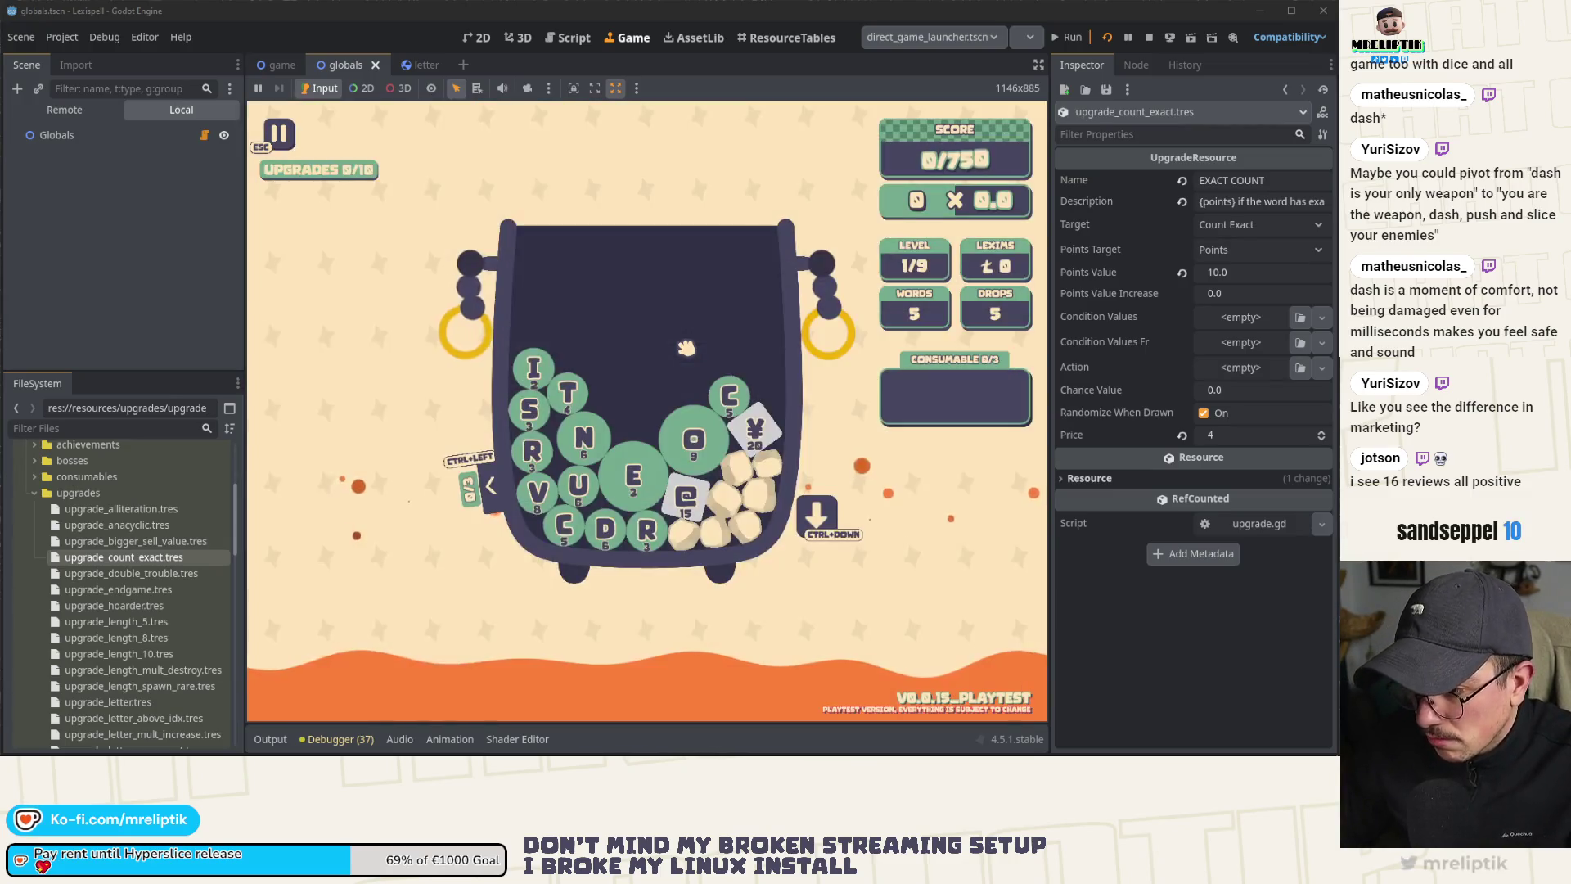
{"action": "key", "text": "grave"}
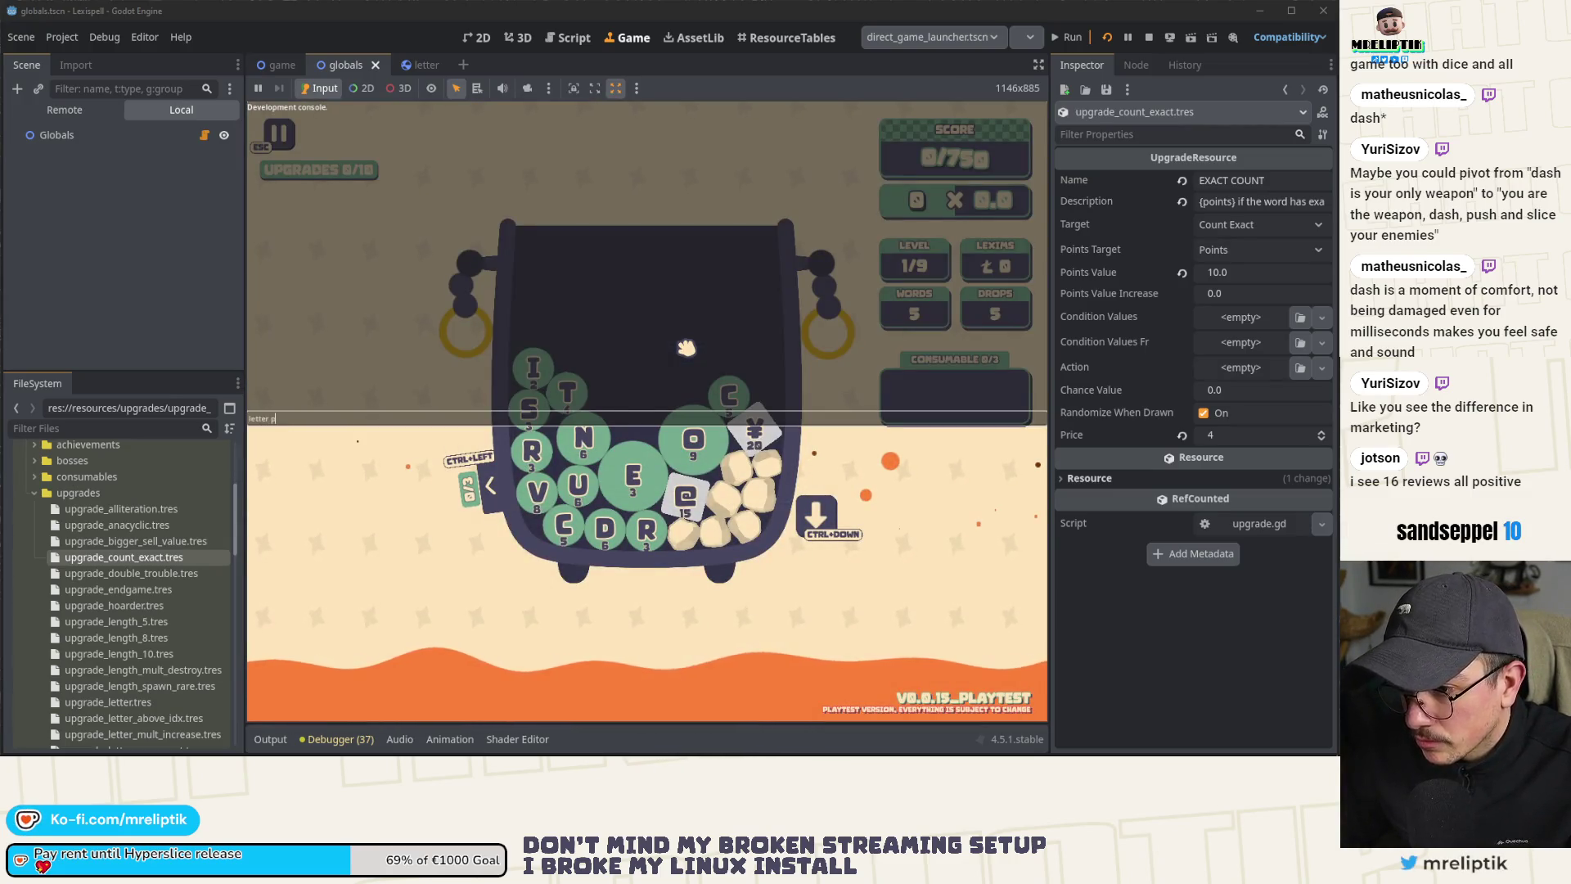
{"action": "key", "text": "ctrl+shift+Left"}
{"action": "type", "text": "add_upgrade \"EXACT COUNT\""}
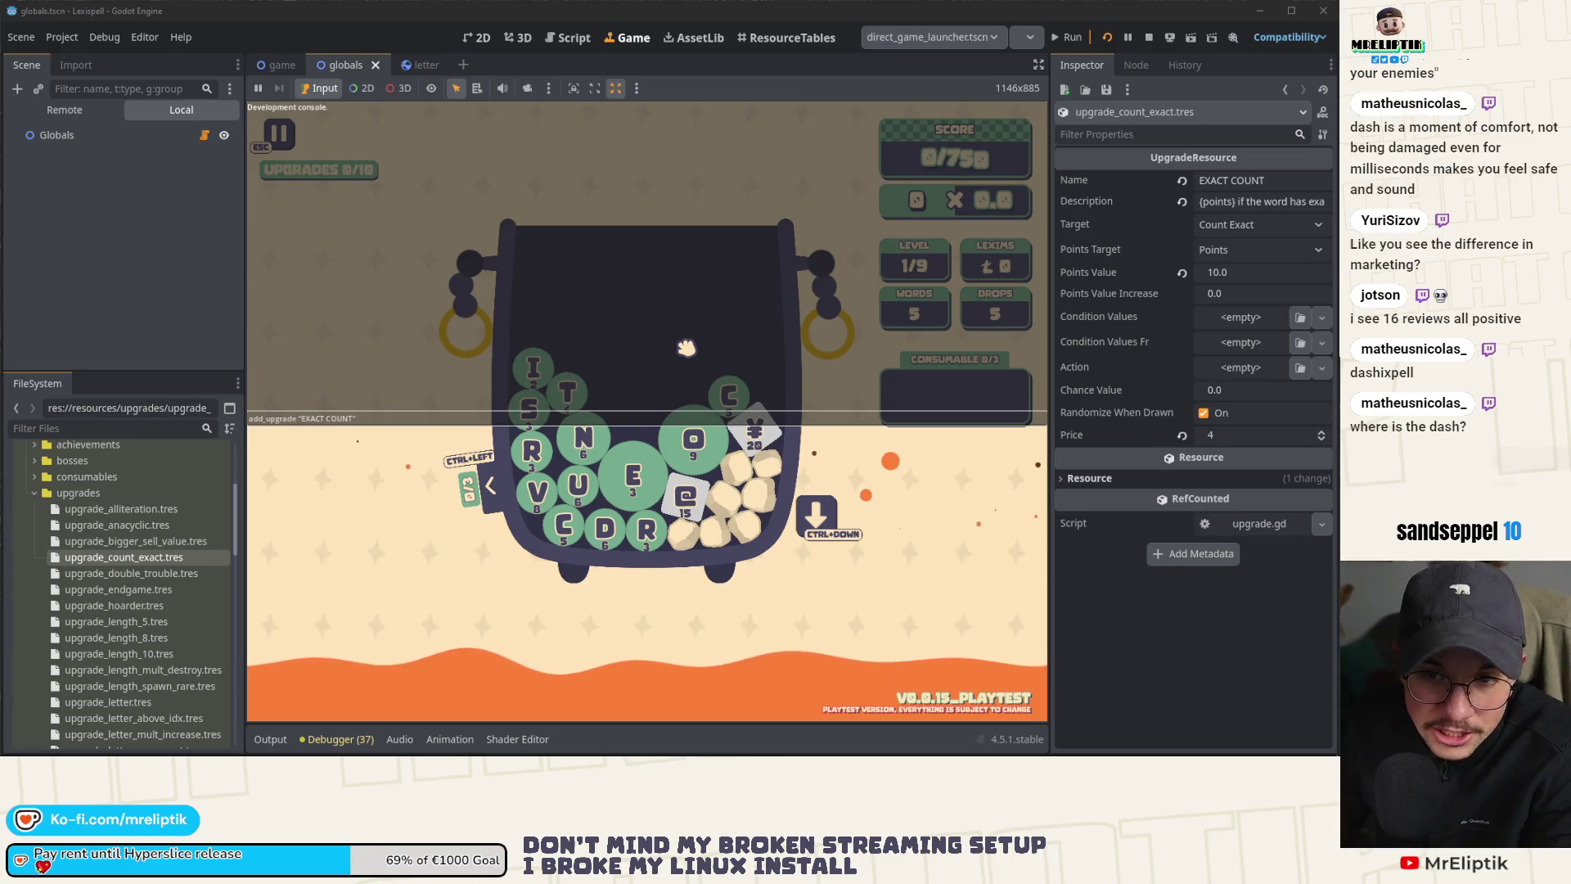
{"action": "key", "text": "Return"}
{"action": "key", "text": "Escape"}
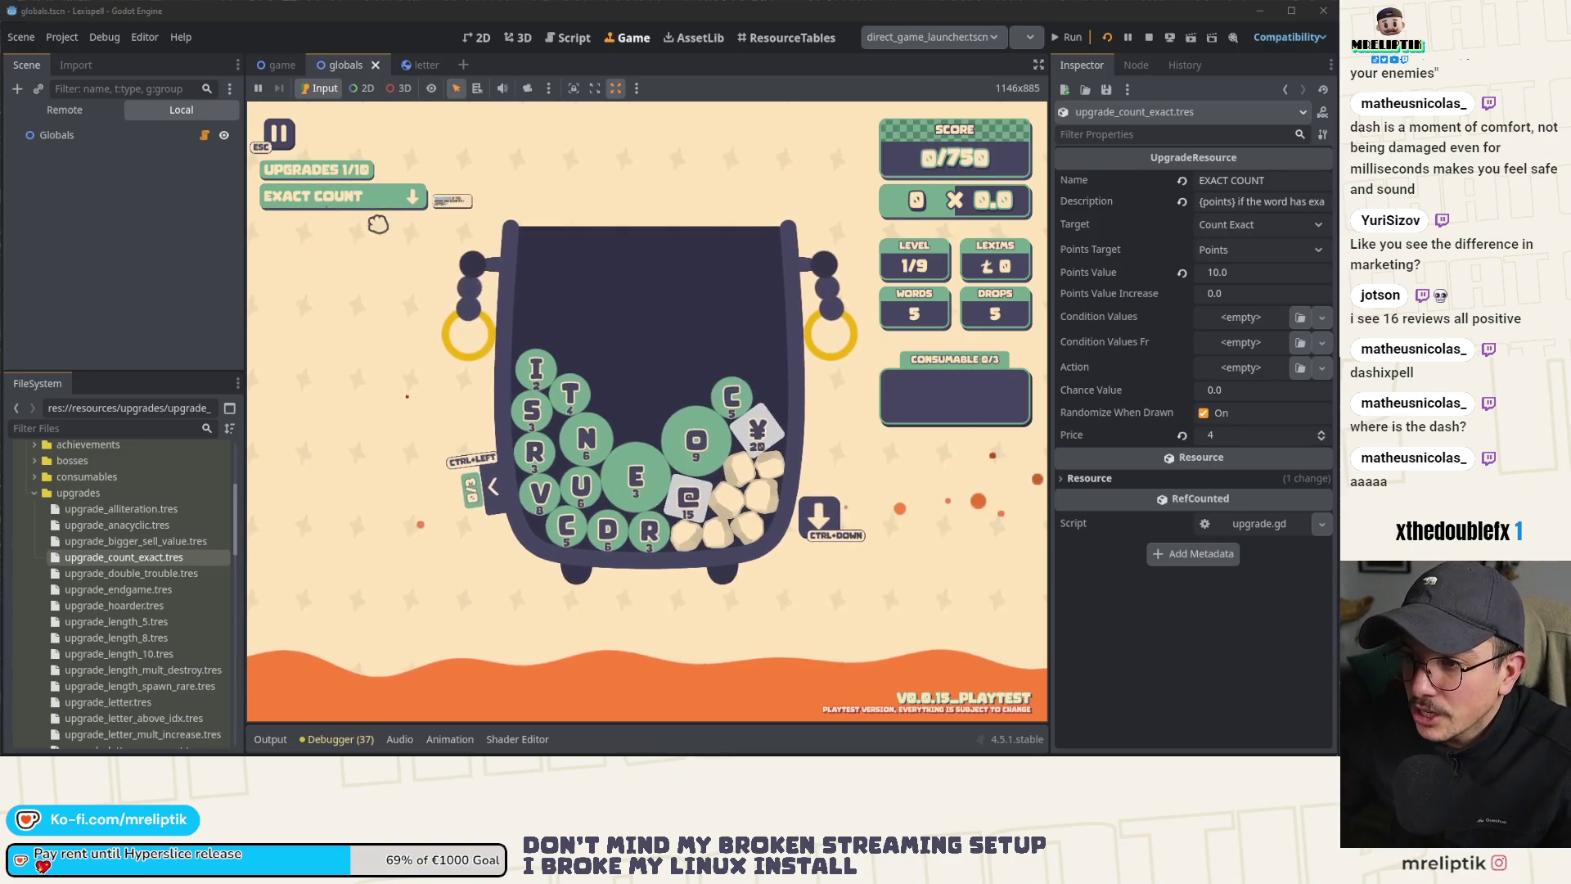
{"action": "left_click", "coordinate": [334, 214]}
Step: Screenshot the EXACT COUNT card, then stop and relaunch Lexispell from Godot
{"action": "key", "text": "Print"}
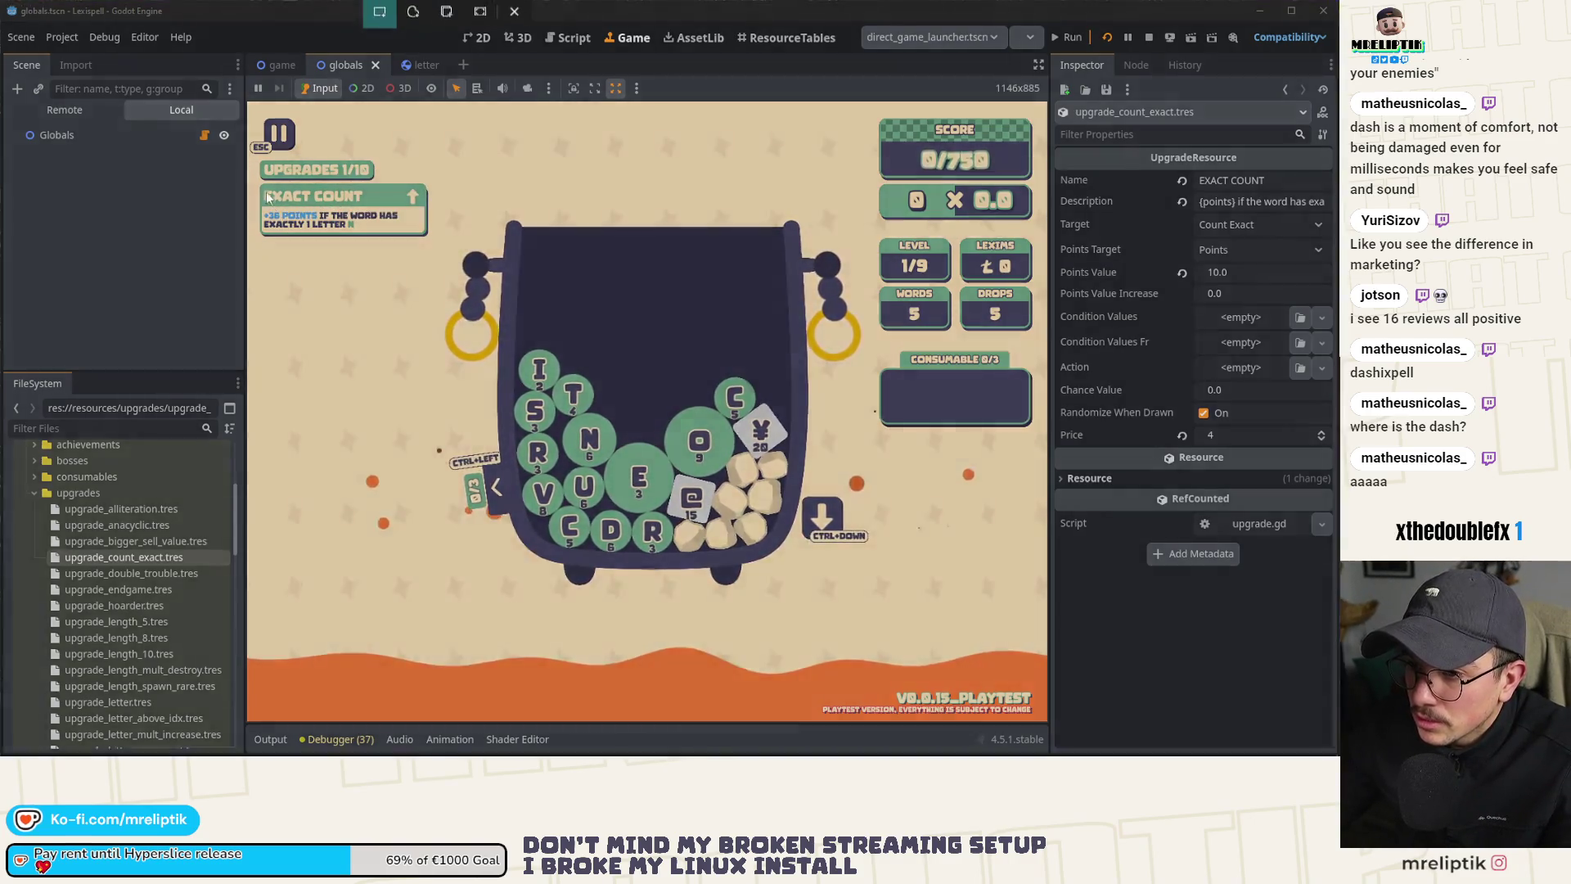
{"action": "left_click_drag", "start_coordinate": [259, 162], "coordinate": [431, 247]}
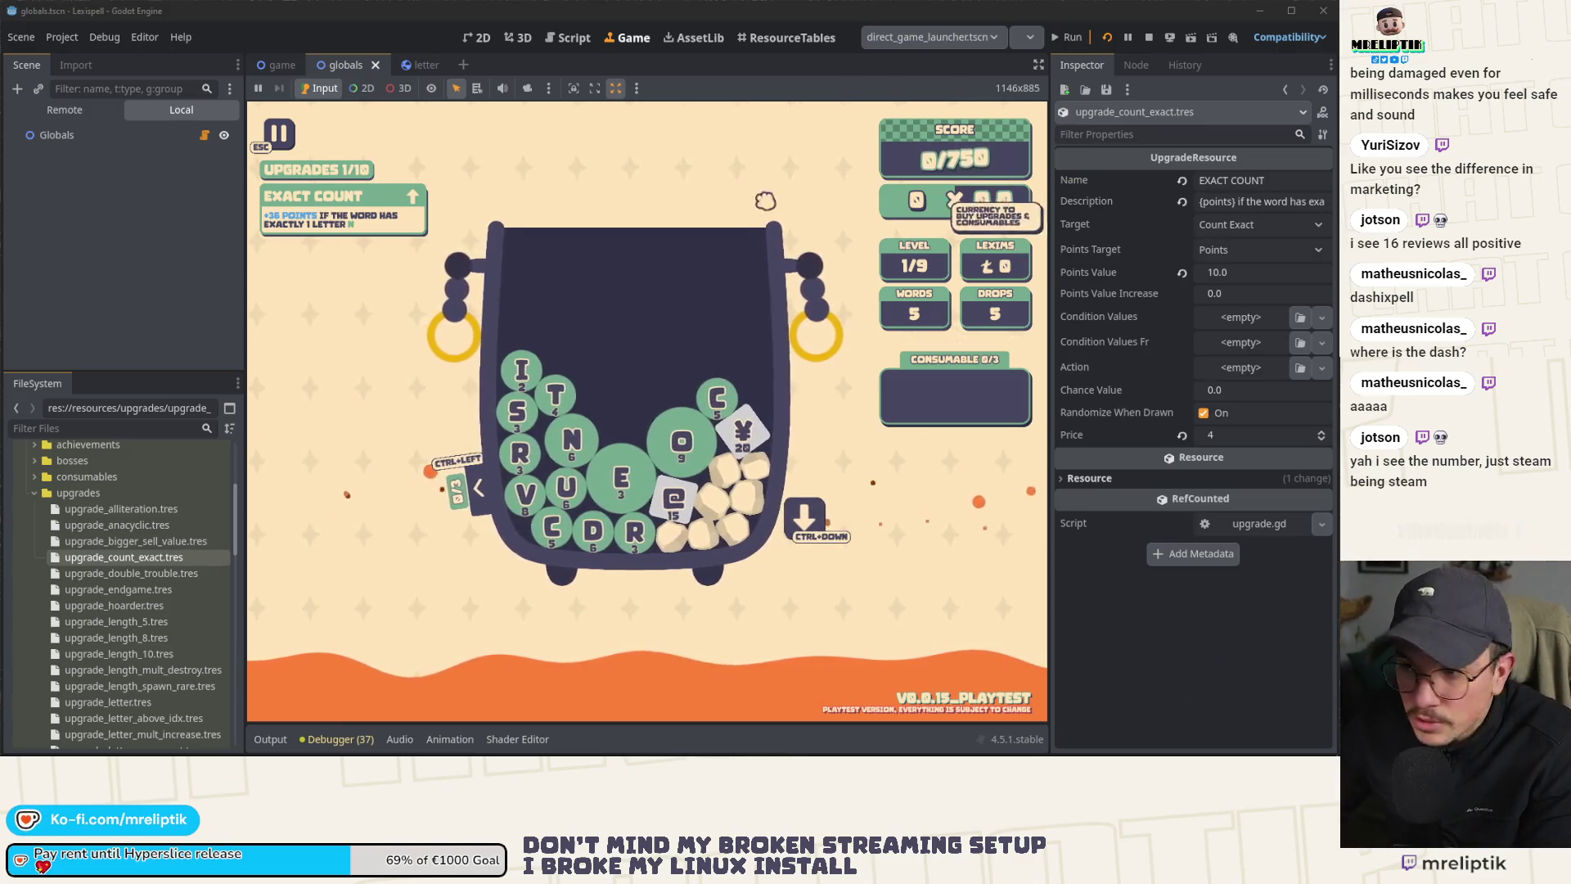
{"action": "left_click", "coordinate": [169, 301]}
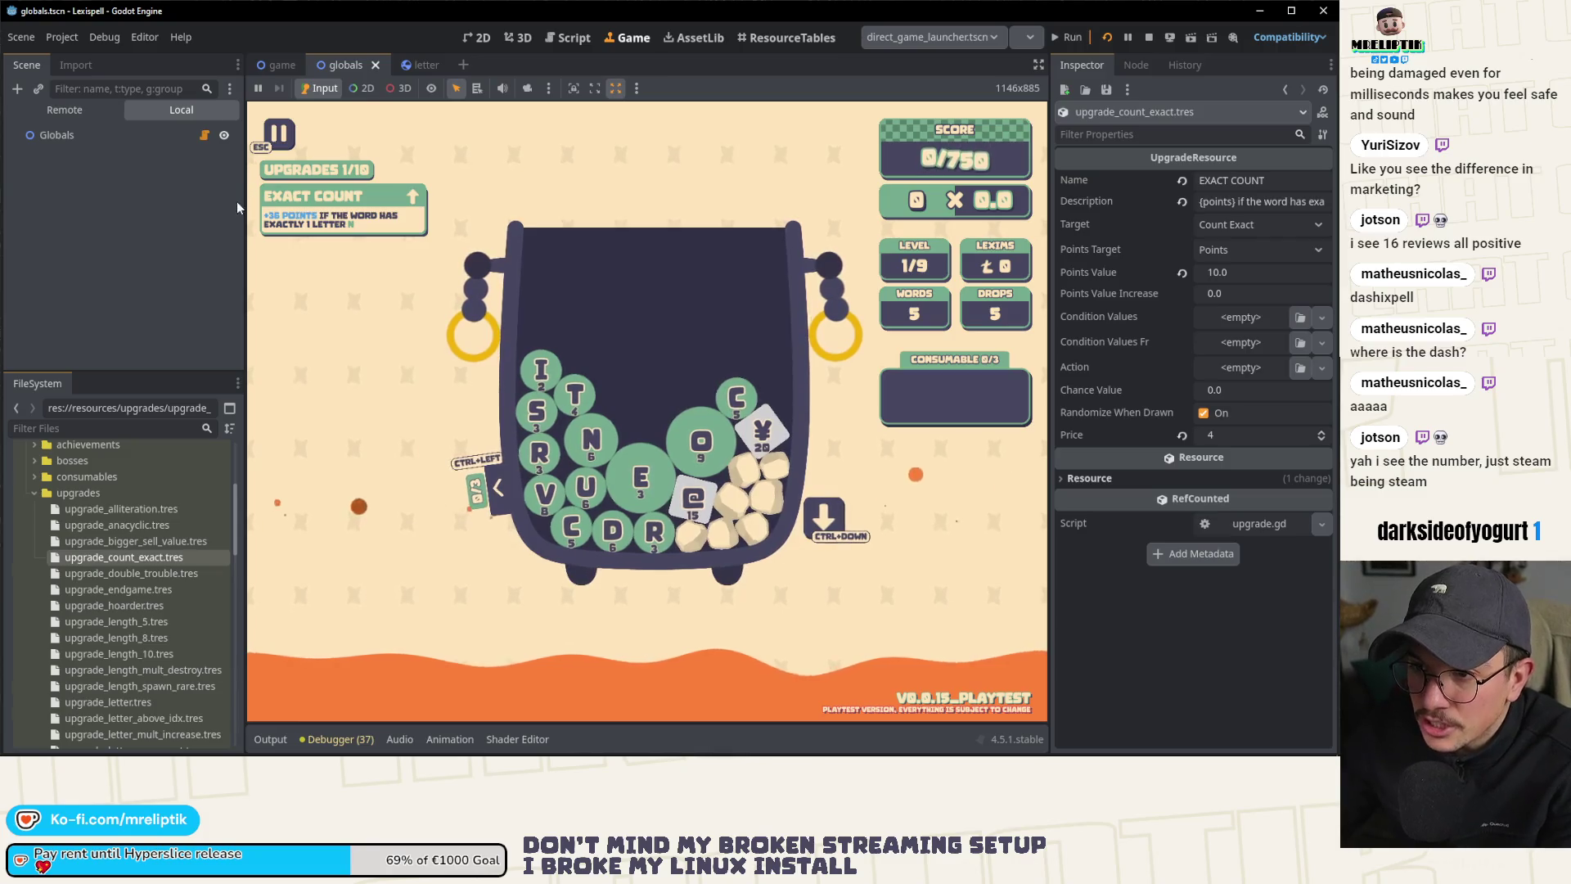
{"action": "left_click", "coordinate": [1150, 38]}
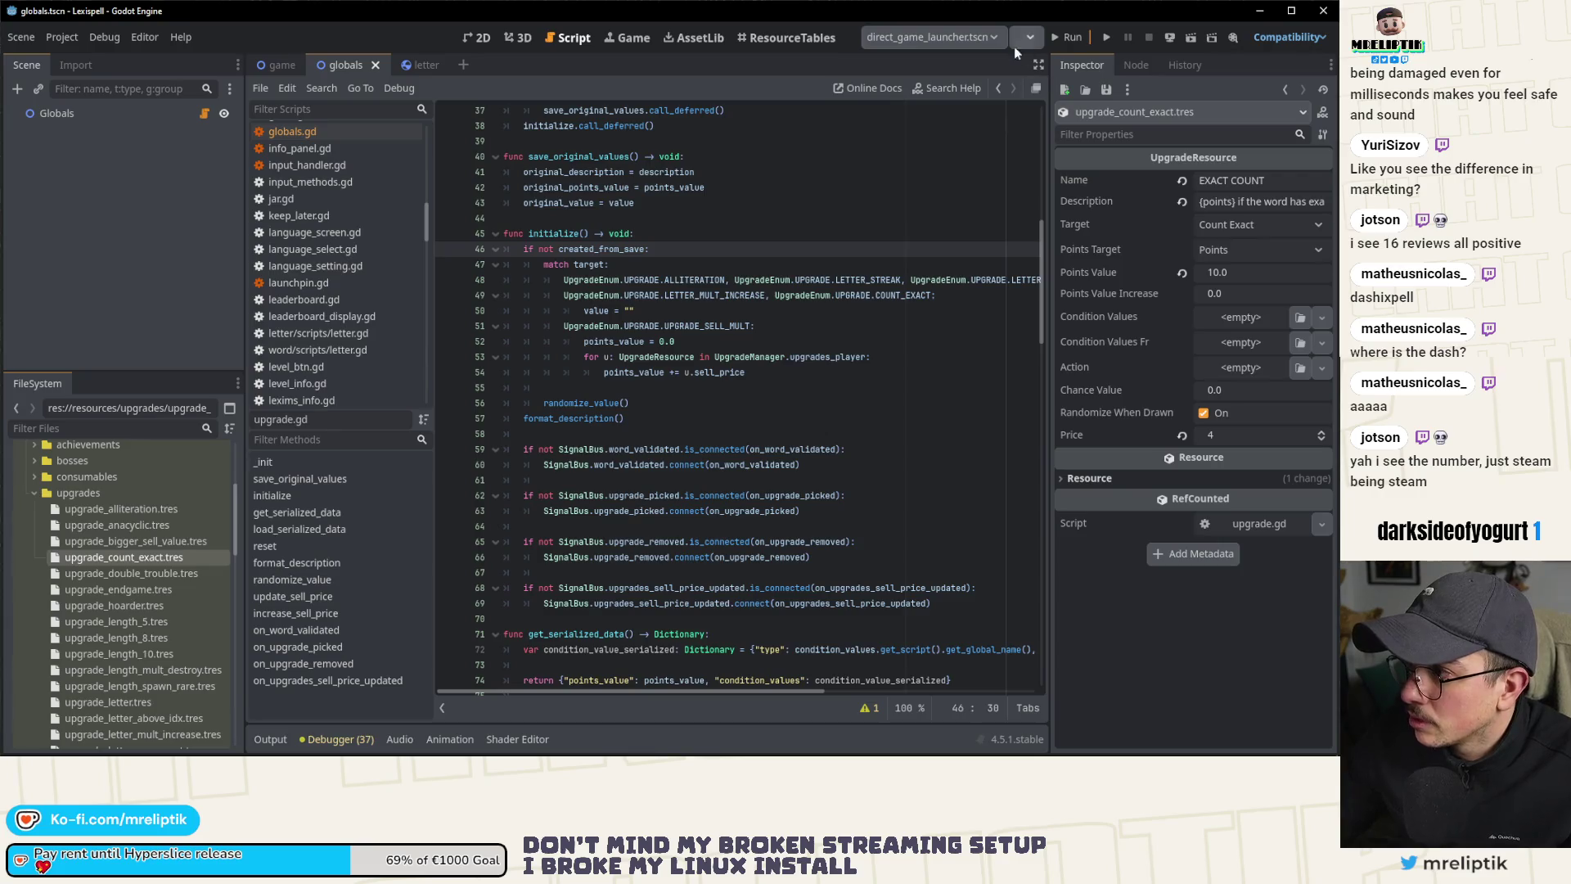
{"action": "left_click", "coordinate": [1068, 37]}
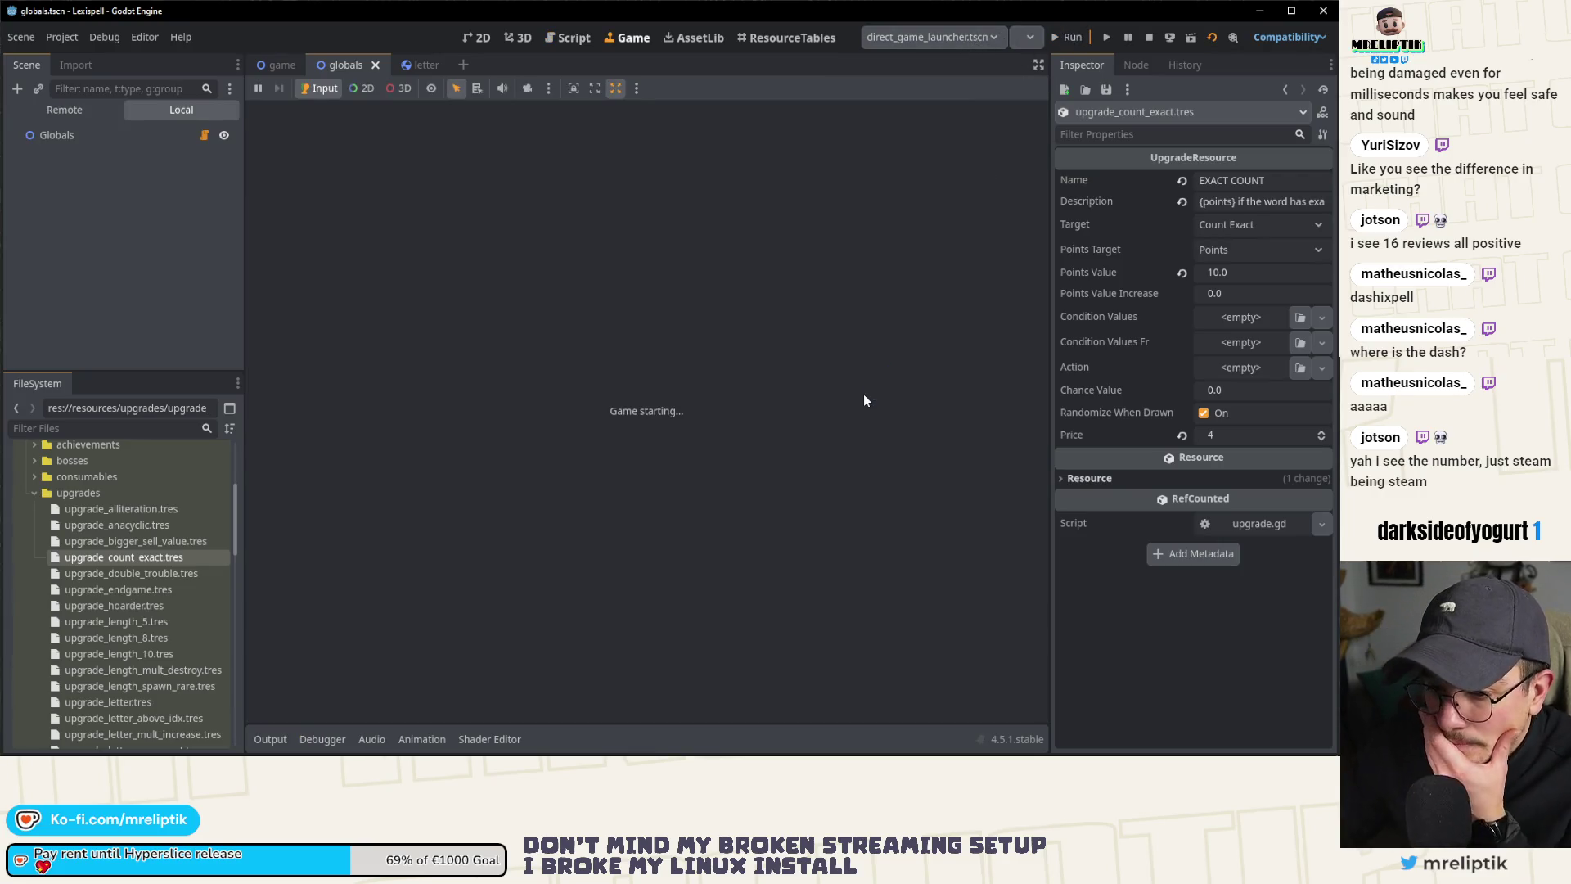